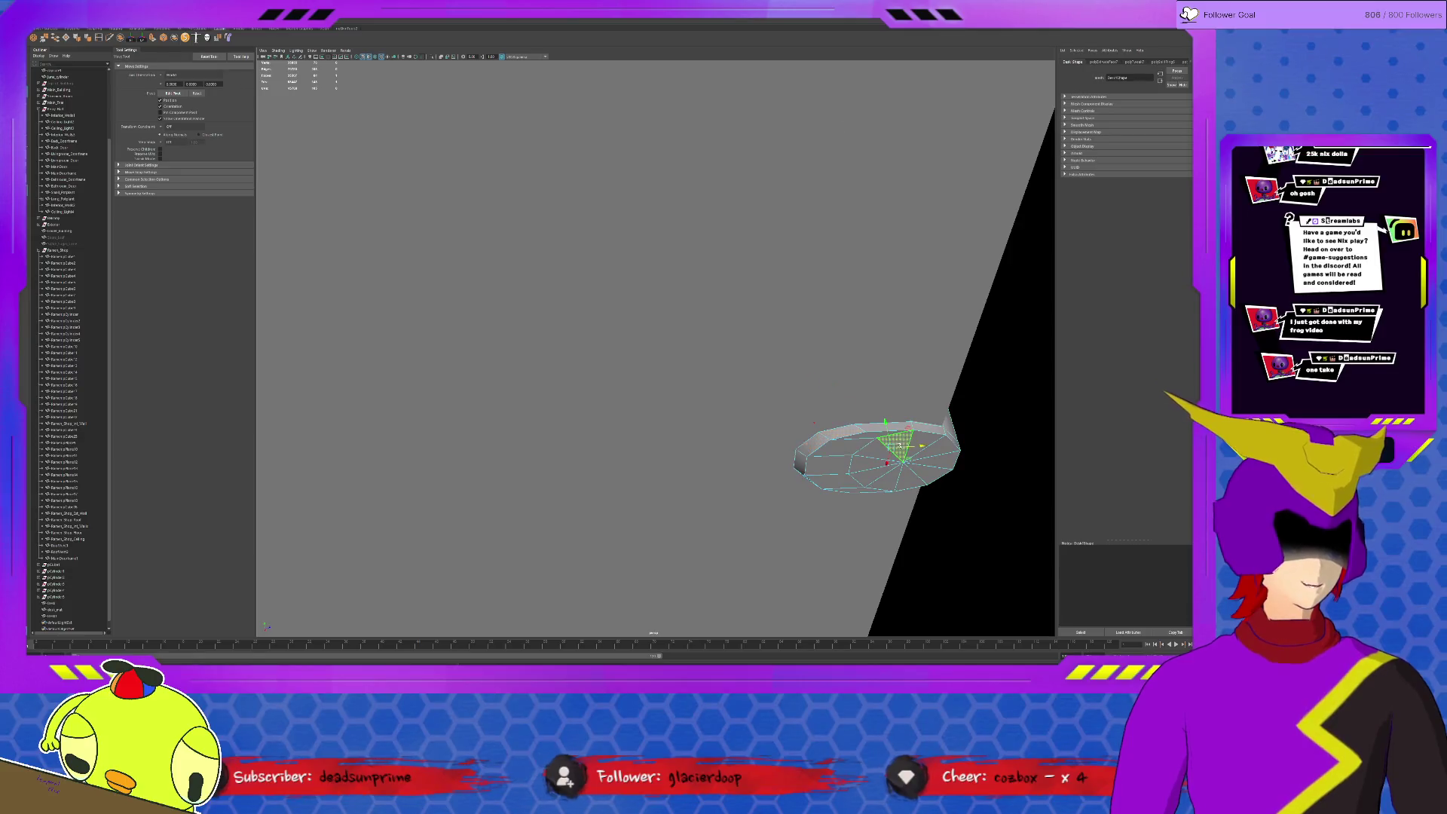
Extrude a patch of the disk's faces and drag them down into a block beneath the rim
{"action": "key", "text": "q"}
{"action": "mouse_move", "coordinate": [897, 441]}
{"action": "left_mouse_down"}
{"action": "mouse_move", "coordinate": [935, 455]}
{"action": "mouse_move", "coordinate": [927, 475]}
{"action": "mouse_move", "coordinate": [867, 475]}
{"action": "mouse_move", "coordinate": [875, 449]}
{"action": "left_mouse_up"}
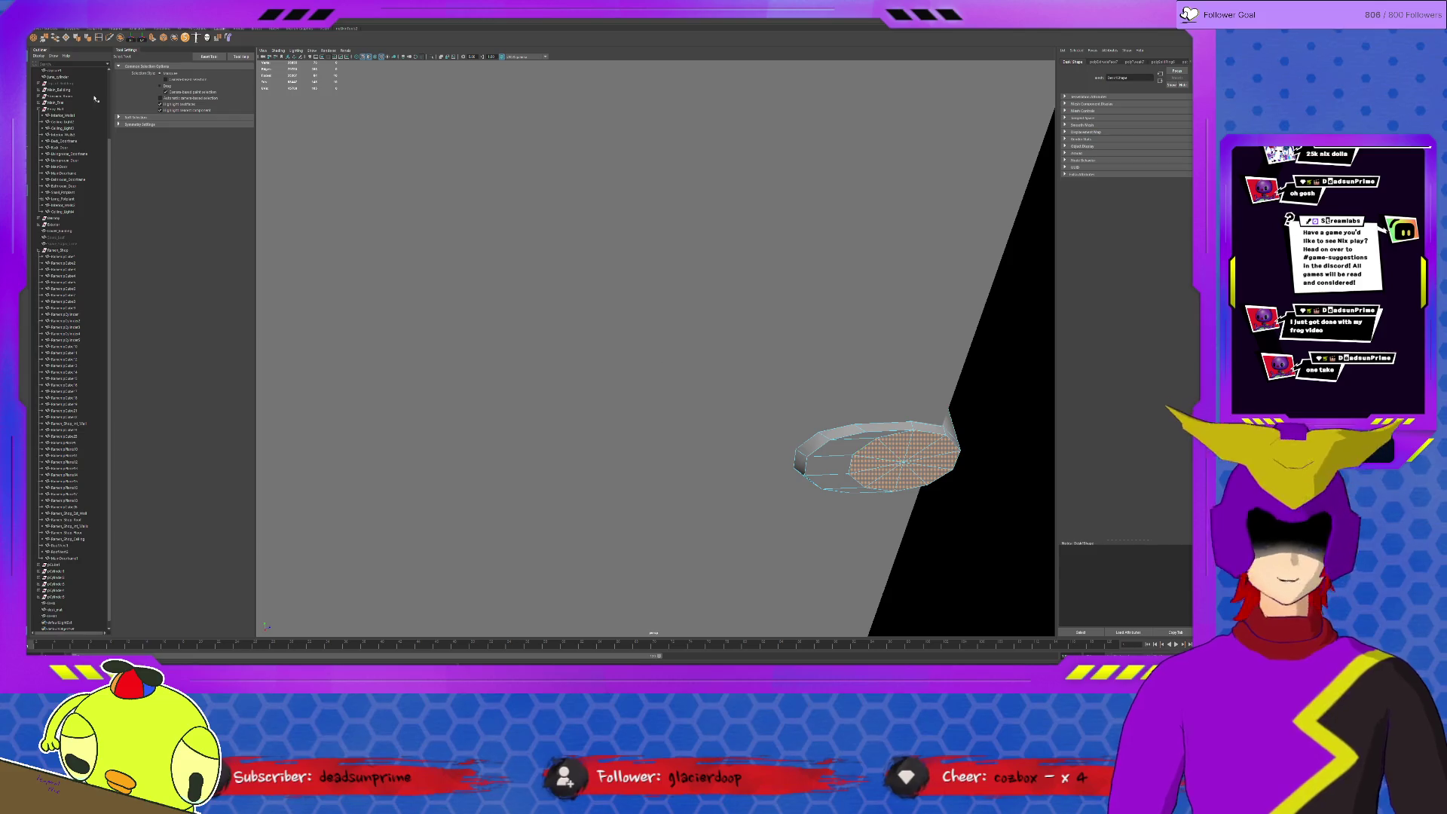
{"action": "left_click", "coordinate": [153, 40]}
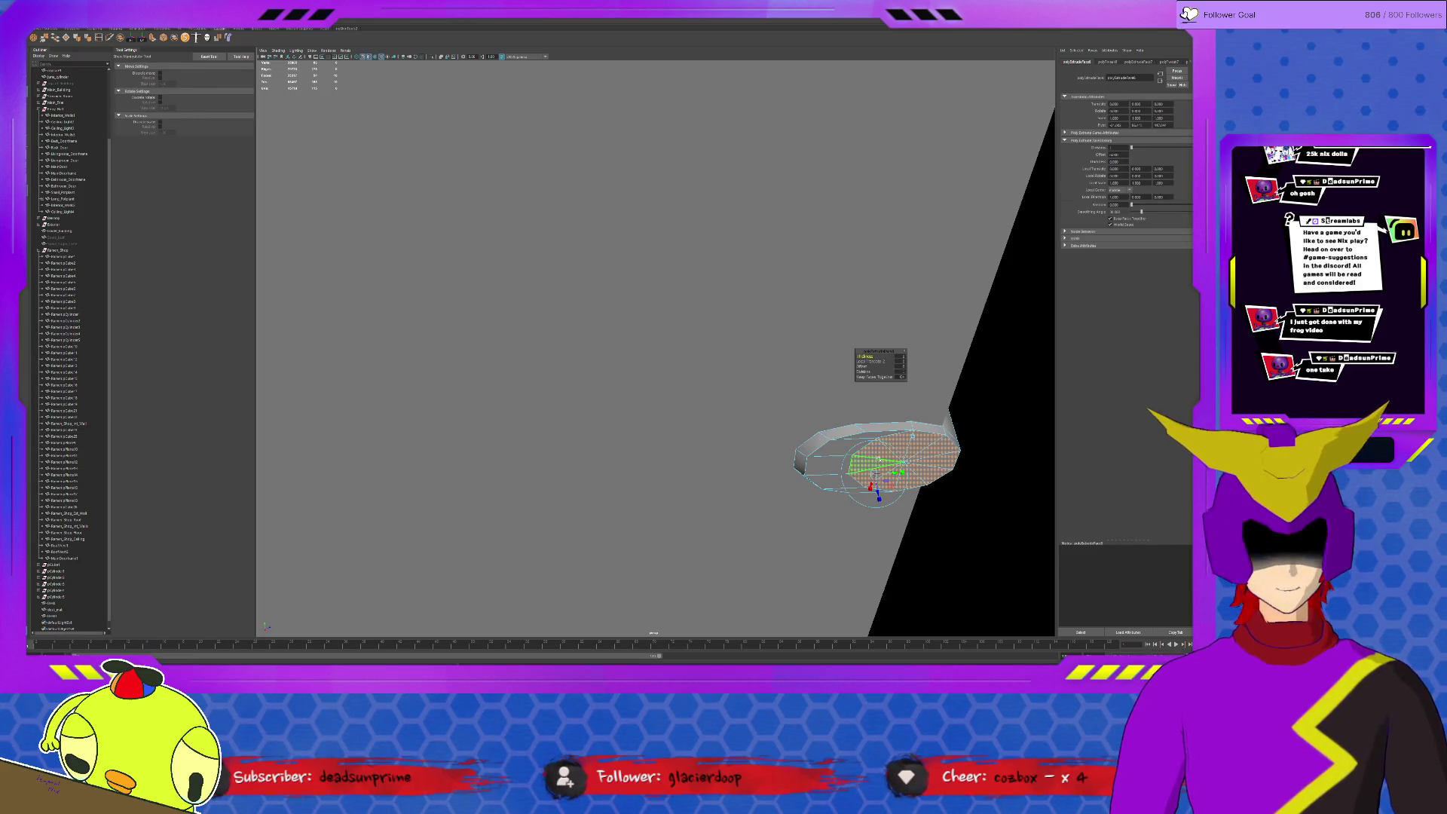
{"action": "mouse_move", "coordinate": [898, 443]}
{"action": "left_mouse_down"}
{"action": "mouse_move", "coordinate": [898, 482]}
{"action": "mouse_move", "coordinate": [900, 448]}
{"action": "left_mouse_up"}
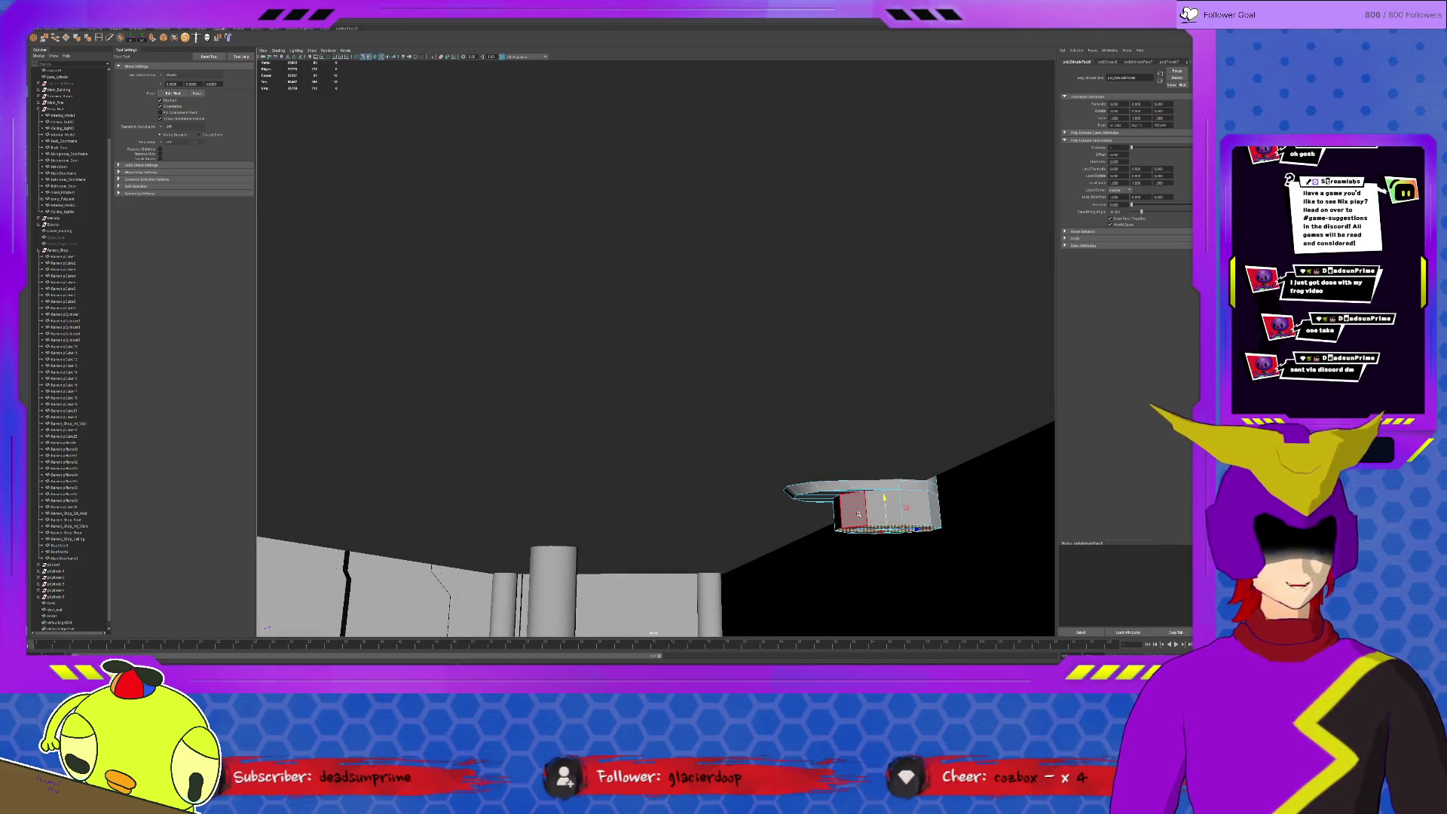
{"action": "key", "text": "F8"}
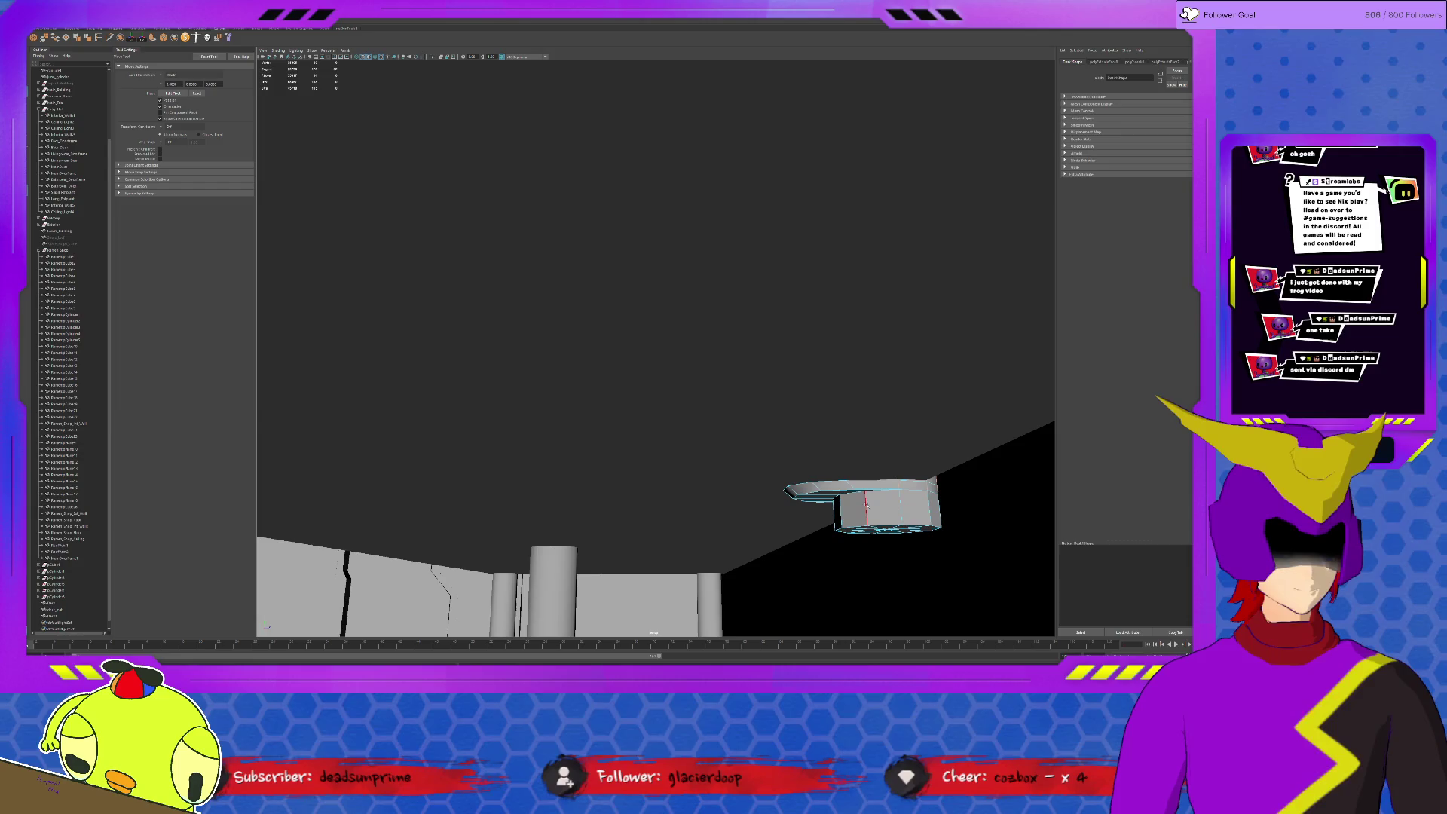
{"action": "key", "text": "F10"}
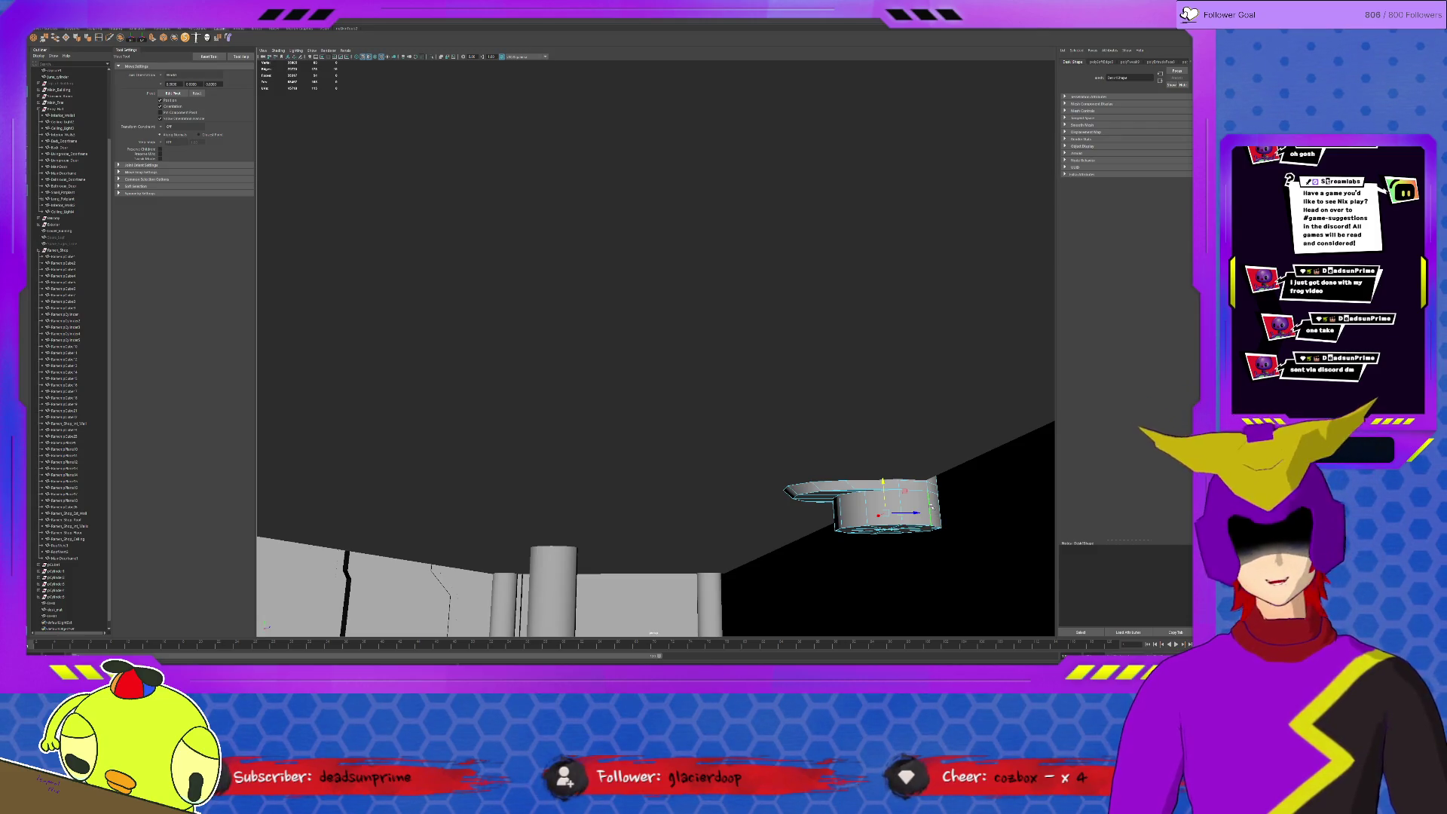
{"action": "left_click", "coordinate": [902, 497]}
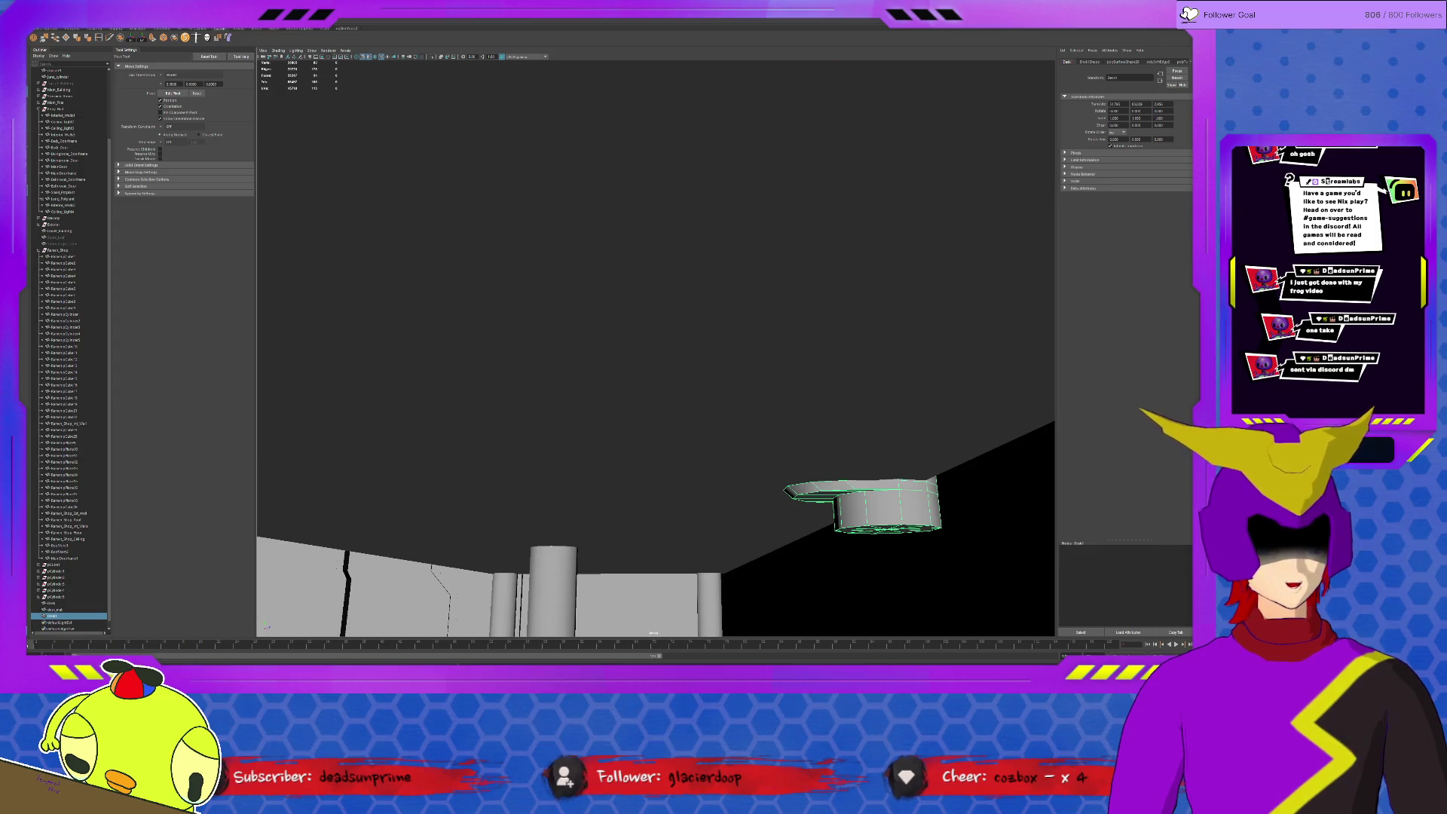
{"action": "key", "text": "f"}
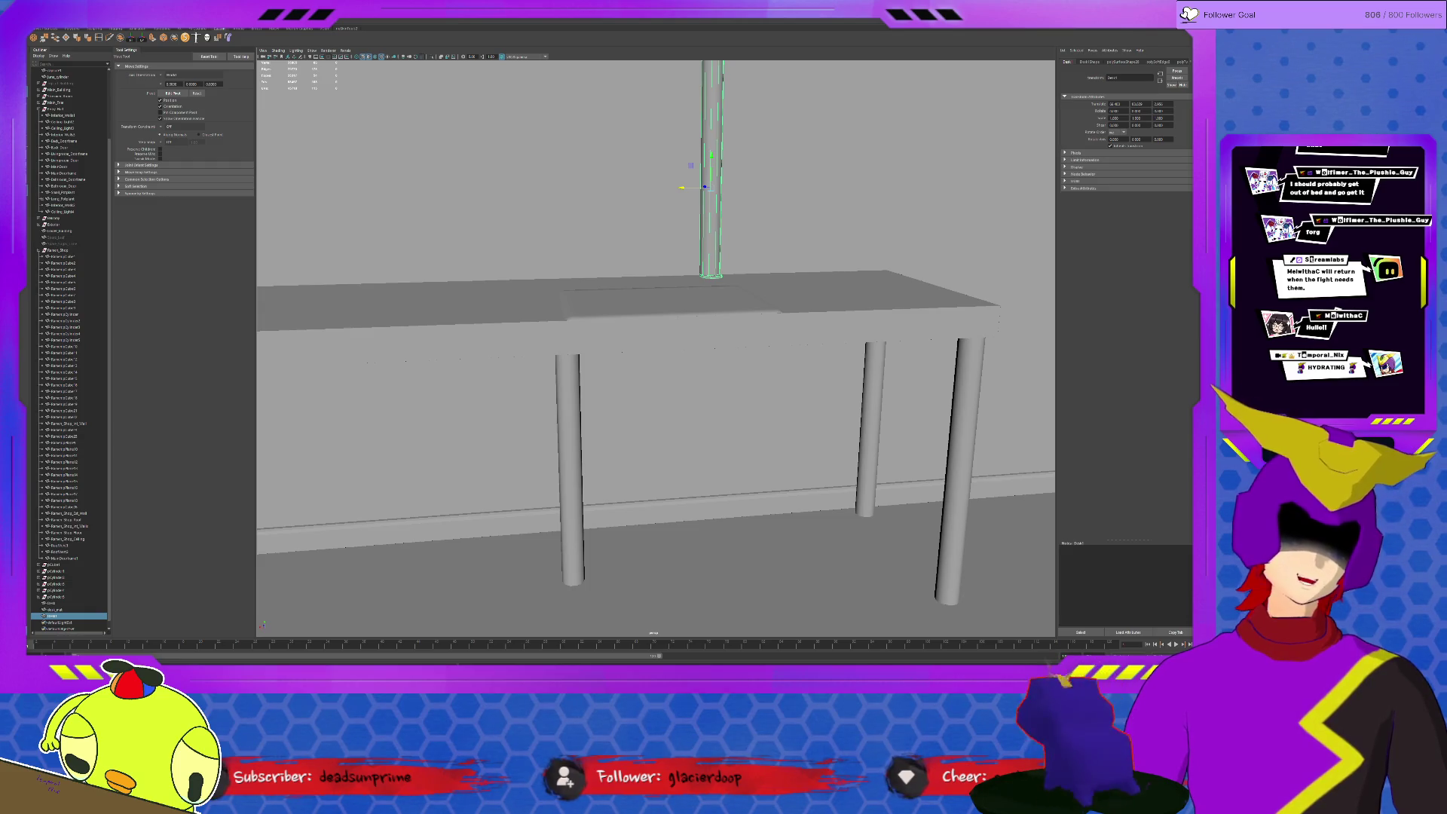
Frame the view on the desk_mat plane and create a polygon cube from the Poly Modeling shelf
{"action": "left_click", "coordinate": [757, 309]}
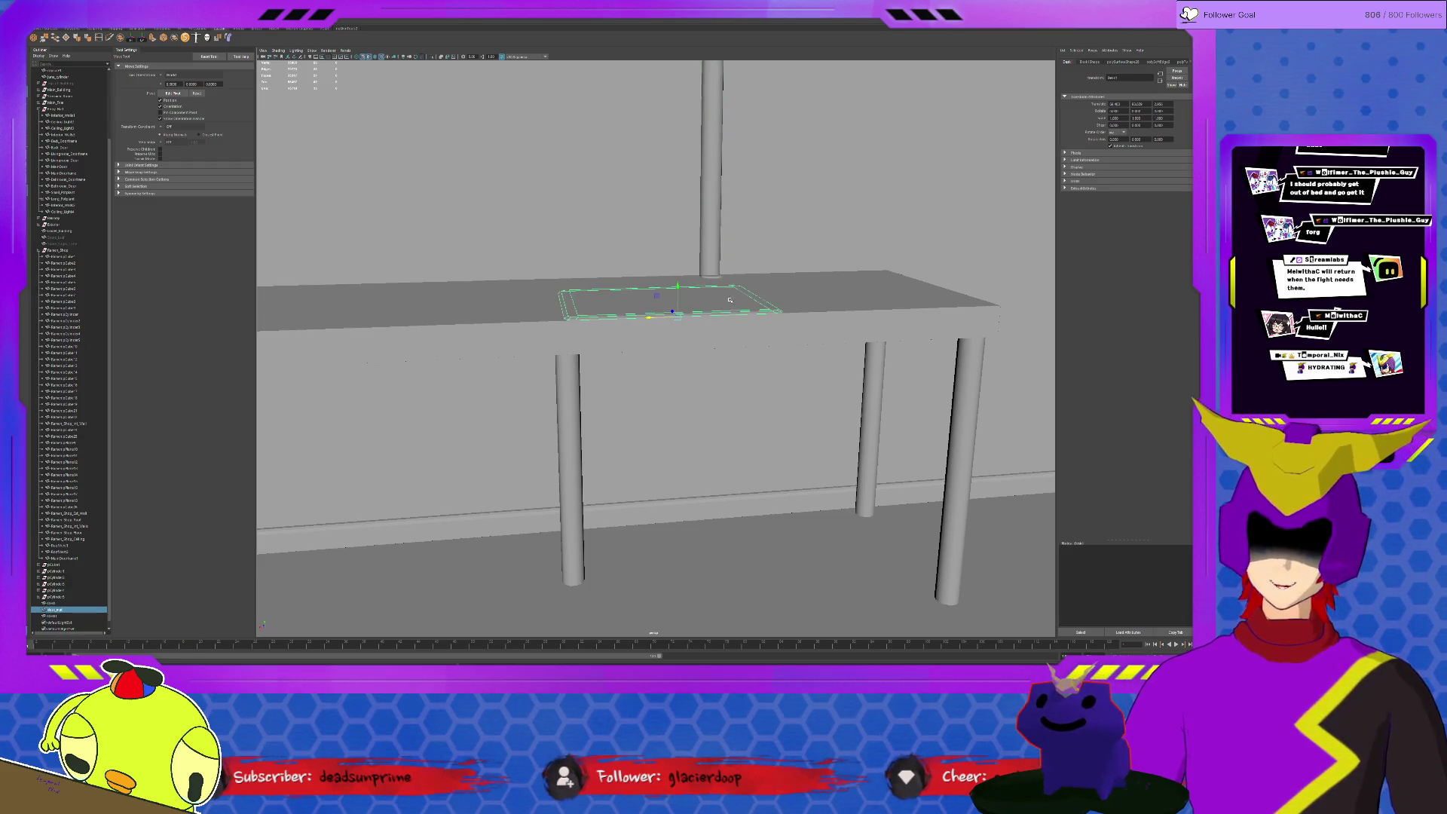
{"action": "key", "text": "f"}
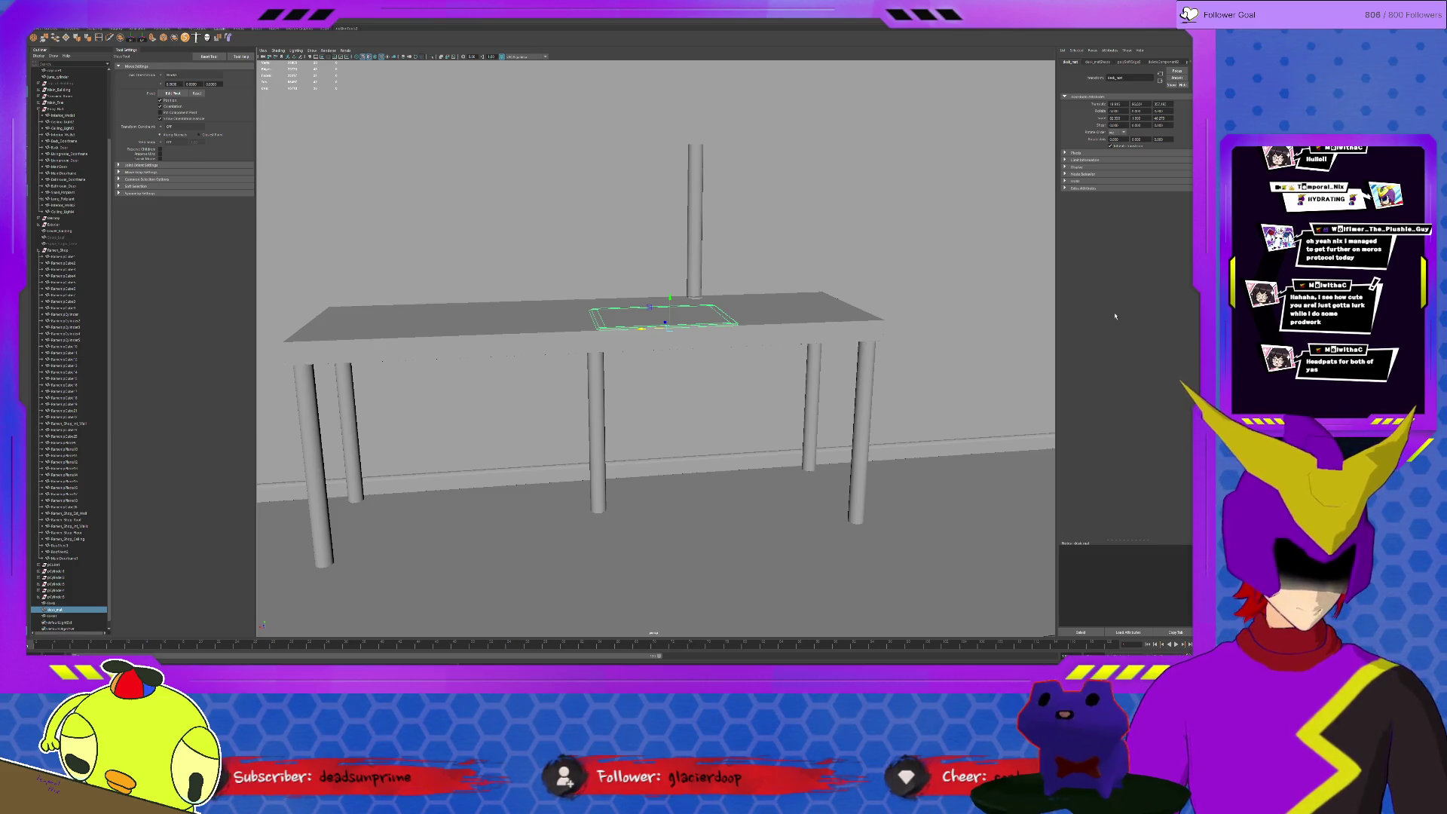
{"action": "left_click", "coordinate": [56, 29]}
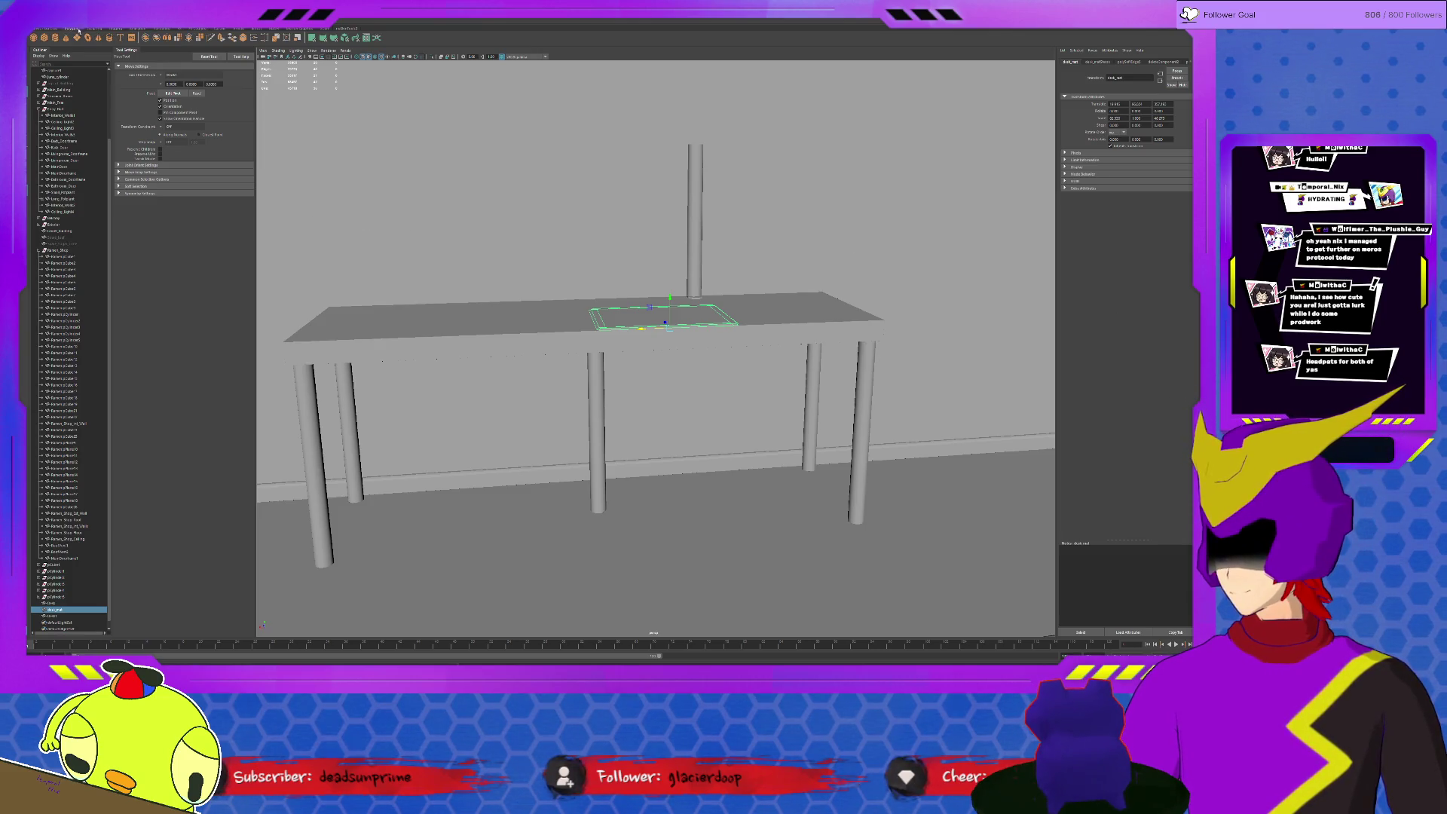
{"action": "left_click", "coordinate": [54, 38]}
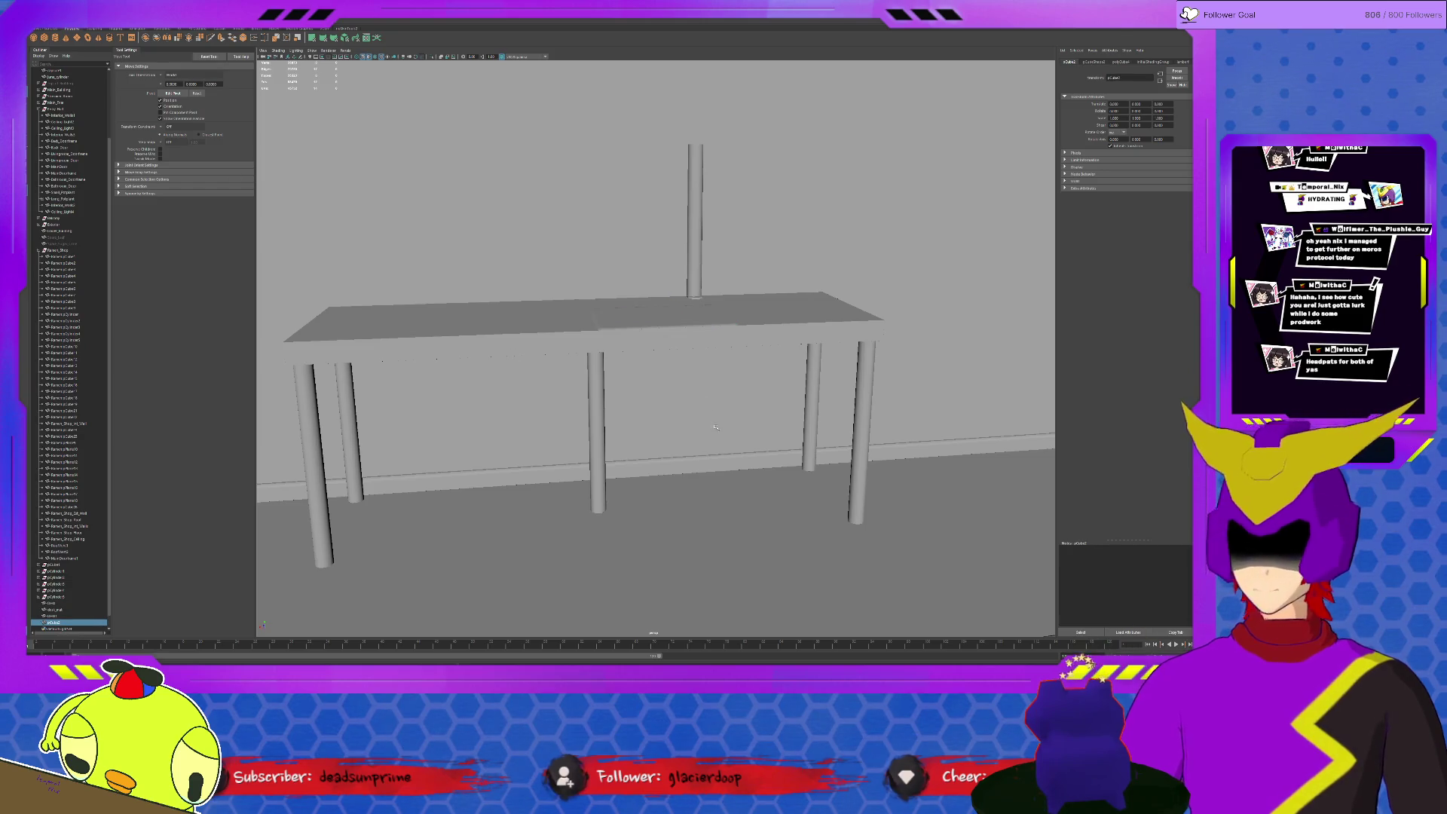
Frame the new cube and move it away from the table corner
{"action": "mouse_move", "coordinate": [683, 393]}
{"action": "left_mouse_down", "text": "alt"}
{"action": "mouse_move", "coordinate": [925, 488]}
{"action": "mouse_move", "coordinate": [770, 593]}
{"action": "mouse_move", "coordinate": [727, 339]}
{"action": "left_mouse_up", "text": "alt"}
{"action": "scroll", "coordinate": [925, 489], "scroll_direction": "down", "scroll_amount": 3}
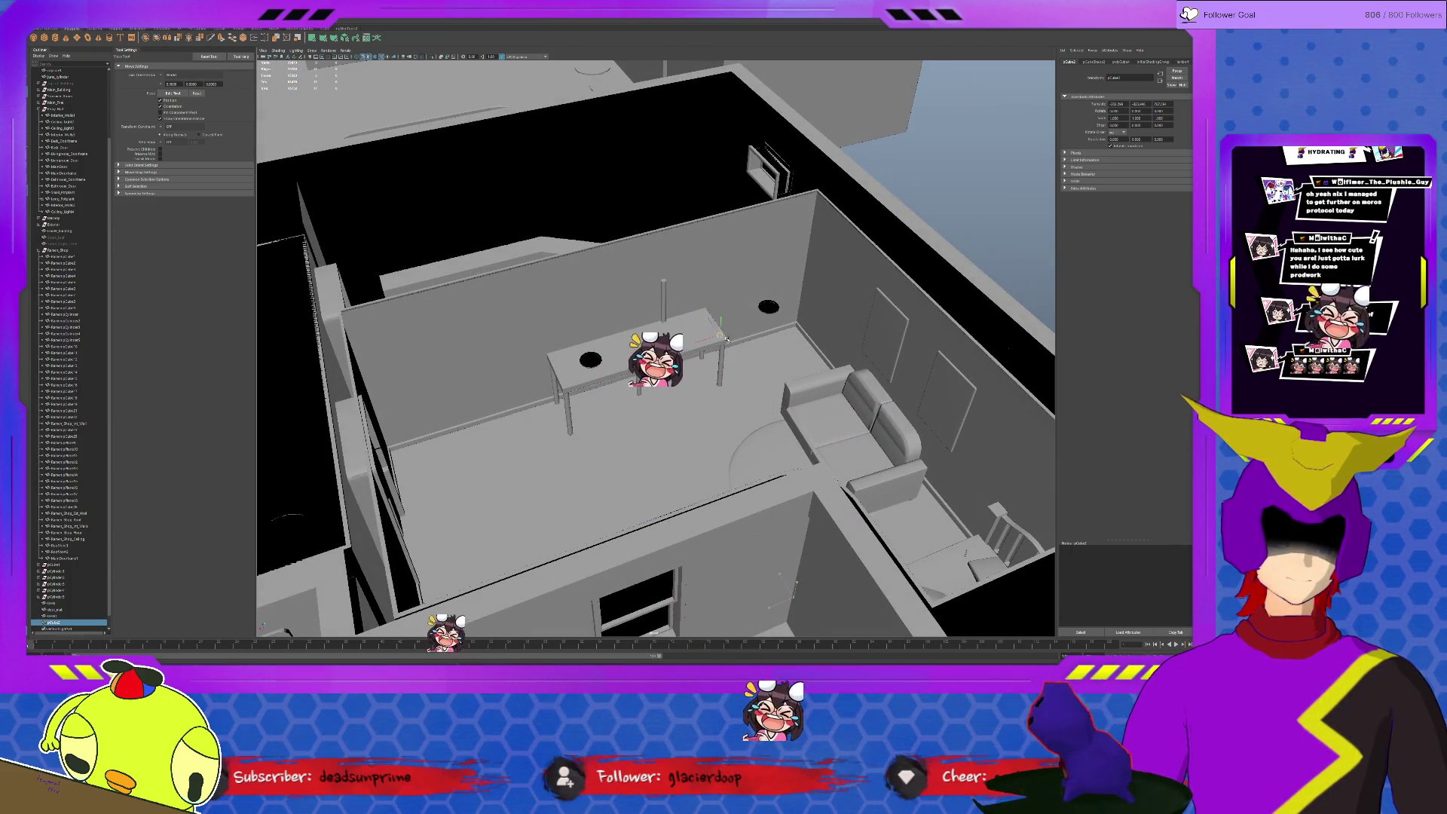
{"action": "key", "text": "f"}
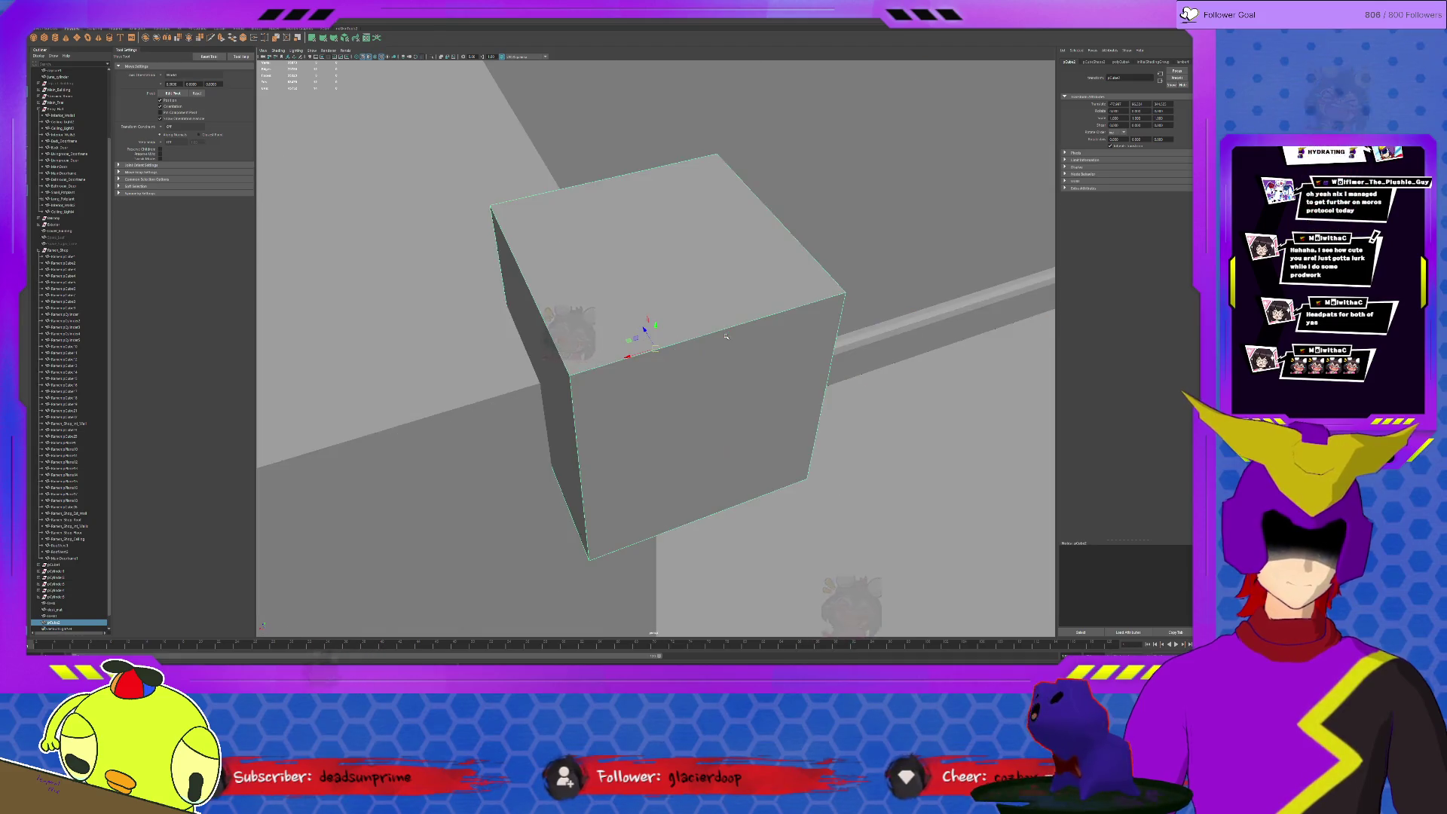
{"action": "scroll", "coordinate": [681, 354], "scroll_direction": "down", "scroll_amount": 3}
{"action": "scroll", "coordinate": [681, 353], "scroll_direction": "down", "scroll_amount": 5}
{"action": "left_click_drag", "start_coordinate": [649, 335], "coordinate": [277, 230]}
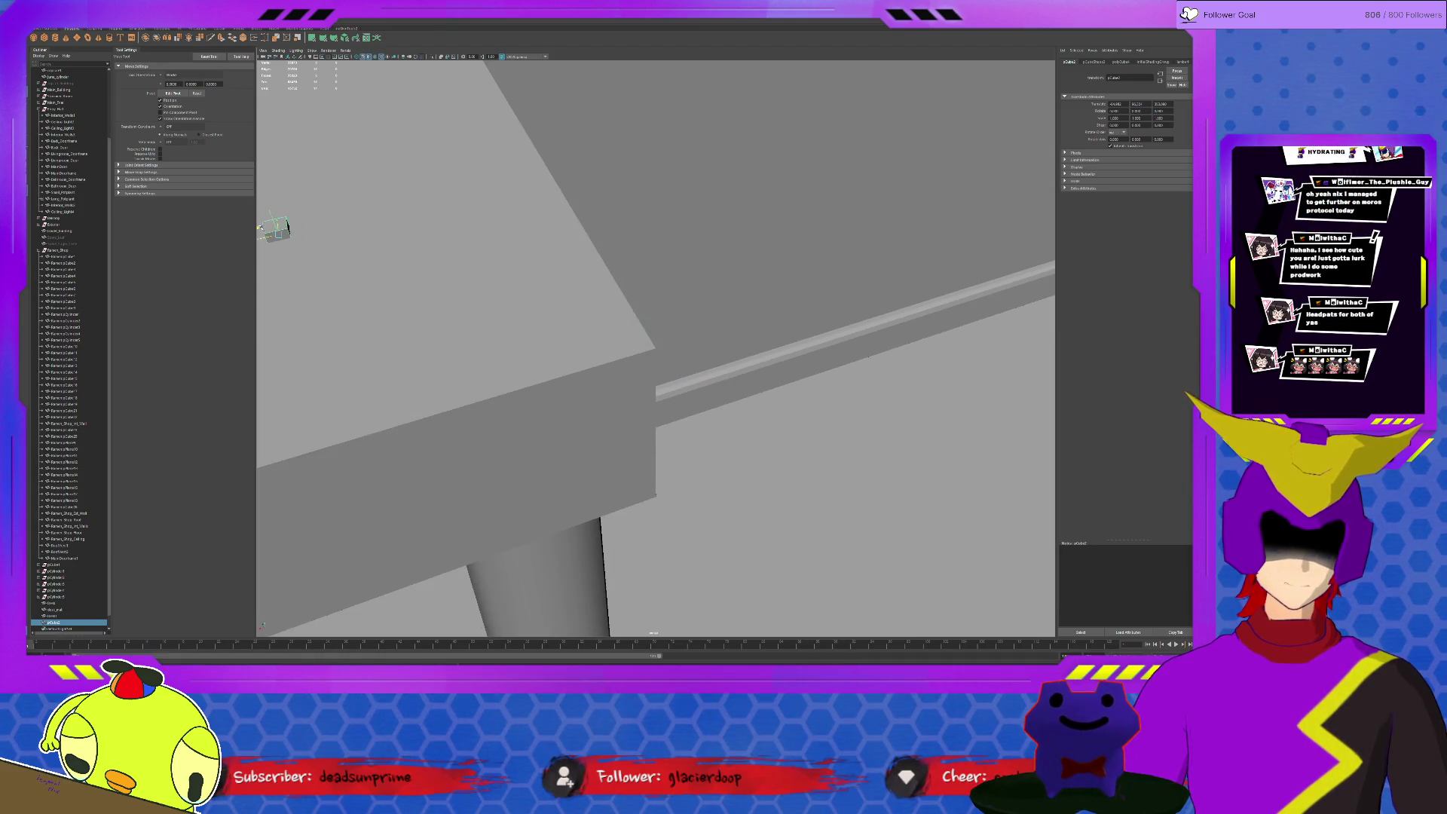
{"action": "scroll", "coordinate": [362, 257], "scroll_direction": "down", "scroll_amount": 3}
{"action": "mouse_move", "coordinate": [361, 256]}
{"action": "left_mouse_down", "text": "alt"}
{"action": "mouse_move", "coordinate": [764, 325]}
{"action": "mouse_move", "coordinate": [725, 353]}
{"action": "mouse_move", "coordinate": [669, 311]}
{"action": "mouse_move", "coordinate": [490, 254]}
{"action": "left_mouse_up", "text": "alt"}
Scale the cube into a thin, flat board
{"action": "key", "text": "r"}
{"action": "mouse_move", "coordinate": [523, 249]}
{"action": "left_mouse_down"}
{"action": "mouse_move", "coordinate": [520, 261]}
{"action": "mouse_move", "coordinate": [513, 136]}
{"action": "left_mouse_up"}
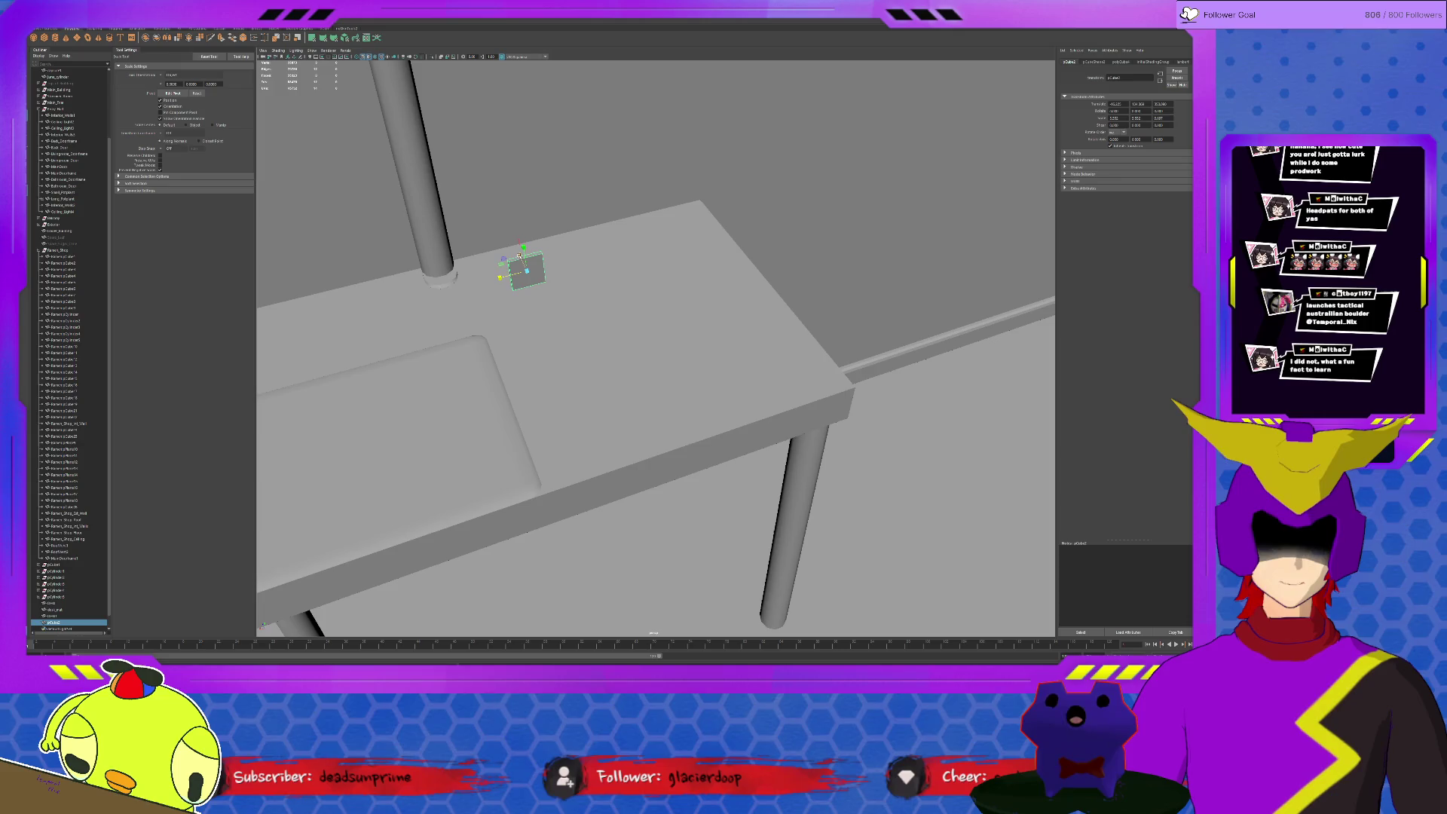
{"action": "mouse_move", "coordinate": [525, 258]}
{"action": "left_mouse_down"}
{"action": "mouse_move", "coordinate": [511, 237]}
{"action": "mouse_move", "coordinate": [502, 259]}
{"action": "left_mouse_up"}
Freeze the board's transformations and stretch it taller with the Y scale handle
{"action": "left_click_drag", "start_coordinate": [613, 289], "coordinate": [725, 355], "text": "alt"}
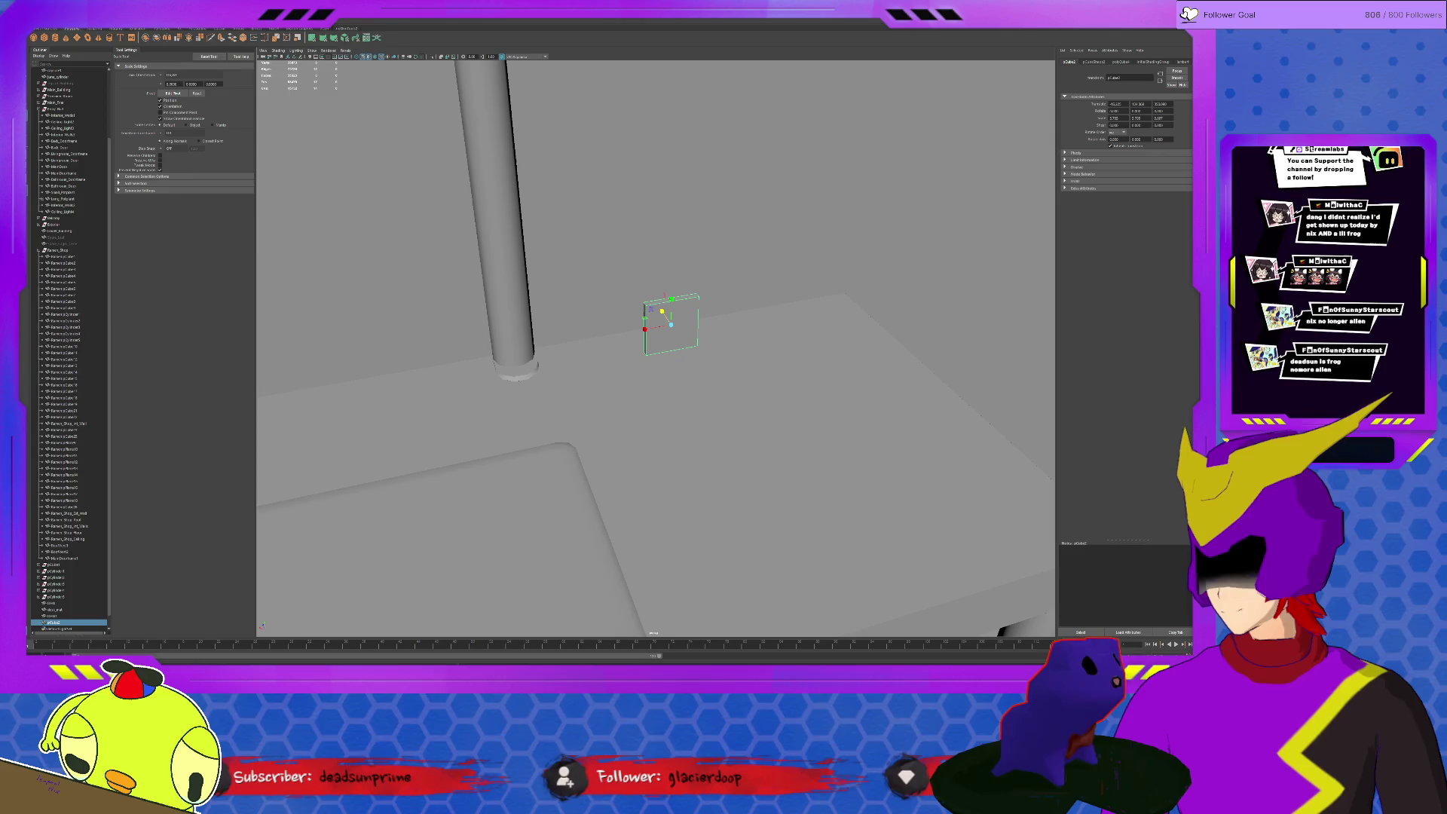
{"action": "left_click", "coordinate": [136, 29]}
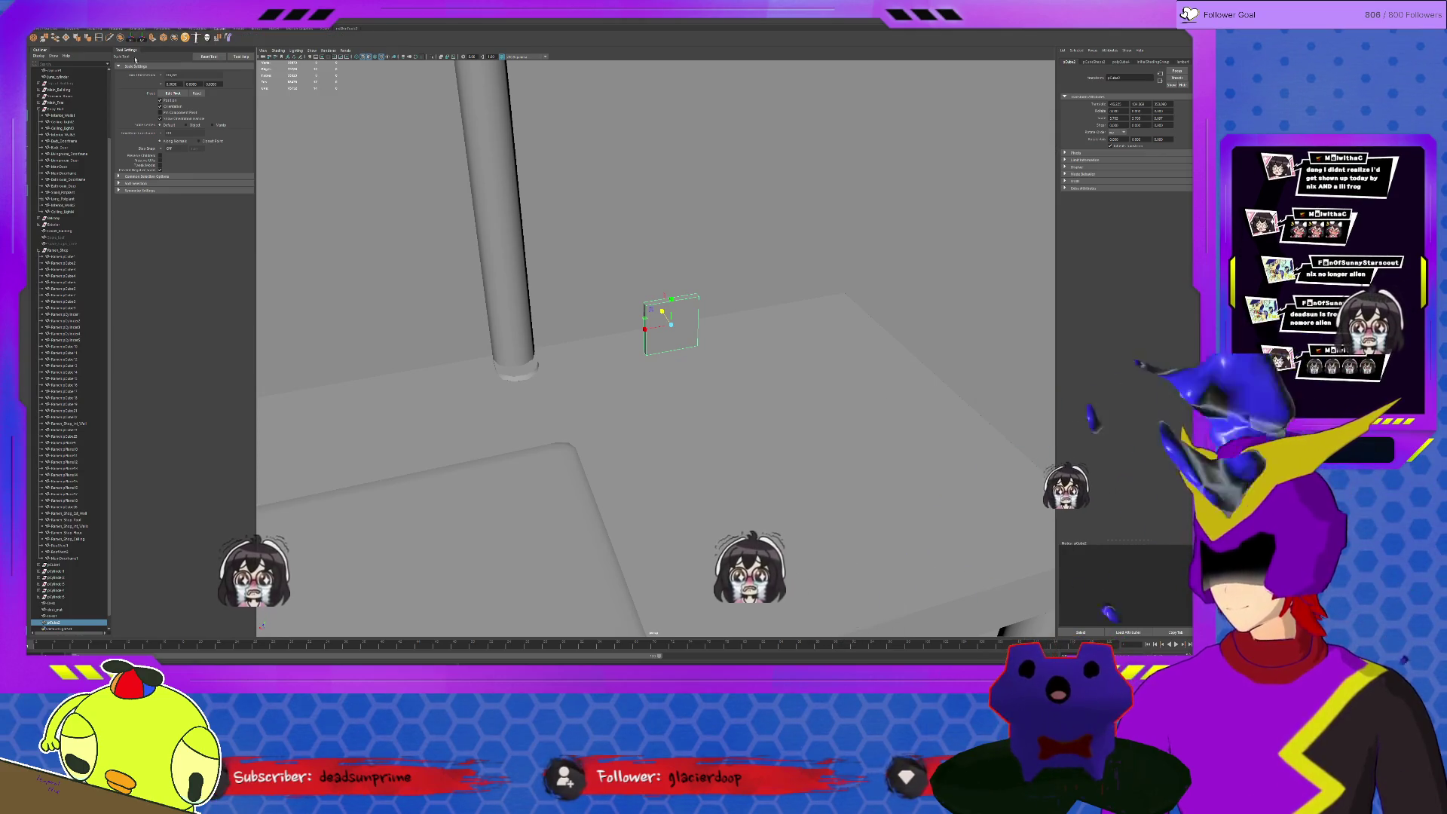
{"action": "left_click", "coordinate": [131, 39]}
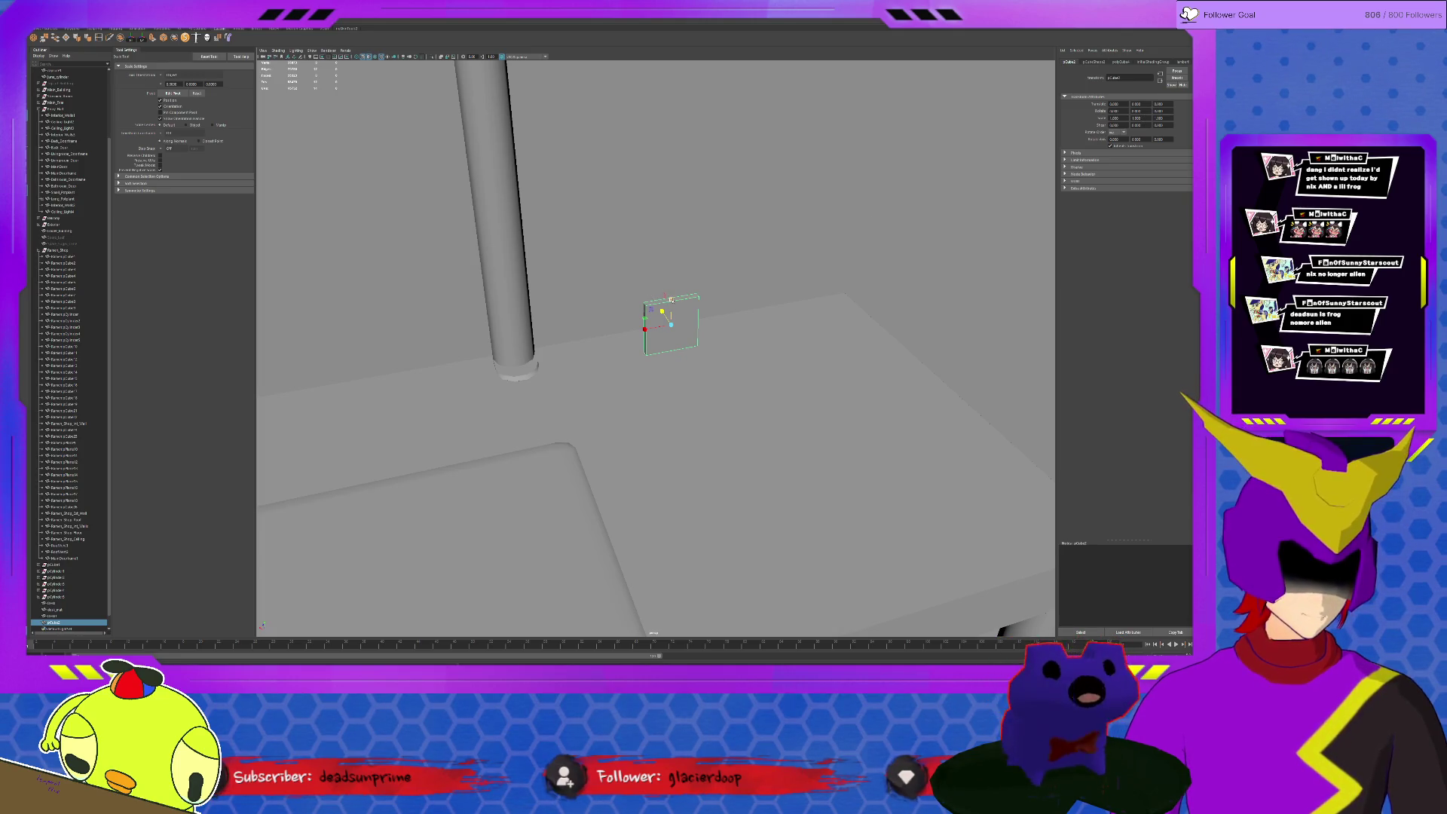
{"action": "left_click_drag", "start_coordinate": [672, 299], "coordinate": [672, 290]}
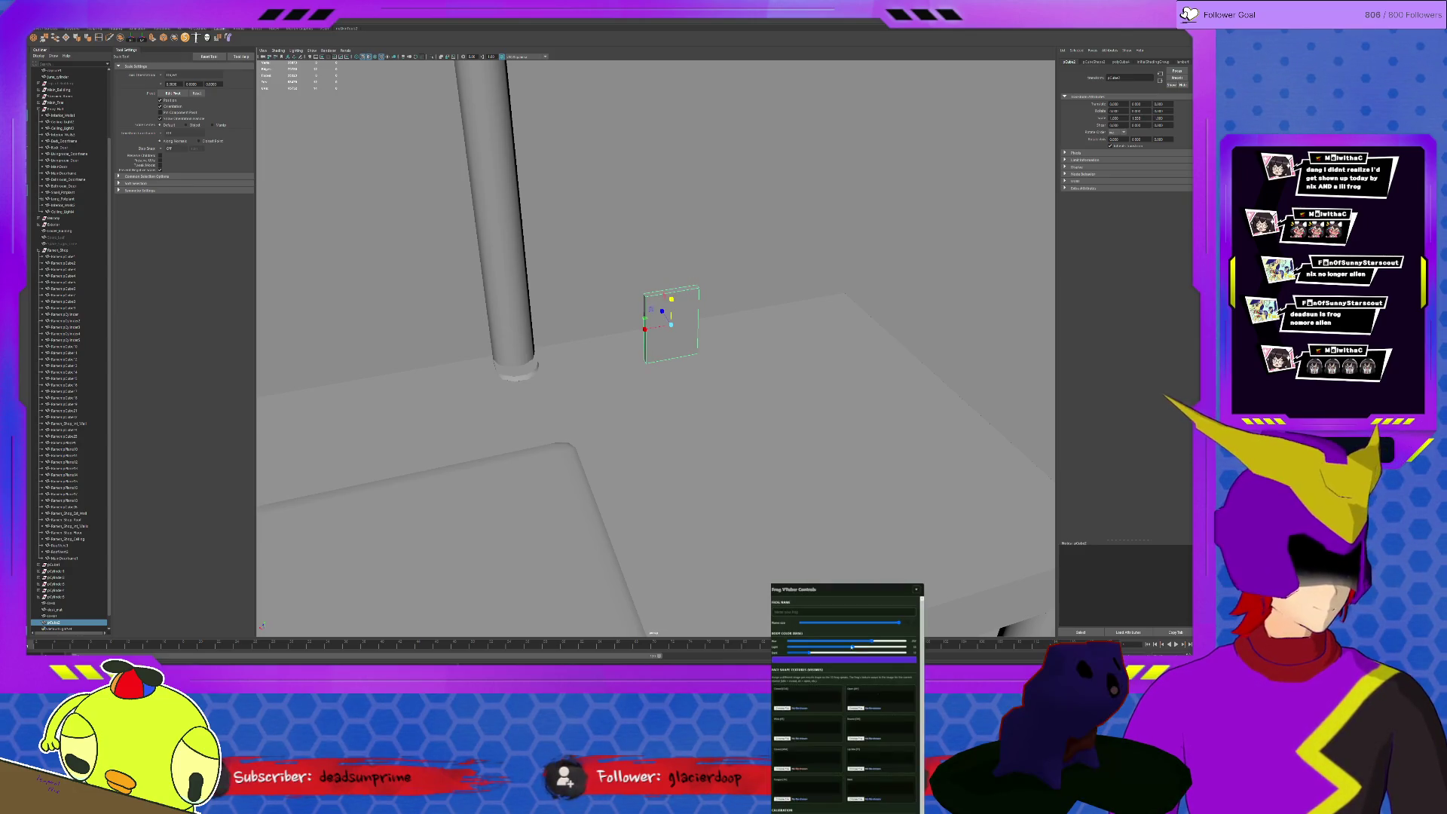
{"action": "mouse_move", "coordinate": [814, 642]}
{"action": "left_mouse_down"}
{"action": "mouse_move", "coordinate": [833, 644]}
{"action": "mouse_move", "coordinate": [800, 646]}
{"action": "mouse_move", "coordinate": [878, 649]}
{"action": "left_mouse_up"}
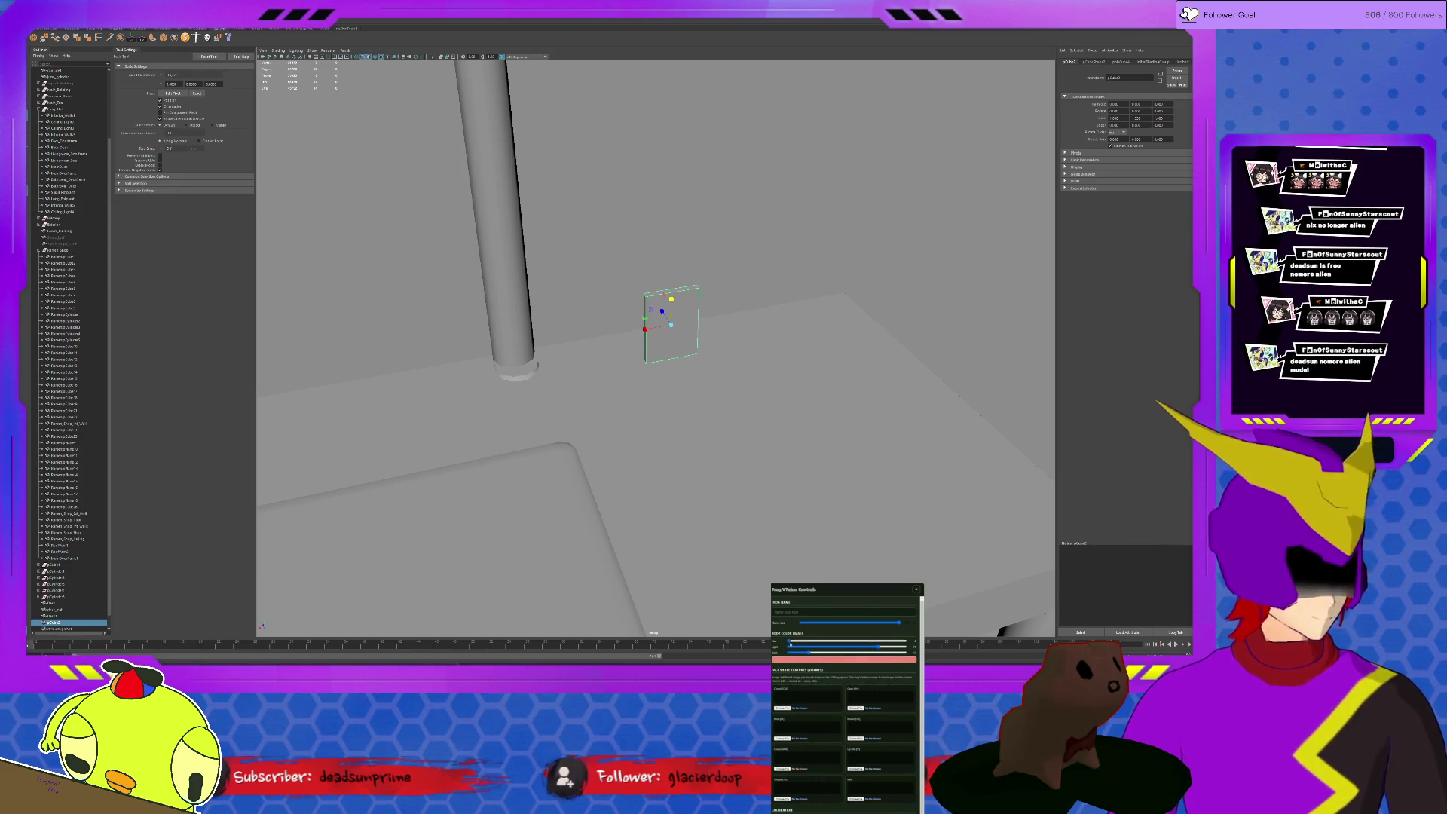
{"action": "mouse_move", "coordinate": [789, 646]}
{"action": "left_mouse_down"}
{"action": "mouse_move", "coordinate": [905, 647]}
{"action": "mouse_move", "coordinate": [860, 648]}
{"action": "mouse_move", "coordinate": [888, 649]}
{"action": "left_mouse_up"}
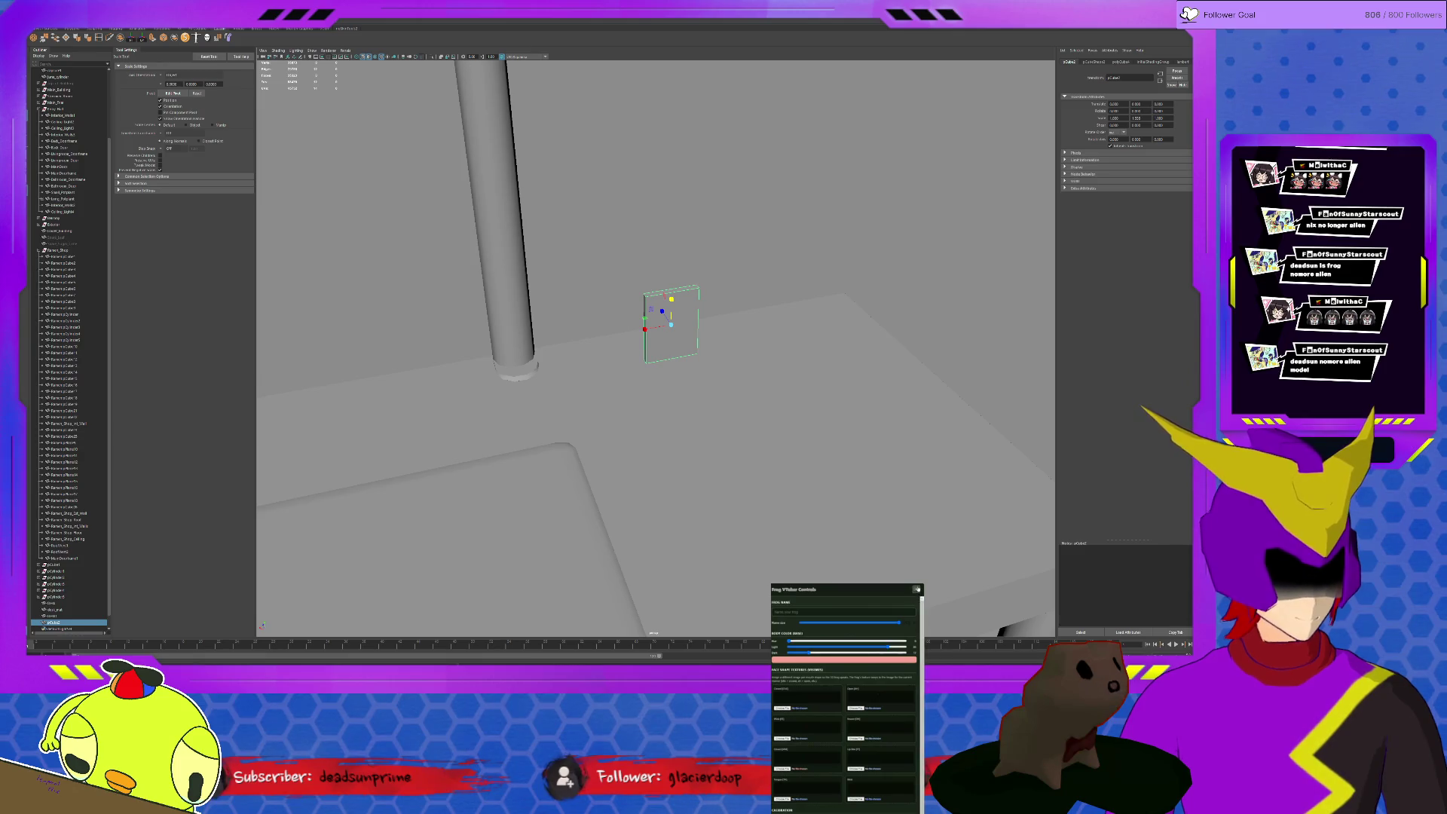
{"action": "left_click", "coordinate": [917, 590]}
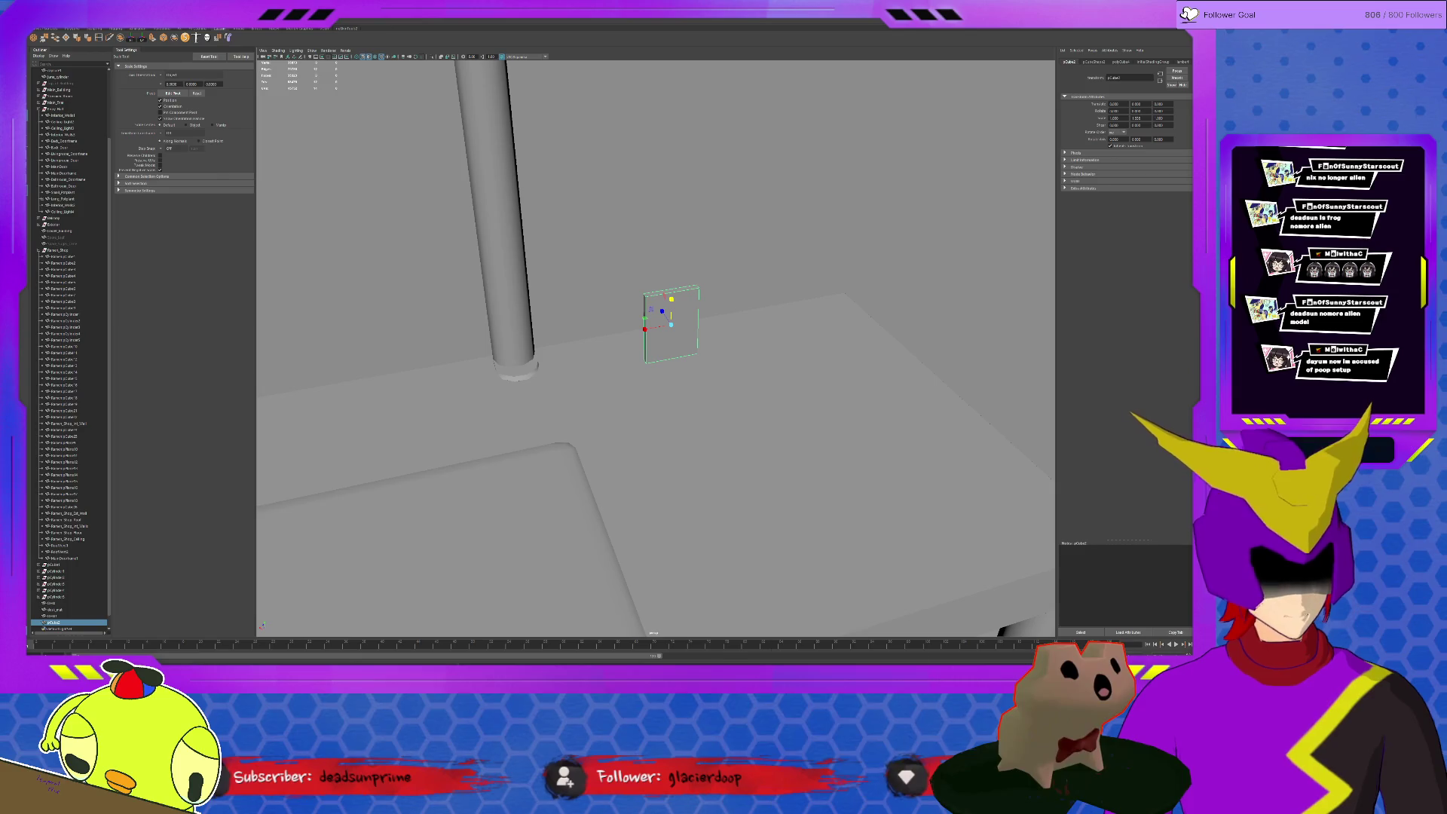
In the Channel Box, shorten the board's Y scale, adjust Z, and set Scale X to 2
{"action": "scroll", "coordinate": [844, 701], "scroll_direction": "down", "scroll_amount": 4}
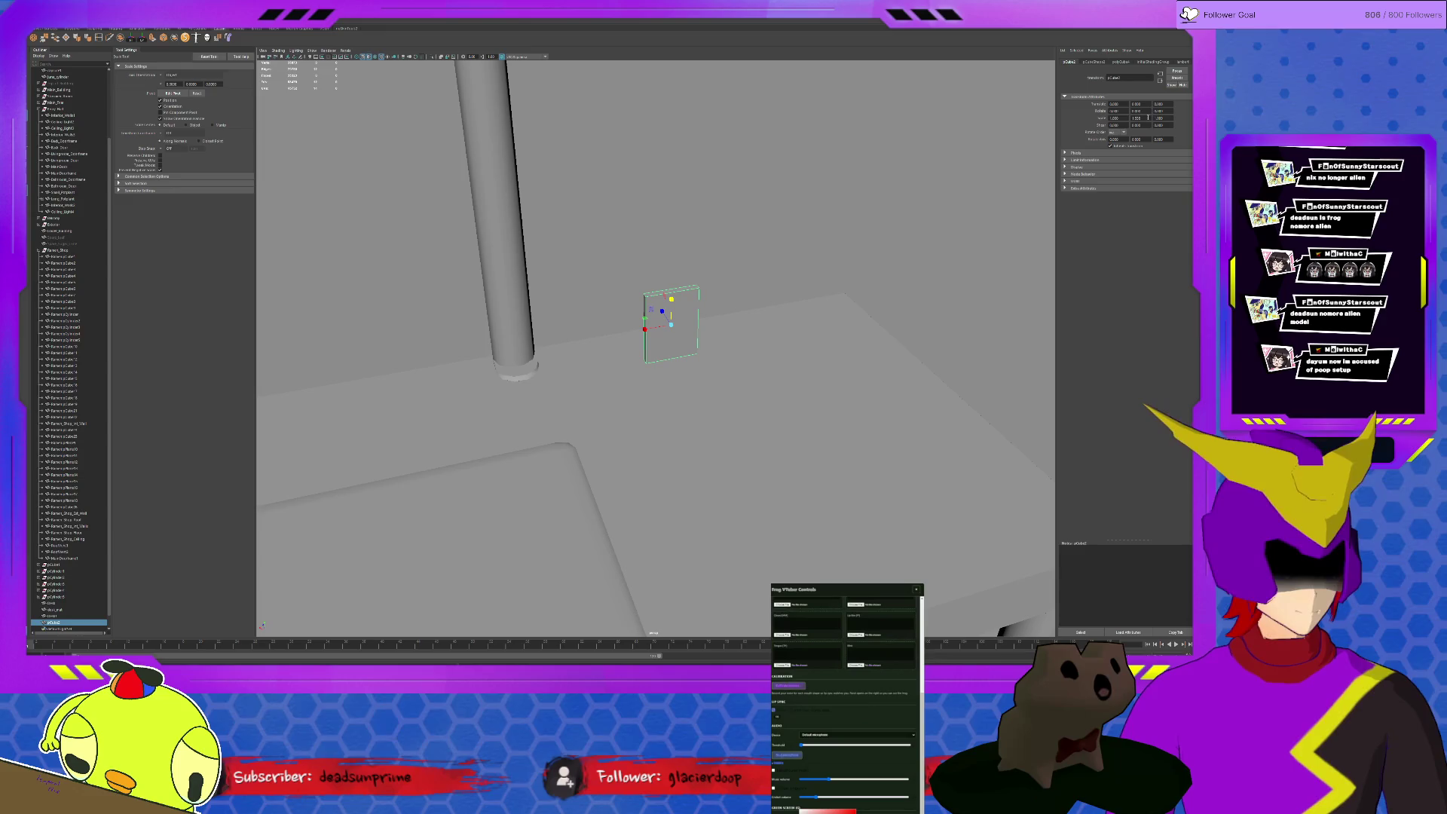
{"action": "key", "text": "Return"}
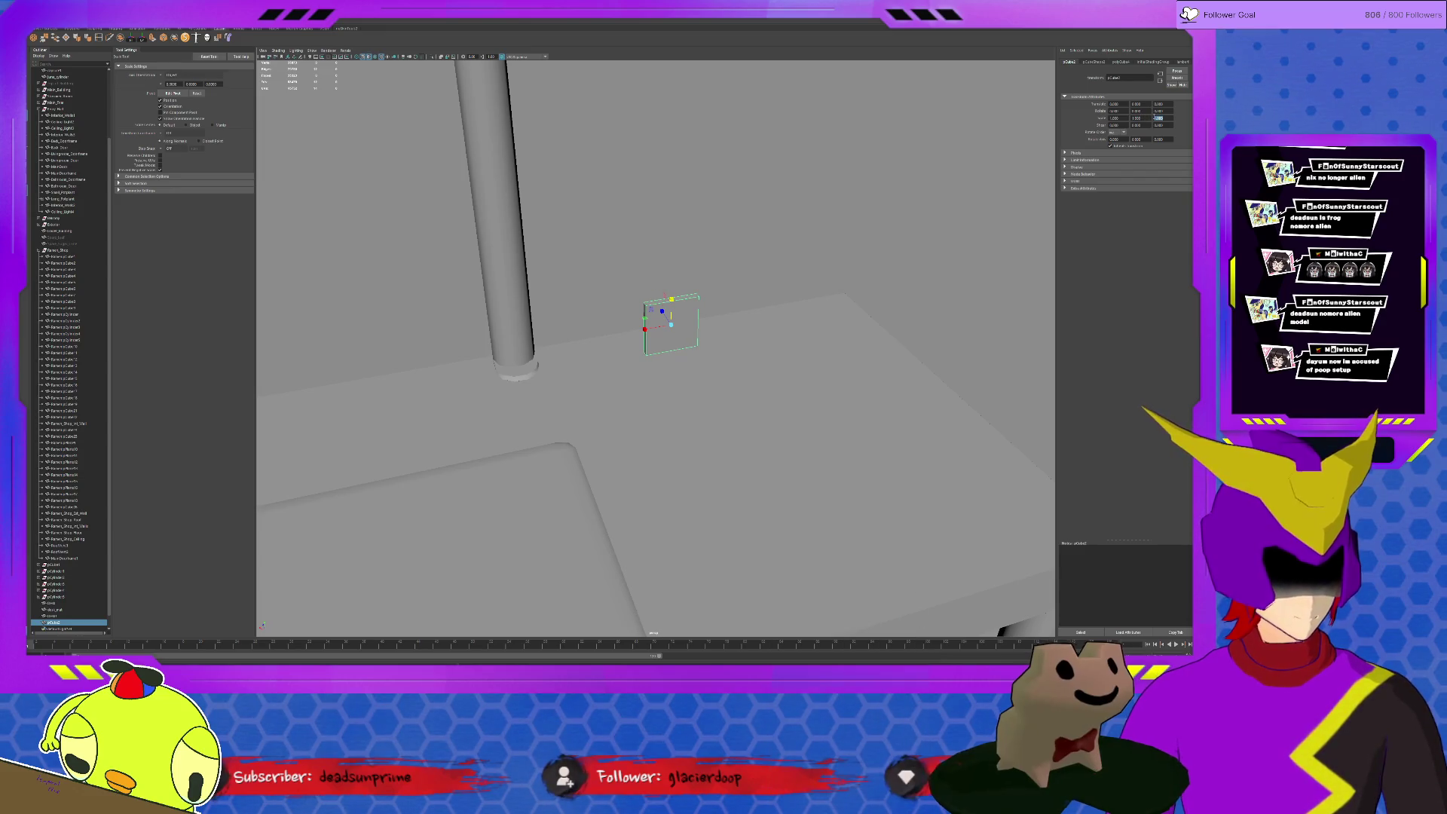
{"action": "double_click", "coordinate": [1154, 118]}
{"action": "key", "text": "Return"}
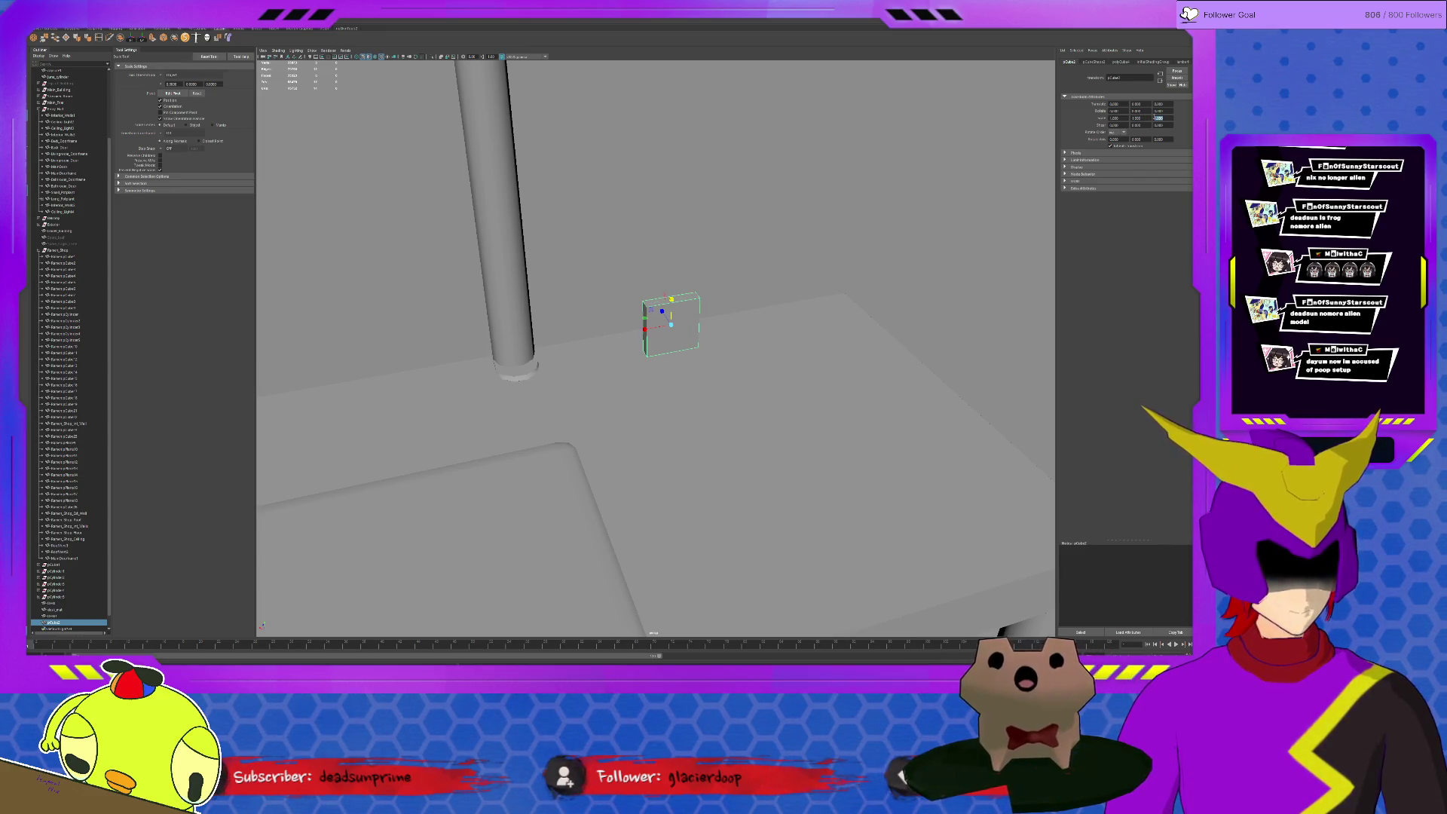
{"action": "left_click", "coordinate": [1116, 118]}
{"action": "type", "text": "2"}
{"action": "key", "text": "Return"}
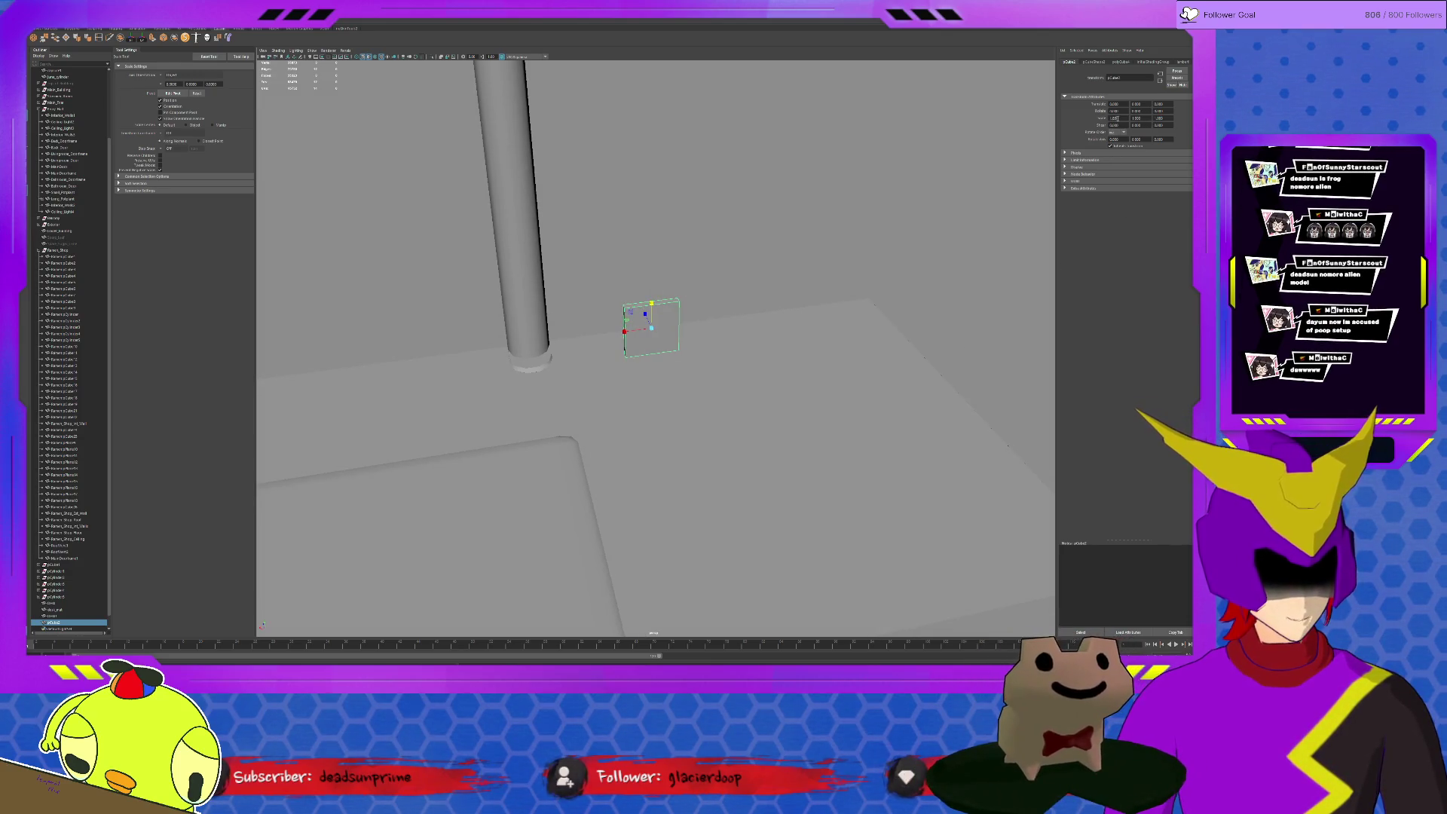
{"action": "mouse_move", "coordinate": [709, 302]}
{"action": "left_mouse_down", "text": "alt"}
{"action": "mouse_move", "coordinate": [718, 236]}
{"action": "mouse_move", "coordinate": [705, 251]}
{"action": "left_mouse_up", "text": "alt"}
{"action": "mouse_move", "coordinate": [877, 647]}
{"action": "left_mouse_down"}
{"action": "mouse_move", "coordinate": [785, 657]}
{"action": "mouse_move", "coordinate": [882, 648]}
{"action": "left_mouse_up"}
Frame the upright plane and scale it down uniformly
{"action": "mouse_move", "coordinate": [682, 266]}
{"action": "left_mouse_down"}
{"action": "mouse_move", "coordinate": [534, 175]}
{"action": "mouse_move", "coordinate": [780, 328]}
{"action": "mouse_move", "coordinate": [689, 339]}
{"action": "left_mouse_up"}
{"action": "scroll", "coordinate": [534, 175], "scroll_direction": "down", "scroll_amount": 5}
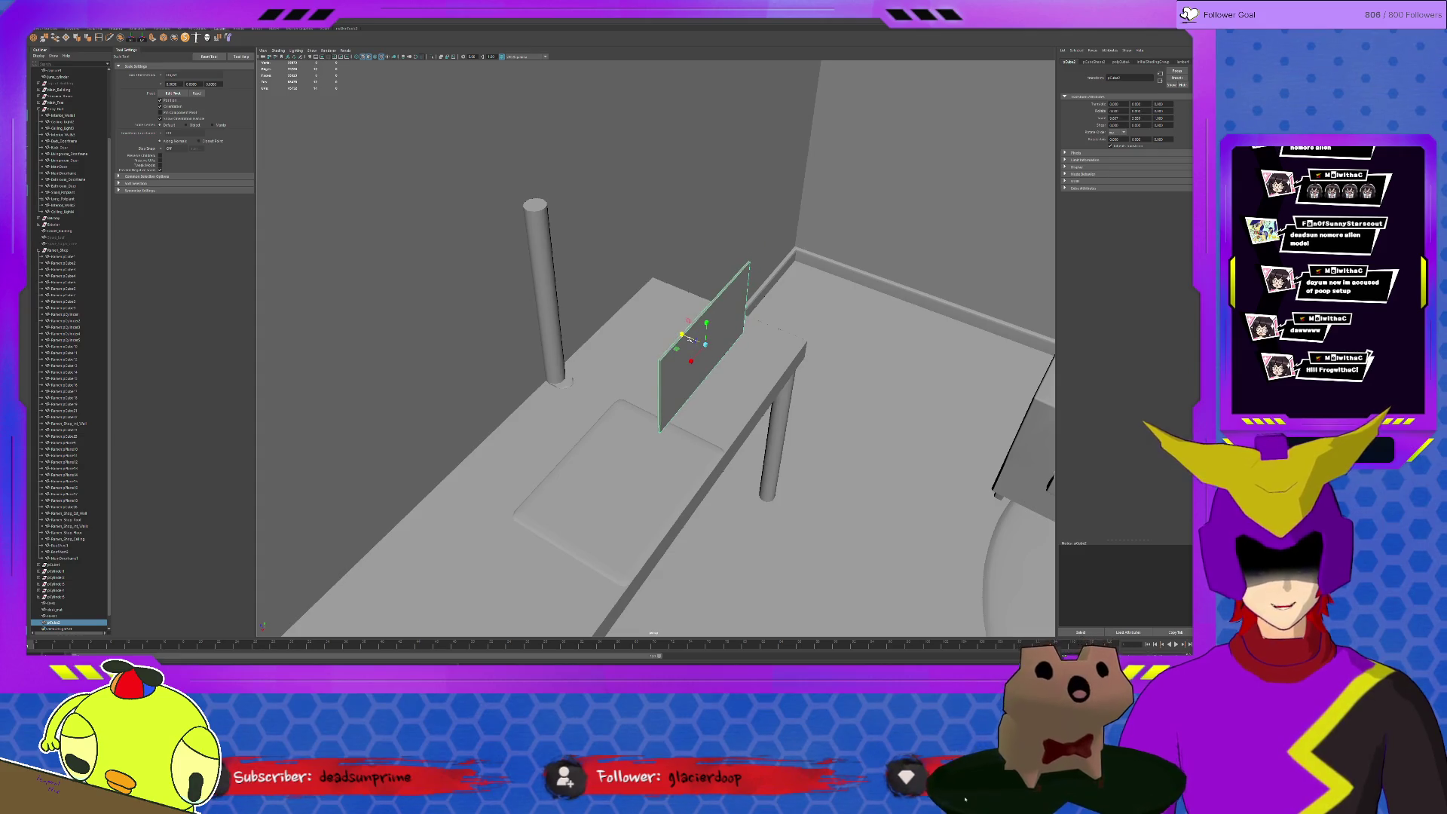
{"action": "key", "text": "f"}
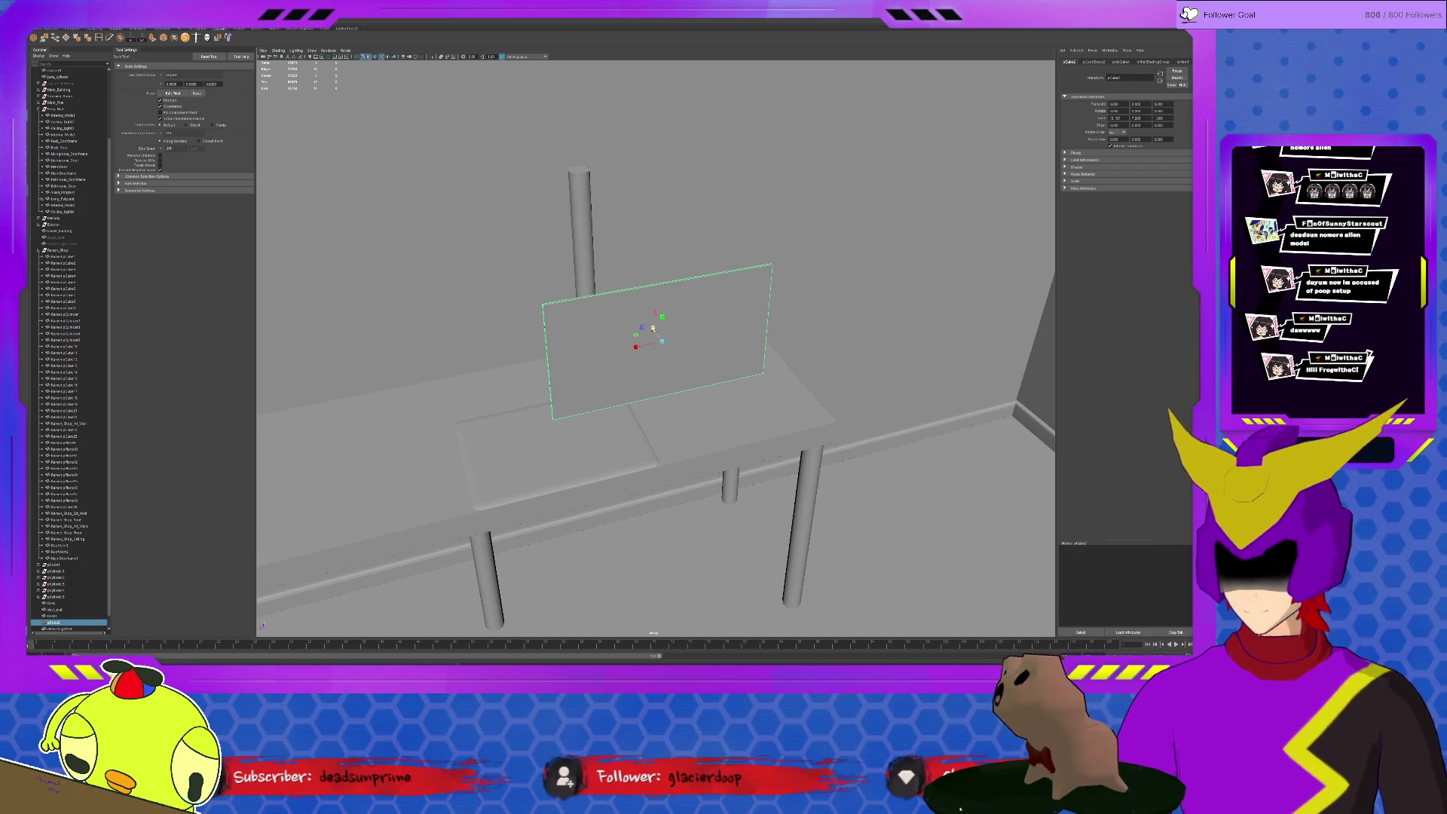
{"action": "left_click_drag", "start_coordinate": [652, 329], "coordinate": [659, 337]}
Move the plane's pivot to its left edge and slide it to the pole's other side
{"action": "key", "text": "w"}
{"action": "key", "text": "d"}
{"action": "mouse_move", "coordinate": [635, 347]}
{"action": "left_mouse_down"}
{"action": "mouse_move", "coordinate": [591, 354]}
{"action": "mouse_move", "coordinate": [591, 390]}
{"action": "left_mouse_up"}
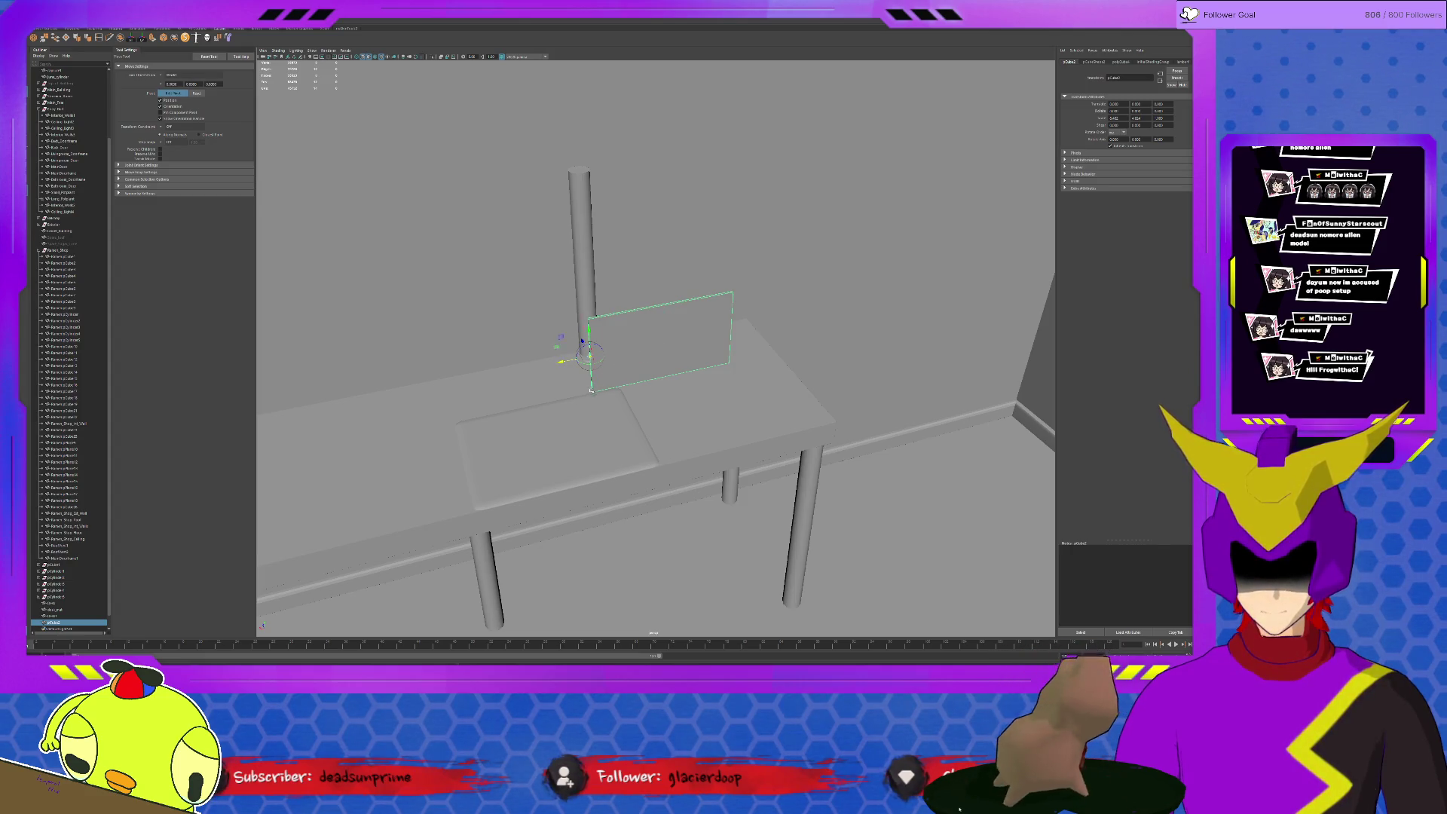
{"action": "key", "text": "d"}
{"action": "middle_click_drag", "start_coordinate": [591, 390], "coordinate": [441, 450]}
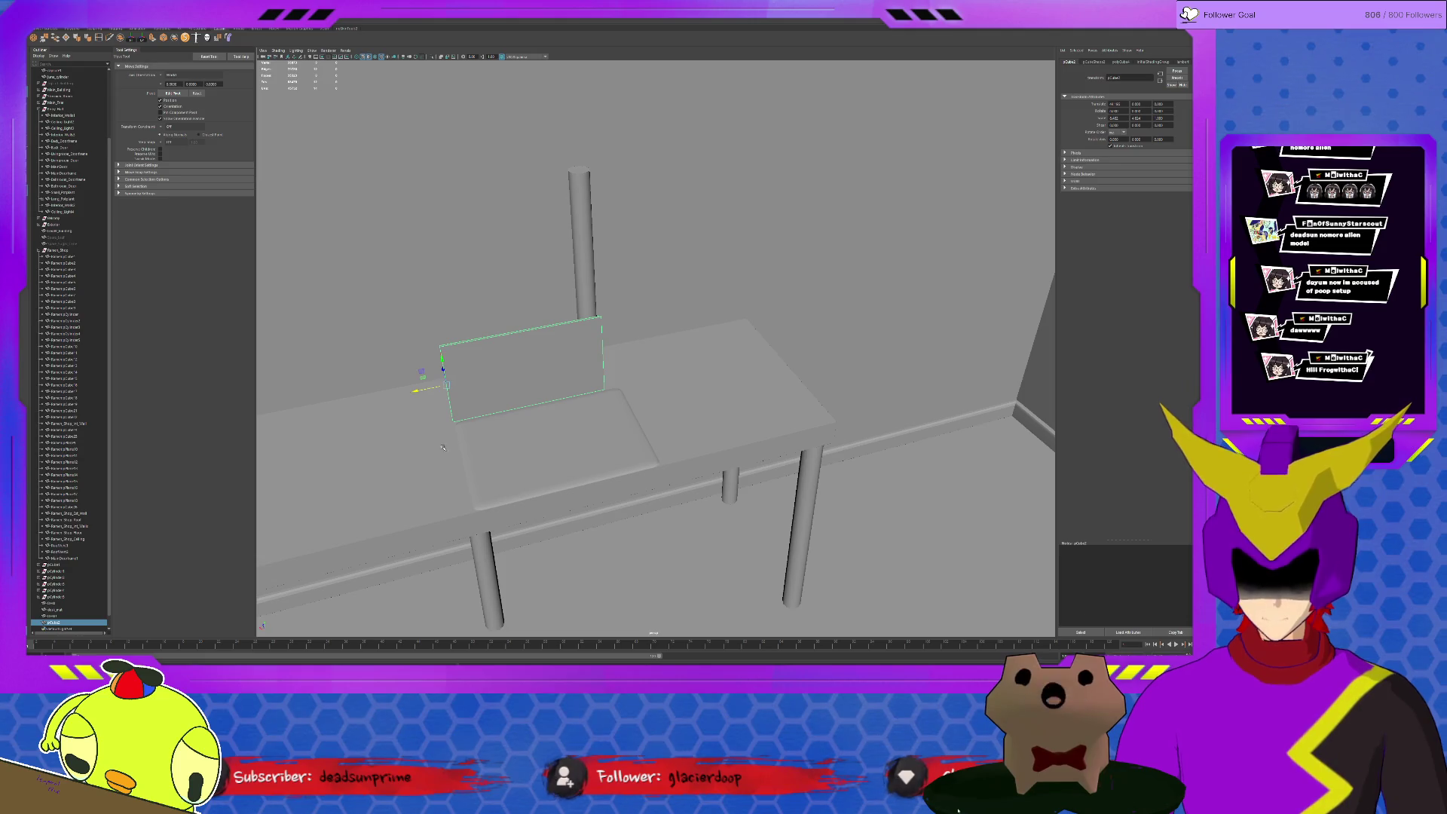
Scale the plane taller and wider along the tabletop
{"action": "key", "text": "r"}
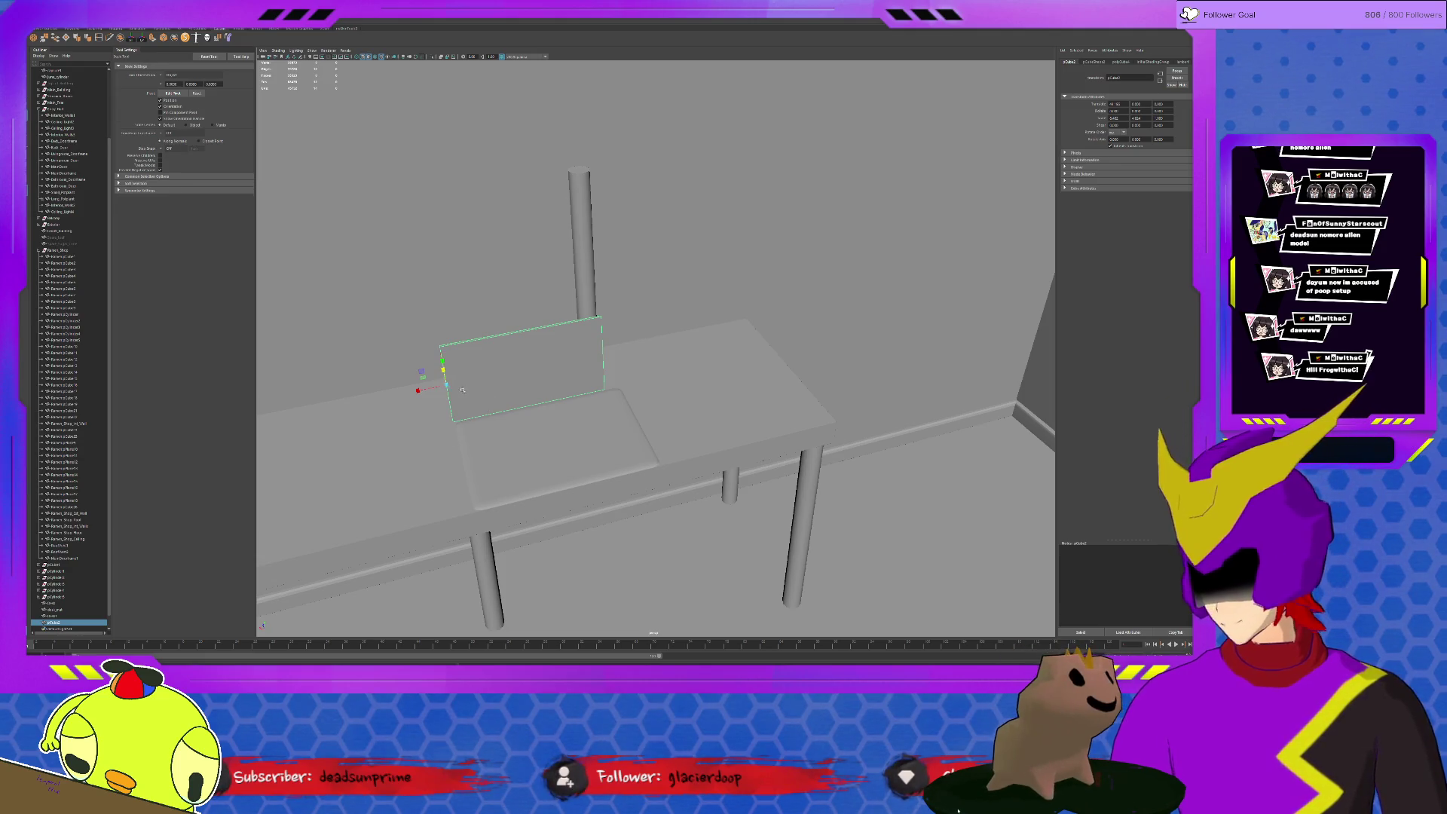
{"action": "mouse_move", "coordinate": [443, 369]}
{"action": "left_mouse_down"}
{"action": "mouse_move", "coordinate": [443, 347]}
{"action": "mouse_move", "coordinate": [497, 386]}
{"action": "mouse_move", "coordinate": [422, 309]}
{"action": "mouse_move", "coordinate": [442, 380]}
{"action": "mouse_move", "coordinate": [469, 343]}
{"action": "mouse_move", "coordinate": [531, 401]}
{"action": "mouse_move", "coordinate": [652, 435]}
{"action": "left_mouse_up"}
{"action": "key", "text": "w"}
{"action": "key", "text": "r"}
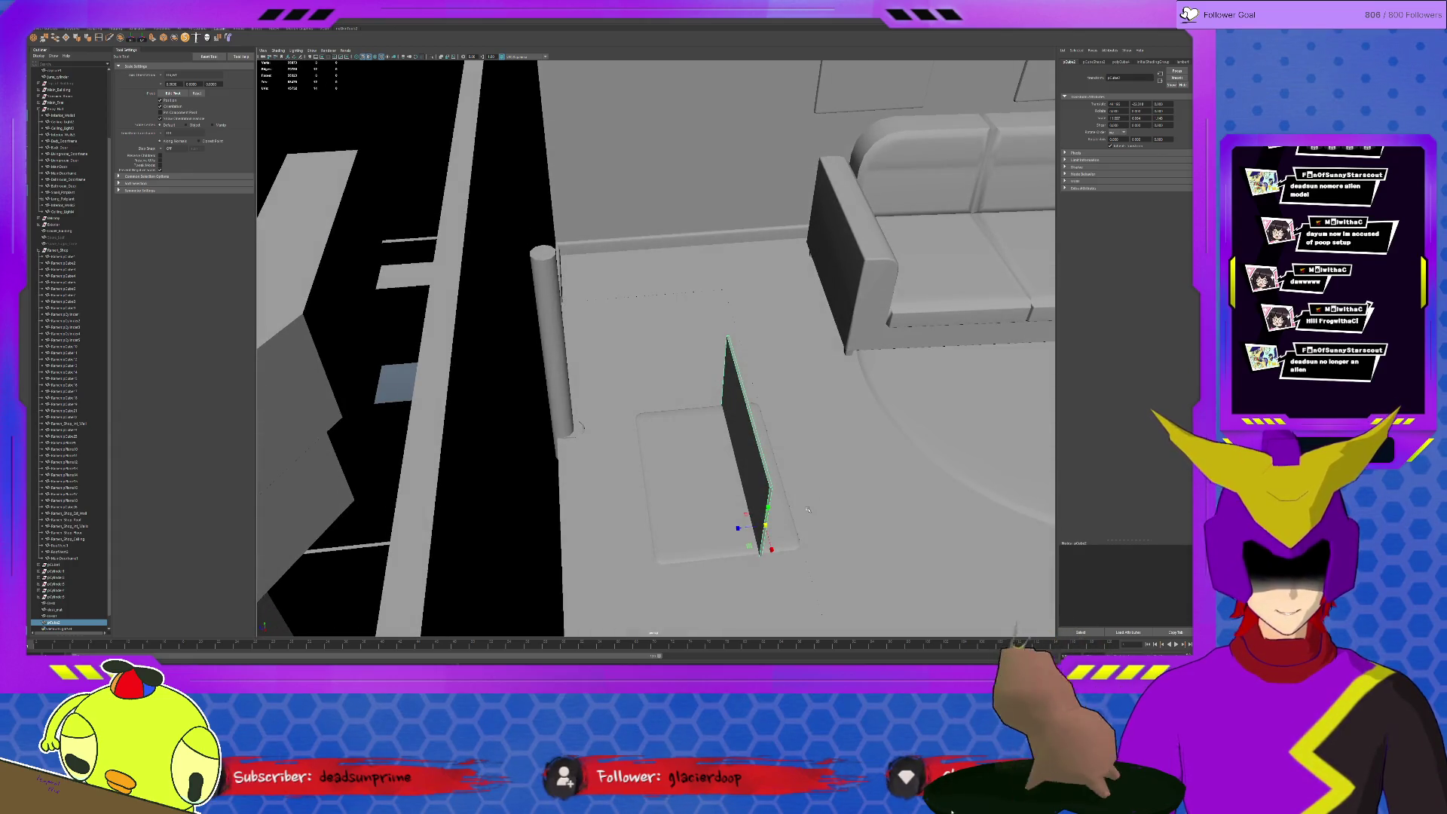
Slide the upright plane along X toward the pole
{"action": "key", "text": "w"}
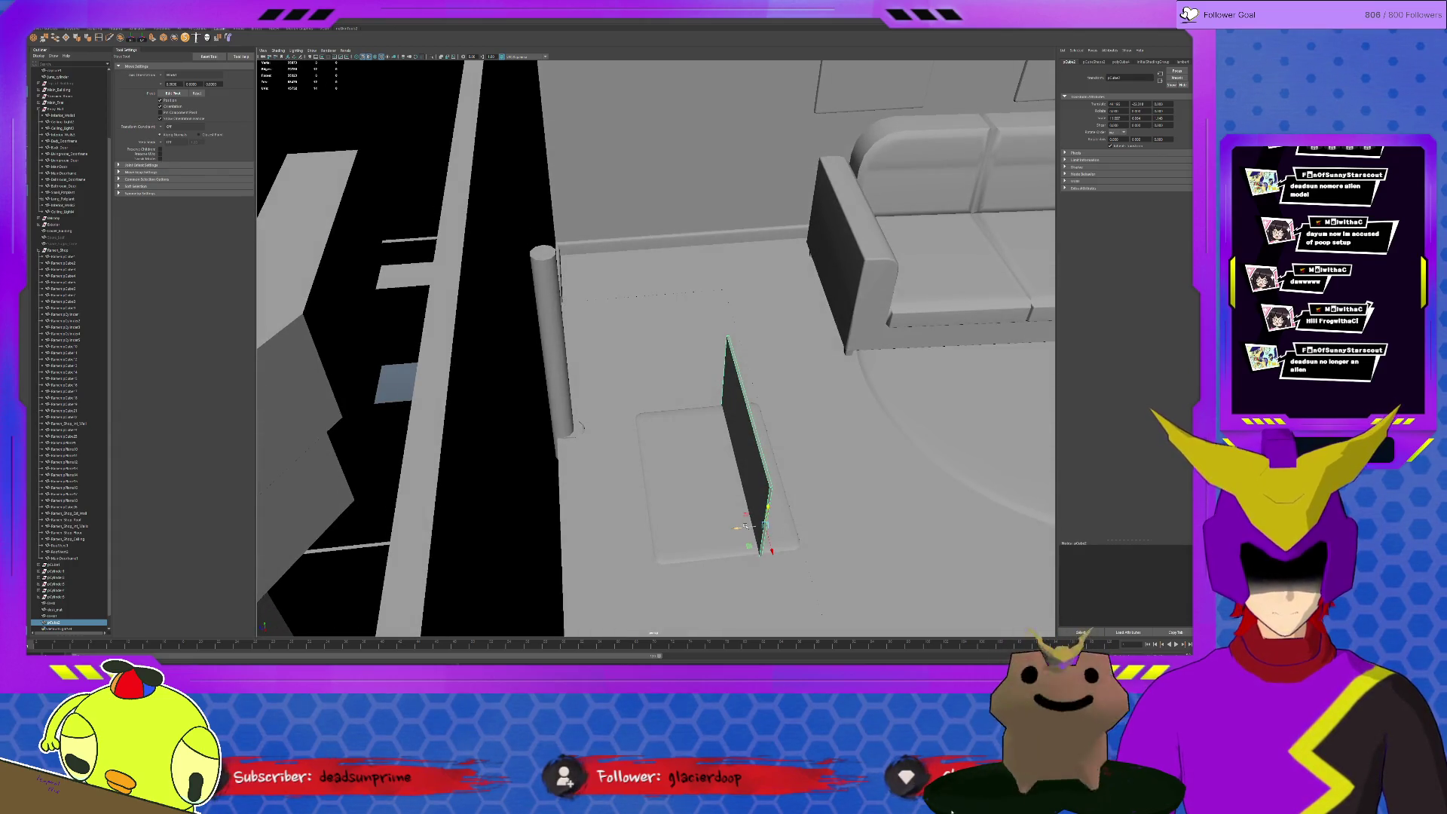
{"action": "left_click_drag", "start_coordinate": [732, 527], "coordinate": [575, 545]}
{"action": "key", "text": "r"}
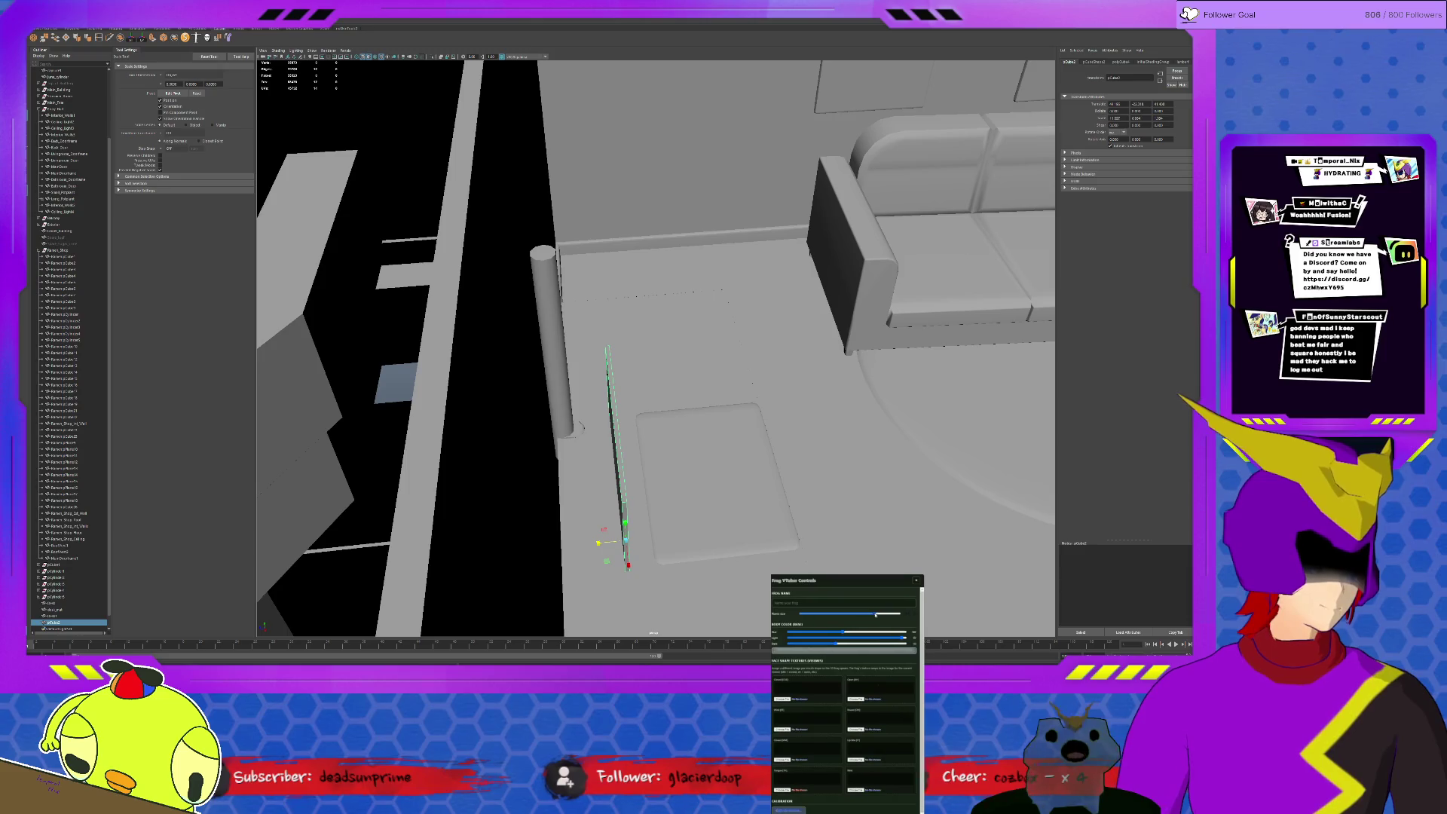
Zoom in toward the plane and select all of its faces in face mode
{"action": "left_click_drag", "start_coordinate": [875, 614], "coordinate": [854, 600]}
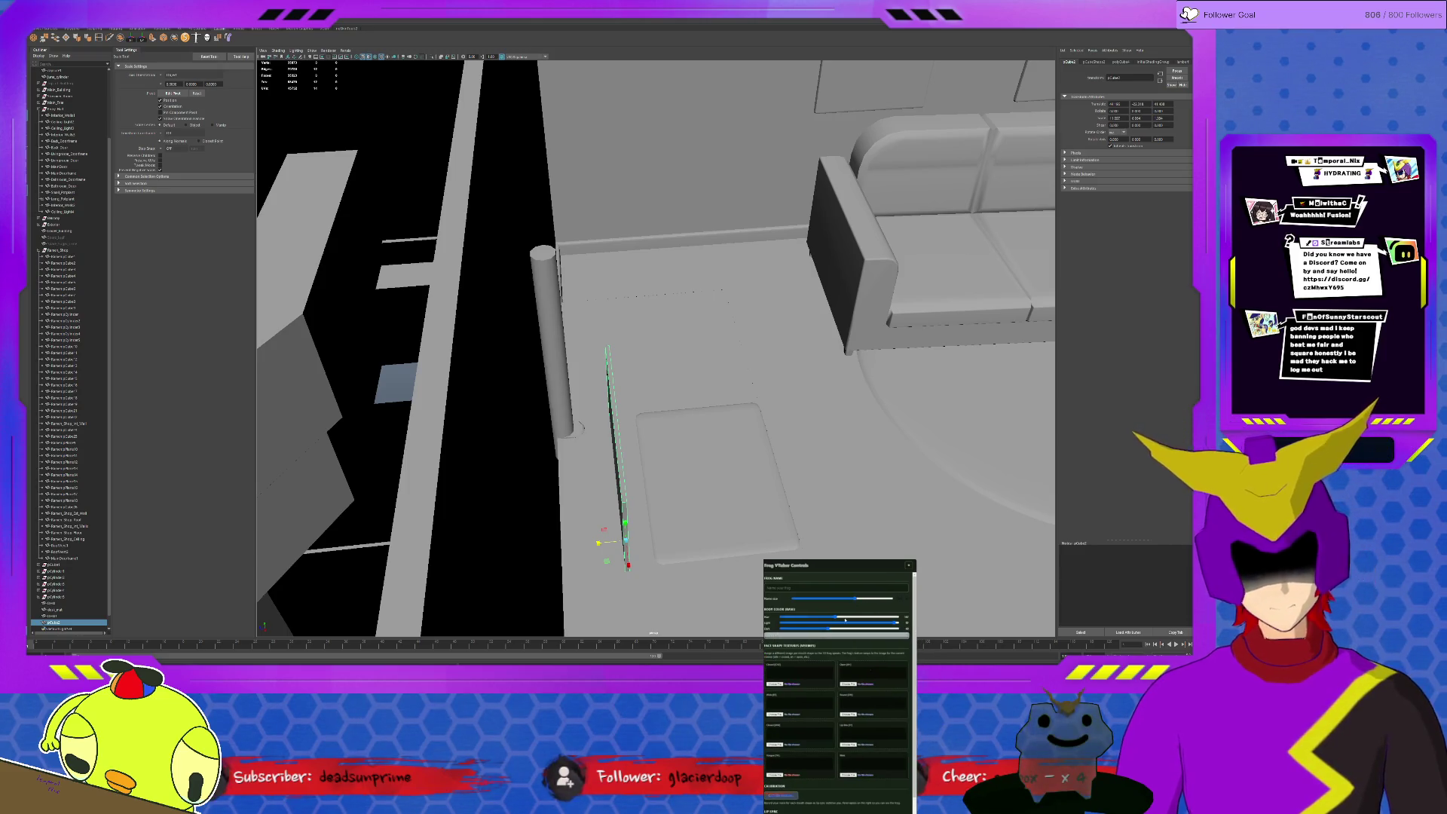
{"action": "mouse_move", "coordinate": [603, 362]}
{"action": "left_mouse_down", "text": "alt"}
{"action": "mouse_move", "coordinate": [646, 331]}
{"action": "mouse_move", "coordinate": [445, 334]}
{"action": "left_mouse_up", "text": "alt"}
{"action": "key", "text": "w"}
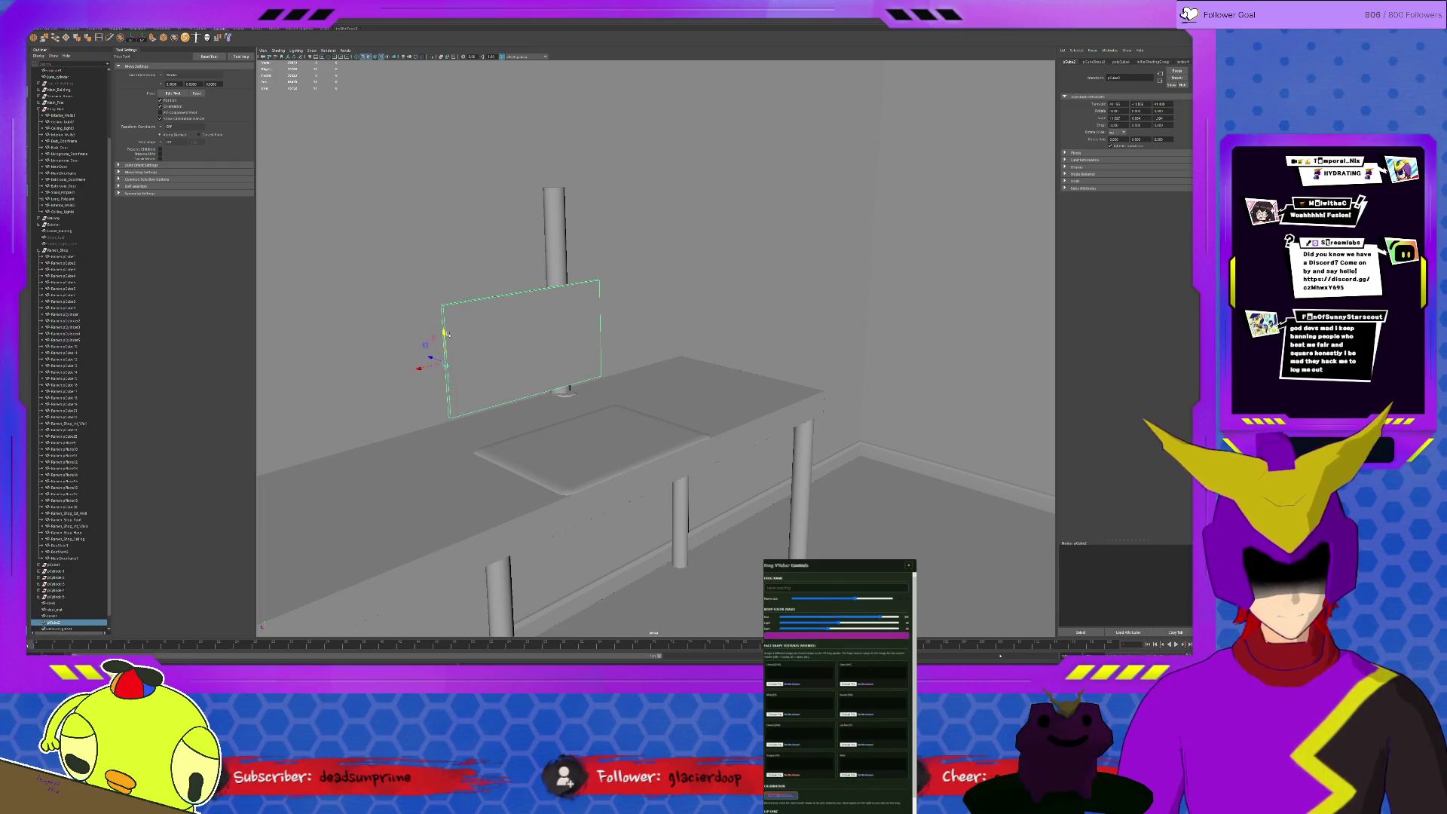
{"action": "left_click_drag", "start_coordinate": [680, 373], "coordinate": [656, 346], "text": "alt"}
{"action": "key", "text": "F11"}
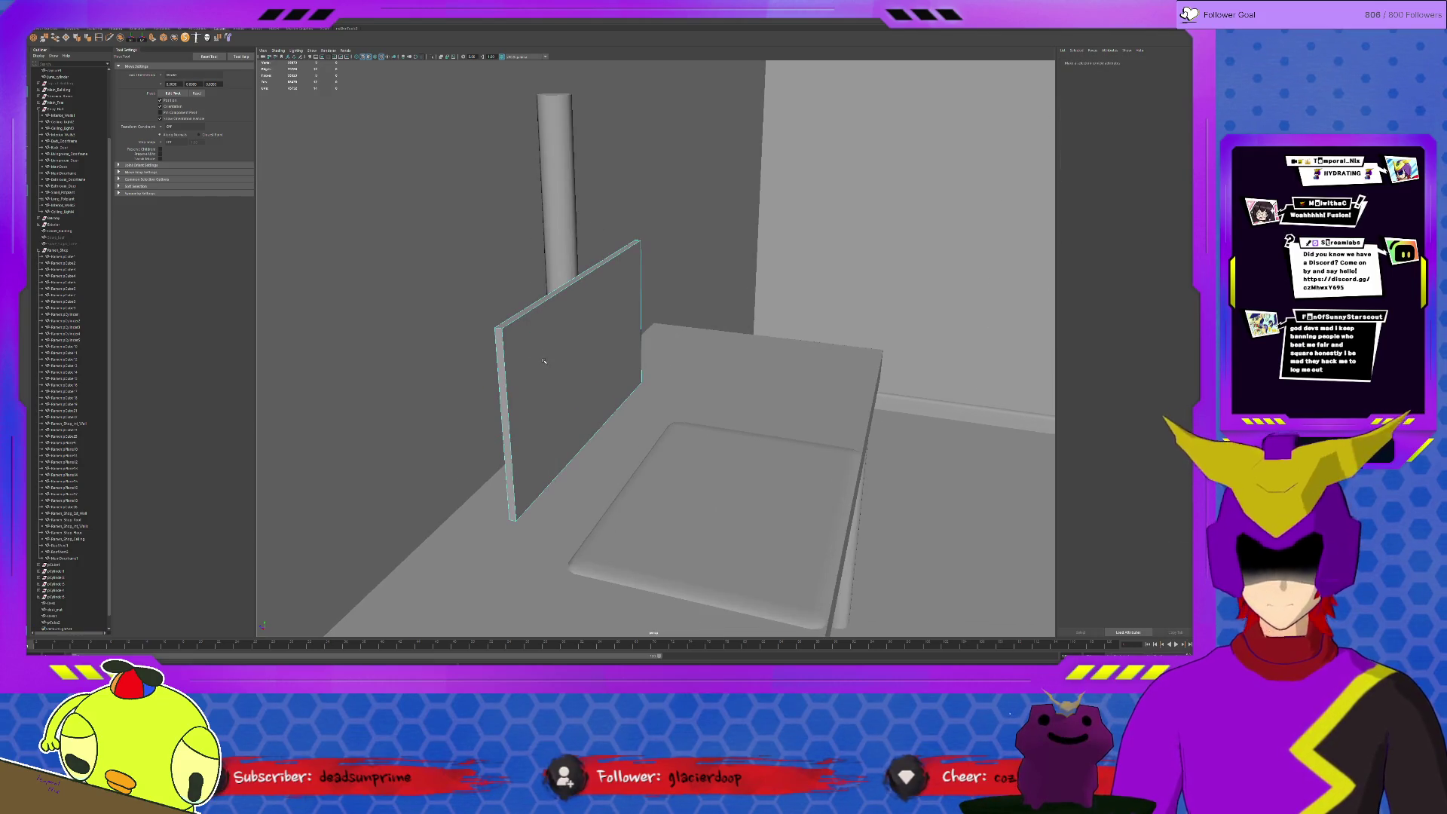
{"action": "left_click_drag", "start_coordinate": [468, 543], "coordinate": [731, 254]}
{"action": "left_click_drag", "start_coordinate": [814, 599], "coordinate": [856, 599]}
Extrude the faces with Ctrl+E, then reselect the whole board and extrude again
{"action": "key", "text": "ctrl+e"}
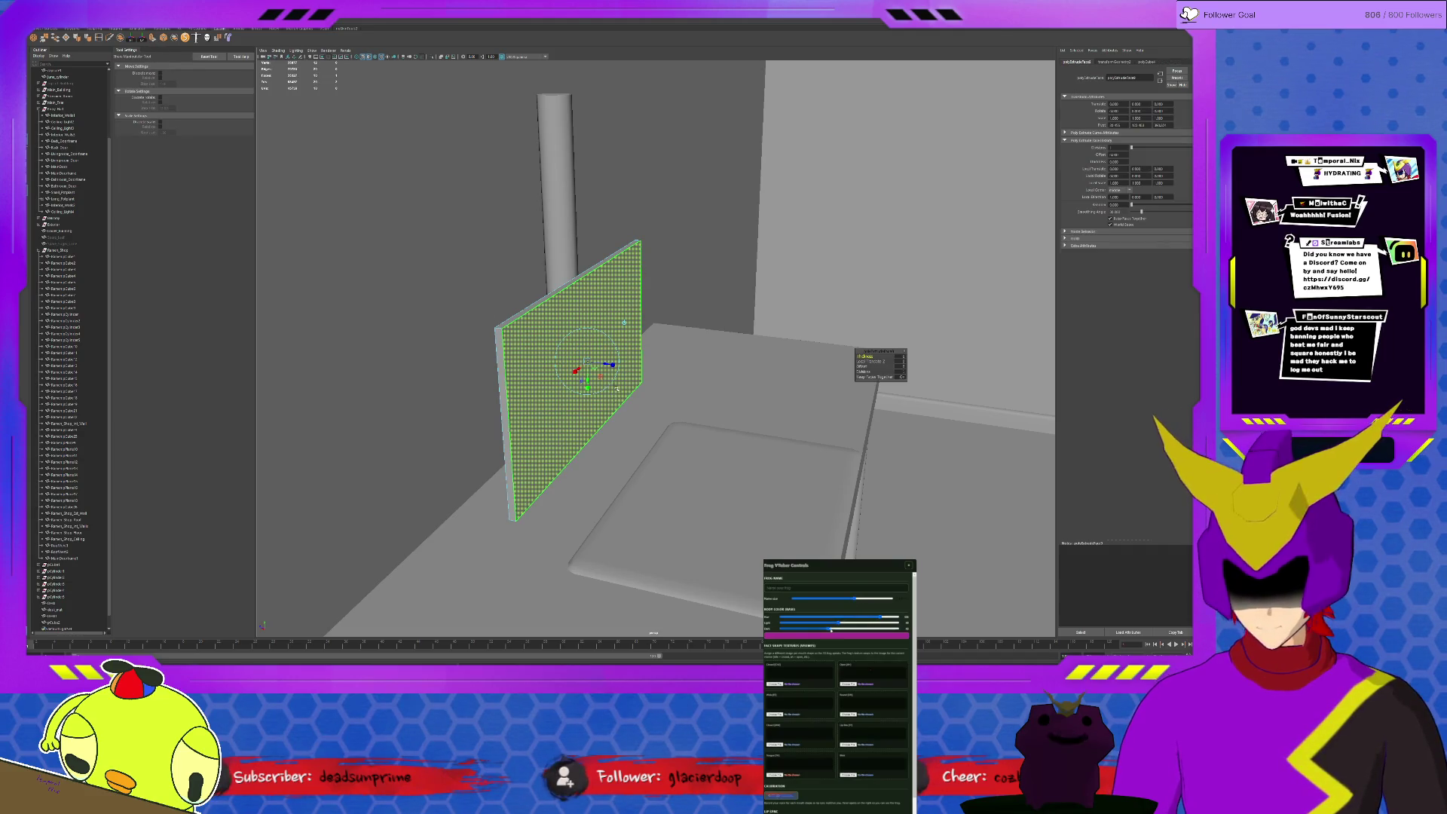
{"action": "key", "text": "r"}
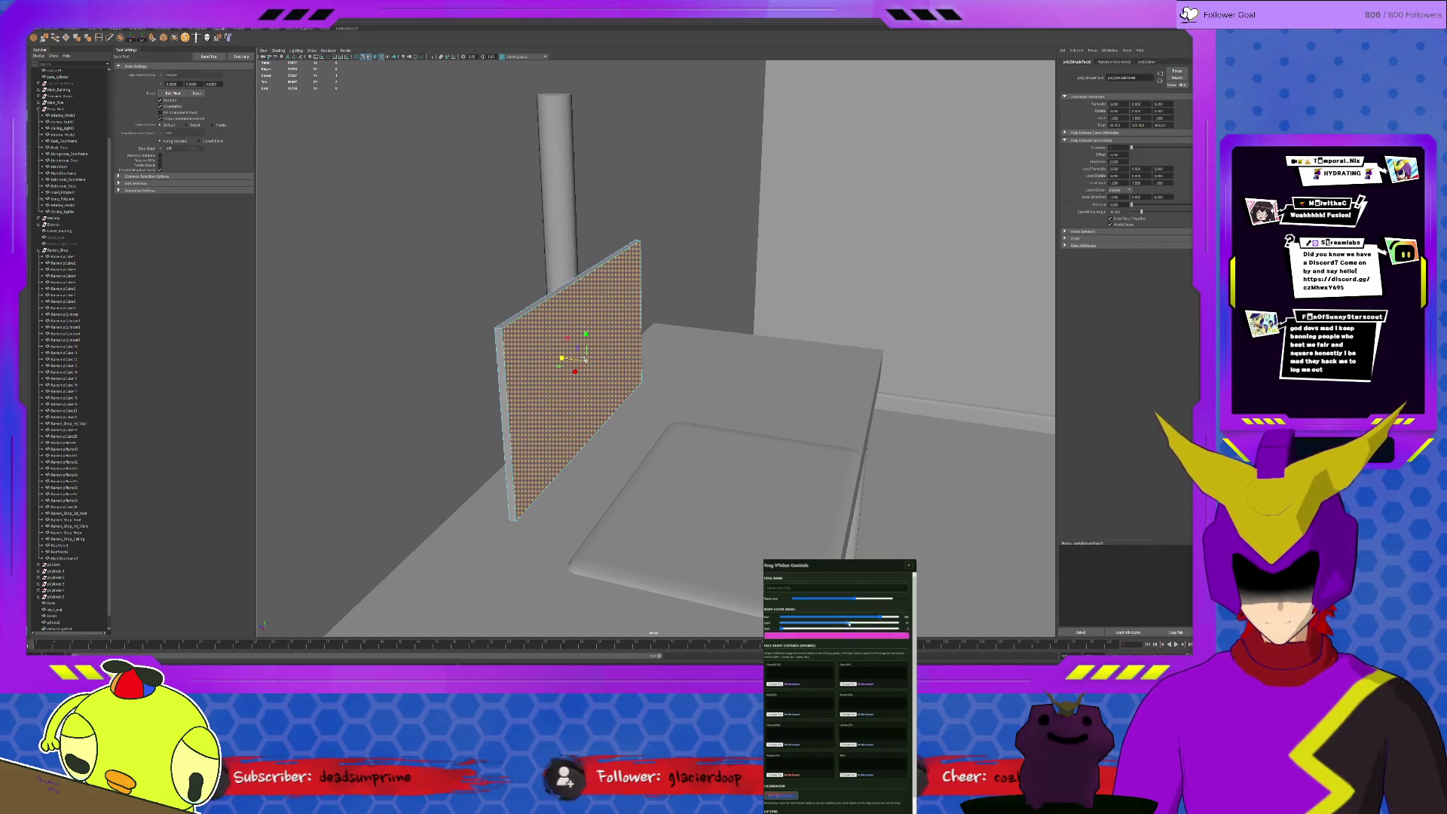
{"action": "key", "text": "F8"}
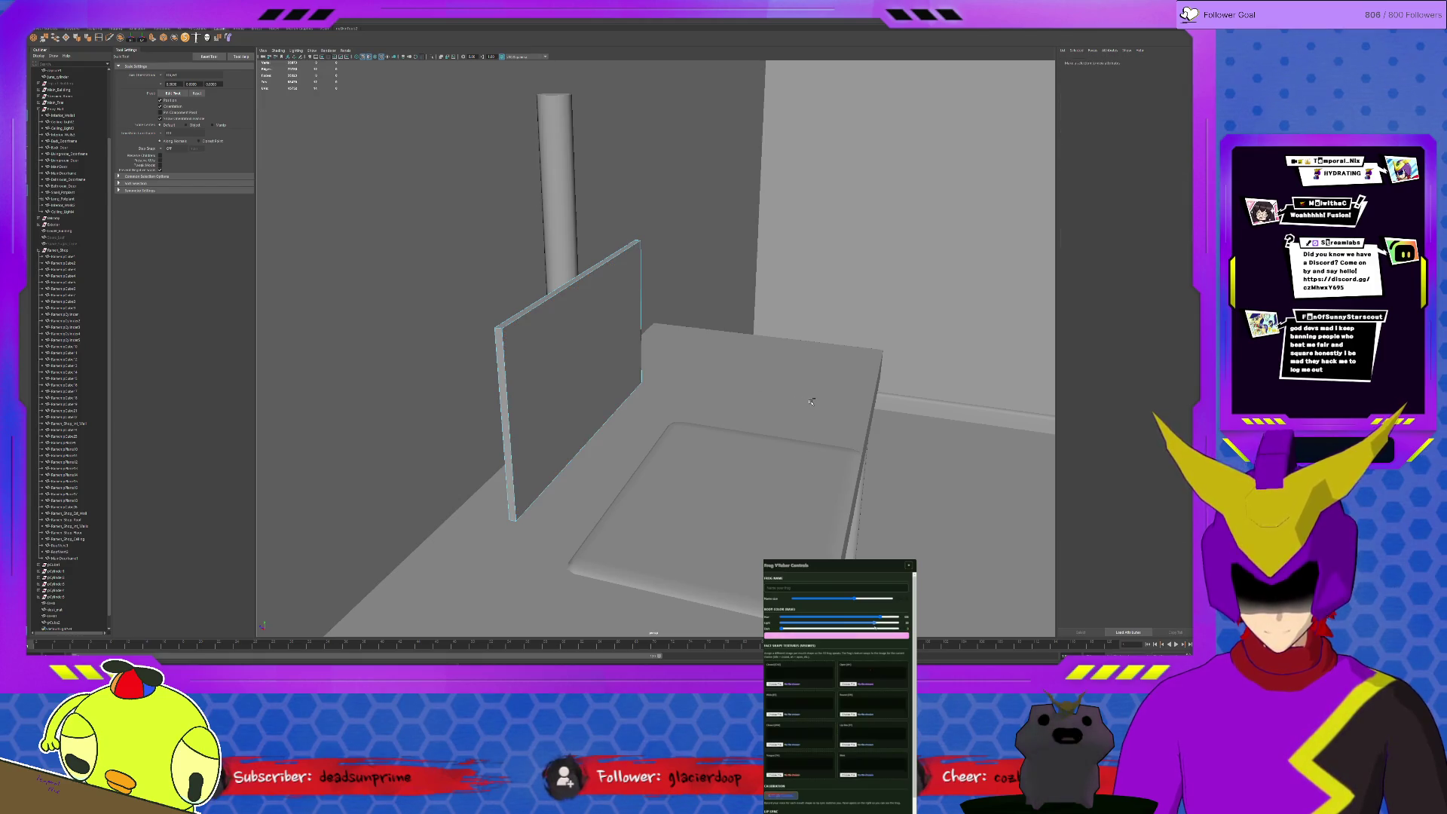
{"action": "left_click", "coordinate": [572, 349]}
{"action": "key", "text": "ctrl+e"}
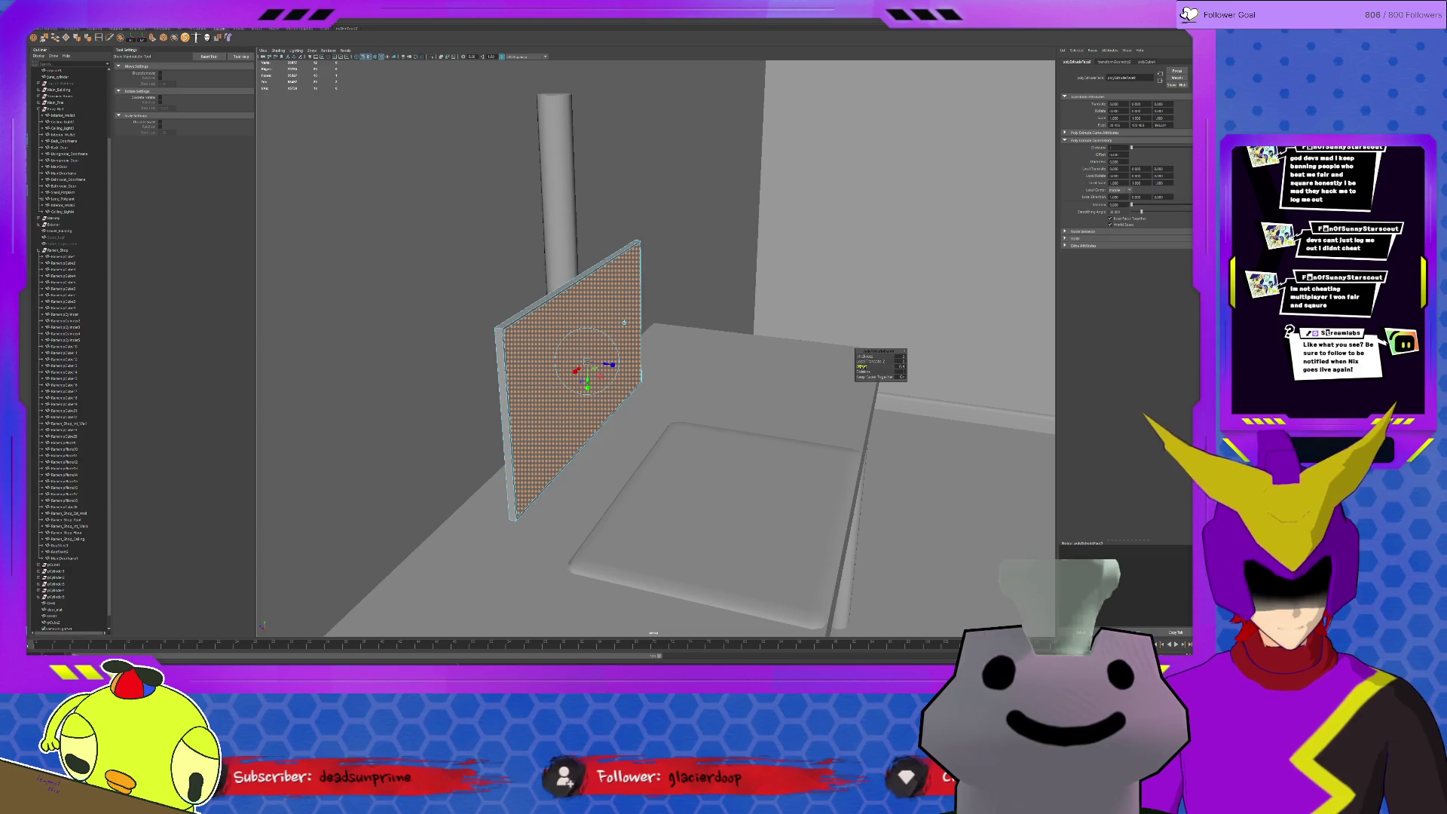
Set the extrusion thickness and repeat the extrude twice more on the board's face
{"action": "left_click", "coordinate": [616, 381]}
{"action": "key", "text": "ctrl+e"}
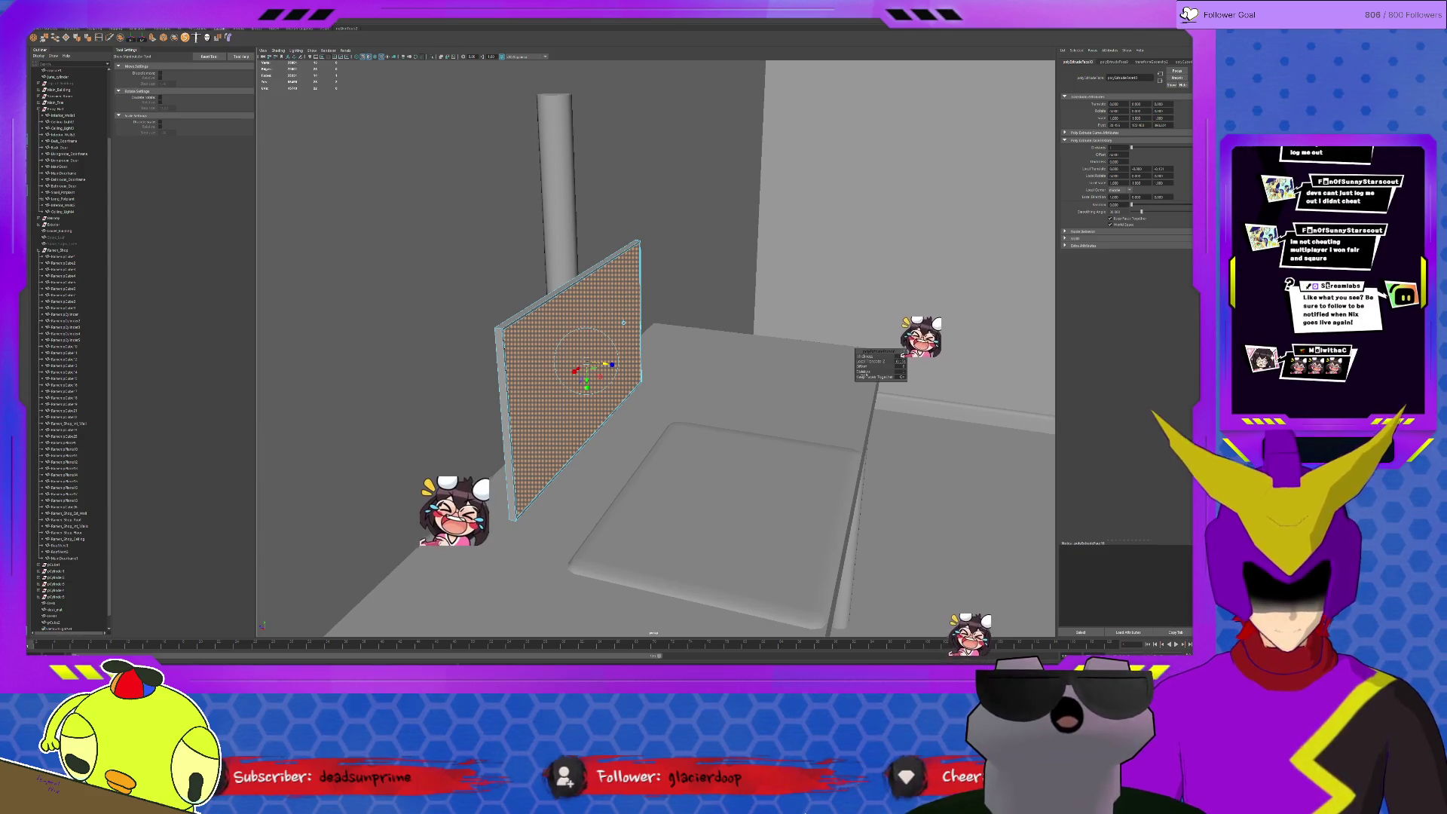
{"action": "key", "text": "ctrl+e"}
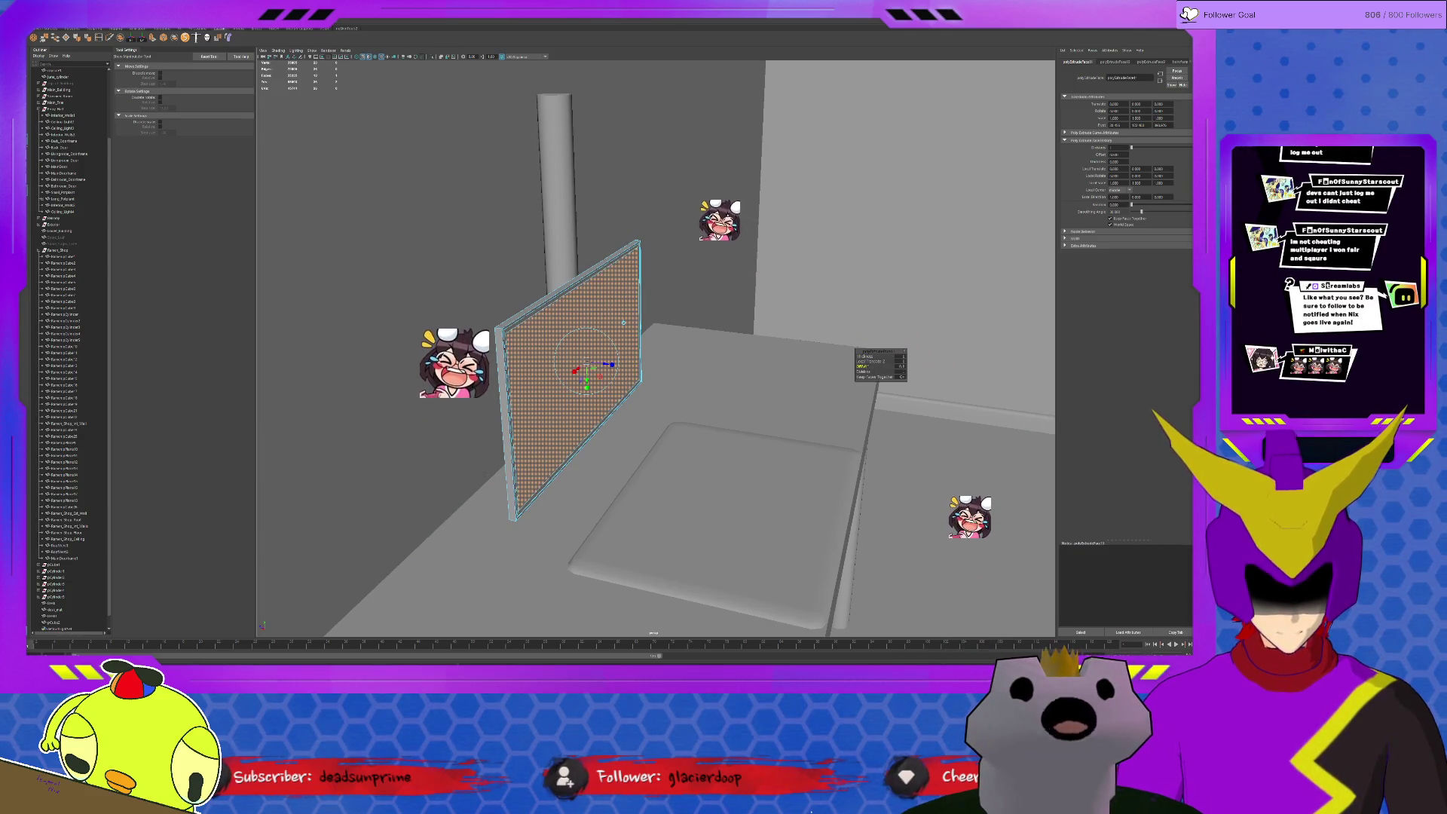
{"action": "left_click_drag", "start_coordinate": [604, 399], "coordinate": [743, 399], "text": "alt"}
{"action": "scroll", "coordinate": [744, 400], "scroll_direction": "up", "scroll_amount": 5}
Return to object mode and isolate the board in the viewport
{"action": "key", "text": "q"}
{"action": "key", "text": "F8"}
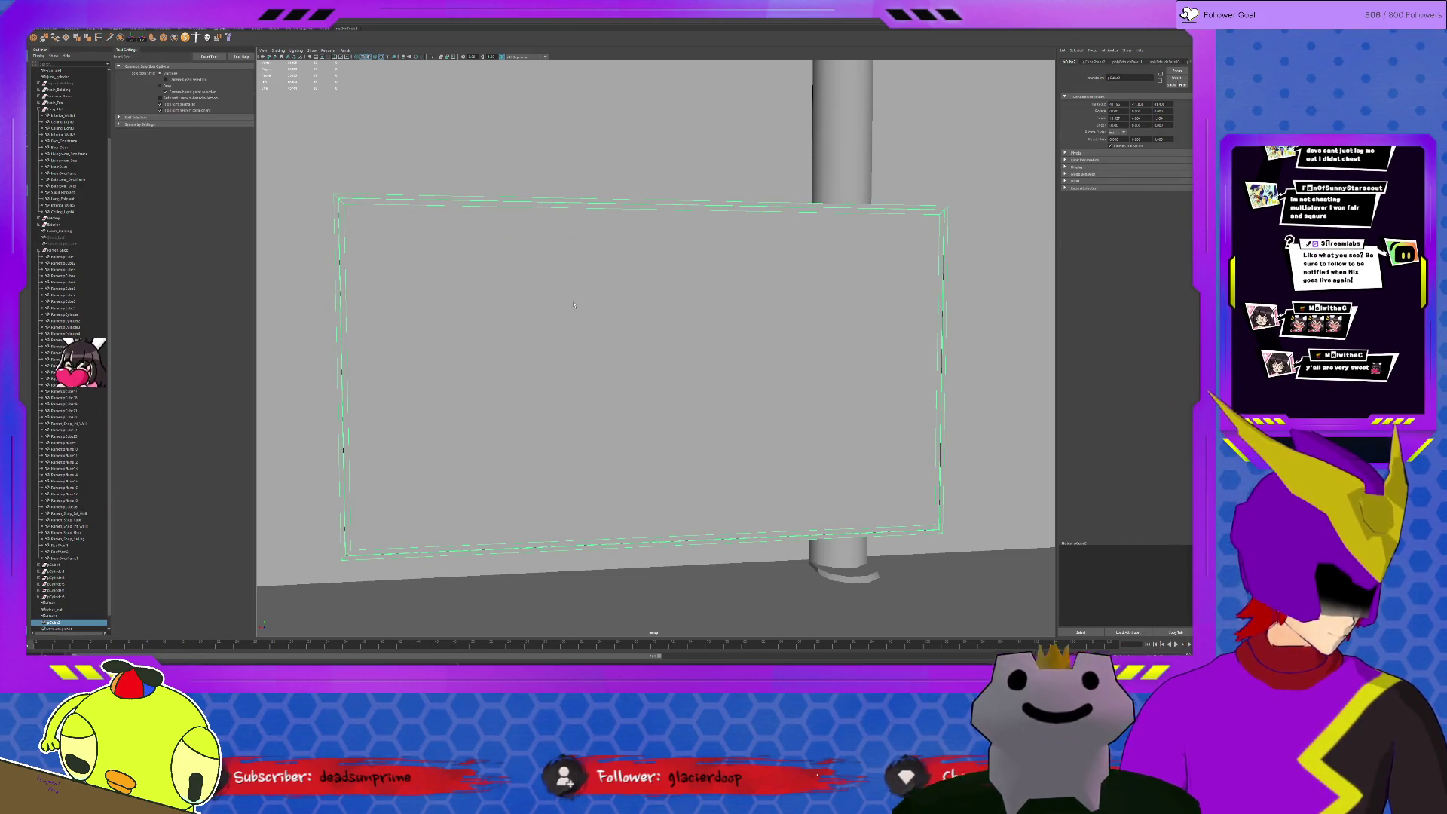
{"action": "scroll", "coordinate": [573, 304], "scroll_direction": "down", "scroll_amount": 2}
{"action": "mouse_move", "coordinate": [574, 304]}
{"action": "left_mouse_down", "text": "alt"}
{"action": "mouse_move", "coordinate": [680, 420]}
{"action": "mouse_move", "coordinate": [683, 405]}
{"action": "left_mouse_up", "text": "alt"}
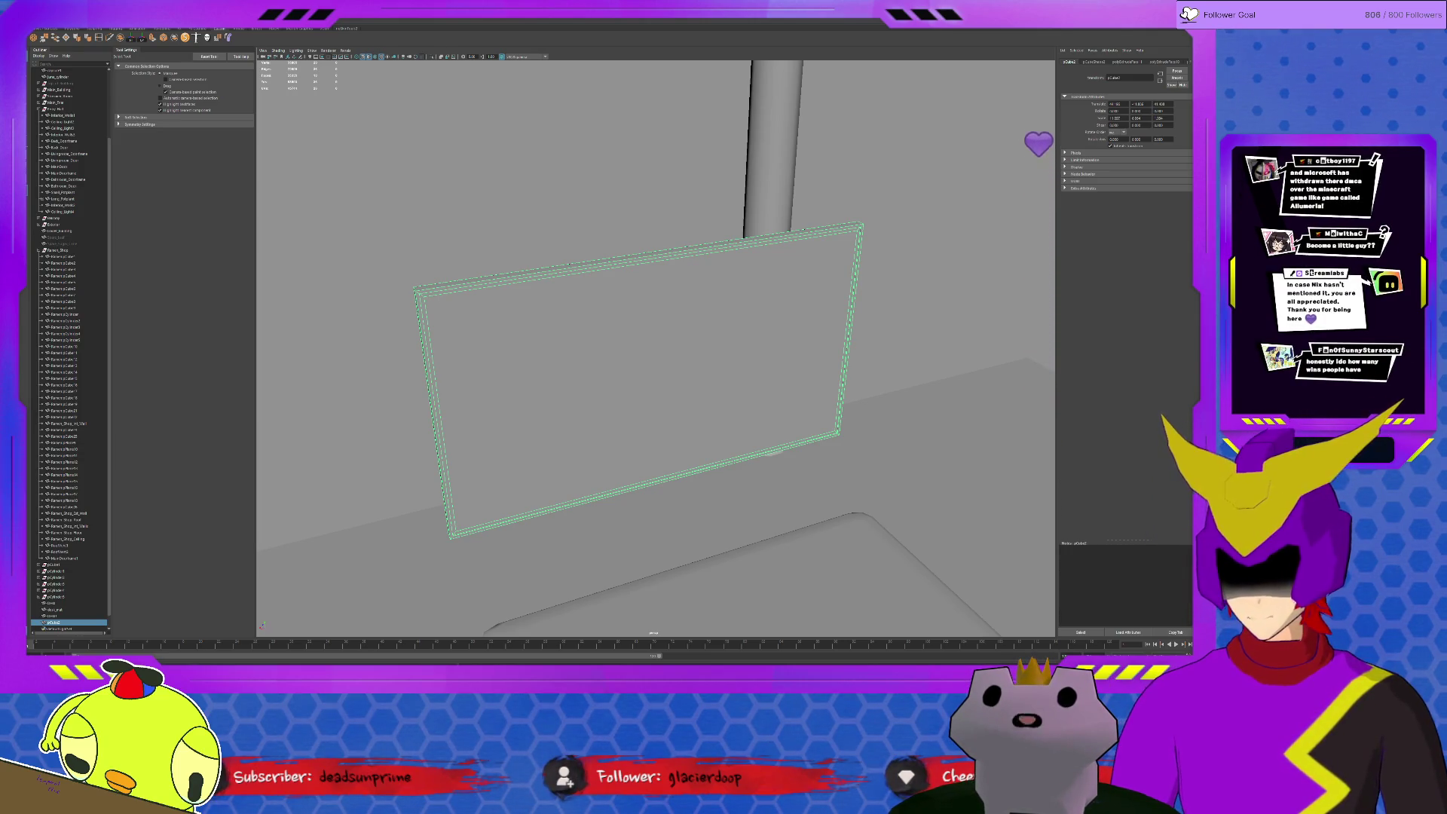
{"action": "key", "text": "ctrl+1"}
Extrude all the board's faces, offset them into a border, and push the centre inward
{"action": "left_click_drag", "start_coordinate": [646, 380], "coordinate": [713, 376], "text": "alt"}
{"action": "key", "text": "F11"}
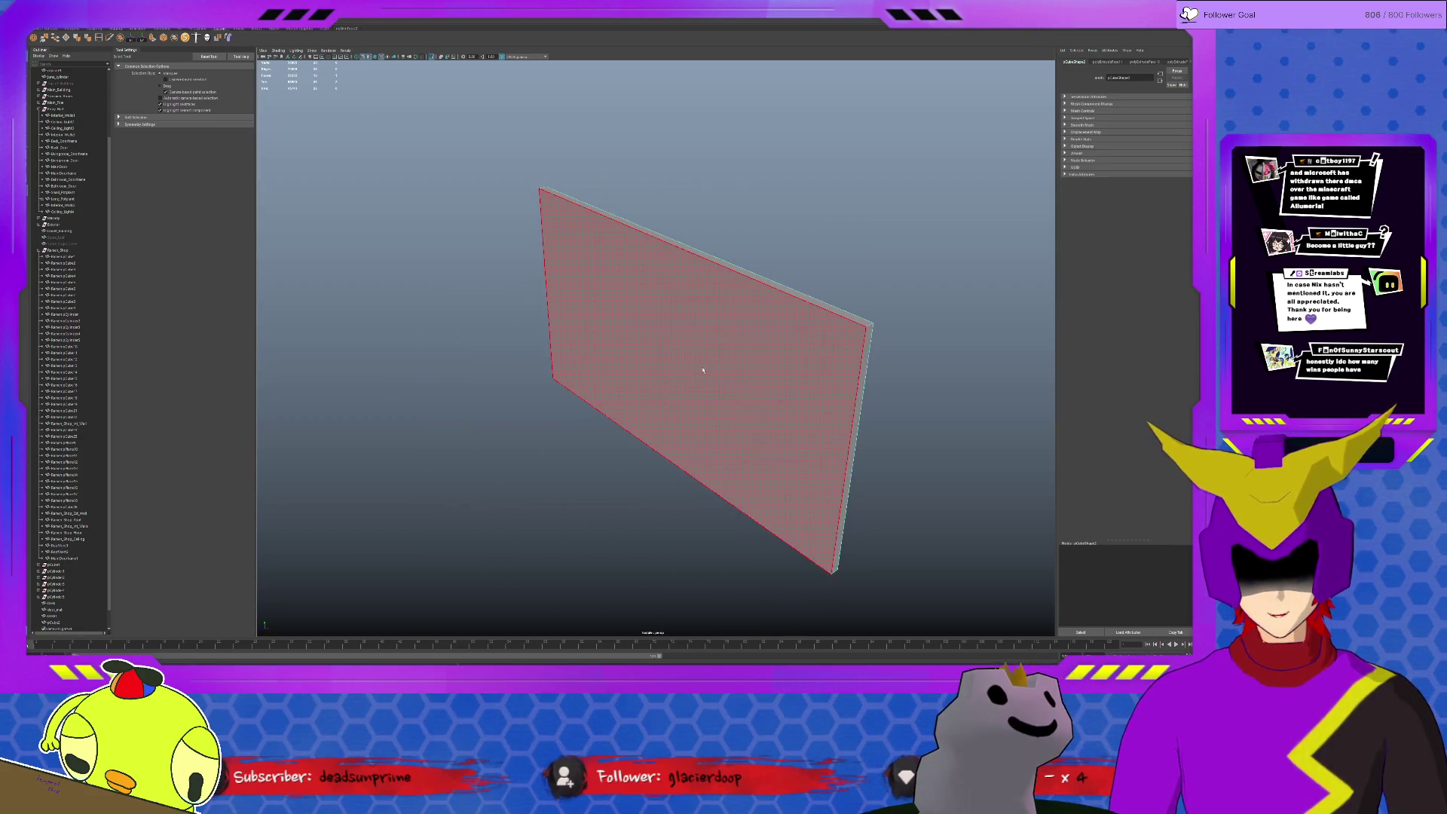
{"action": "left_click_drag", "start_coordinate": [897, 595], "coordinate": [454, 215]}
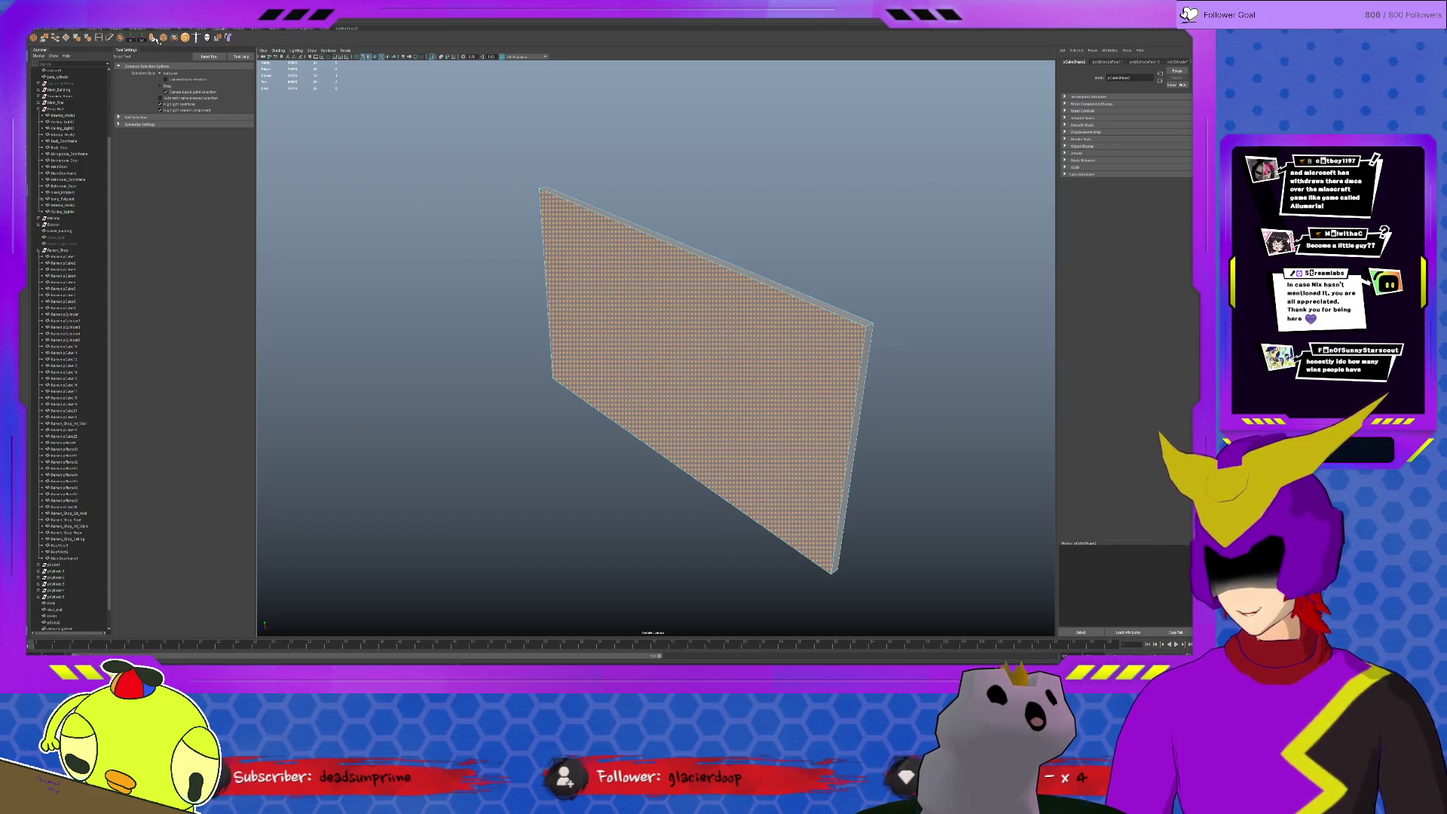
{"action": "left_click", "coordinate": [156, 37]}
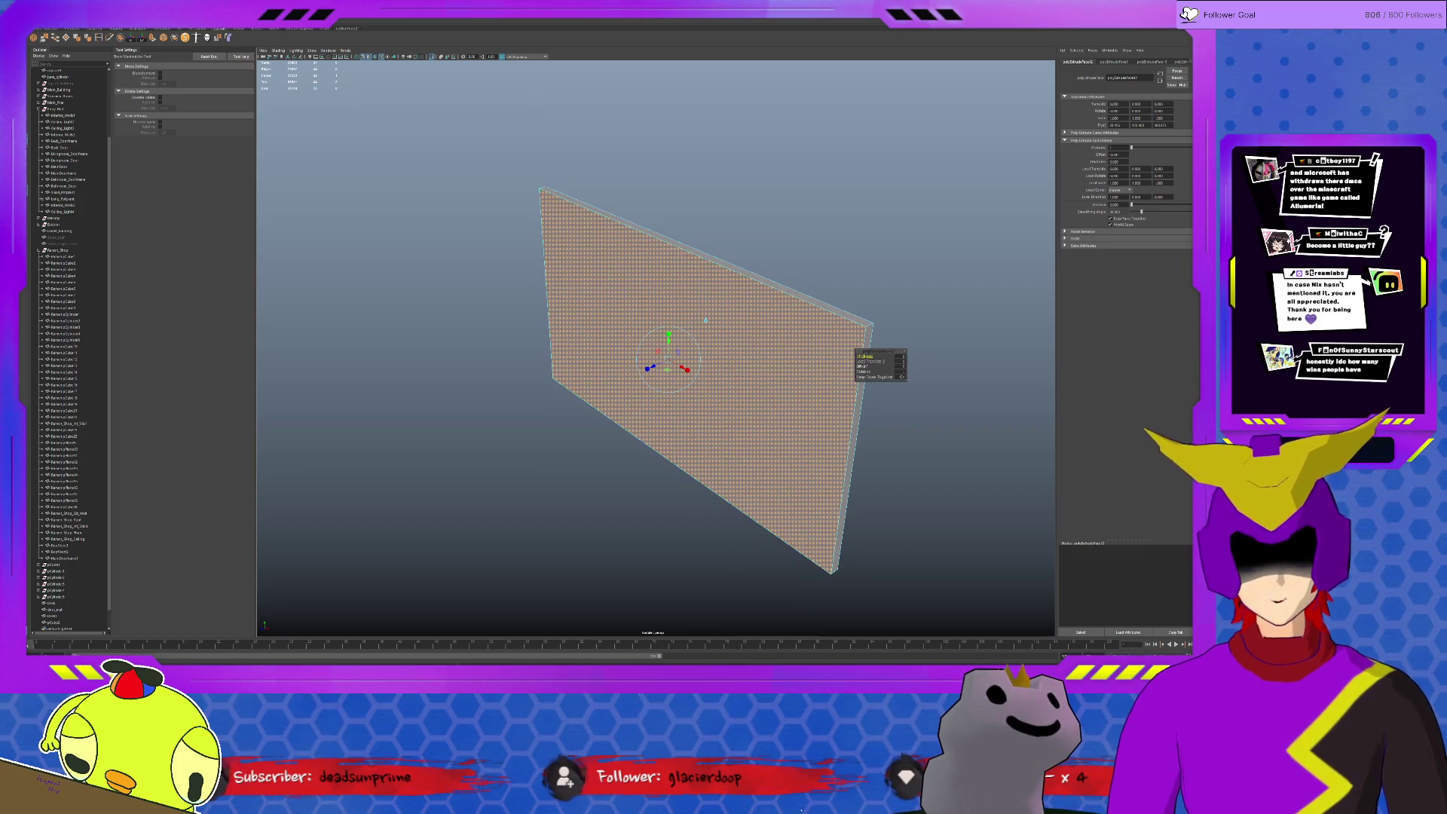
{"action": "left_click_drag", "start_coordinate": [867, 367], "coordinate": [901, 365]}
{"action": "left_click_drag", "start_coordinate": [688, 369], "coordinate": [669, 347]}
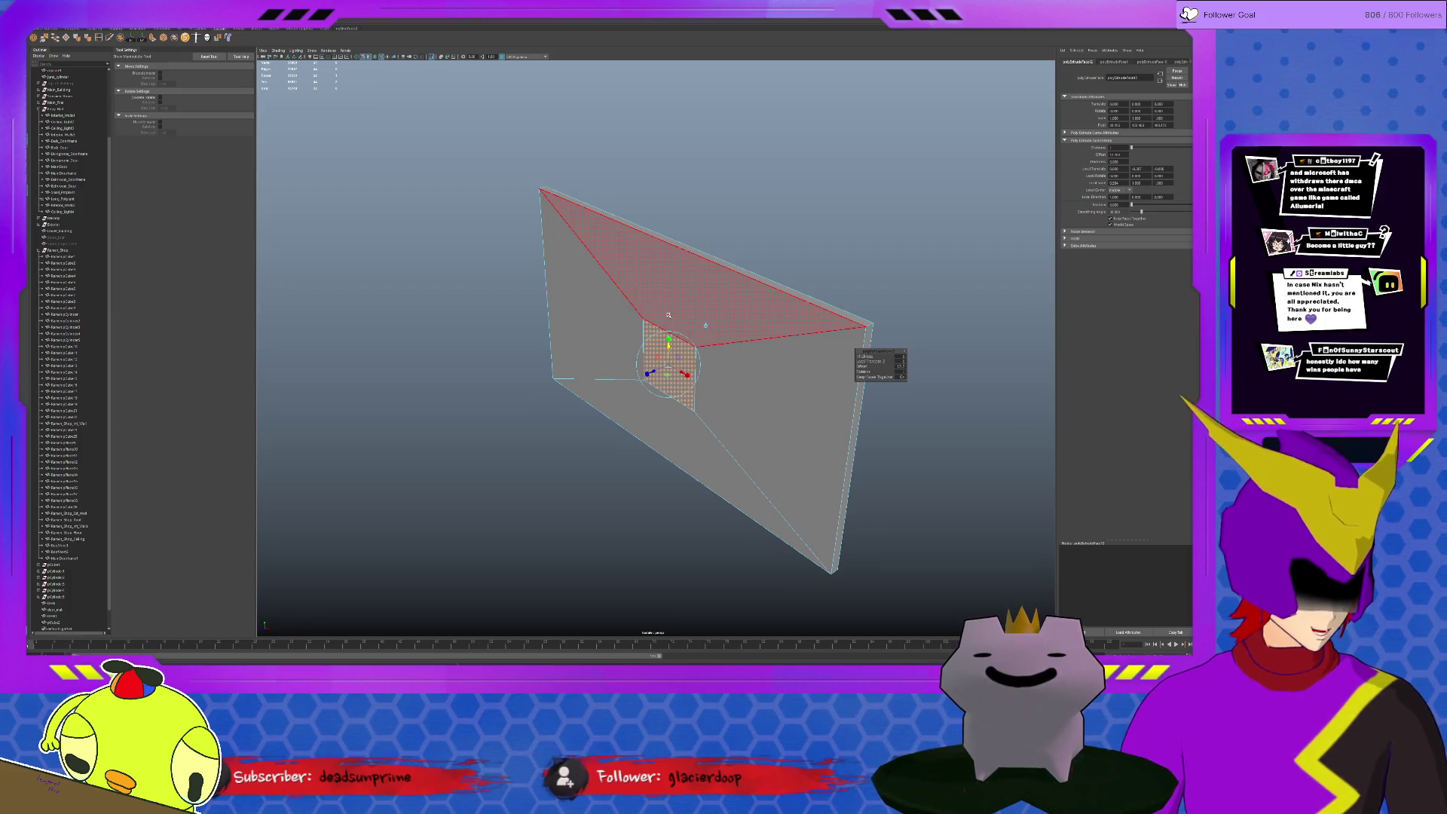
Orbit around the board to inspect the recessed front face
{"action": "left_click_drag", "start_coordinate": [668, 310], "coordinate": [736, 352], "text": "alt"}
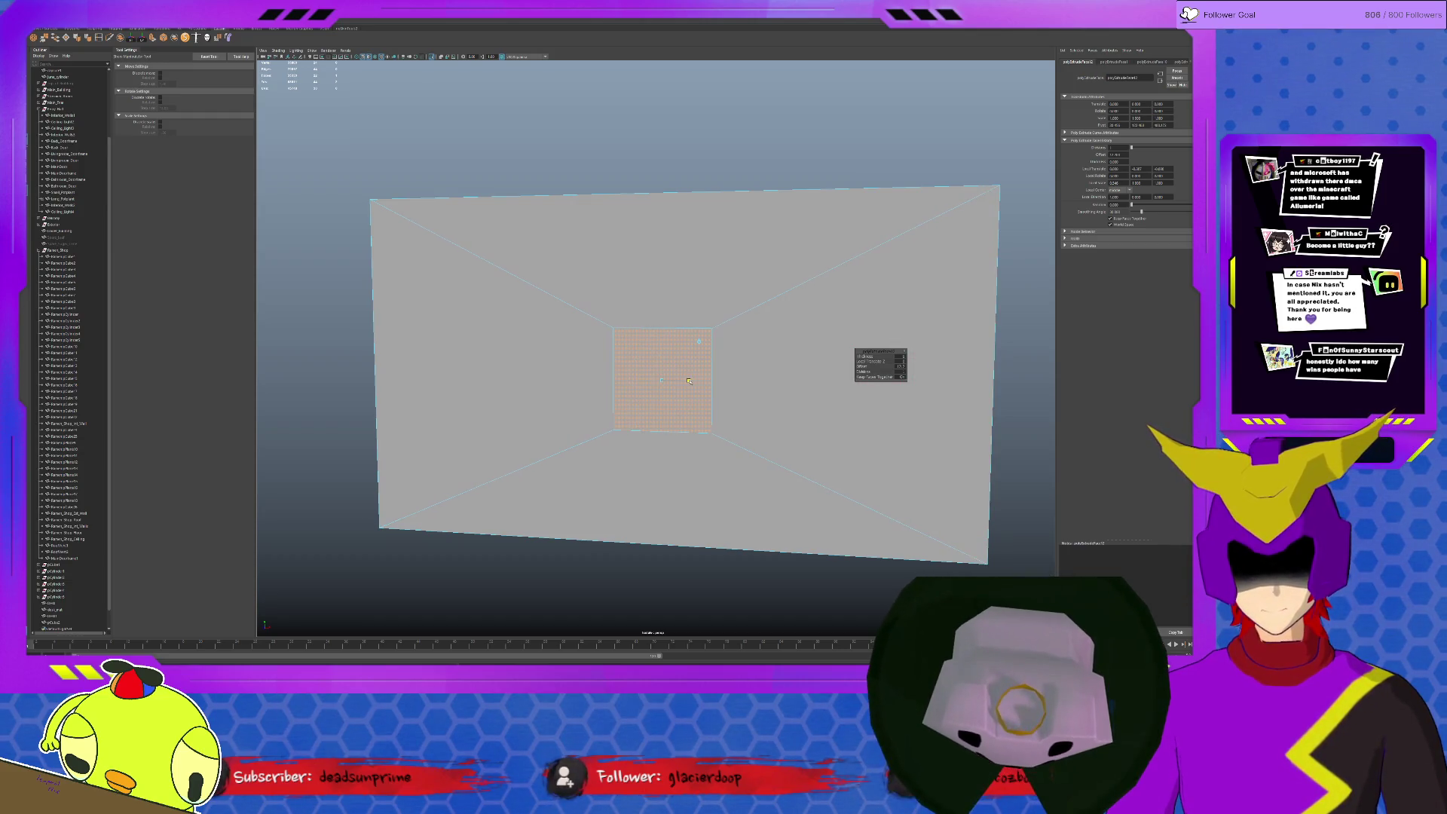
{"action": "mouse_move", "coordinate": [690, 381]}
{"action": "left_mouse_down", "text": "alt"}
{"action": "mouse_move", "coordinate": [734, 405]}
{"action": "mouse_move", "coordinate": [720, 414]}
{"action": "left_mouse_up", "text": "alt"}
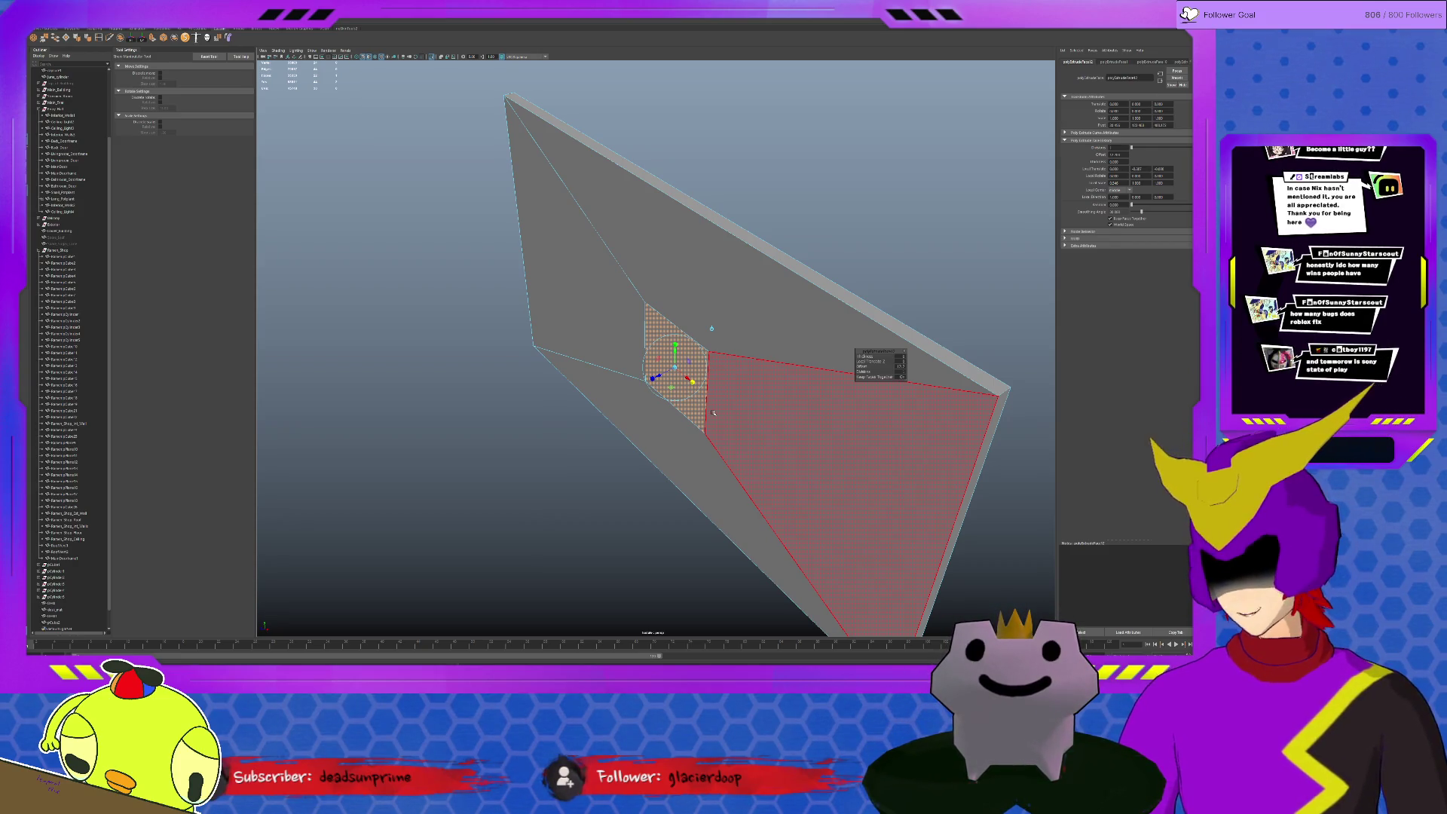
{"action": "mouse_move", "coordinate": [714, 410]}
{"action": "left_mouse_down", "text": "alt"}
{"action": "mouse_move", "coordinate": [716, 381]}
{"action": "mouse_move", "coordinate": [662, 346]}
{"action": "mouse_move", "coordinate": [663, 389]}
{"action": "left_mouse_up", "text": "alt"}
{"action": "key", "text": "w"}
{"action": "key", "text": "r"}
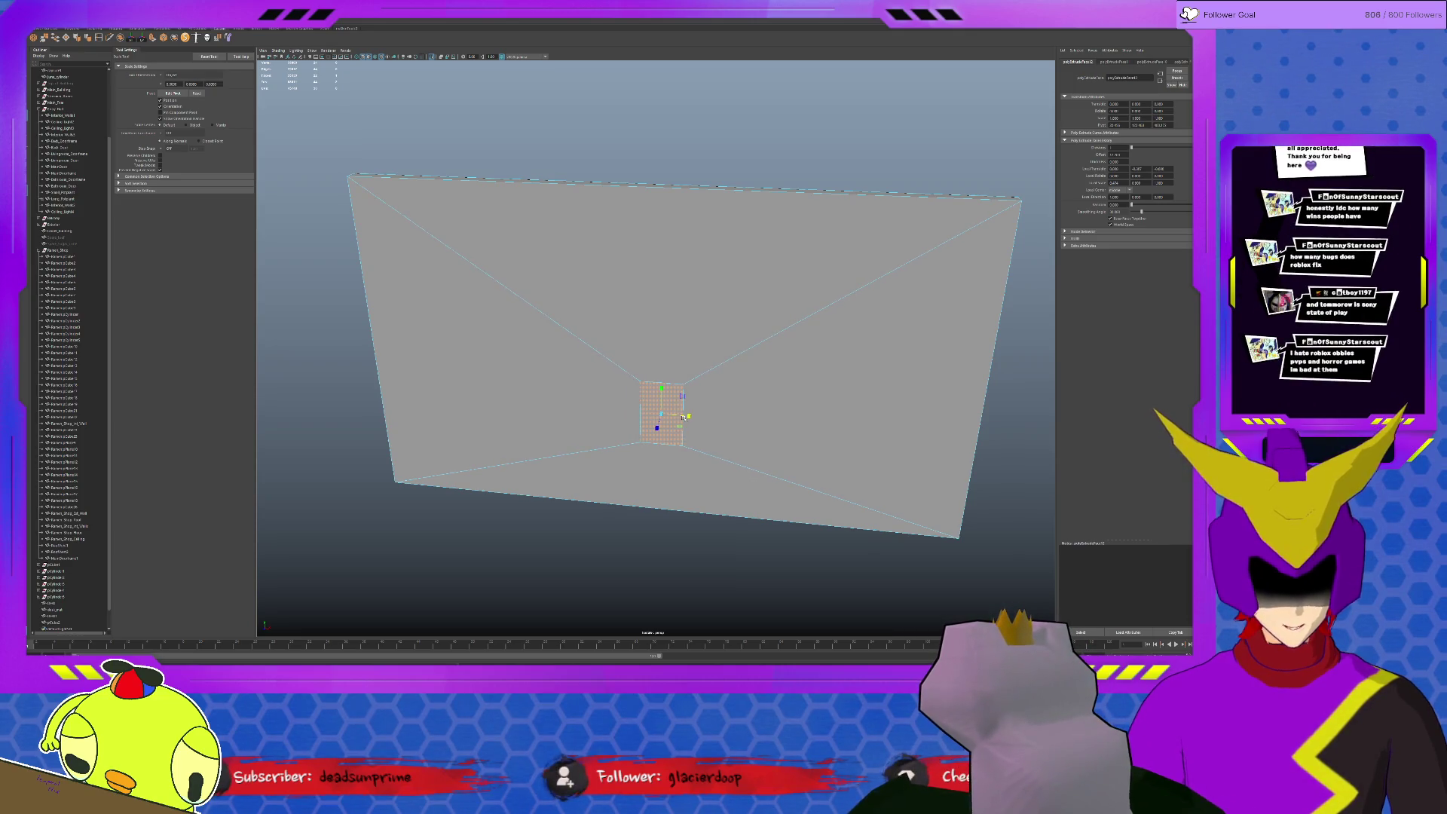
{"action": "key", "text": "w"}
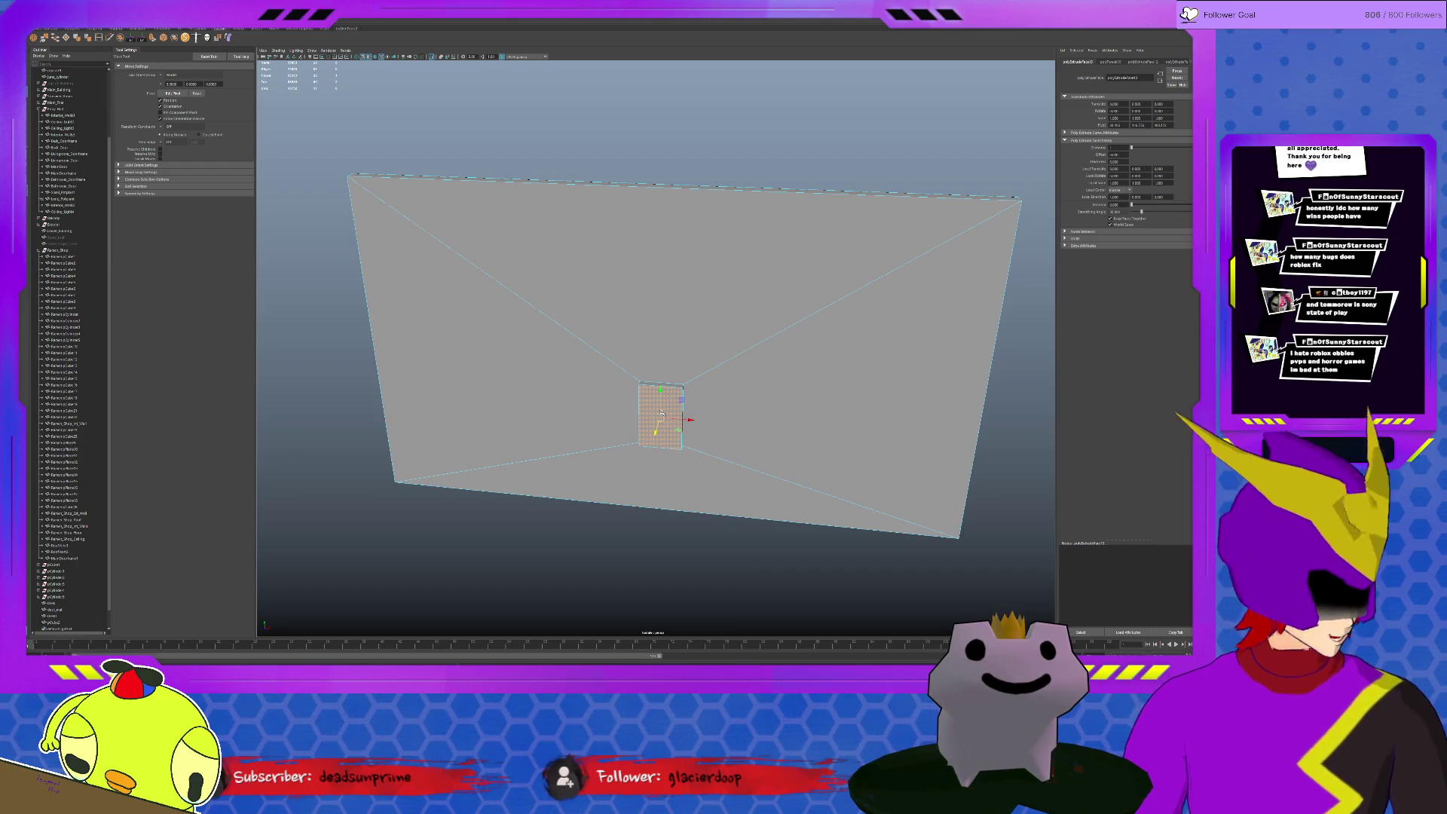
Select the wall, create a polygon cylinder, and open its polyCylinder settings (axis subdivisions 20)
{"action": "right_click_drag", "start_coordinate": [664, 412], "coordinate": [676, 402]}
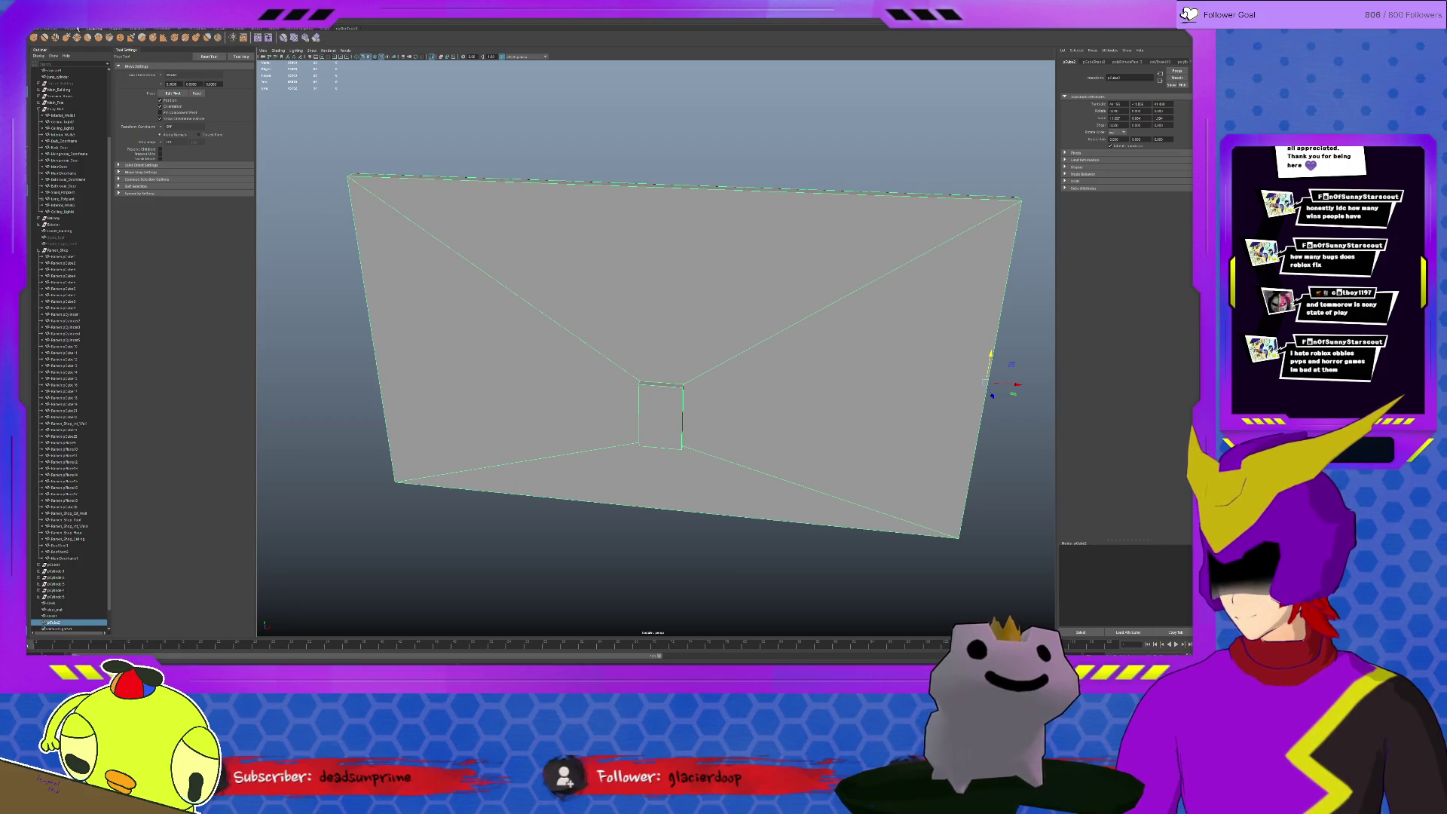
{"action": "left_click", "coordinate": [72, 29]}
{"action": "left_click", "coordinate": [55, 38]}
{"action": "left_click_drag", "start_coordinate": [679, 226], "coordinate": [712, 237], "text": "alt"}
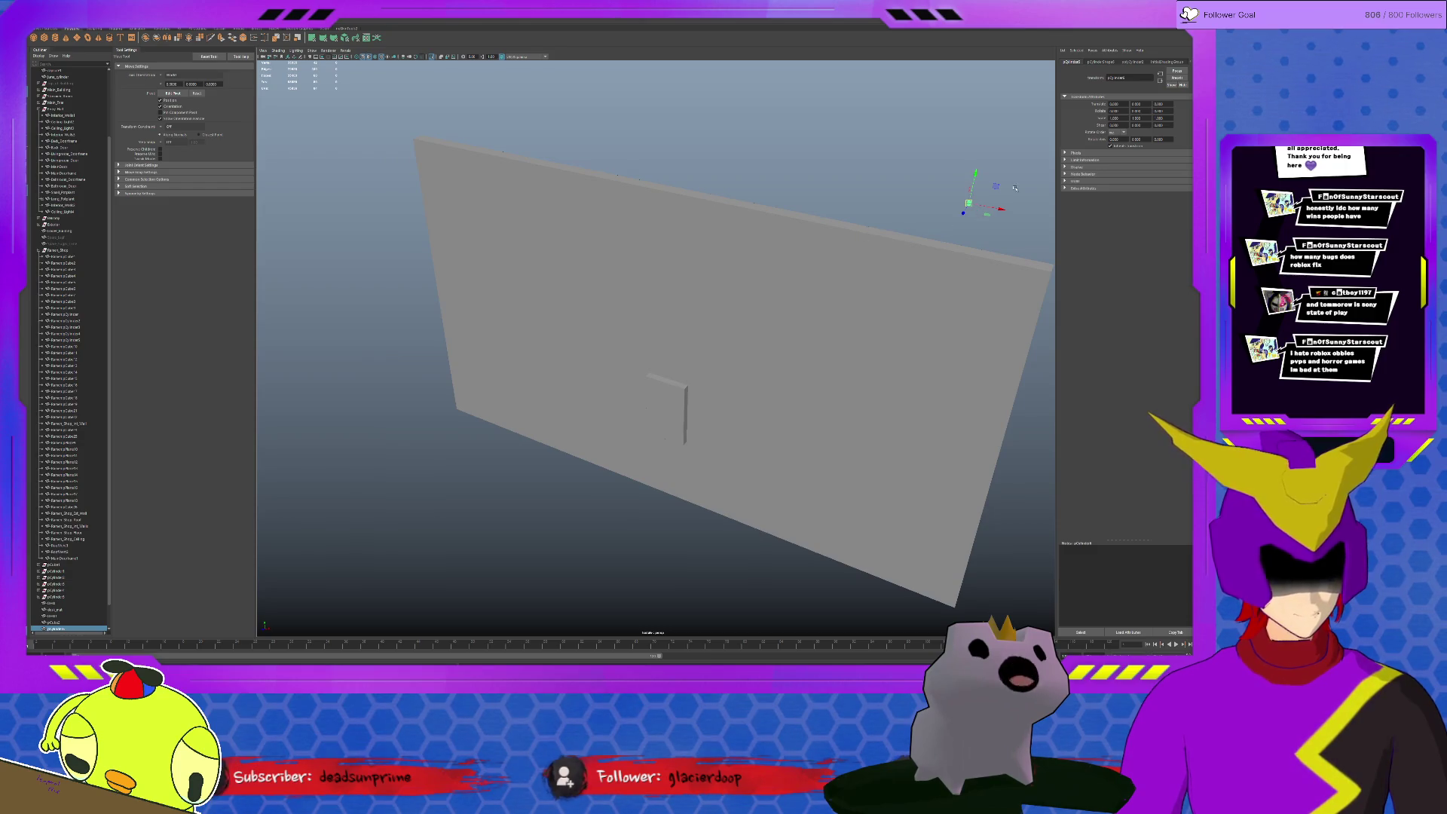
{"action": "left_click", "coordinate": [1125, 62]}
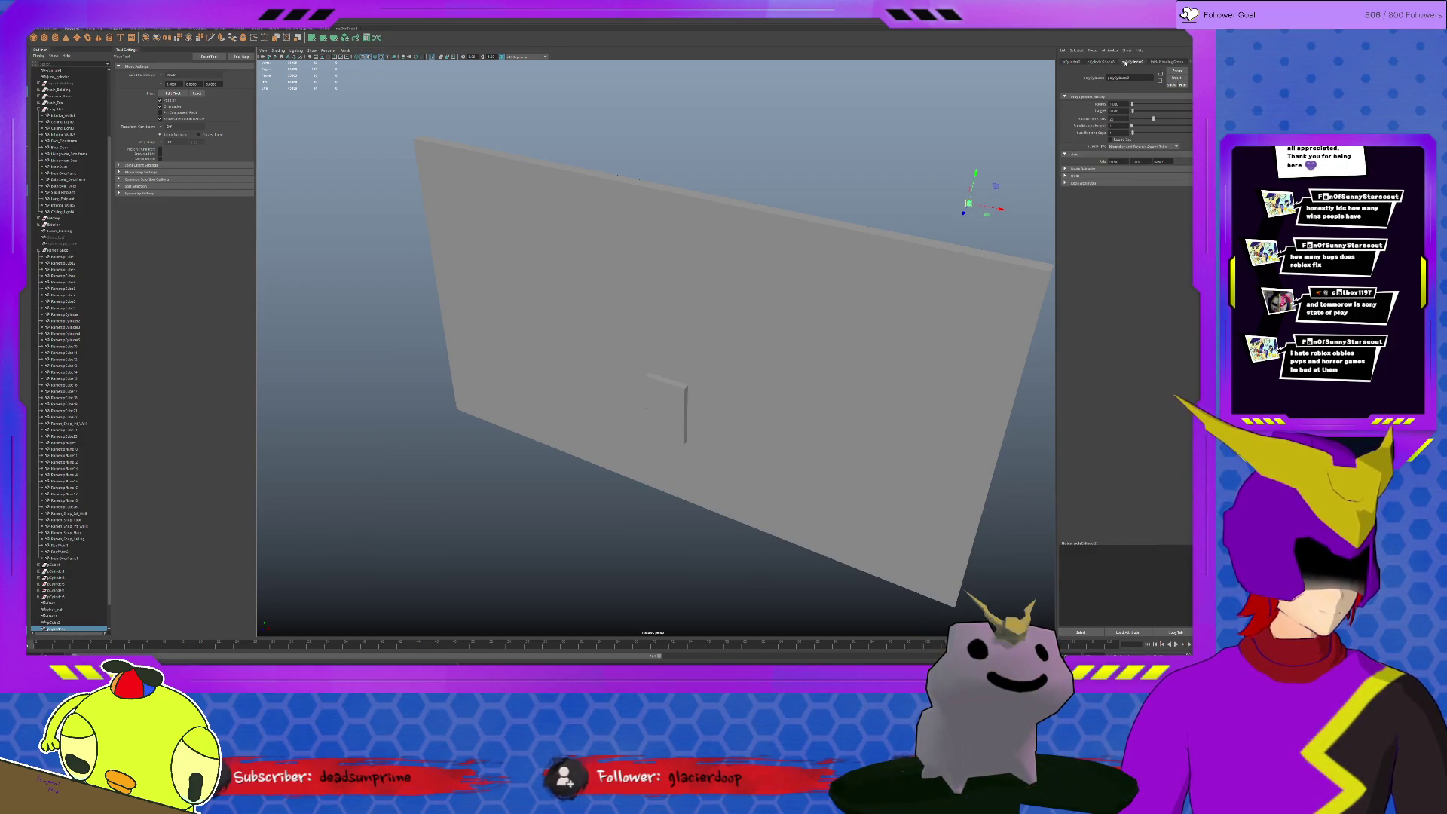
{"action": "left_click_drag", "start_coordinate": [1120, 119], "coordinate": [1106, 120]}
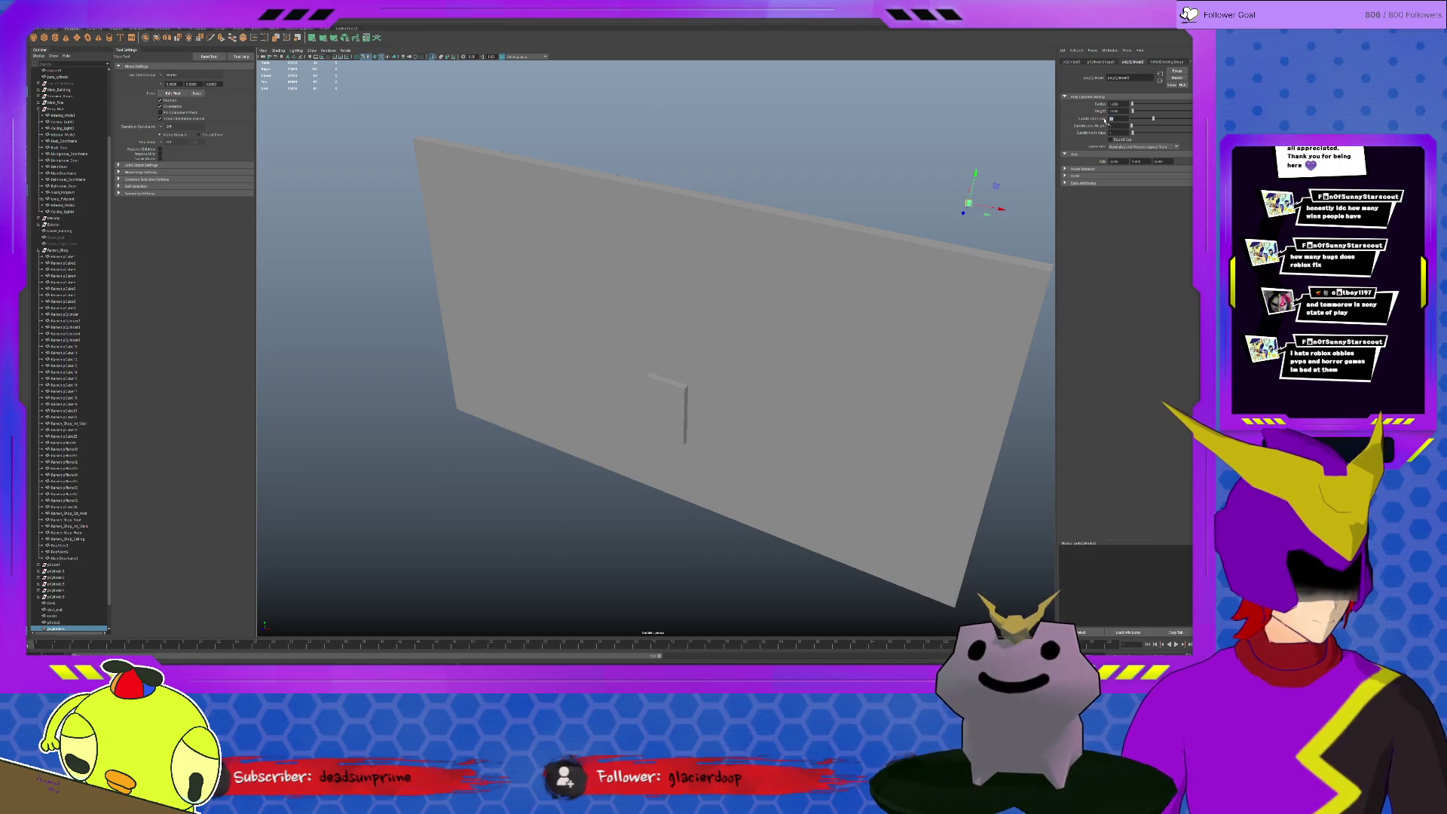
{"action": "left_click_drag", "start_coordinate": [931, 226], "coordinate": [949, 206], "text": "alt"}
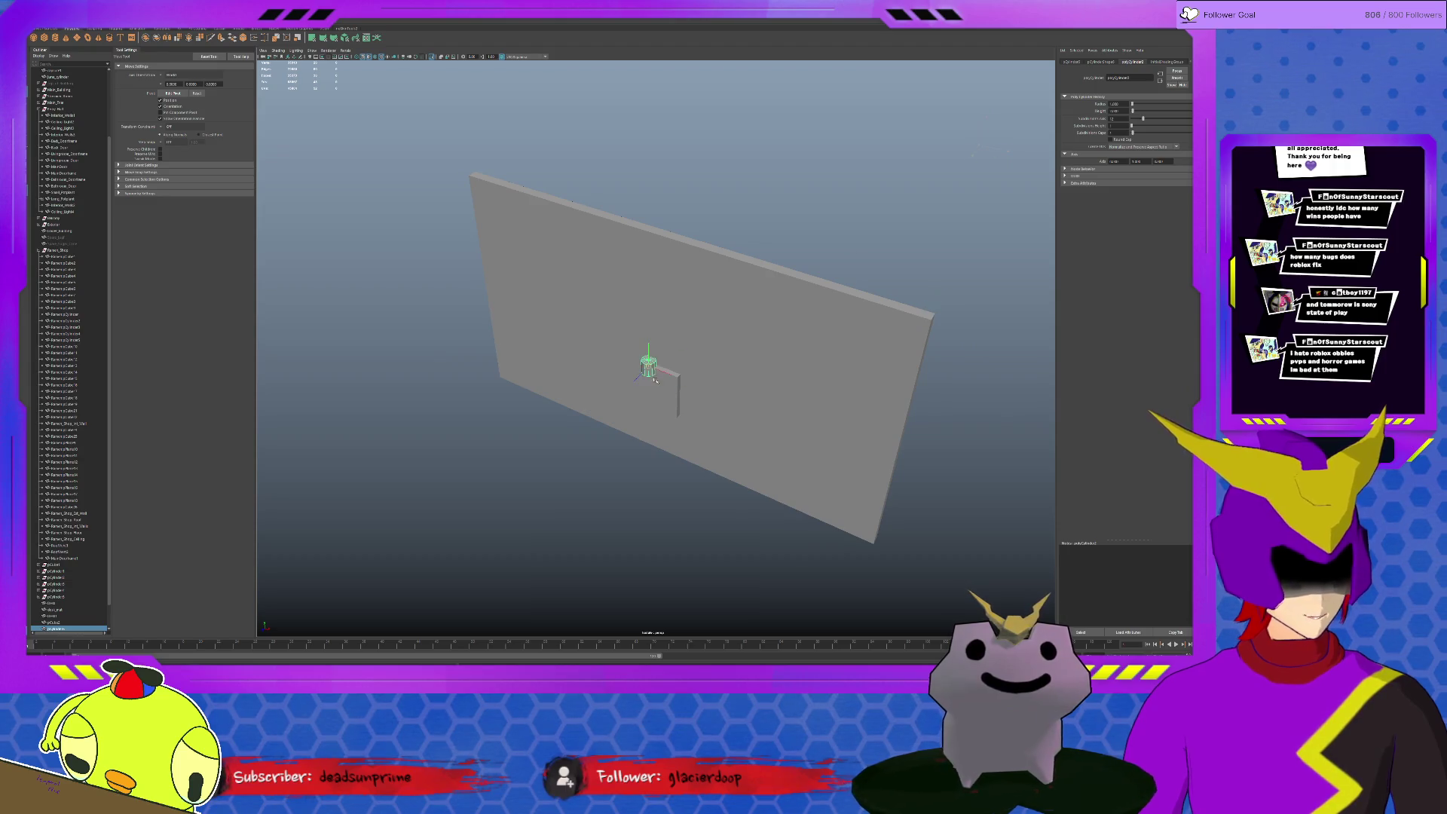
Scale the cylinder against the wall up uniformly
{"action": "key", "text": "r"}
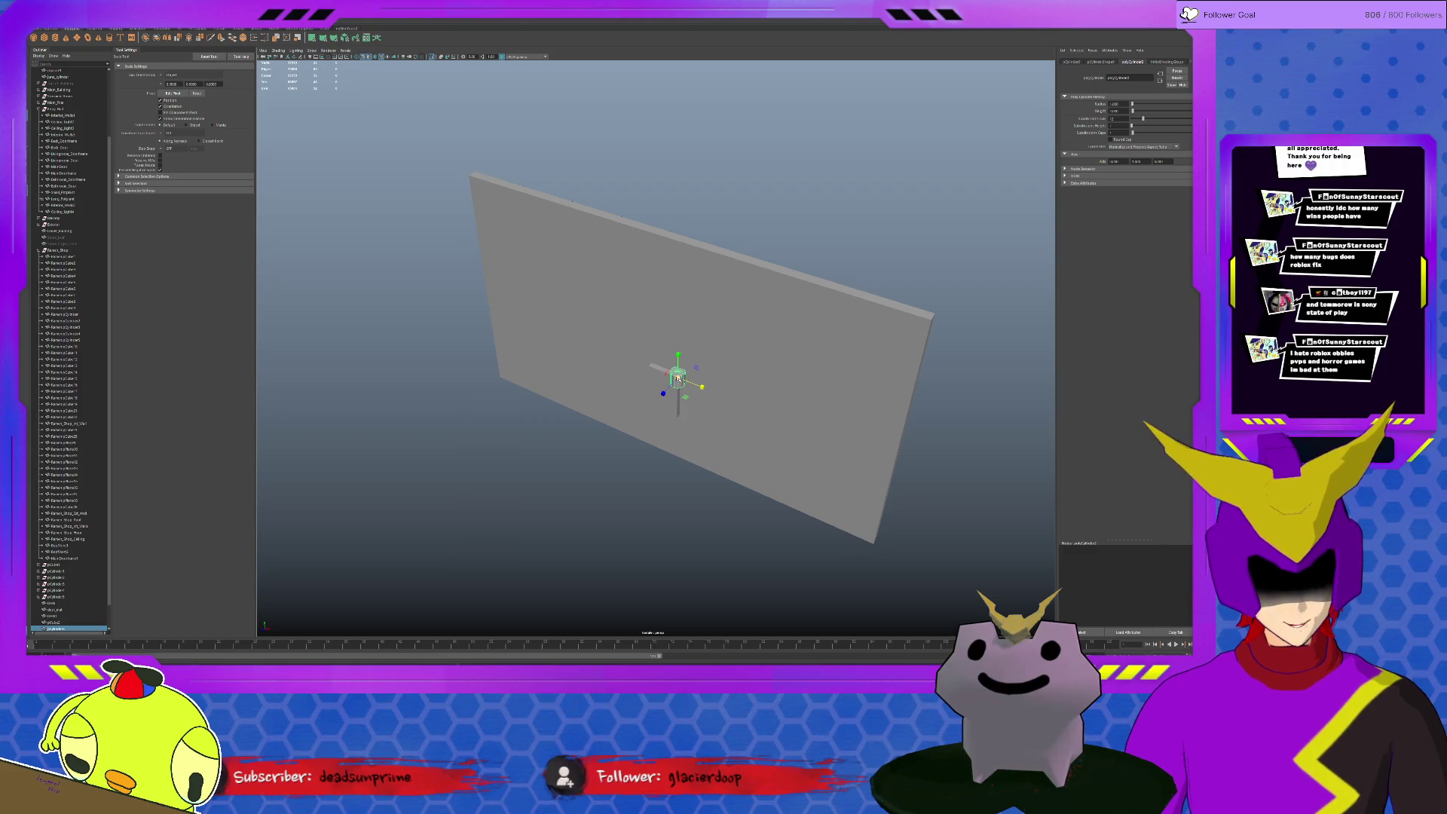
{"action": "mouse_move", "coordinate": [685, 374]}
{"action": "left_mouse_down"}
{"action": "mouse_move", "coordinate": [702, 367]}
{"action": "mouse_move", "coordinate": [679, 383]}
{"action": "left_mouse_up"}
{"action": "key", "text": "w"}
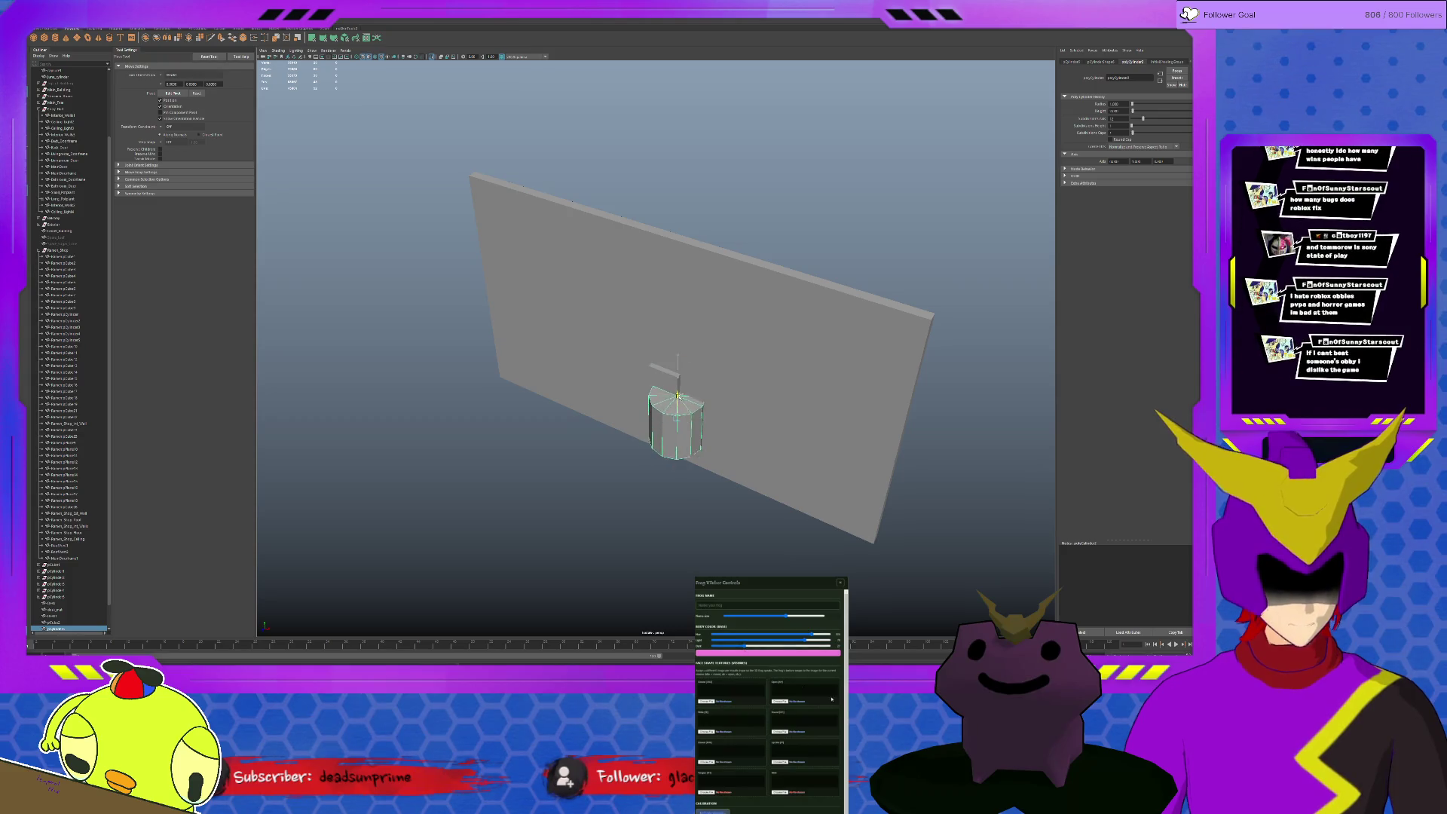
Insert a vertical edge loop across the wall, then reselect the cylinder
{"action": "left_click_drag", "start_coordinate": [703, 413], "coordinate": [588, 301], "text": "alt"}
{"action": "left_click", "coordinate": [583, 298]}
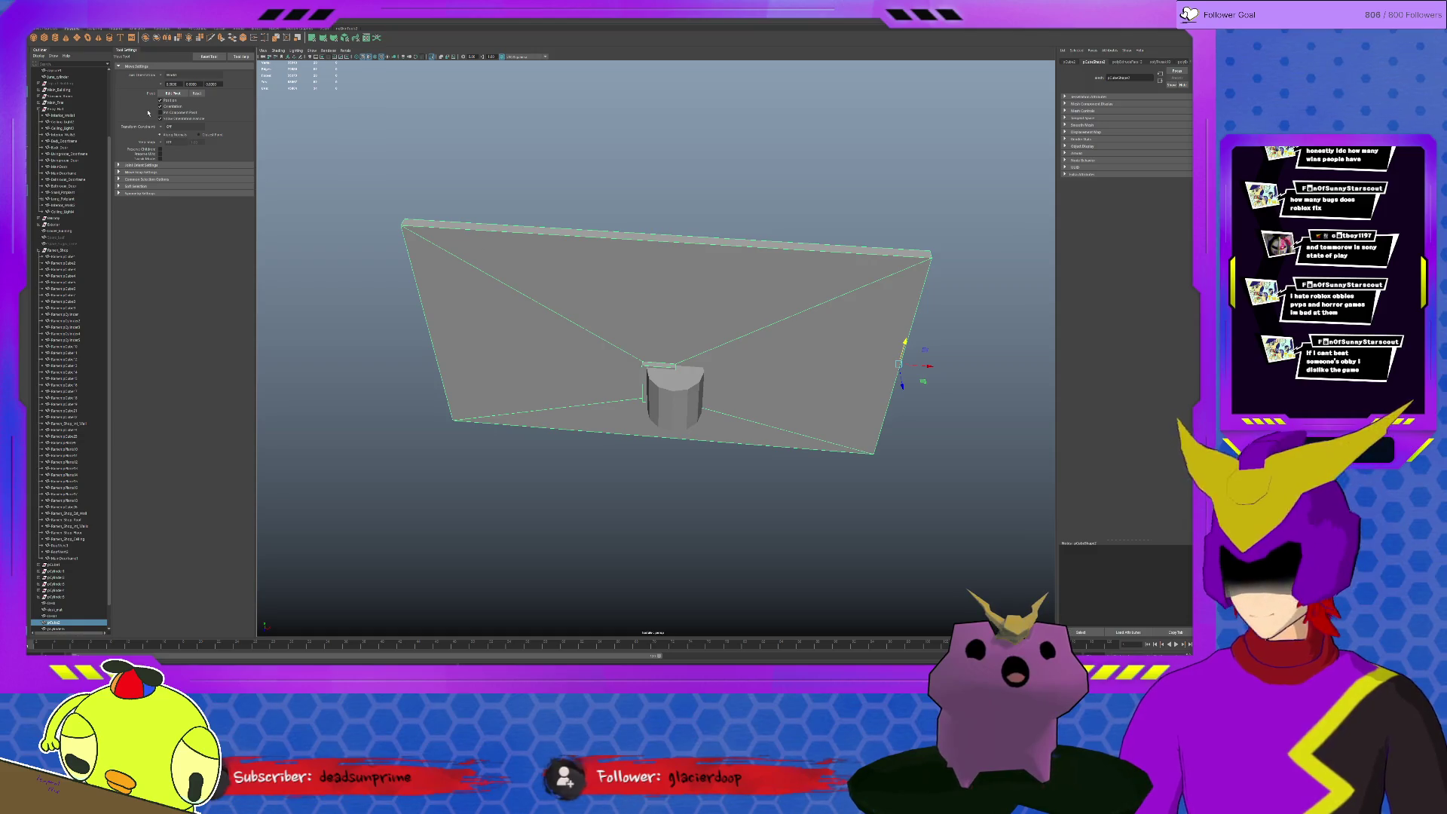
{"action": "left_click", "coordinate": [223, 29]}
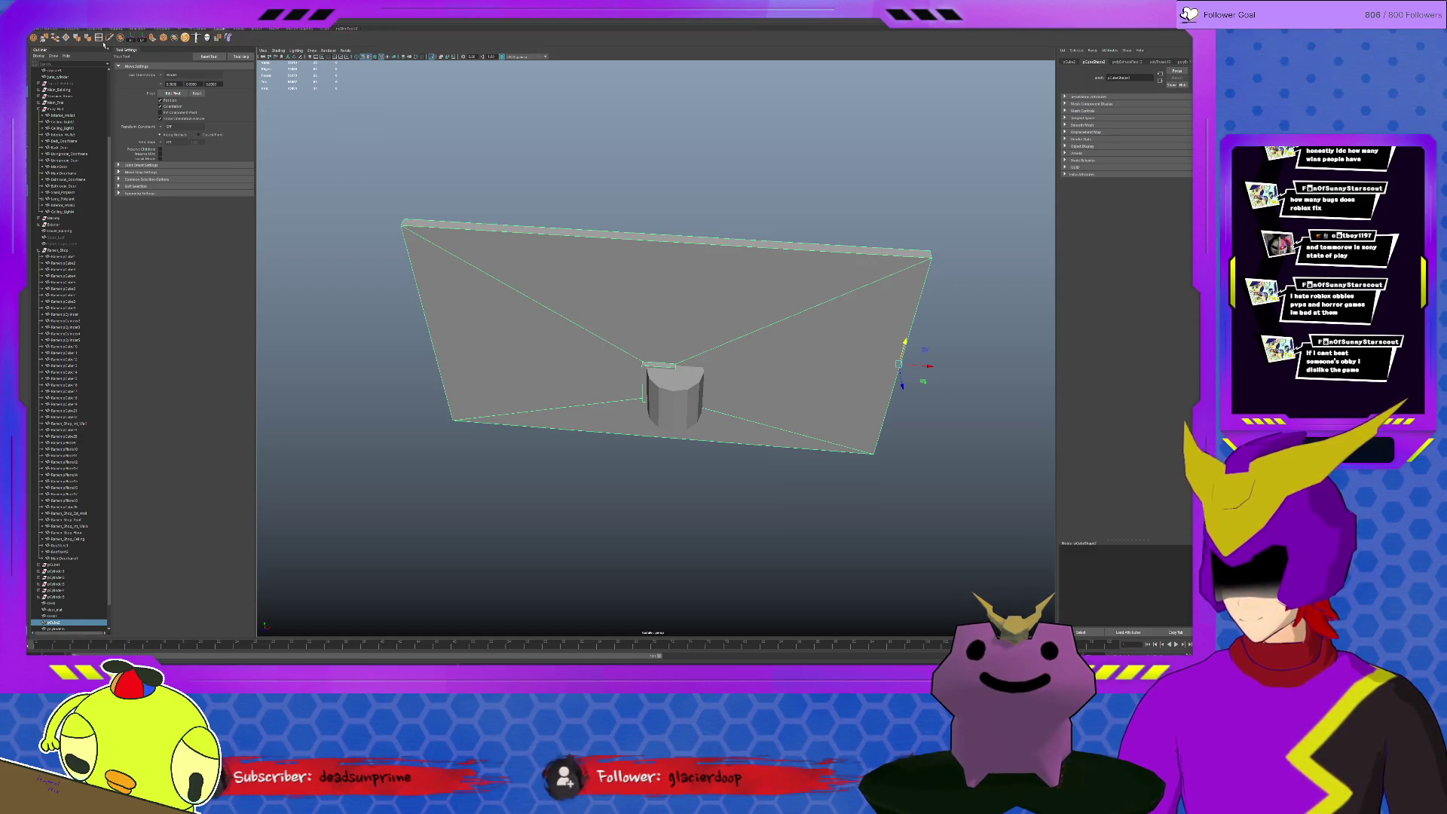
{"action": "right_click_drag", "start_coordinate": [666, 218], "coordinate": [603, 249], "text": "shift"}
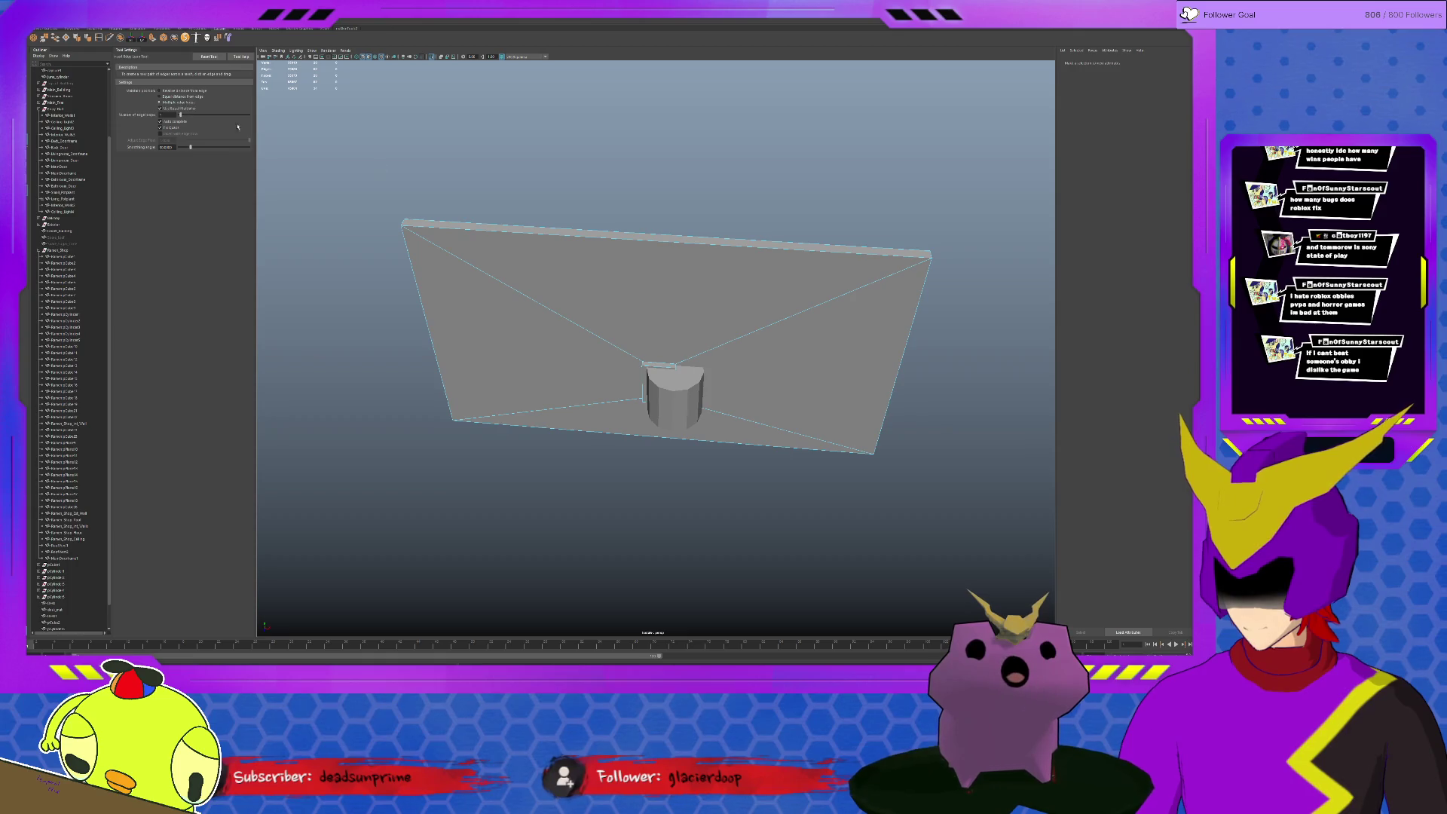
{"action": "left_click", "coordinate": [650, 242]}
{"action": "key", "text": "q"}
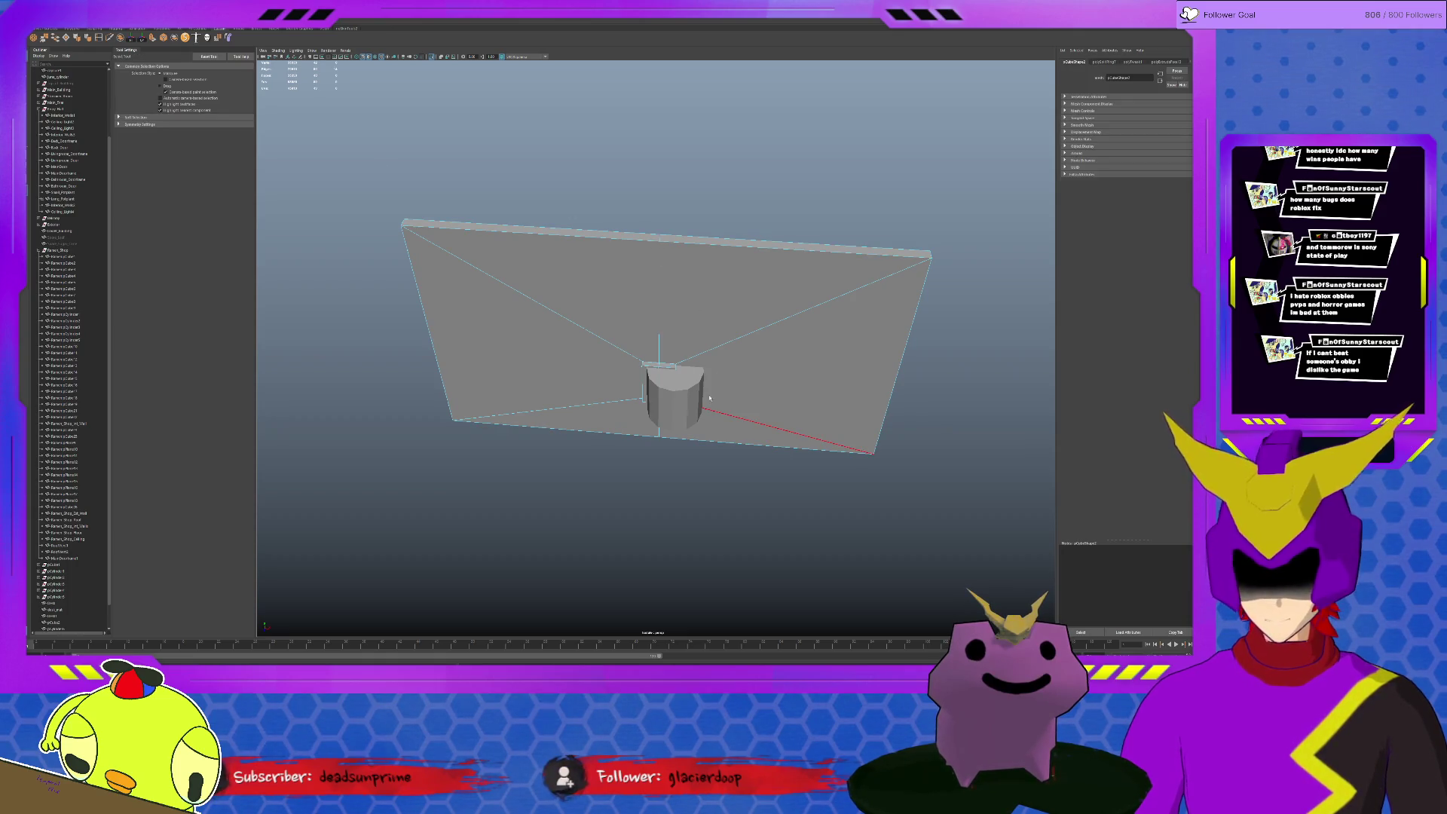
{"action": "left_click", "coordinate": [701, 393]}
{"action": "key", "text": "w"}
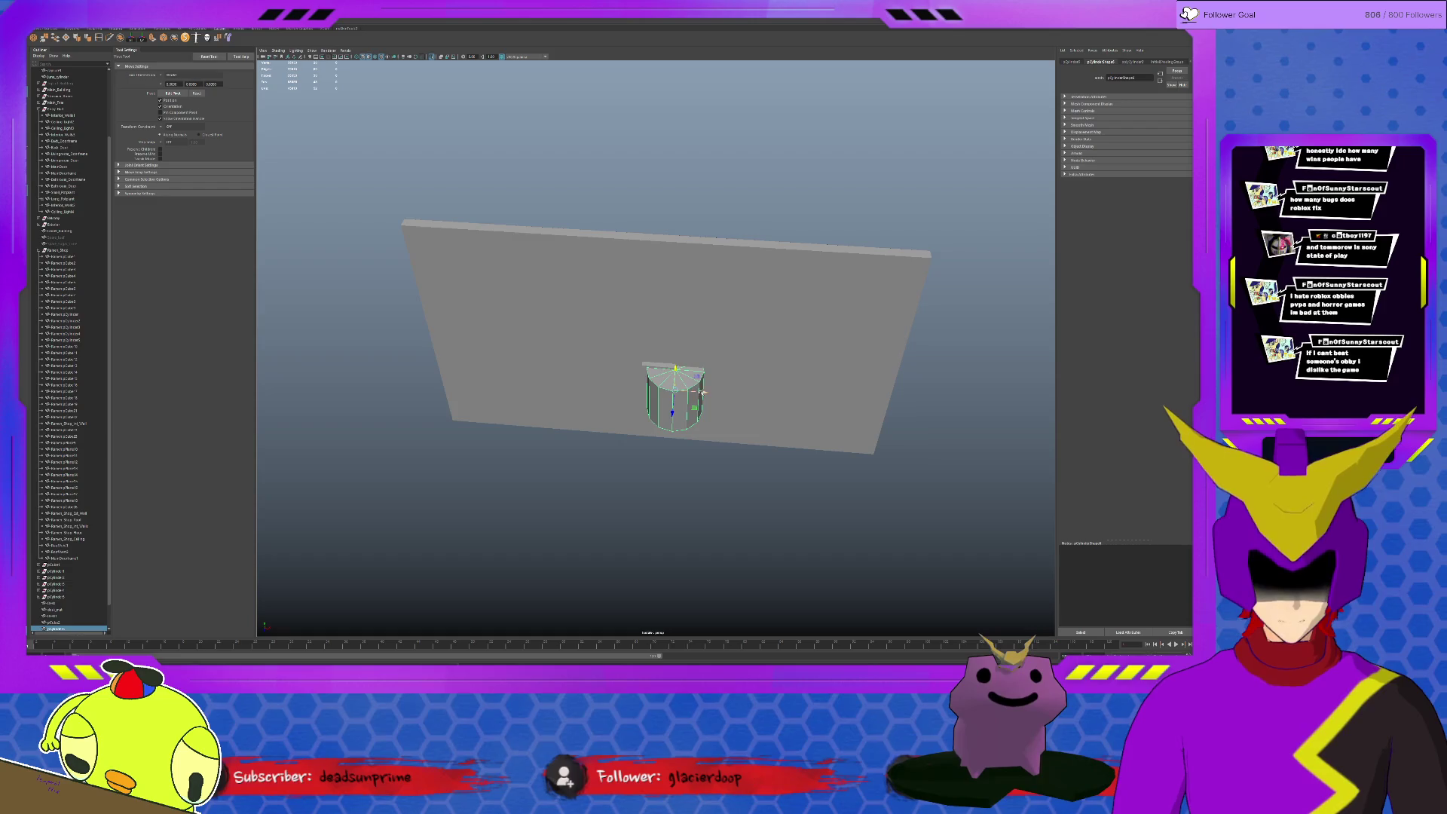
{"action": "scroll", "coordinate": [667, 381], "scroll_direction": "up", "scroll_amount": 5}
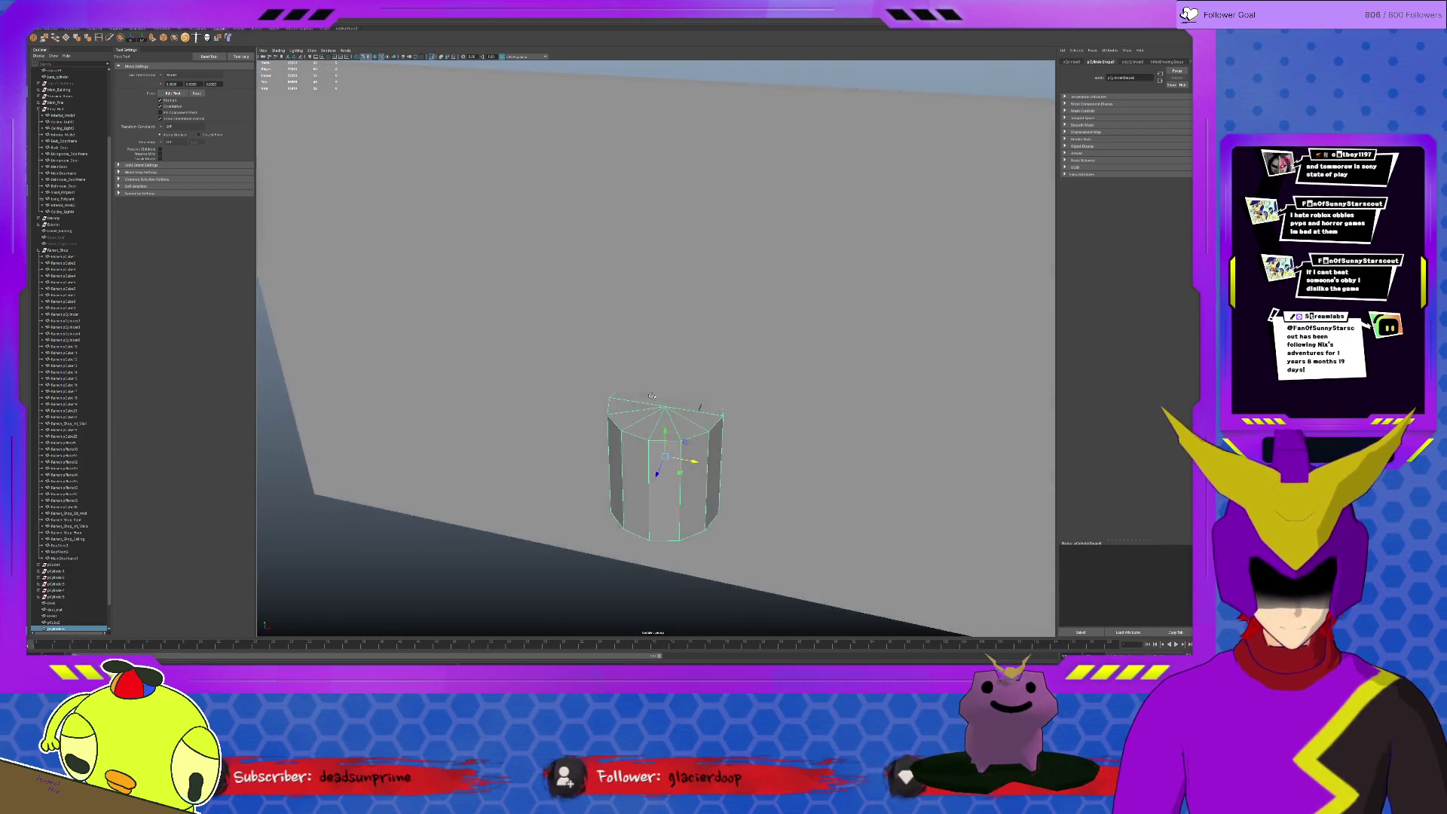
Shrink the cylinder's width to make it narrower
{"action": "mouse_move", "coordinate": [652, 395]}
{"action": "left_mouse_down", "text": "alt"}
{"action": "mouse_move", "coordinate": [617, 378]}
{"action": "mouse_move", "coordinate": [652, 433]}
{"action": "left_mouse_up", "text": "alt"}
{"action": "key", "text": "r"}
{"action": "key", "text": "w"}
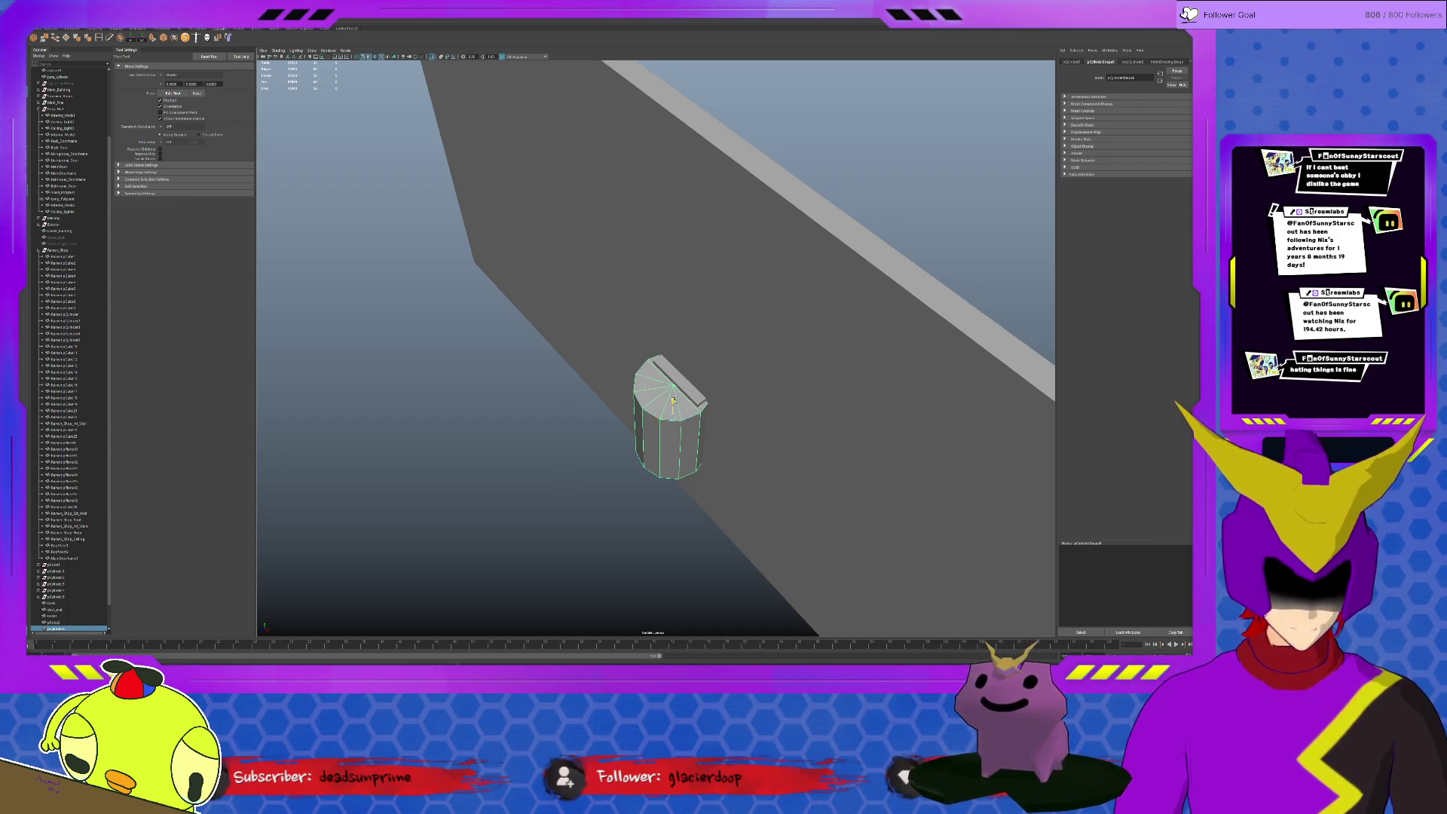
Delete the cylinder's right-half faces in isolation, then restore the full scene
{"action": "left_click_drag", "start_coordinate": [673, 404], "coordinate": [673, 439], "text": "alt"}
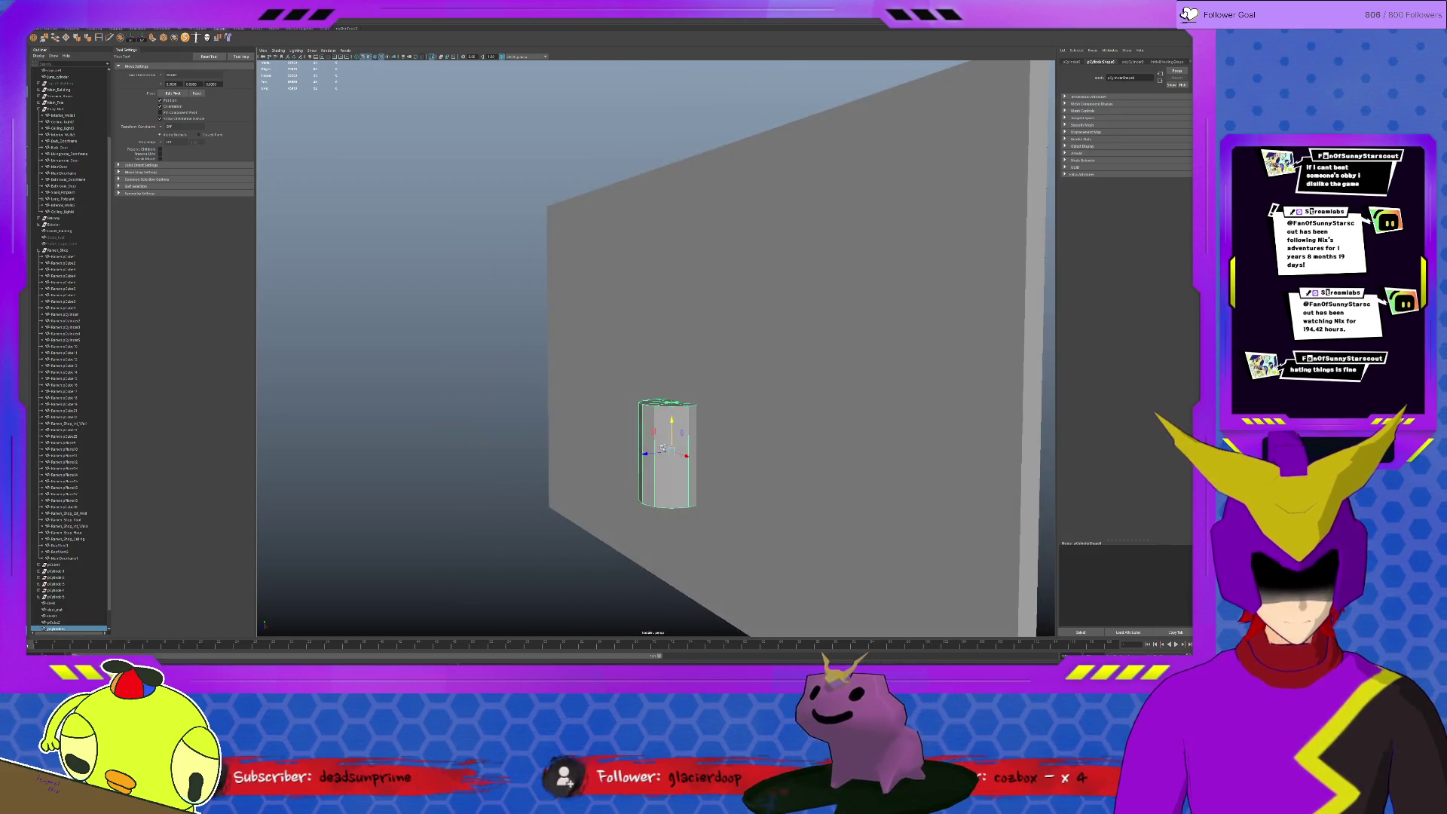
{"action": "key", "text": "ctrl+1"}
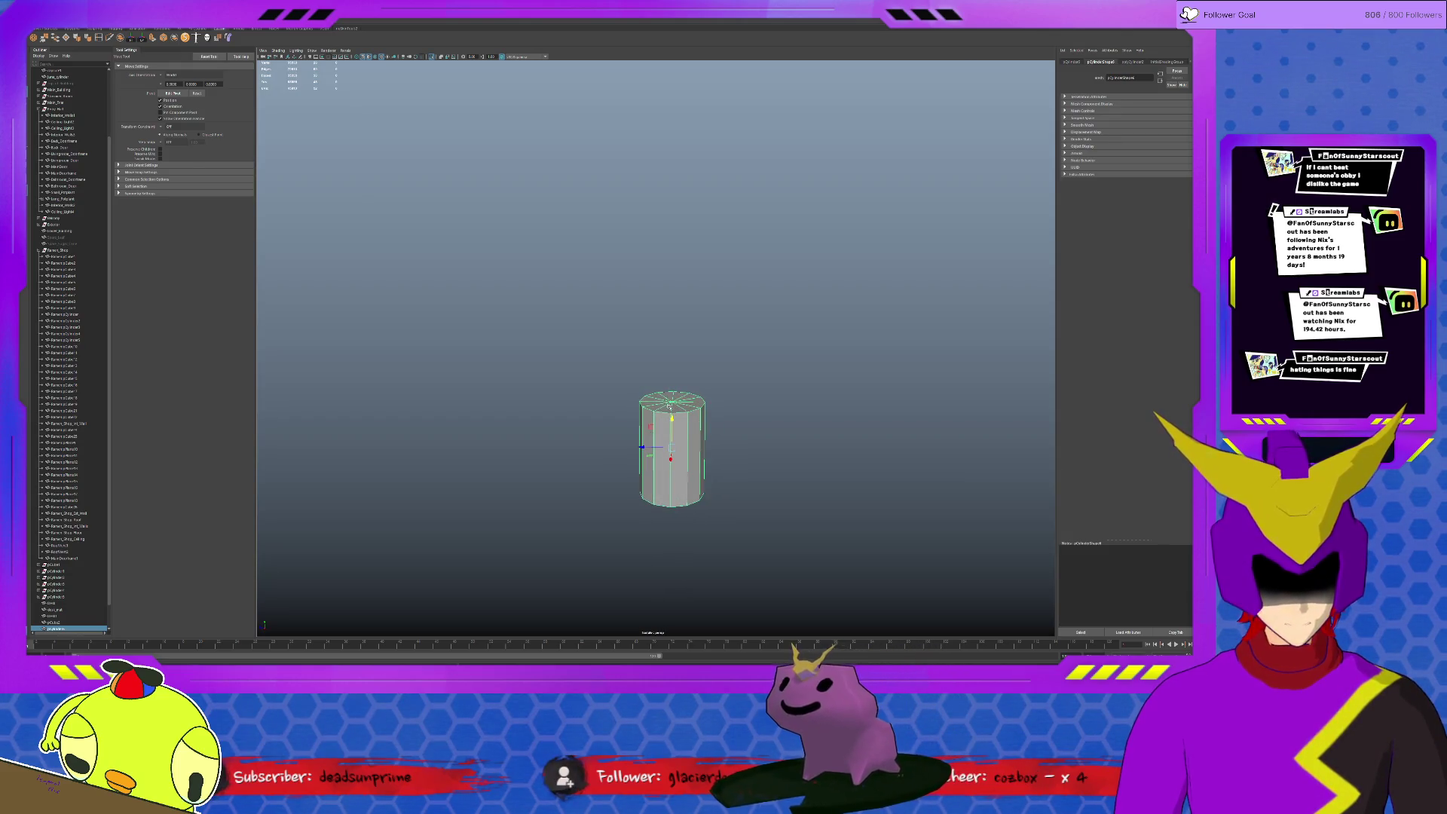
{"action": "key", "text": "F11"}
{"action": "left_click_drag", "start_coordinate": [675, 380], "coordinate": [749, 545]}
{"action": "key", "text": "Delete"}
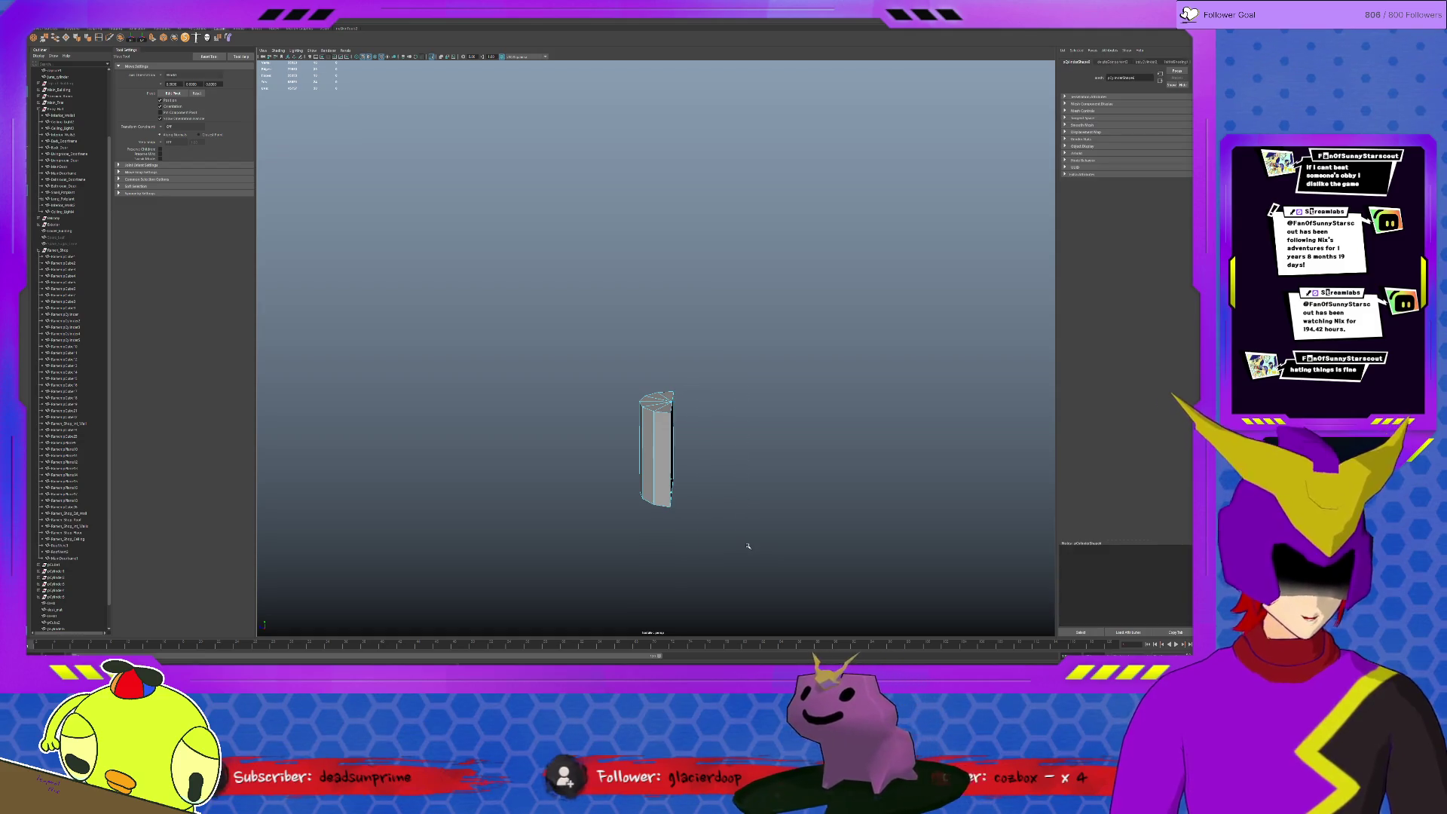
{"action": "key", "text": "F8"}
{"action": "key", "text": "ctrl+1"}
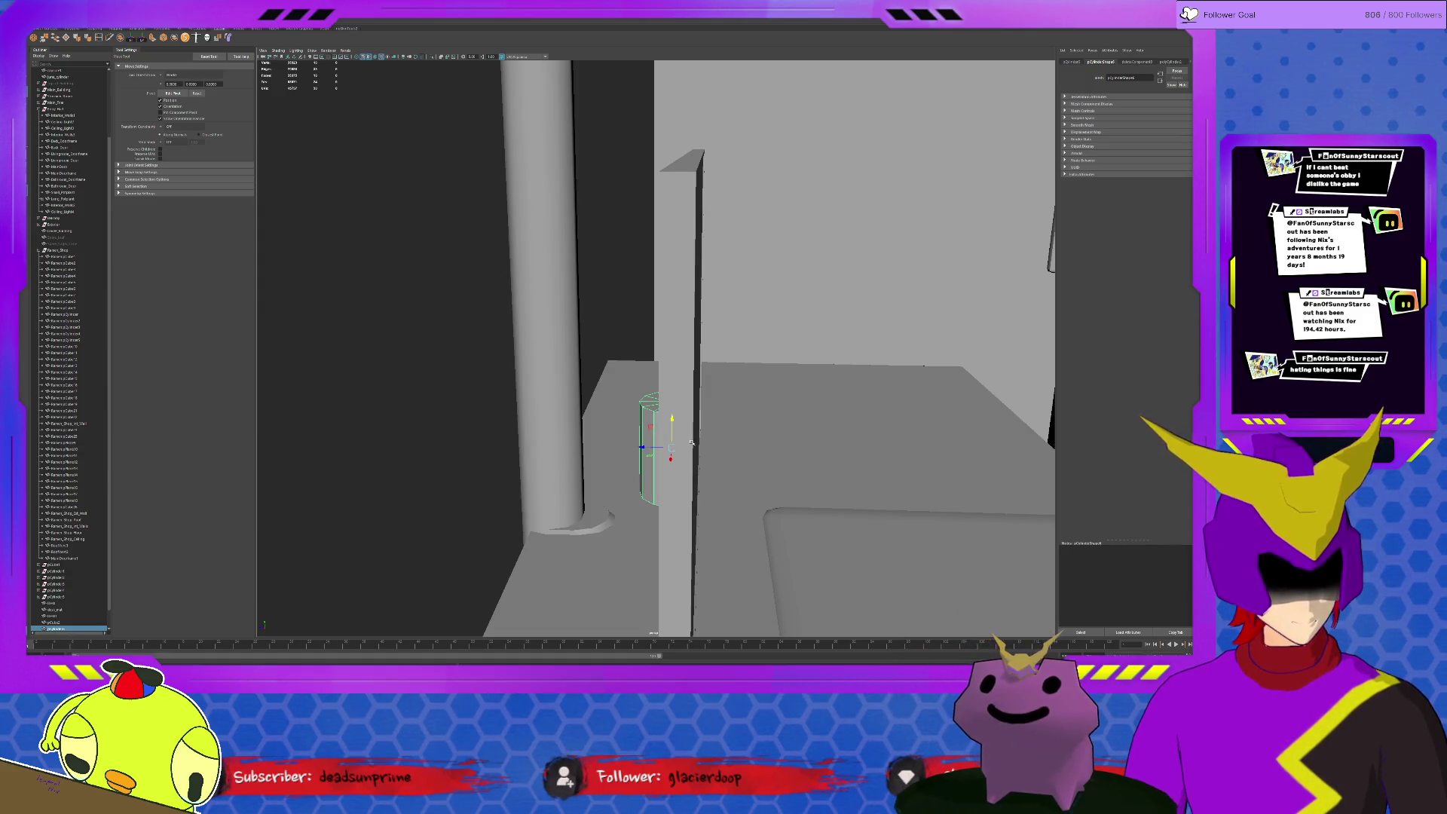
Extrude the half-cylinder's open border edges, adjusting offset and thickness to form a thick rim
{"action": "mouse_move", "coordinate": [686, 399]}
{"action": "left_mouse_down", "text": "alt"}
{"action": "mouse_move", "coordinate": [654, 419]}
{"action": "mouse_move", "coordinate": [666, 418]}
{"action": "mouse_move", "coordinate": [665, 456]}
{"action": "mouse_move", "coordinate": [801, 445]}
{"action": "left_mouse_up", "text": "alt"}
{"action": "right_click_drag", "start_coordinate": [801, 446], "coordinate": [503, 452], "text": "alt"}
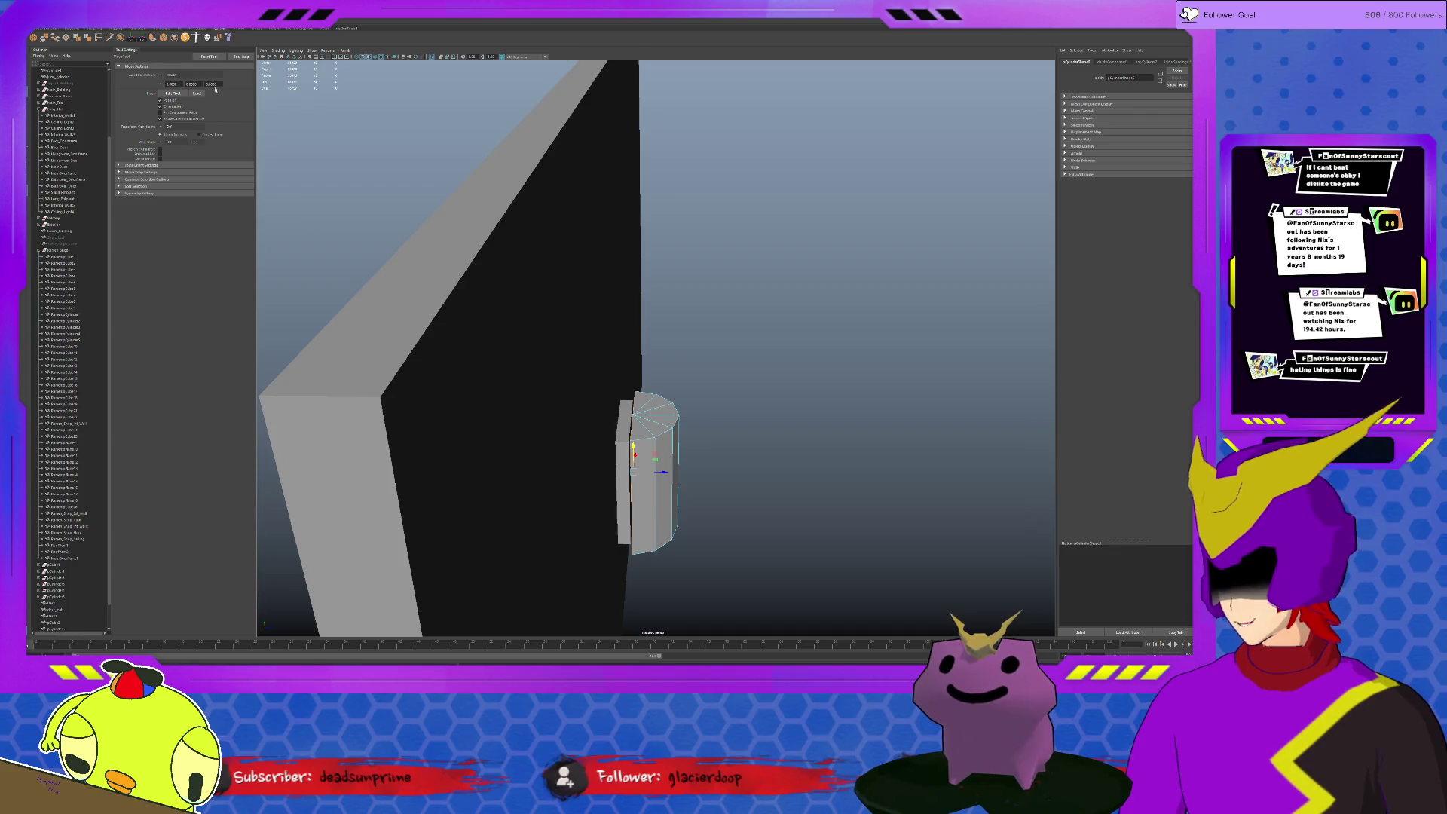
{"action": "key", "text": "ctrl+e"}
{"action": "mouse_move", "coordinate": [680, 470]}
{"action": "left_mouse_down", "text": "alt"}
{"action": "mouse_move", "coordinate": [679, 501]}
{"action": "mouse_move", "coordinate": [717, 443]}
{"action": "left_mouse_up", "text": "alt"}
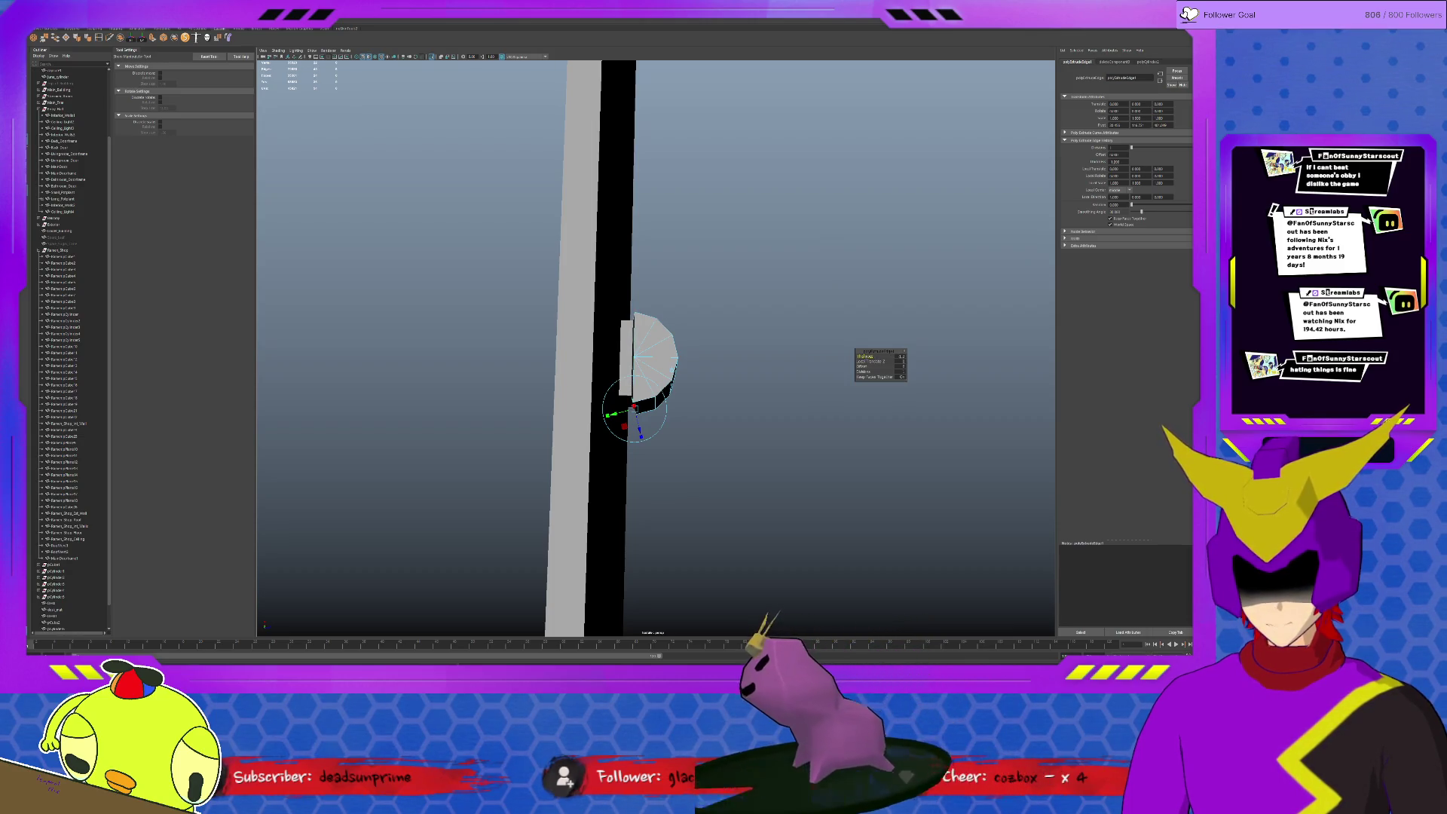
{"action": "key", "text": "Down"}
{"action": "key", "text": "Down"}
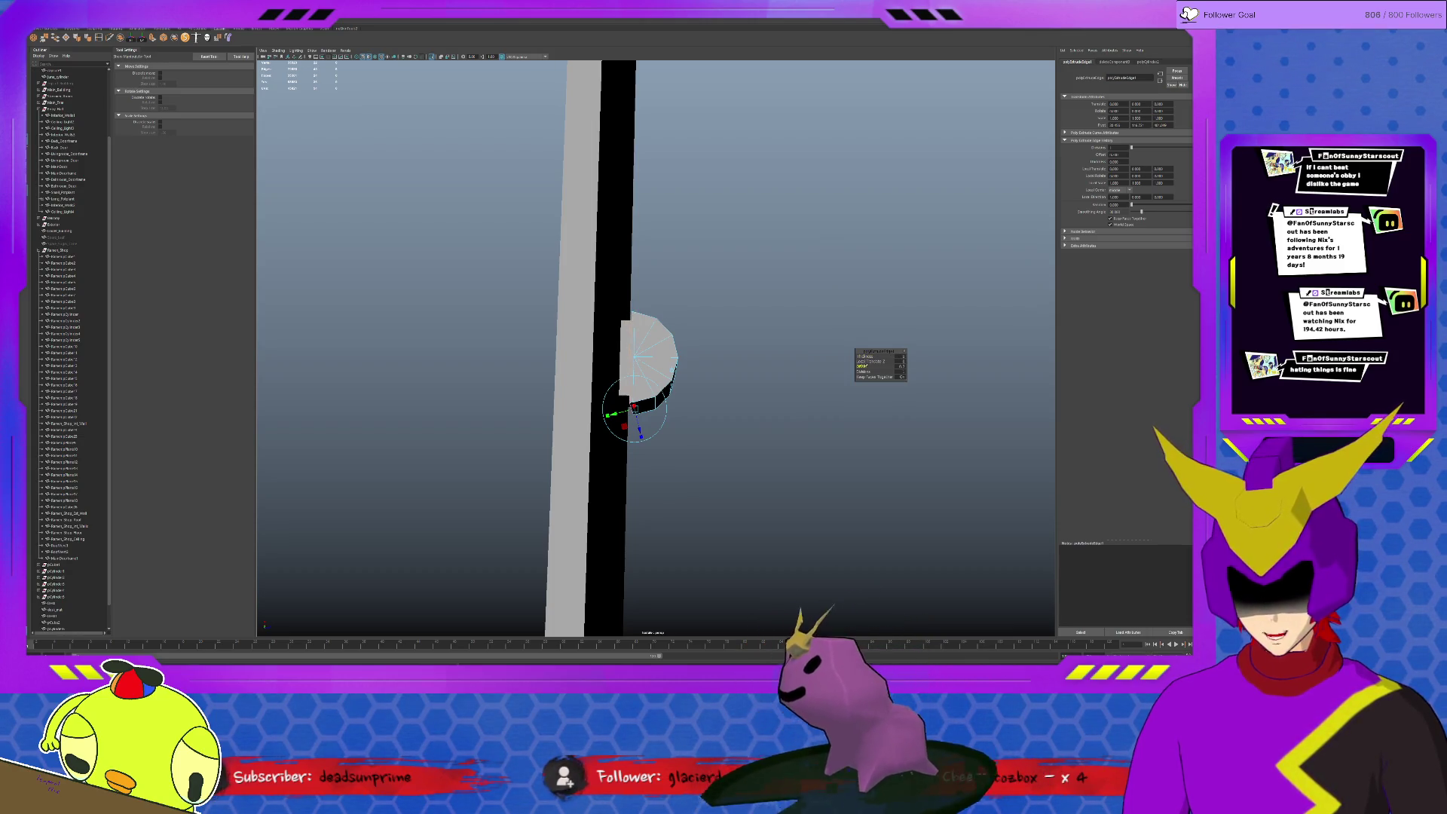
{"action": "key", "text": "Up"}
{"action": "key", "text": "Up"}
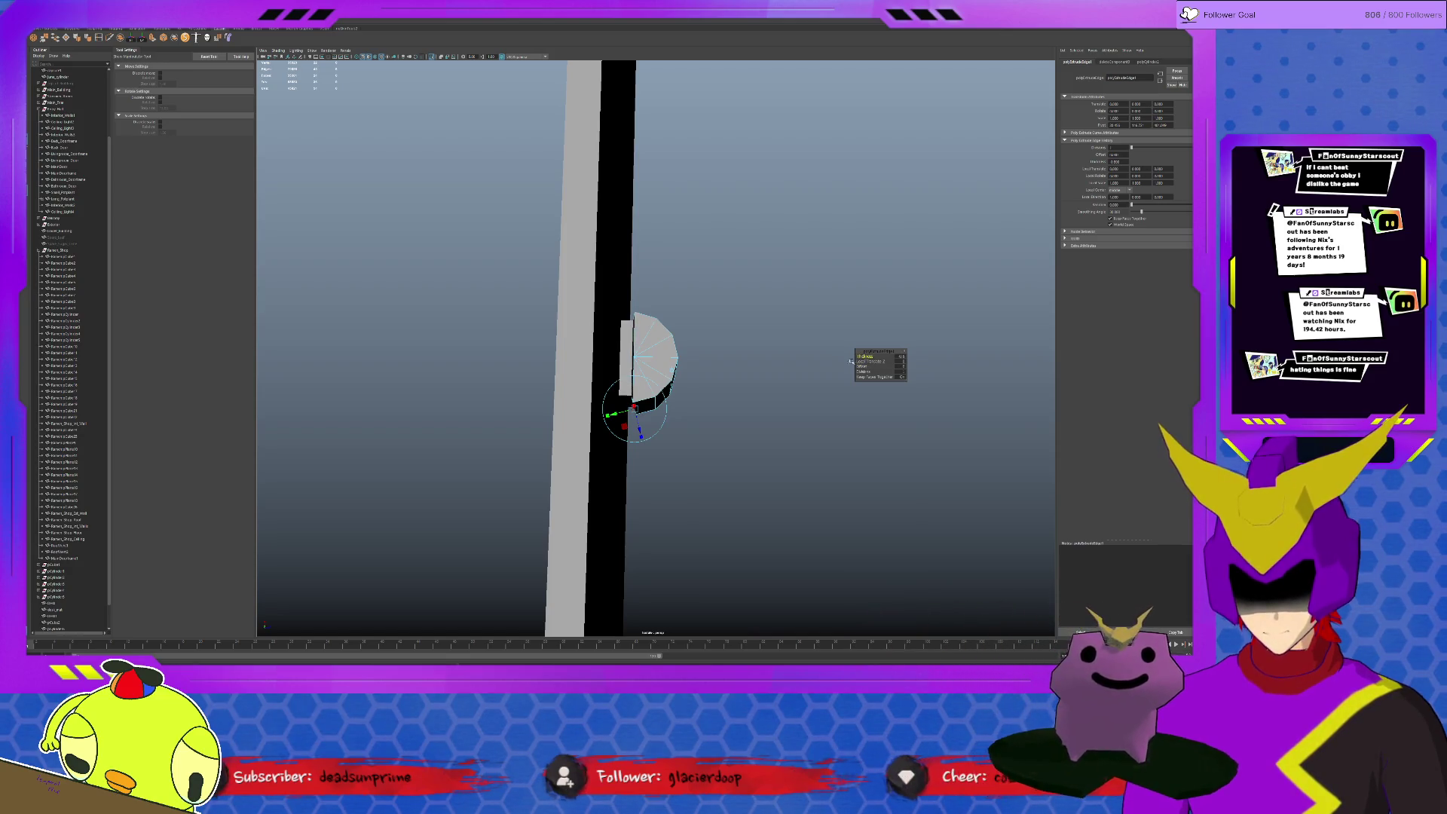
{"action": "key", "text": "r"}
{"action": "mouse_move", "coordinate": [680, 406]}
{"action": "left_mouse_down", "text": "alt"}
{"action": "mouse_move", "coordinate": [658, 461]}
{"action": "mouse_move", "coordinate": [670, 461]}
{"action": "mouse_move", "coordinate": [637, 405]}
{"action": "left_mouse_up", "text": "alt"}
Hide the dark slab pCube2 and frame the hollow half-cylinder column
{"action": "key", "text": "F8"}
{"action": "left_click", "coordinate": [596, 357]}
{"action": "mouse_move", "coordinate": [566, 389]}
{"action": "left_mouse_down", "text": "alt"}
{"action": "mouse_move", "coordinate": [550, 386]}
{"action": "mouse_move", "coordinate": [564, 390]}
{"action": "mouse_move", "coordinate": [556, 369]}
{"action": "left_mouse_up", "text": "alt"}
{"action": "left_click", "coordinate": [453, 343]}
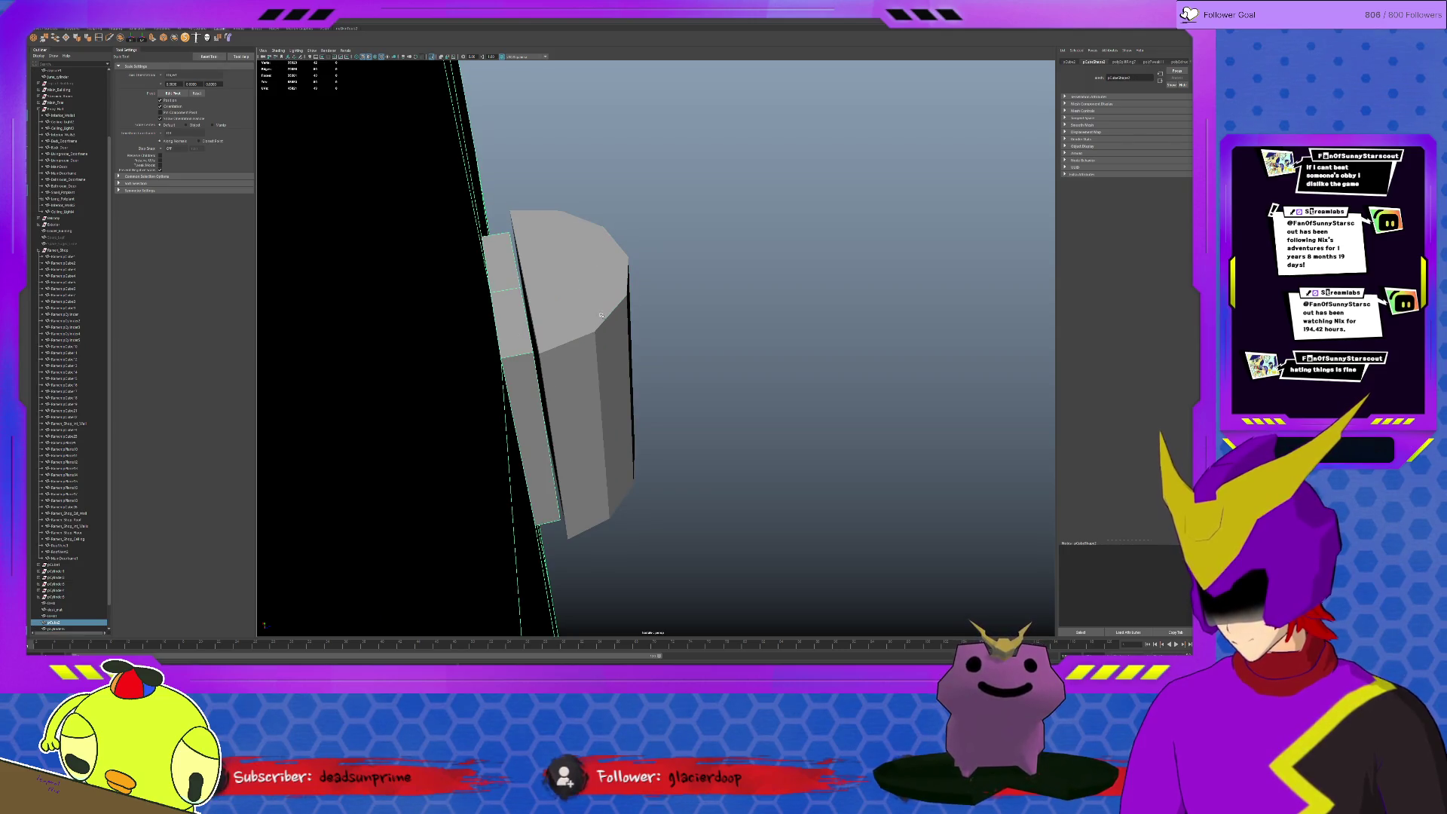
{"action": "key", "text": "ctrl+h"}
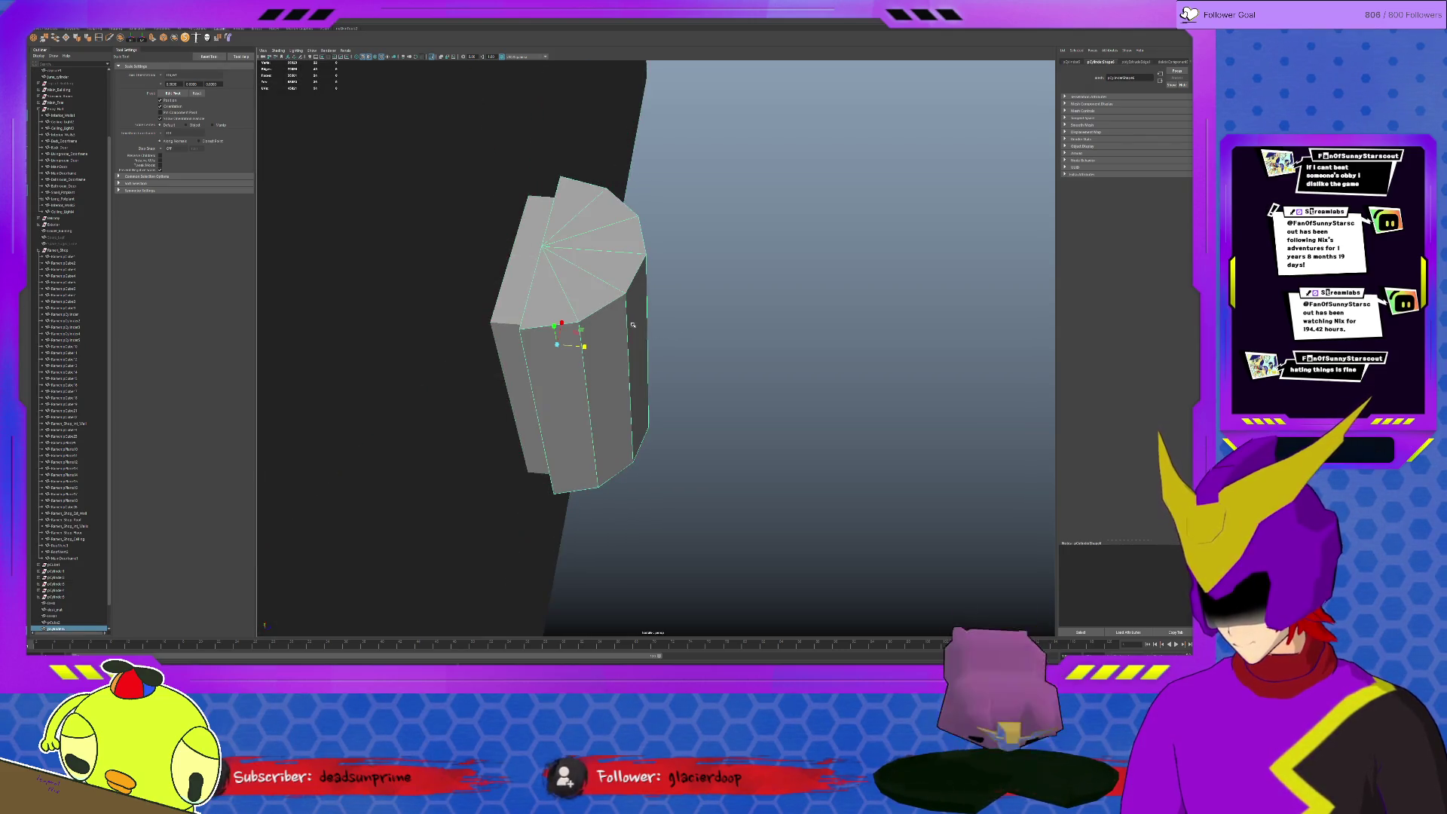
{"action": "key", "text": "f"}
{"action": "left_click_drag", "start_coordinate": [684, 328], "coordinate": [539, 415], "text": "alt"}
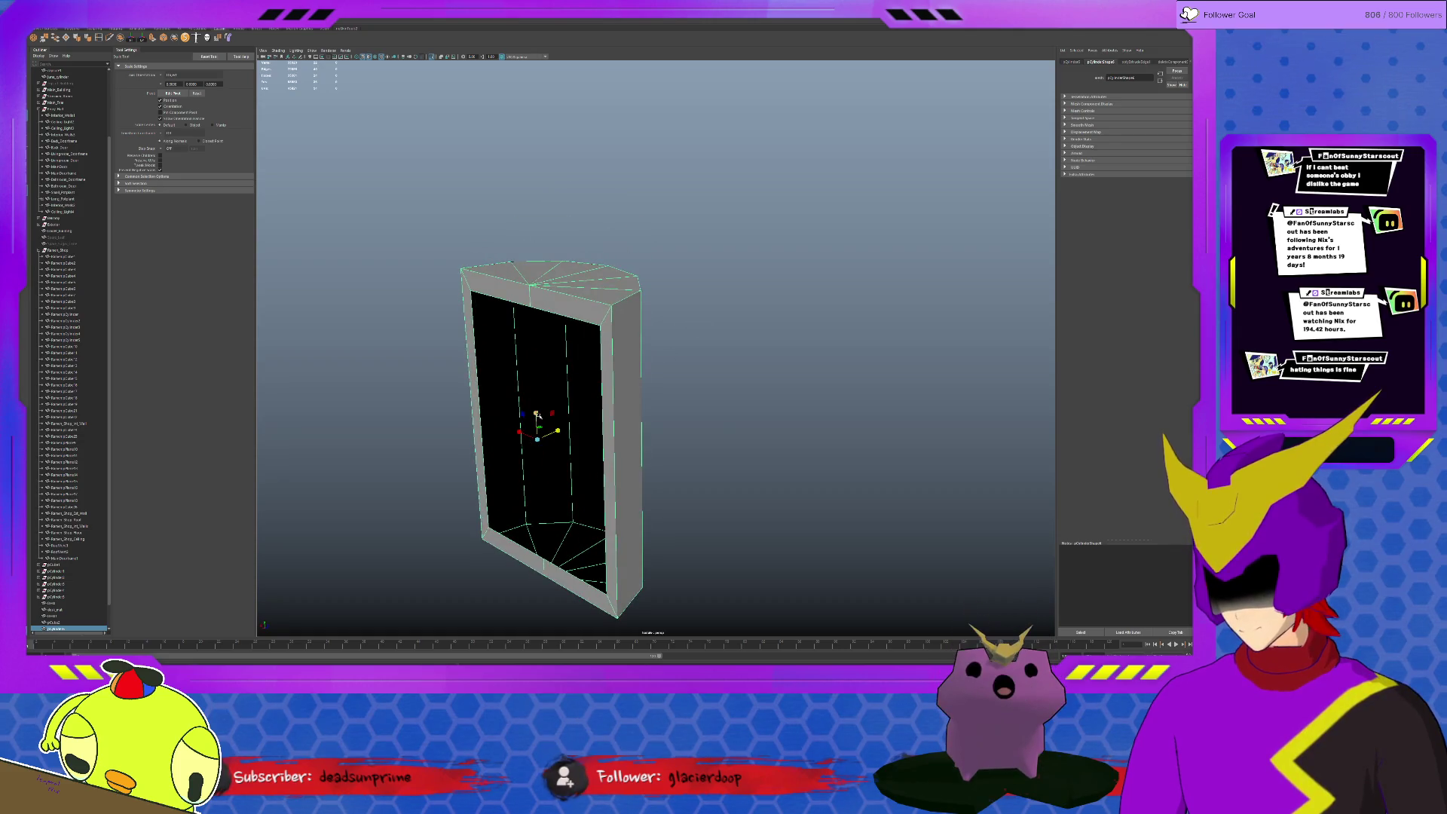
Move the view close to the column and select the box piece beside it
{"action": "key", "text": "w"}
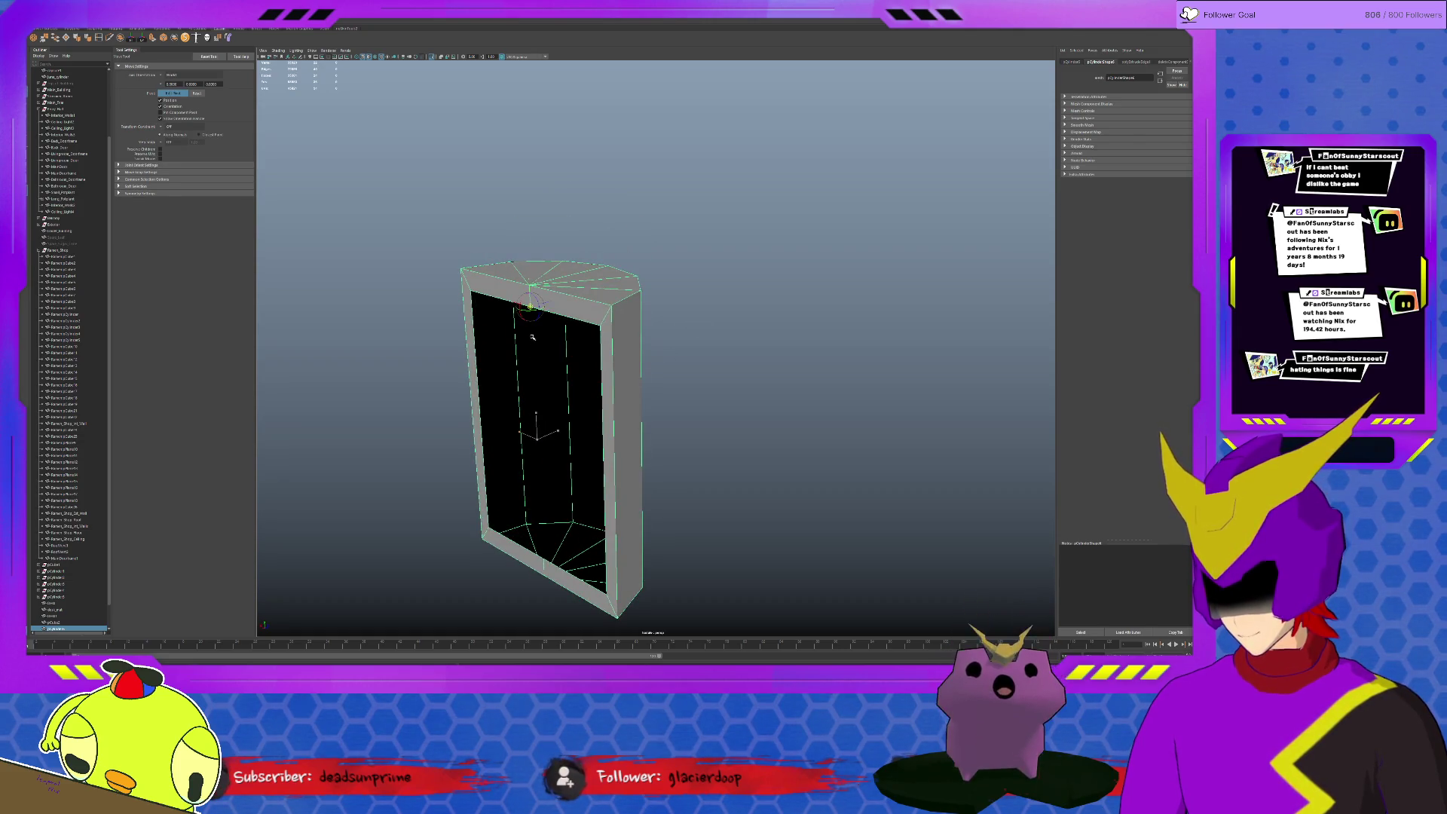
{"action": "left_click_drag", "start_coordinate": [532, 333], "coordinate": [533, 283], "text": "alt"}
{"action": "mouse_move", "coordinate": [532, 283]}
{"action": "right_mouse_down", "text": "alt"}
{"action": "mouse_move", "coordinate": [565, 318]}
{"action": "mouse_move", "coordinate": [563, 343]}
{"action": "mouse_move", "coordinate": [579, 343]}
{"action": "mouse_move", "coordinate": [487, 419]}
{"action": "right_mouse_up", "text": "alt"}
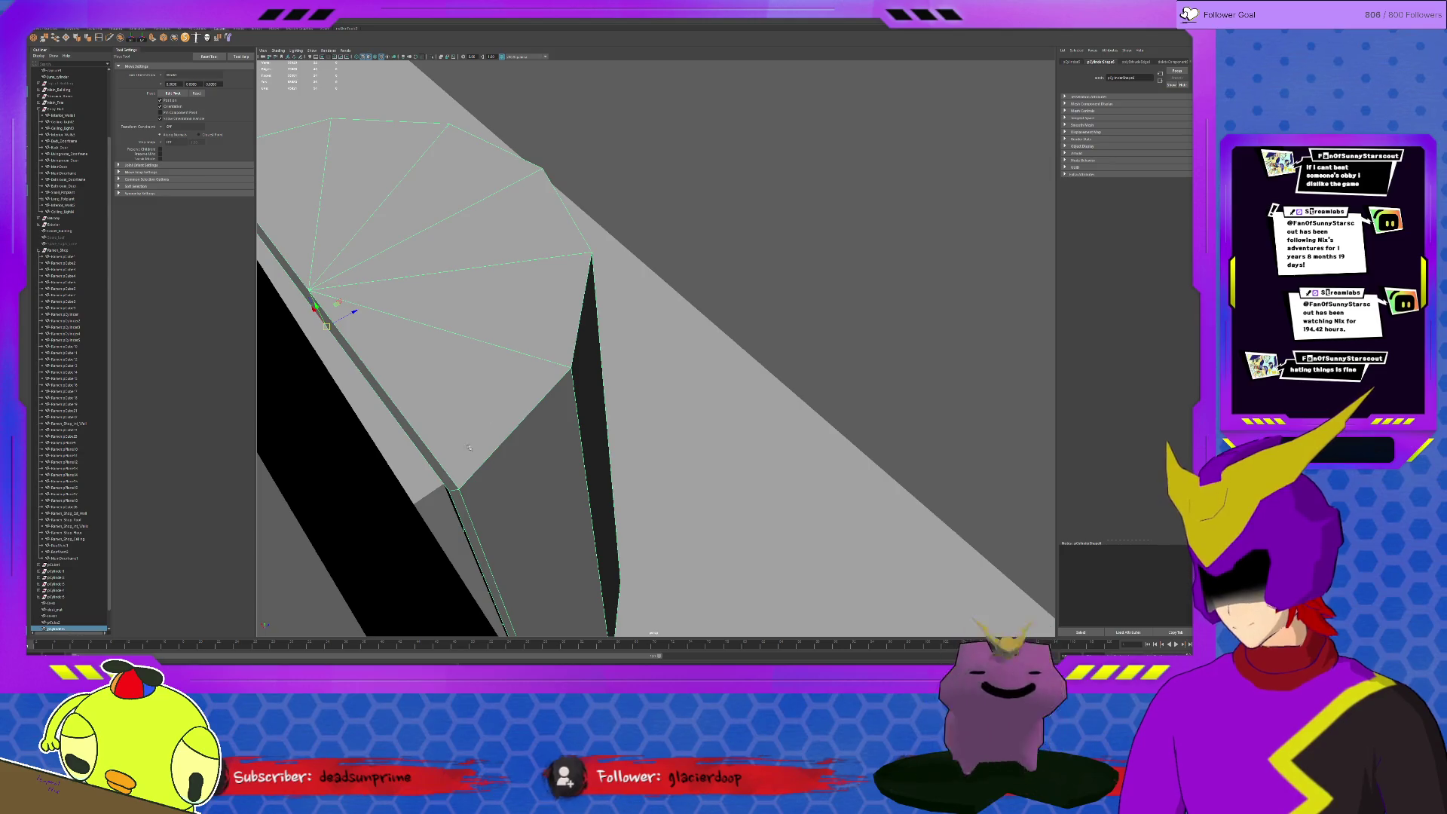
{"action": "left_click", "coordinate": [485, 528]}
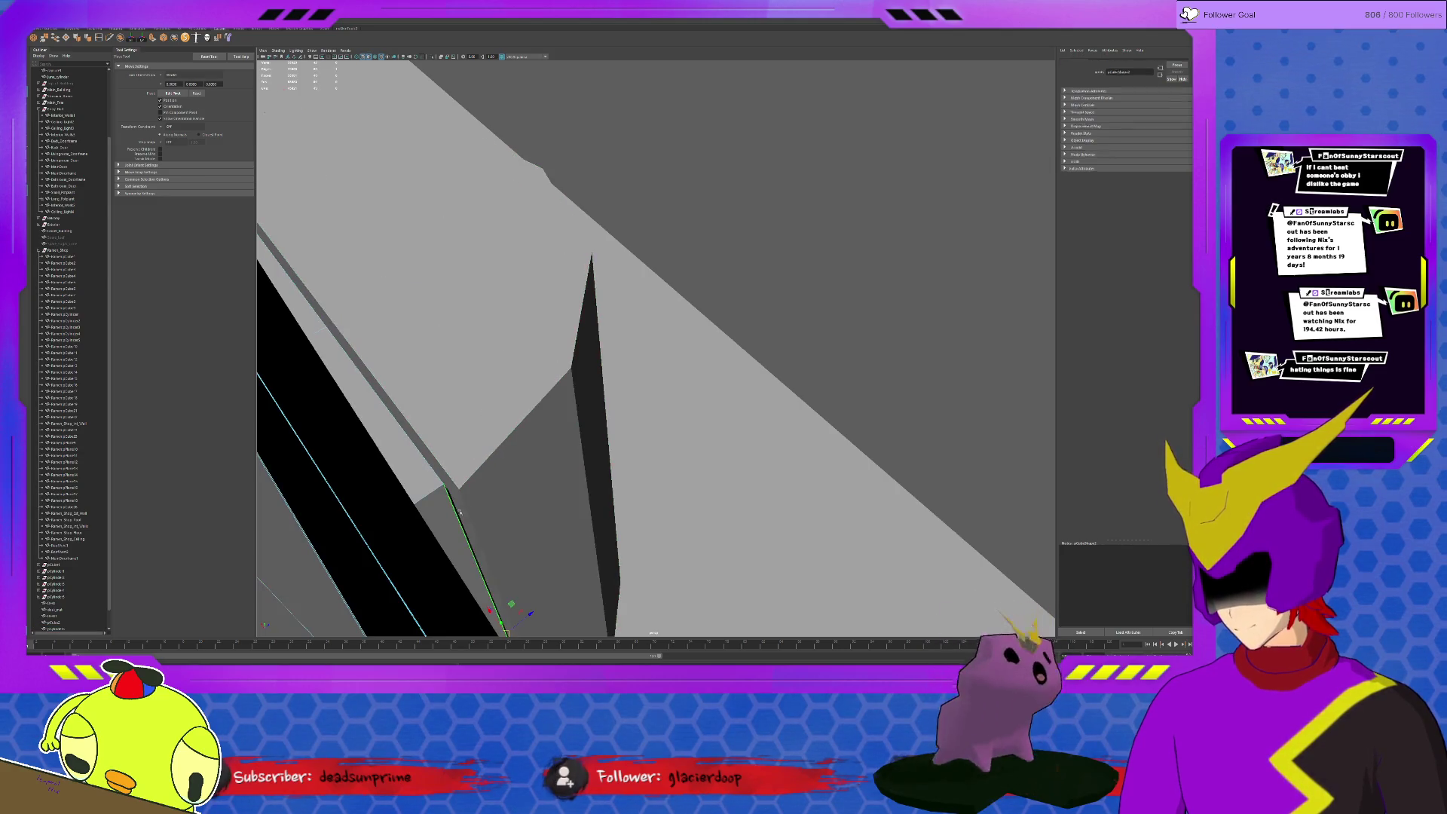
{"action": "left_click_drag", "start_coordinate": [490, 467], "coordinate": [498, 427], "text": "alt"}
Select the cylinder's lower seam edge against the wall and frame it
{"action": "left_click", "coordinate": [520, 415]}
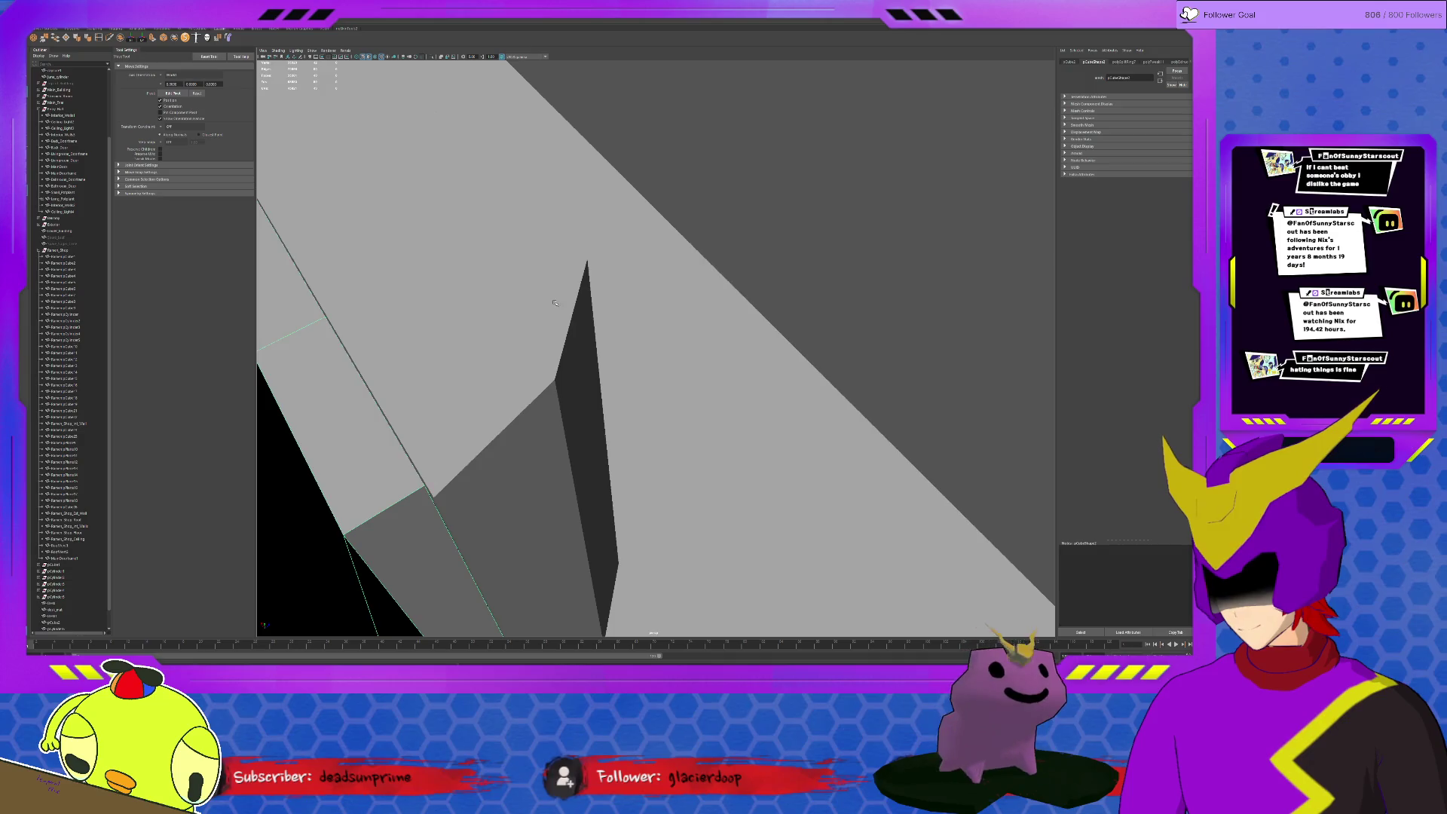
{"action": "left_click", "coordinate": [582, 341]}
{"action": "left_click_drag", "start_coordinate": [581, 340], "coordinate": [521, 468], "text": "alt"}
{"action": "left_click", "coordinate": [481, 548]}
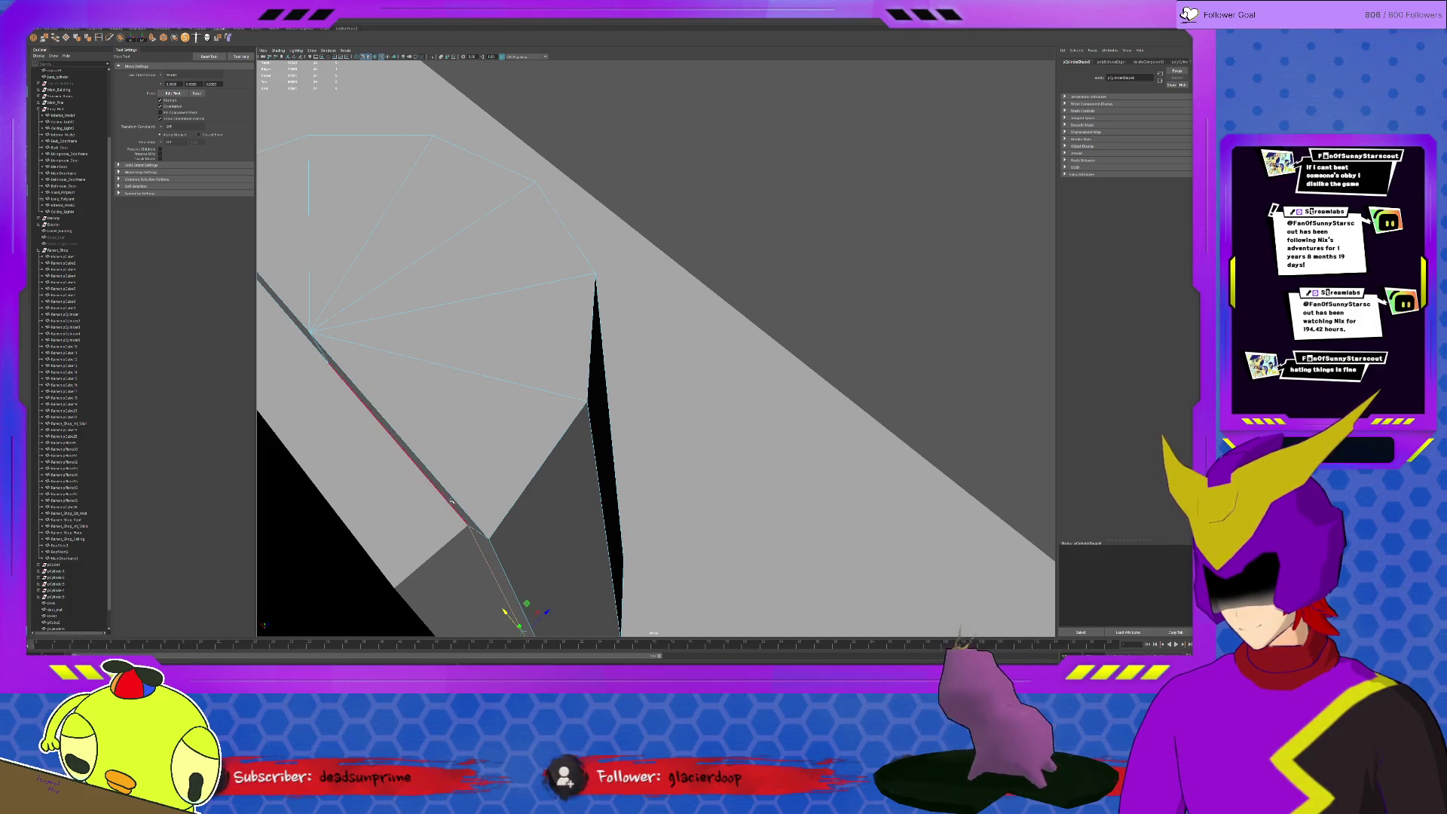
{"action": "key", "text": "f"}
{"action": "mouse_move", "coordinate": [860, 423]}
{"action": "left_mouse_down", "text": "alt"}
{"action": "mouse_move", "coordinate": [830, 410]}
{"action": "mouse_move", "coordinate": [757, 522]}
{"action": "left_mouse_up", "text": "alt"}
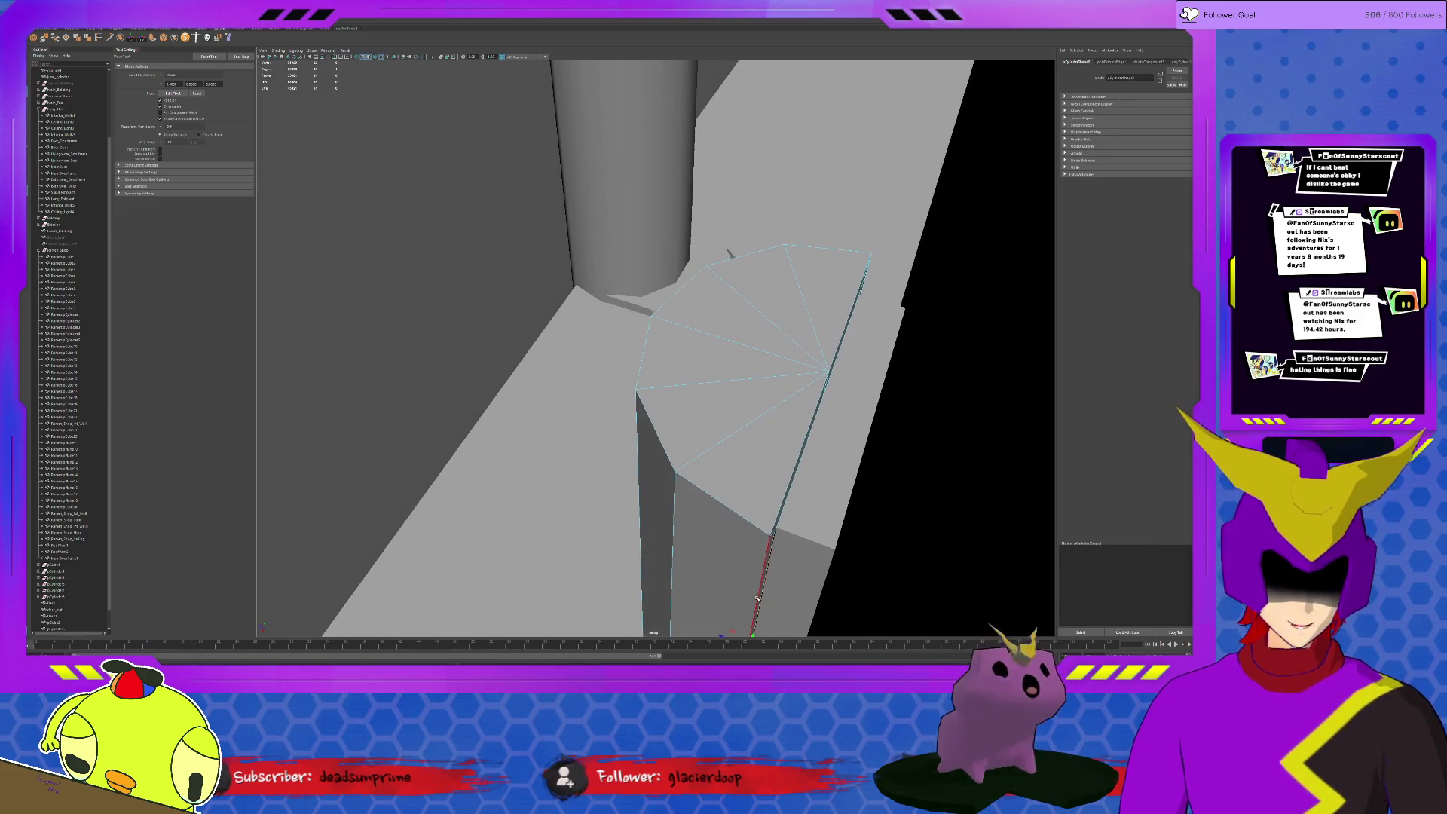
{"action": "left_click_drag", "start_coordinate": [756, 581], "coordinate": [769, 556], "text": "alt"}
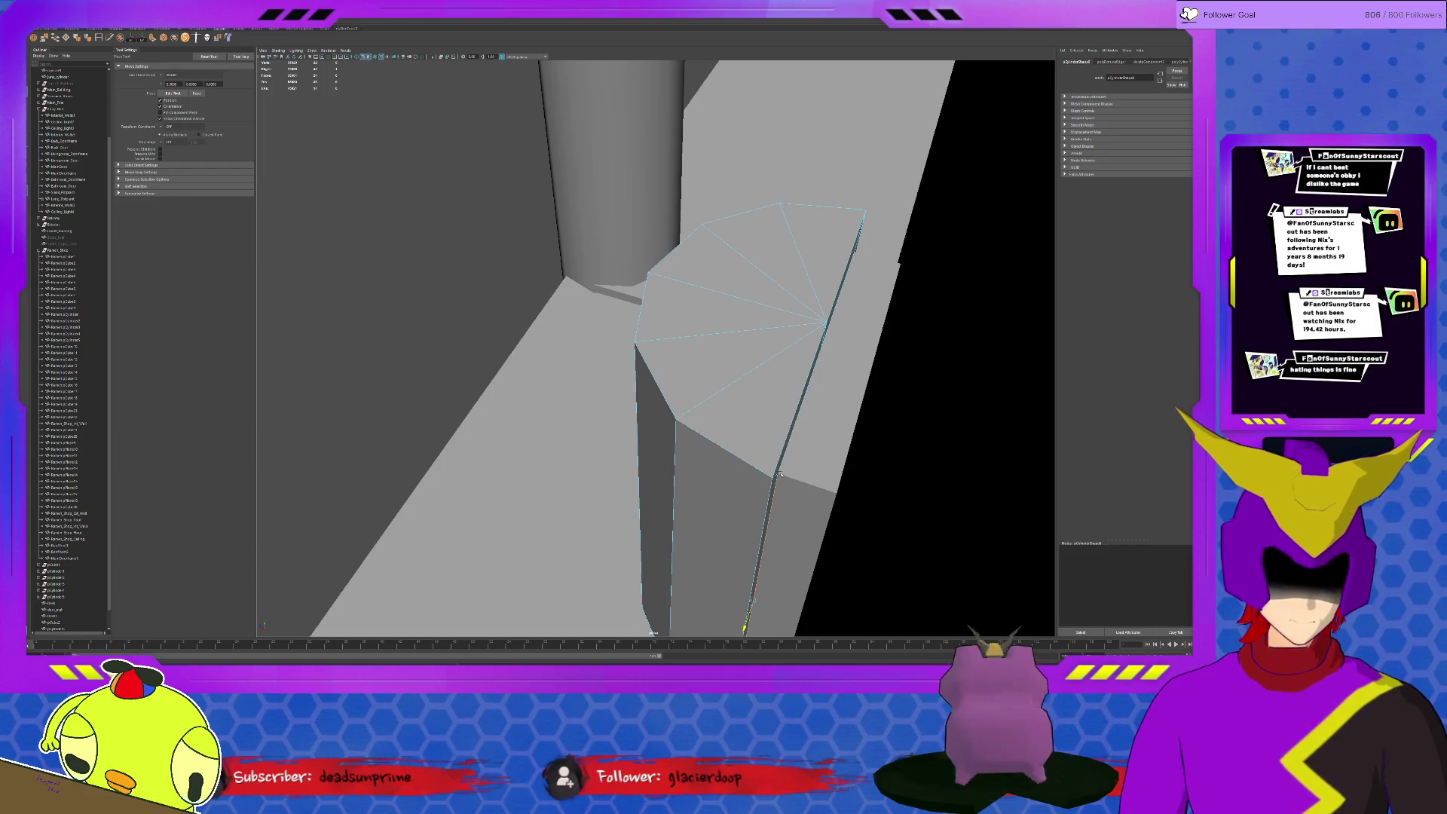
{"action": "mouse_move", "coordinate": [781, 477]}
{"action": "left_mouse_down", "text": "alt"}
{"action": "mouse_move", "coordinate": [762, 420]}
{"action": "mouse_move", "coordinate": [775, 313]}
{"action": "mouse_move", "coordinate": [792, 424]}
{"action": "left_mouse_up", "text": "alt"}
{"action": "scroll", "coordinate": [784, 422], "scroll_direction": "up", "scroll_amount": 5}
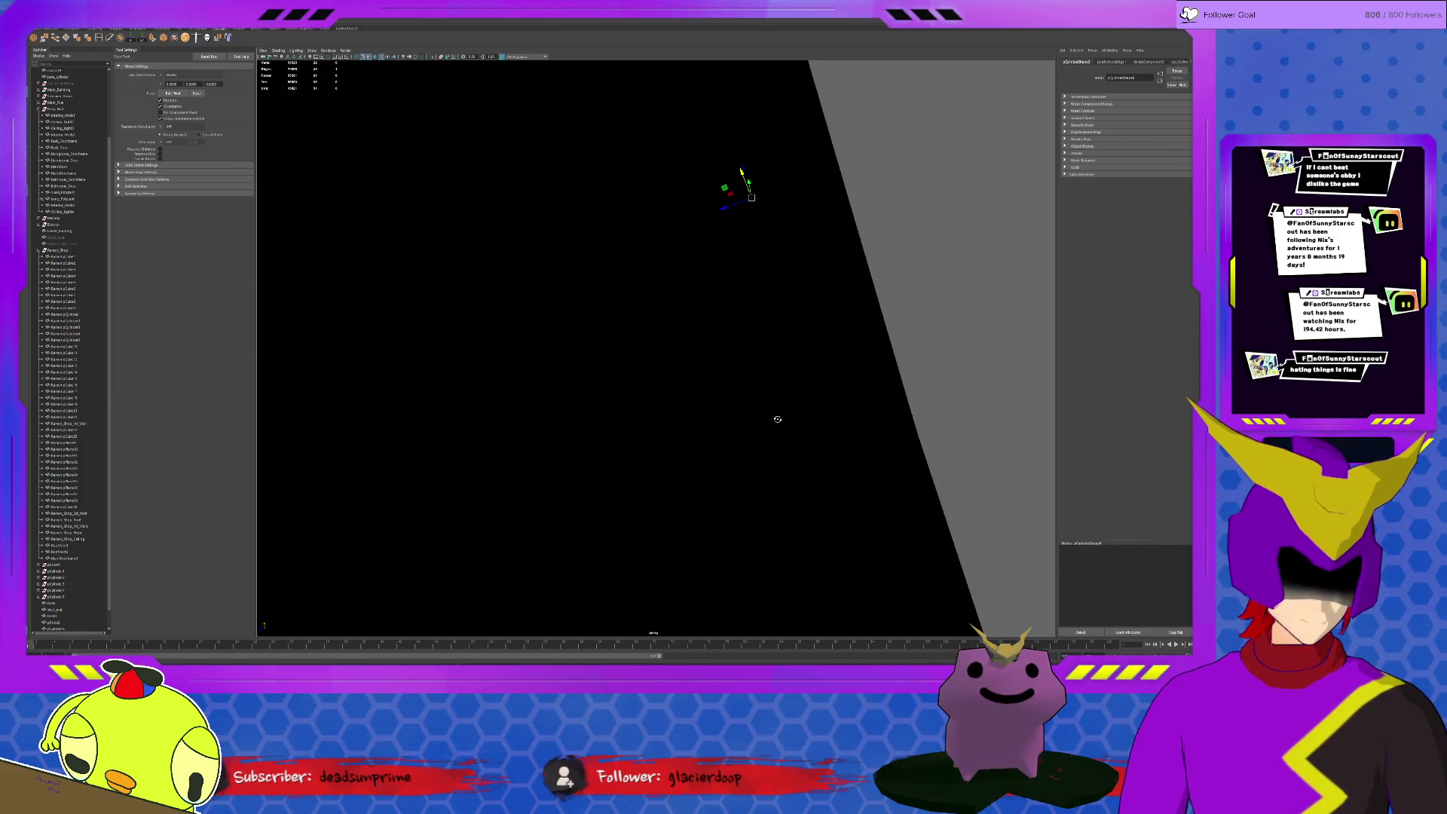
{"action": "scroll", "coordinate": [791, 404], "scroll_direction": "up", "scroll_amount": 3}
{"action": "scroll", "coordinate": [792, 404], "scroll_direction": "down", "scroll_amount": 3}
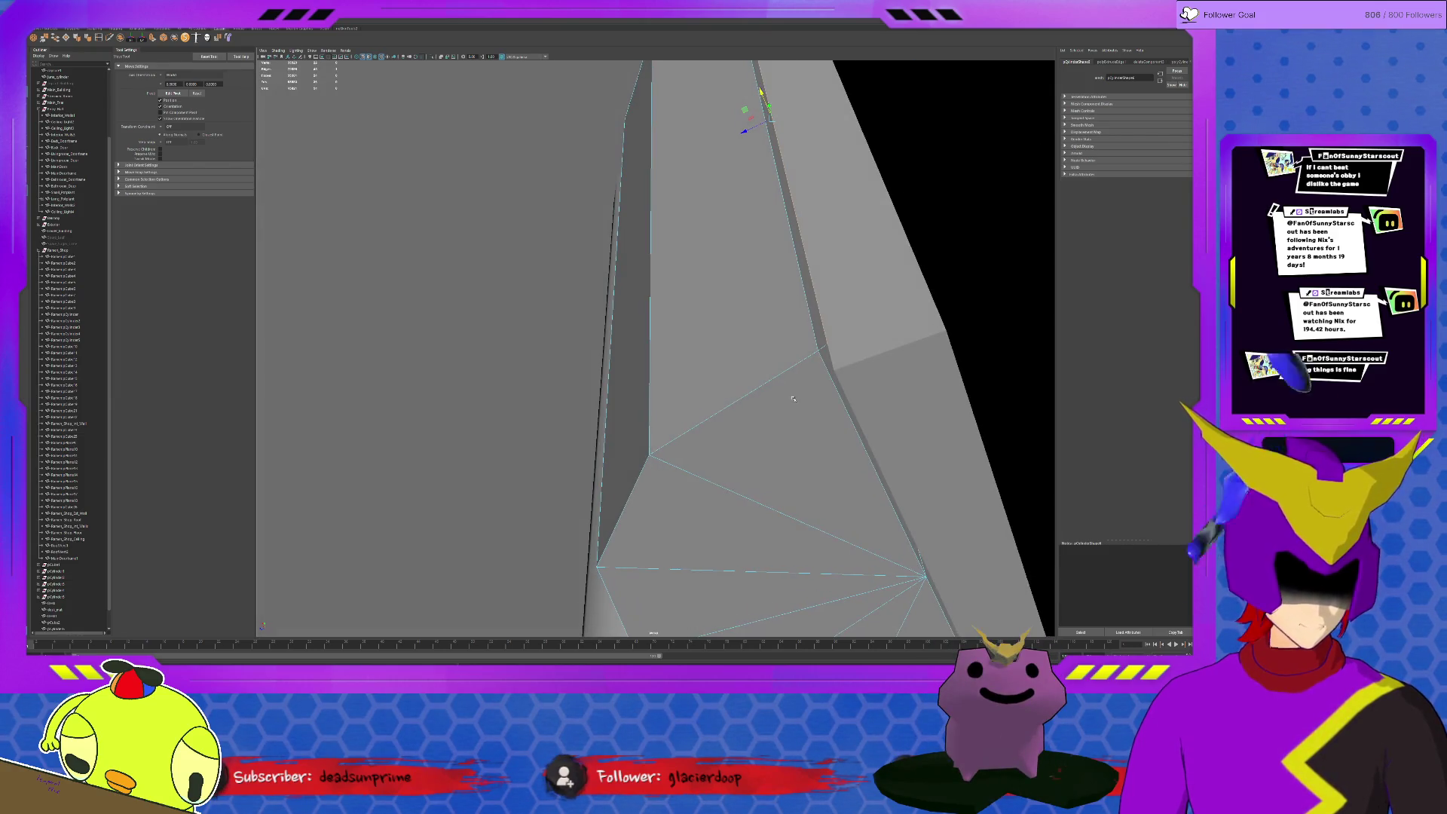
{"action": "left_click", "coordinate": [864, 422]}
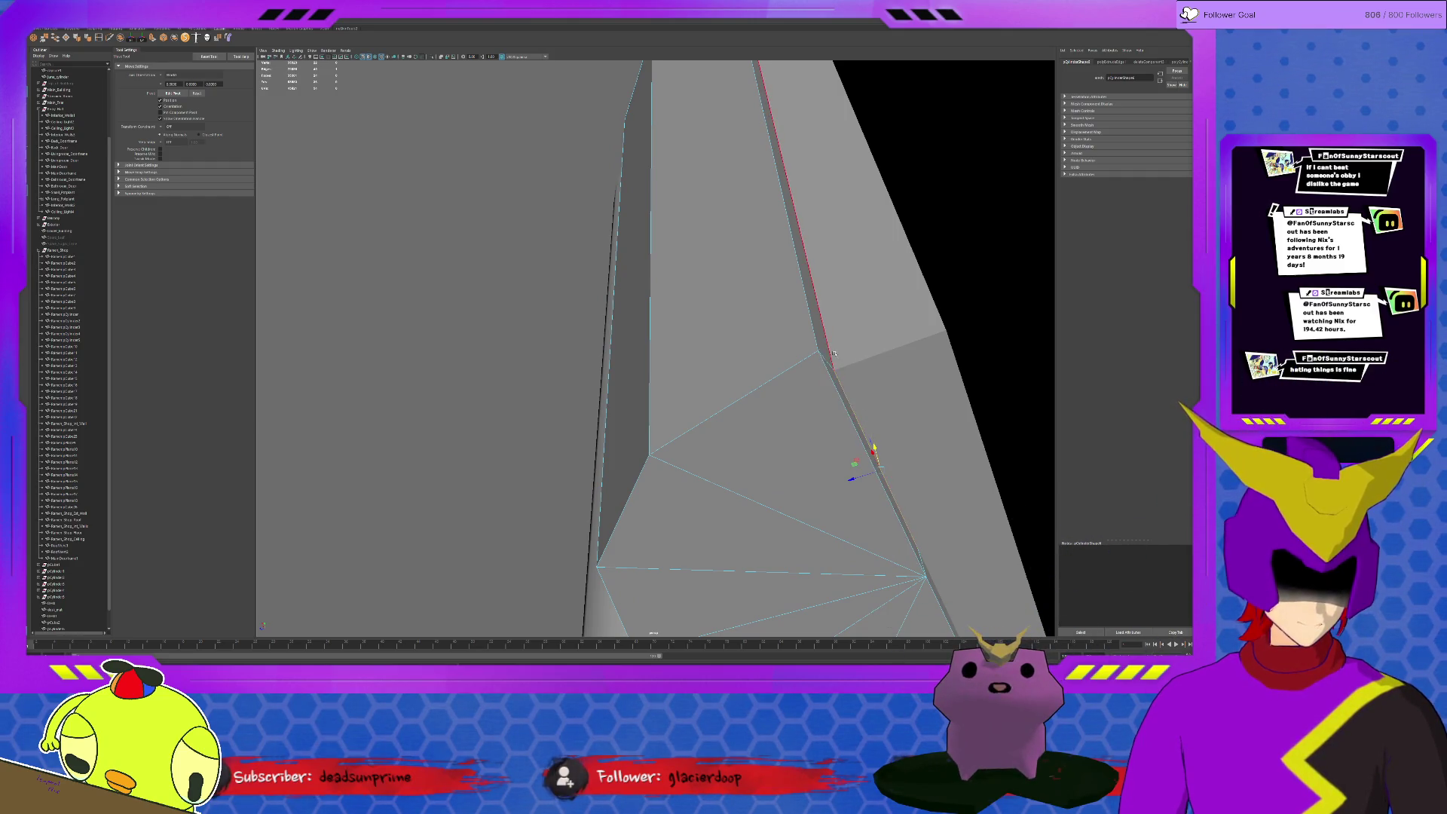
{"action": "left_click", "coordinate": [890, 319]}
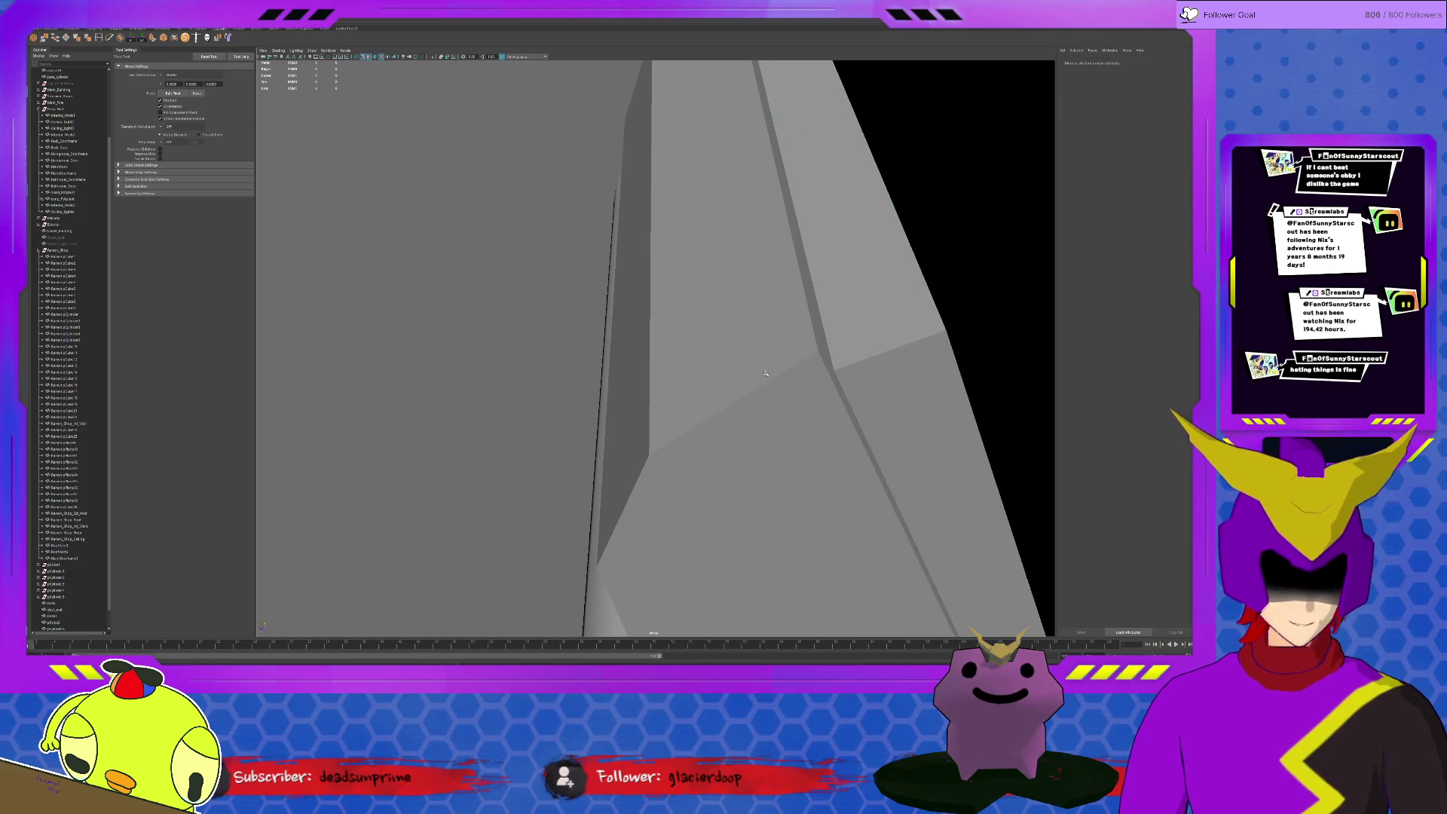
{"action": "left_click", "coordinate": [57, 623]}
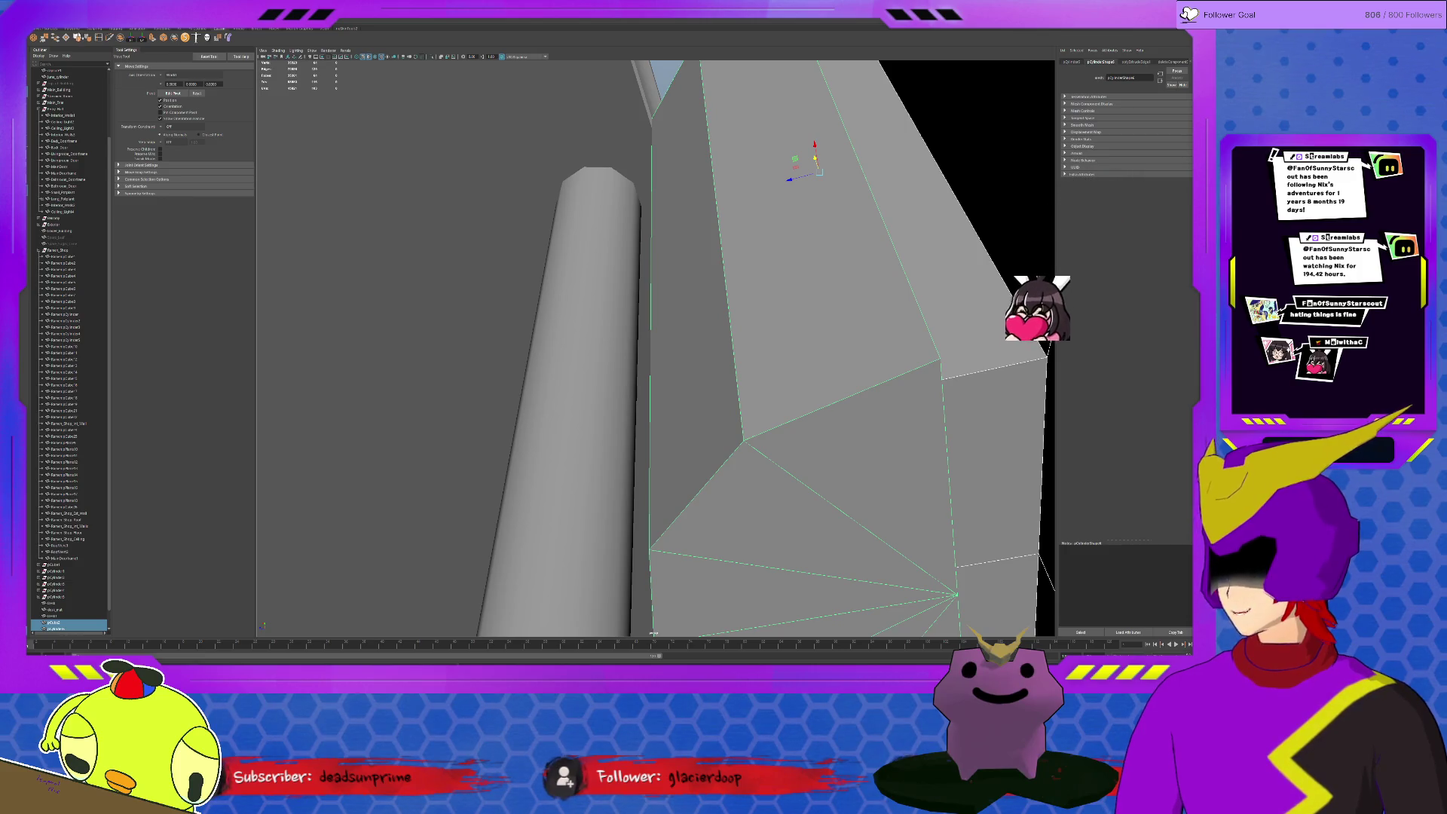
{"action": "left_click", "coordinate": [865, 289]}
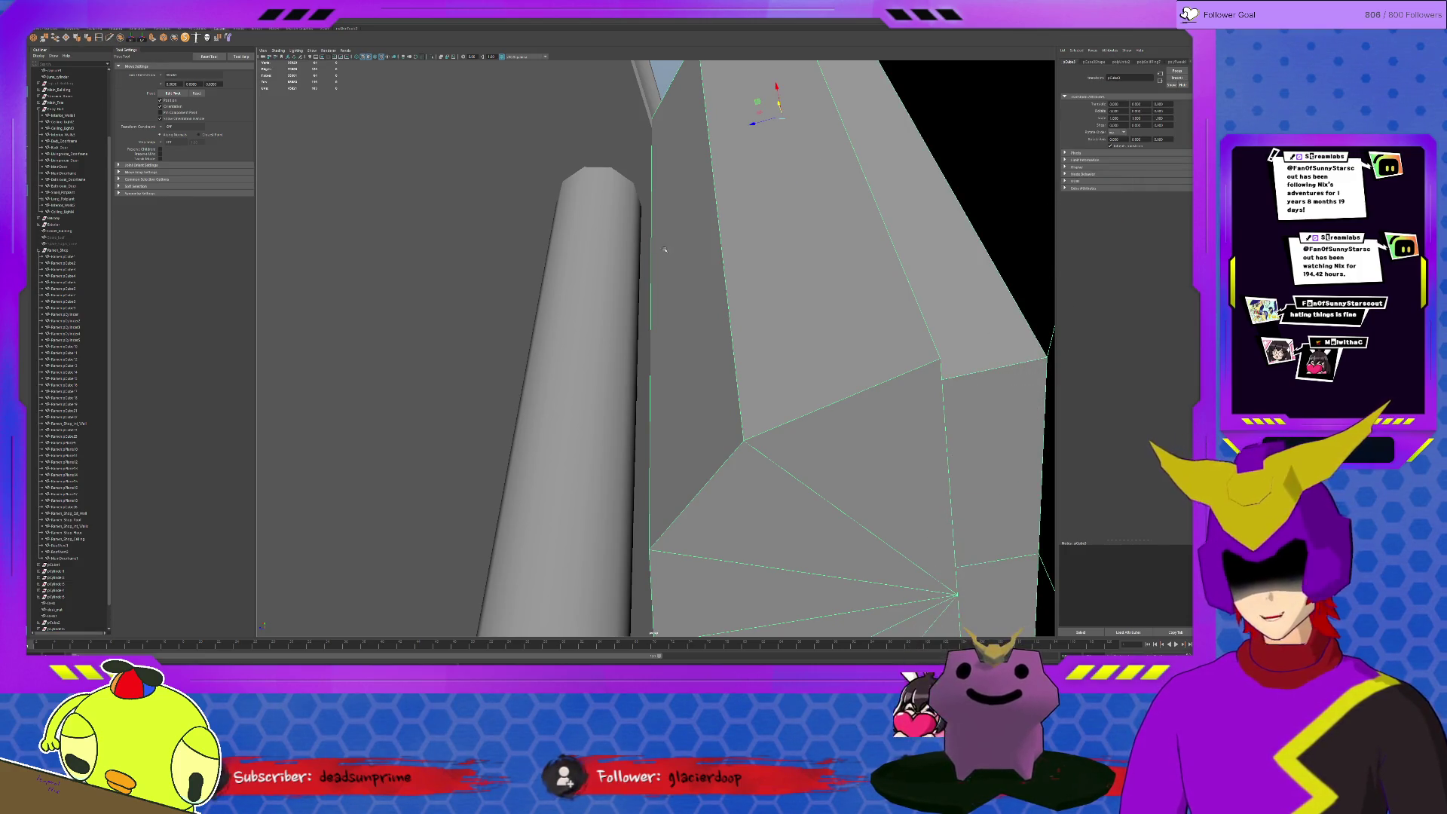
{"action": "mouse_move", "coordinate": [865, 289]}
{"action": "left_mouse_down", "text": "alt"}
{"action": "mouse_move", "coordinate": [895, 324]}
{"action": "mouse_move", "coordinate": [852, 390]}
{"action": "left_mouse_up", "text": "alt"}
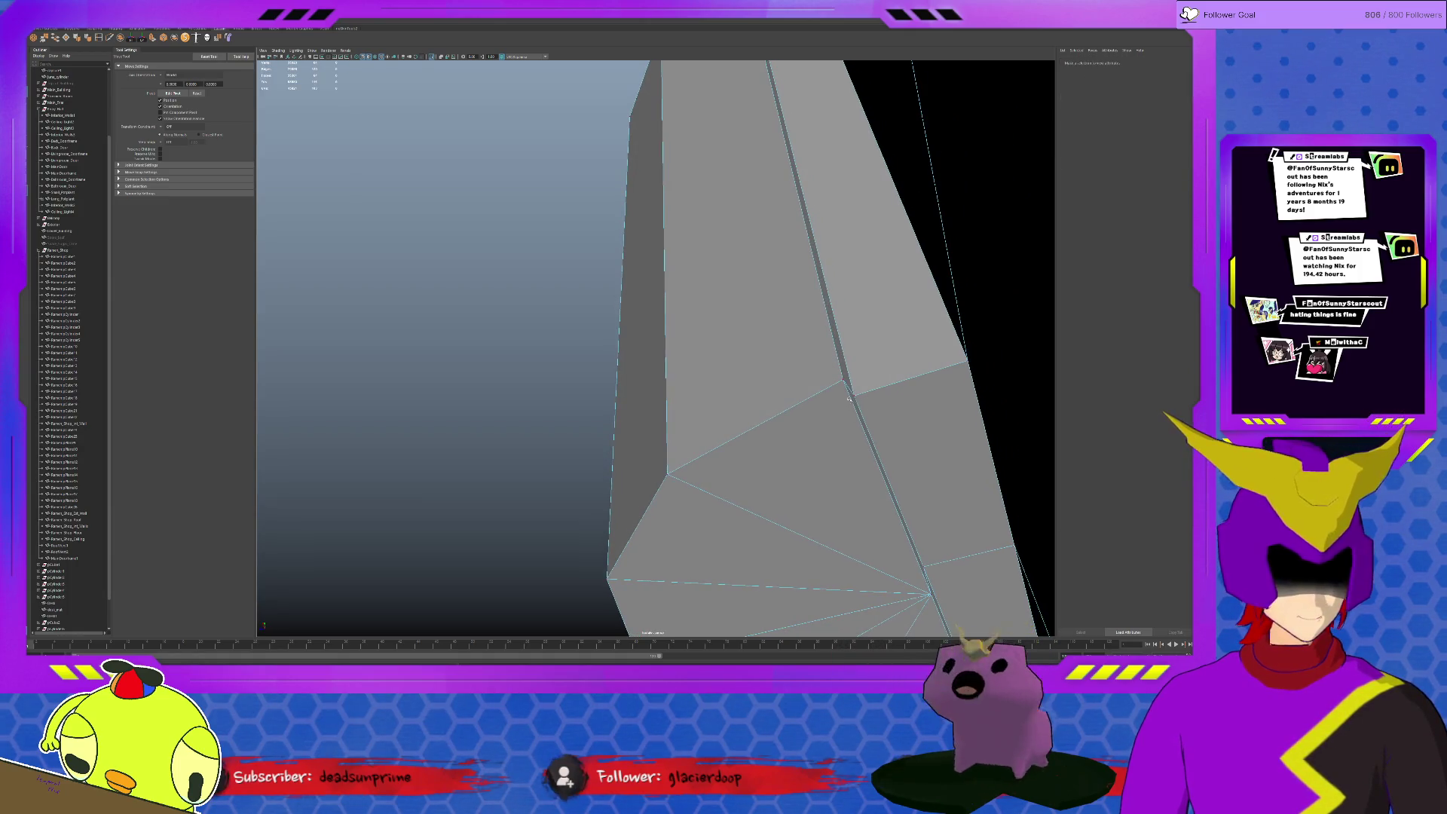
{"action": "left_click", "coordinate": [872, 346]}
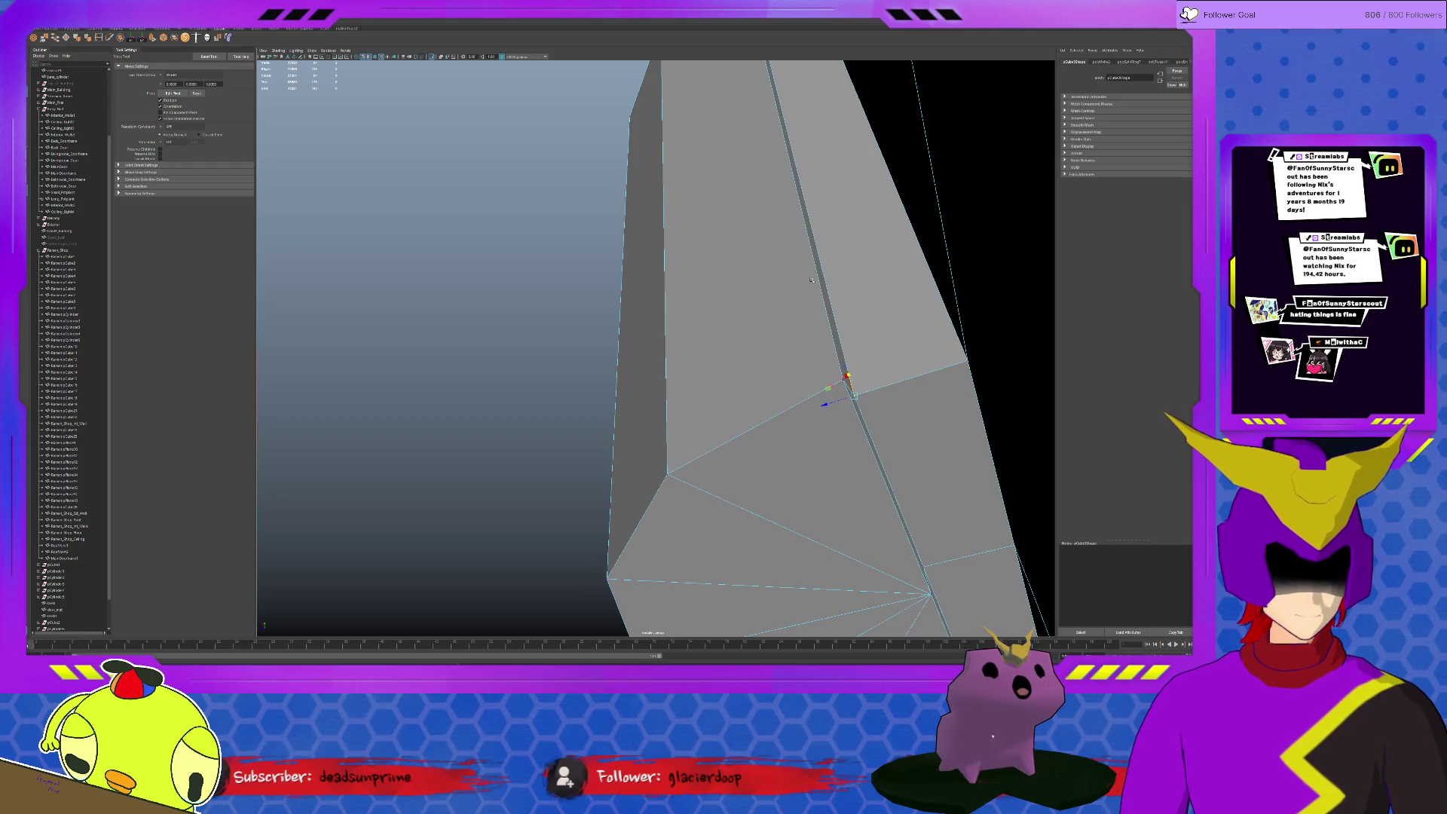
{"action": "mouse_move", "coordinate": [862, 373]}
{"action": "left_mouse_down", "text": "alt"}
{"action": "mouse_move", "coordinate": [856, 468]}
{"action": "mouse_move", "coordinate": [868, 313]}
{"action": "mouse_move", "coordinate": [821, 252]}
{"action": "mouse_move", "coordinate": [805, 275]}
{"action": "mouse_move", "coordinate": [819, 317]}
{"action": "left_mouse_up", "text": "alt"}
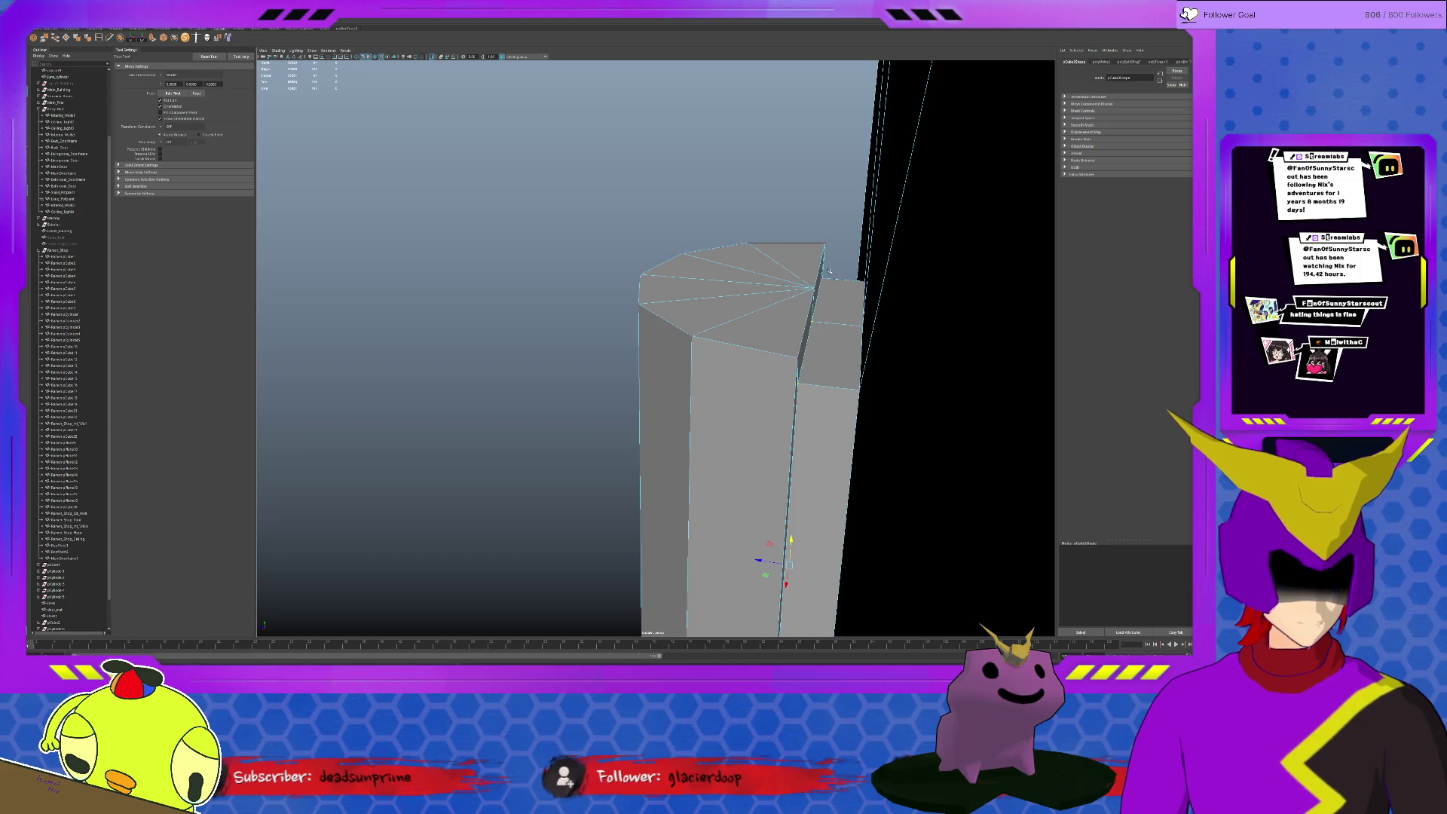
{"action": "mouse_move", "coordinate": [833, 422]}
{"action": "left_mouse_down", "text": "alt"}
{"action": "mouse_move", "coordinate": [762, 359]}
{"action": "mouse_move", "coordinate": [782, 348]}
{"action": "left_mouse_up", "text": "alt"}
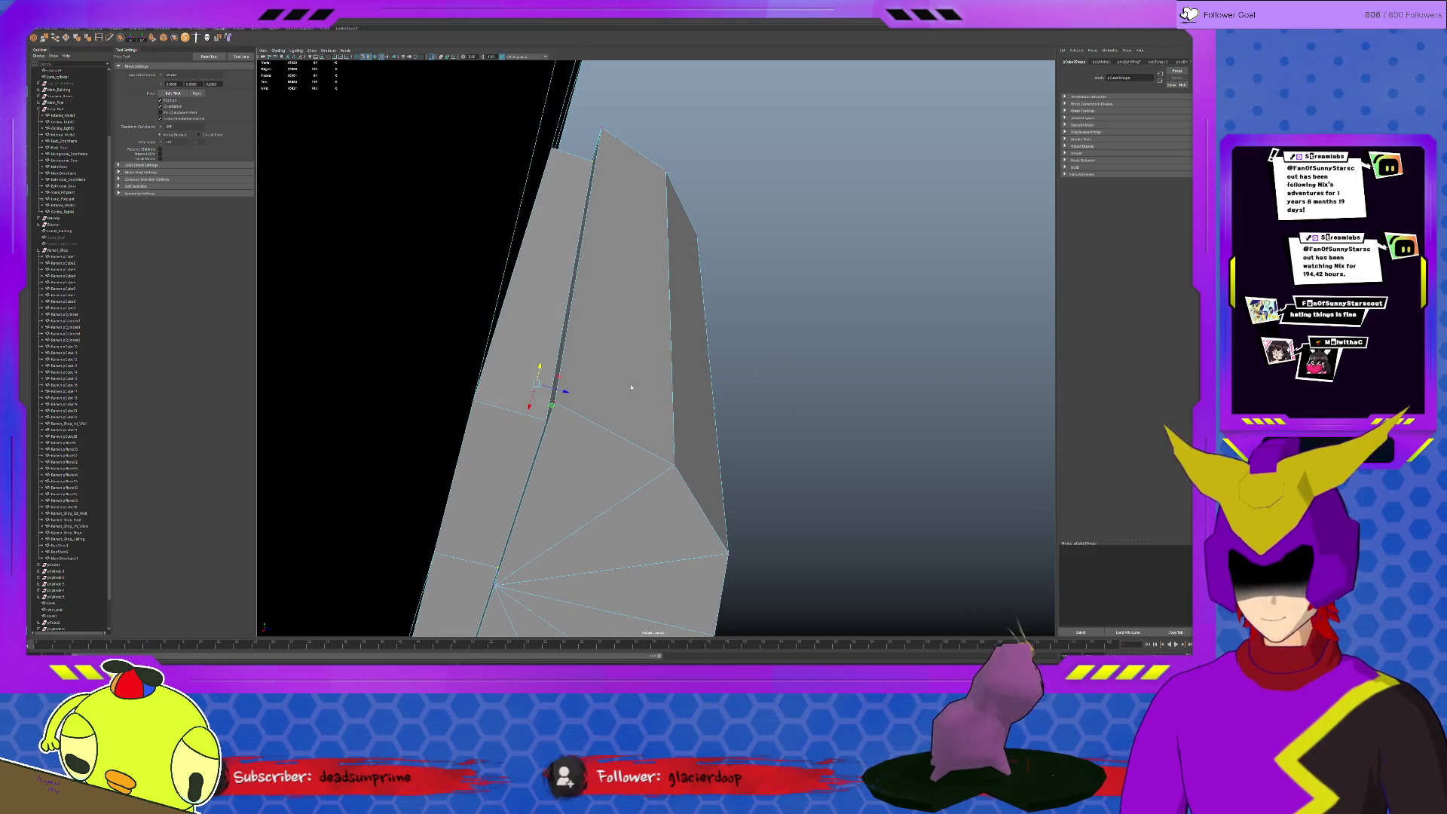
{"action": "key", "text": "F8"}
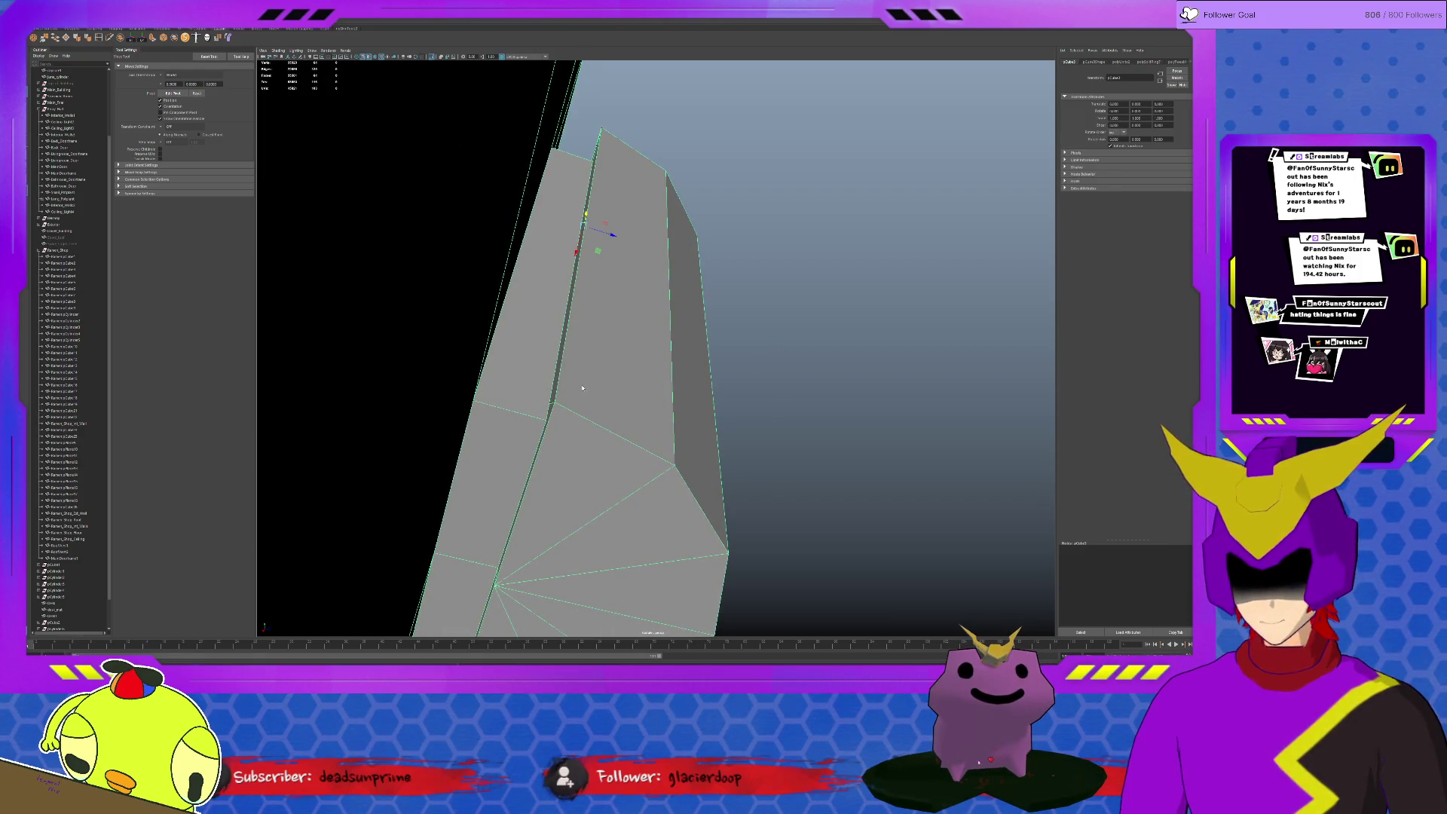
{"action": "key", "text": "F8"}
{"action": "left_click", "coordinate": [547, 403]}
{"action": "left_click", "coordinate": [559, 390]}
{"action": "mouse_move", "coordinate": [595, 385]}
{"action": "left_mouse_down", "text": "alt"}
{"action": "mouse_move", "coordinate": [696, 81]}
{"action": "mouse_move", "coordinate": [543, 362]}
{"action": "left_mouse_up", "text": "alt"}
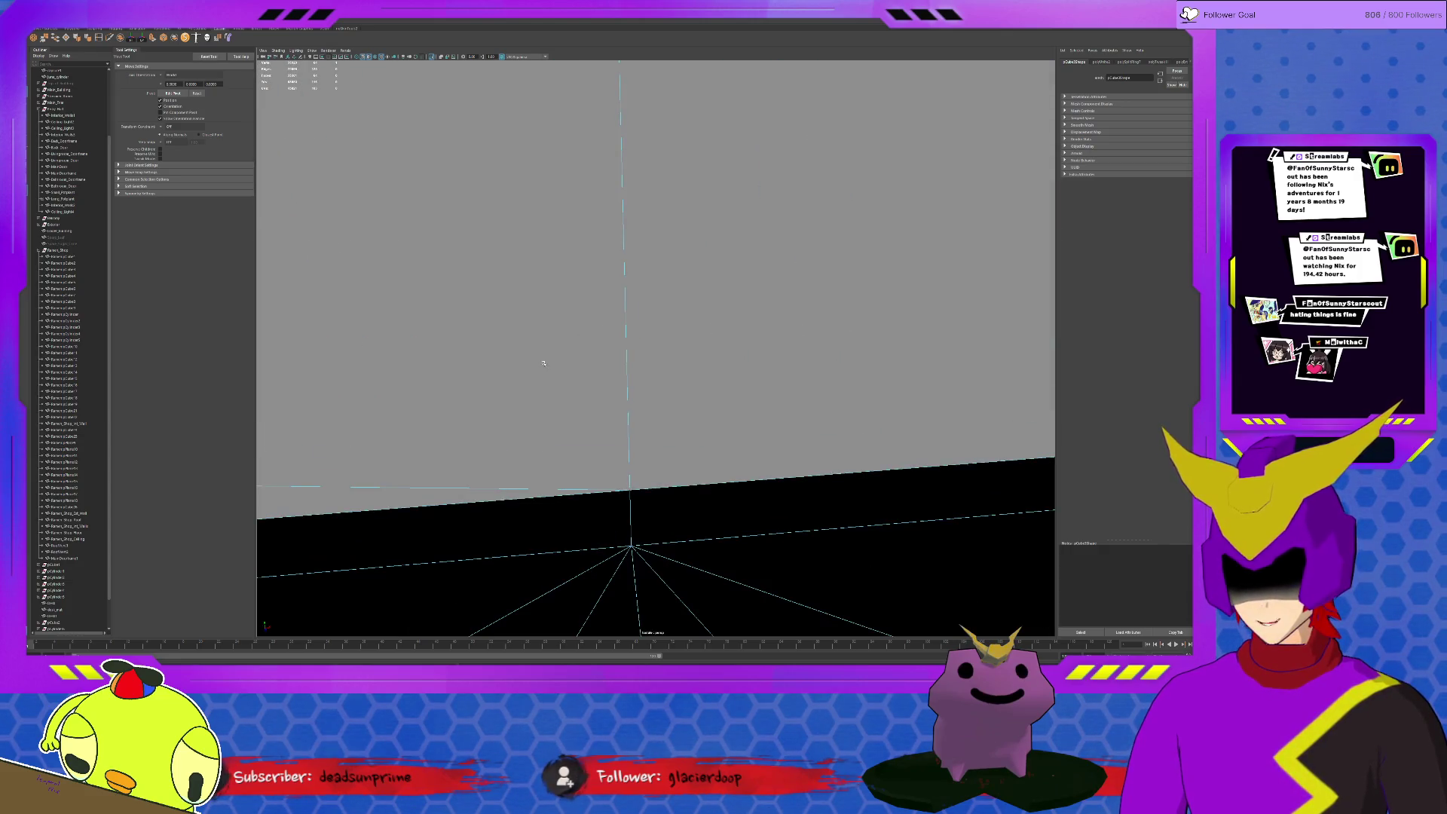
{"action": "left_click_drag", "start_coordinate": [674, 468], "coordinate": [434, 374], "text": "alt"}
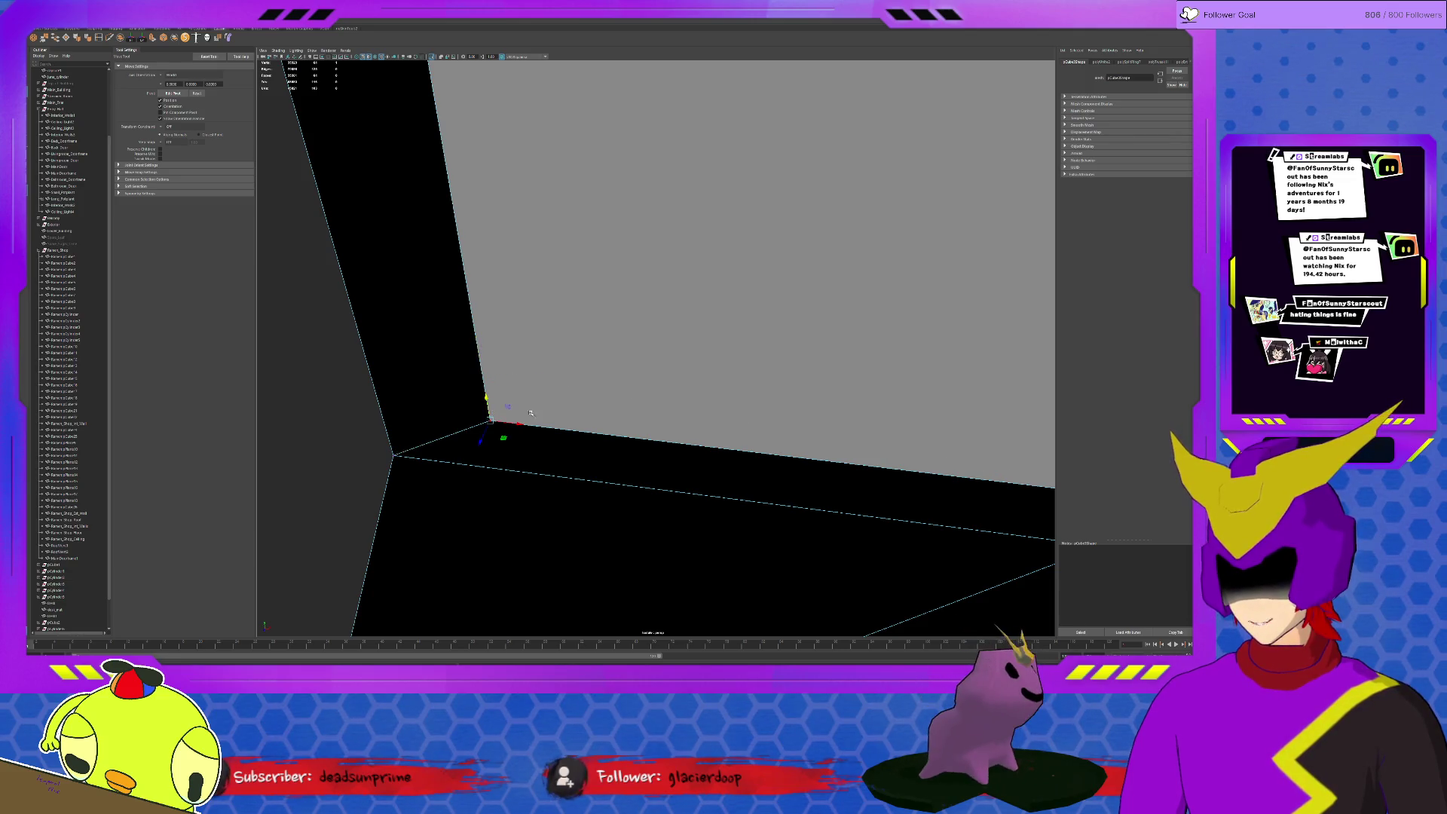
{"action": "mouse_move", "coordinate": [500, 428]}
{"action": "left_mouse_down", "text": "alt"}
{"action": "mouse_move", "coordinate": [598, 297]}
{"action": "mouse_move", "coordinate": [796, 478]}
{"action": "left_mouse_up", "text": "alt"}
{"action": "mouse_move", "coordinate": [786, 485]}
{"action": "right_mouse_down", "text": "alt"}
{"action": "mouse_move", "coordinate": [775, 400]}
{"action": "mouse_move", "coordinate": [788, 386]}
{"action": "right_mouse_up", "text": "alt"}
{"action": "mouse_move", "coordinate": [788, 386]}
{"action": "left_mouse_down", "text": "alt"}
{"action": "mouse_move", "coordinate": [739, 363]}
{"action": "mouse_move", "coordinate": [689, 380]}
{"action": "mouse_move", "coordinate": [501, 349]}
{"action": "mouse_move", "coordinate": [476, 377]}
{"action": "left_mouse_up", "text": "alt"}
{"action": "mouse_move", "coordinate": [405, 306]}
{"action": "left_mouse_down", "text": "alt"}
{"action": "mouse_move", "coordinate": [606, 460]}
{"action": "mouse_move", "coordinate": [549, 260]}
{"action": "left_mouse_up", "text": "alt"}
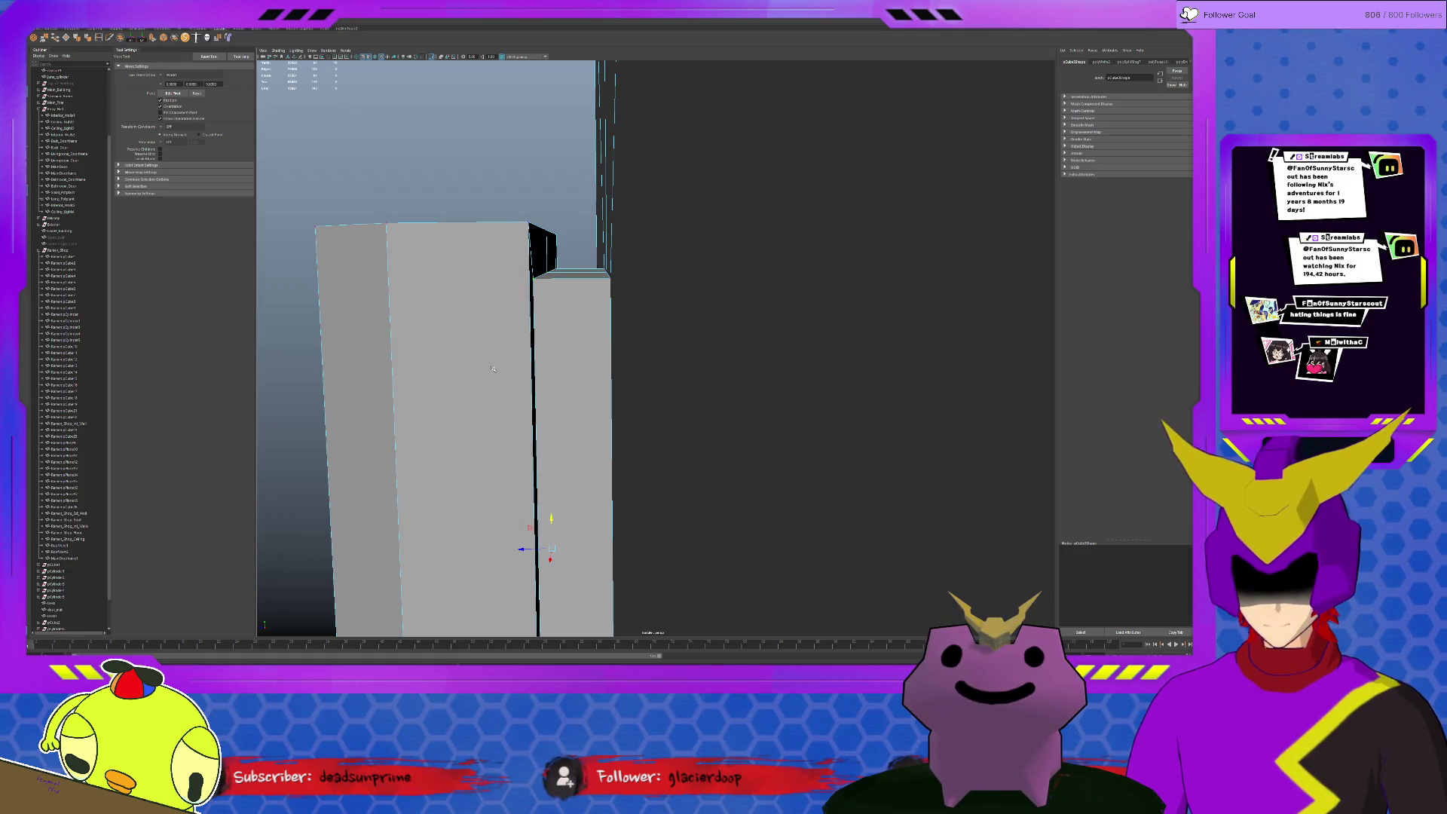
Merge the selected overlapping vertices along the frame edge
{"action": "mouse_move", "coordinate": [533, 364]}
{"action": "left_mouse_down", "text": "alt"}
{"action": "mouse_move", "coordinate": [662, 378]}
{"action": "mouse_move", "coordinate": [861, 432]}
{"action": "mouse_move", "coordinate": [862, 417]}
{"action": "mouse_move", "coordinate": [865, 442]}
{"action": "mouse_move", "coordinate": [879, 307]}
{"action": "mouse_move", "coordinate": [849, 329]}
{"action": "mouse_move", "coordinate": [828, 317]}
{"action": "left_mouse_up", "text": "alt"}
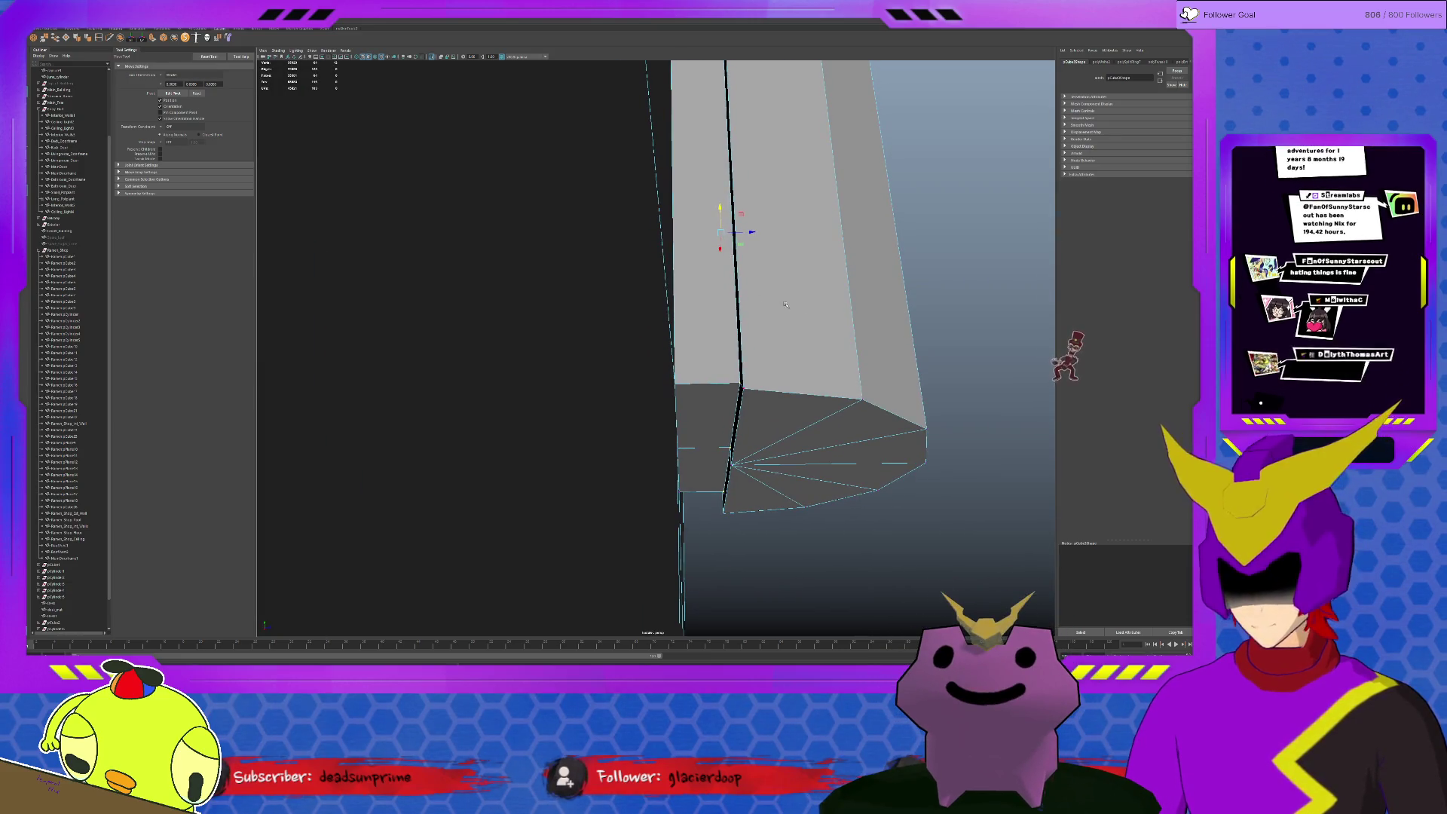
{"action": "left_click", "coordinate": [46, 39]}
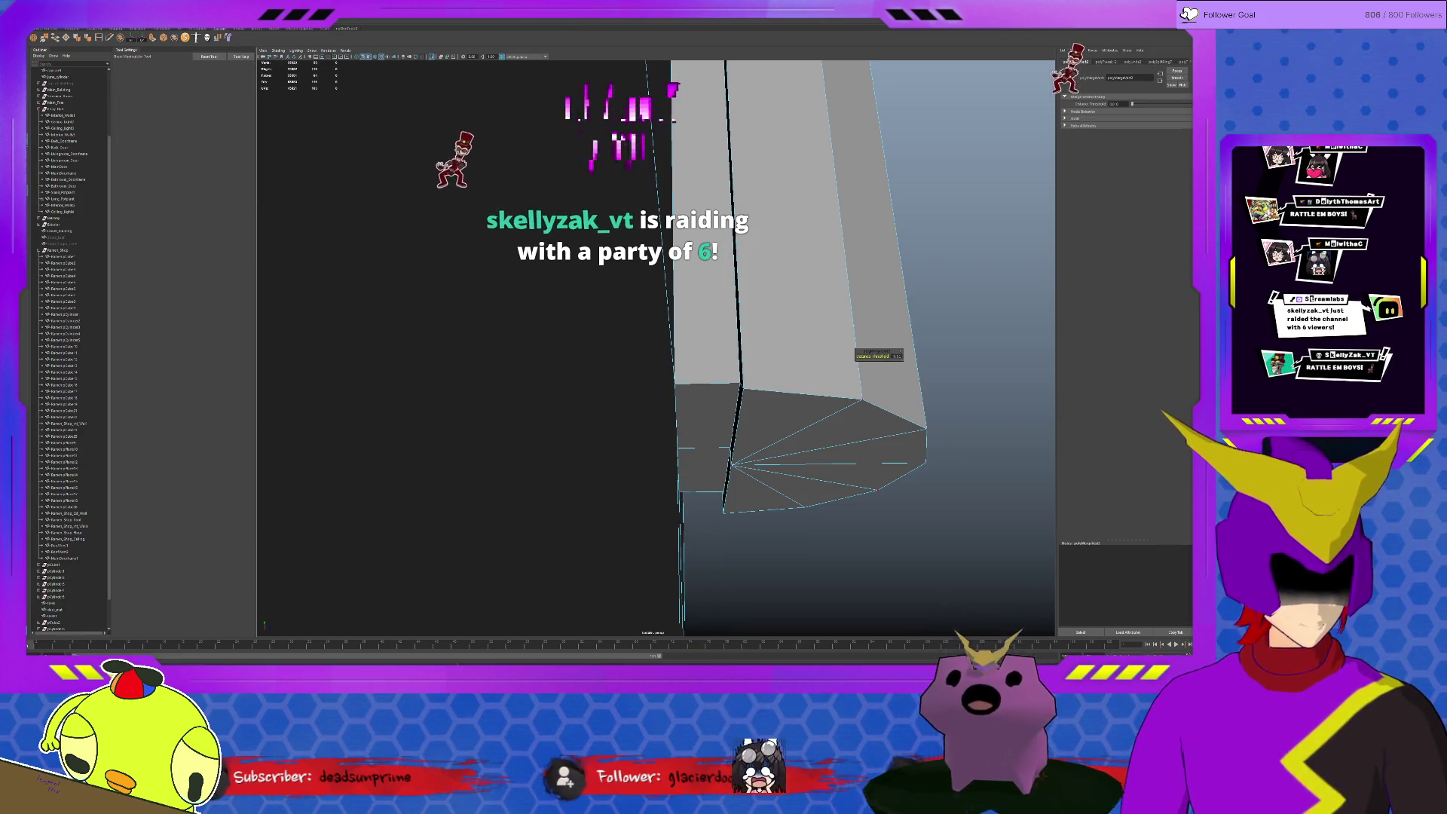
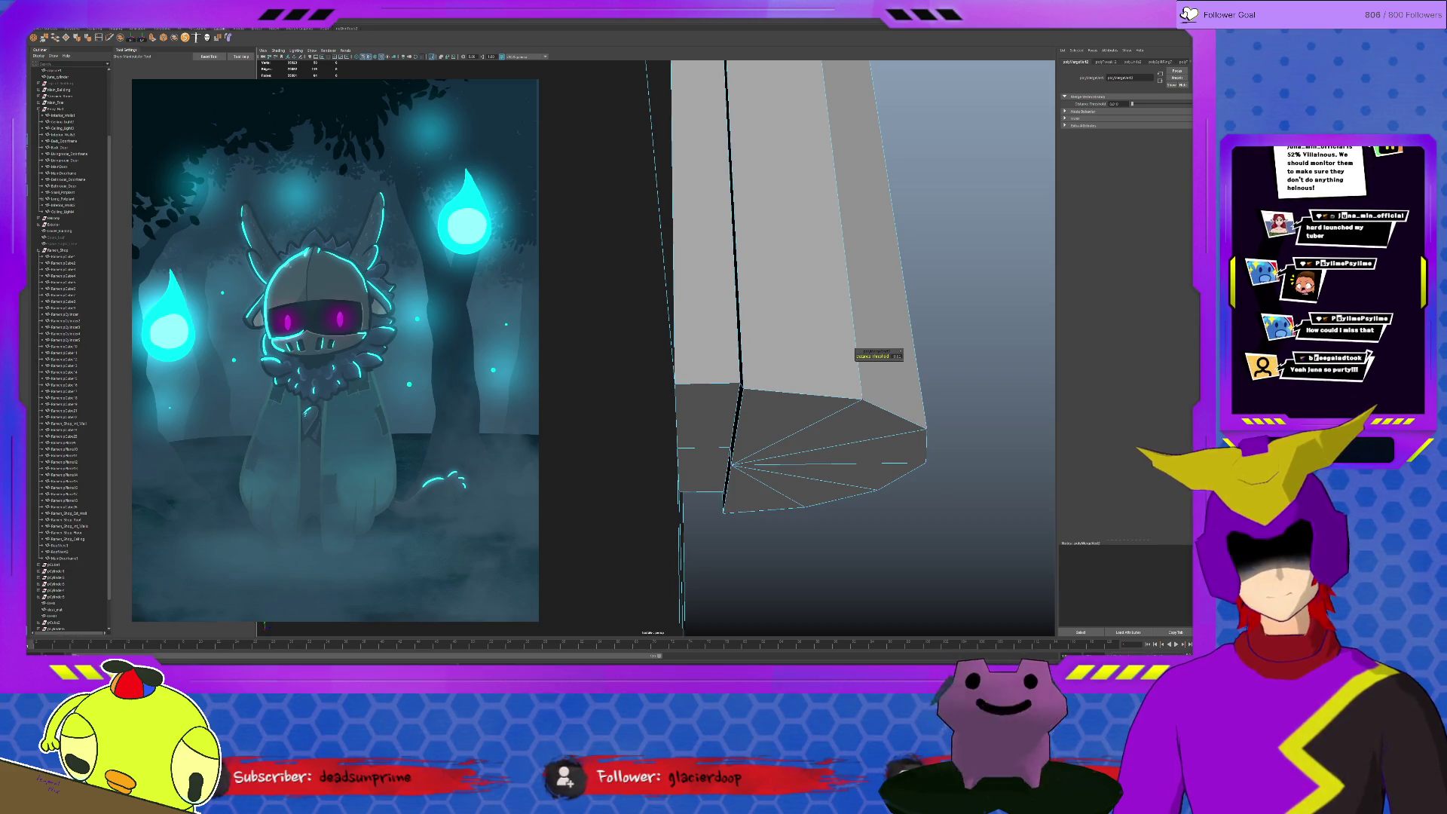
Close the reference illustration panel that covers the column model
{"action": "left_click", "coordinate": [130, 240]}
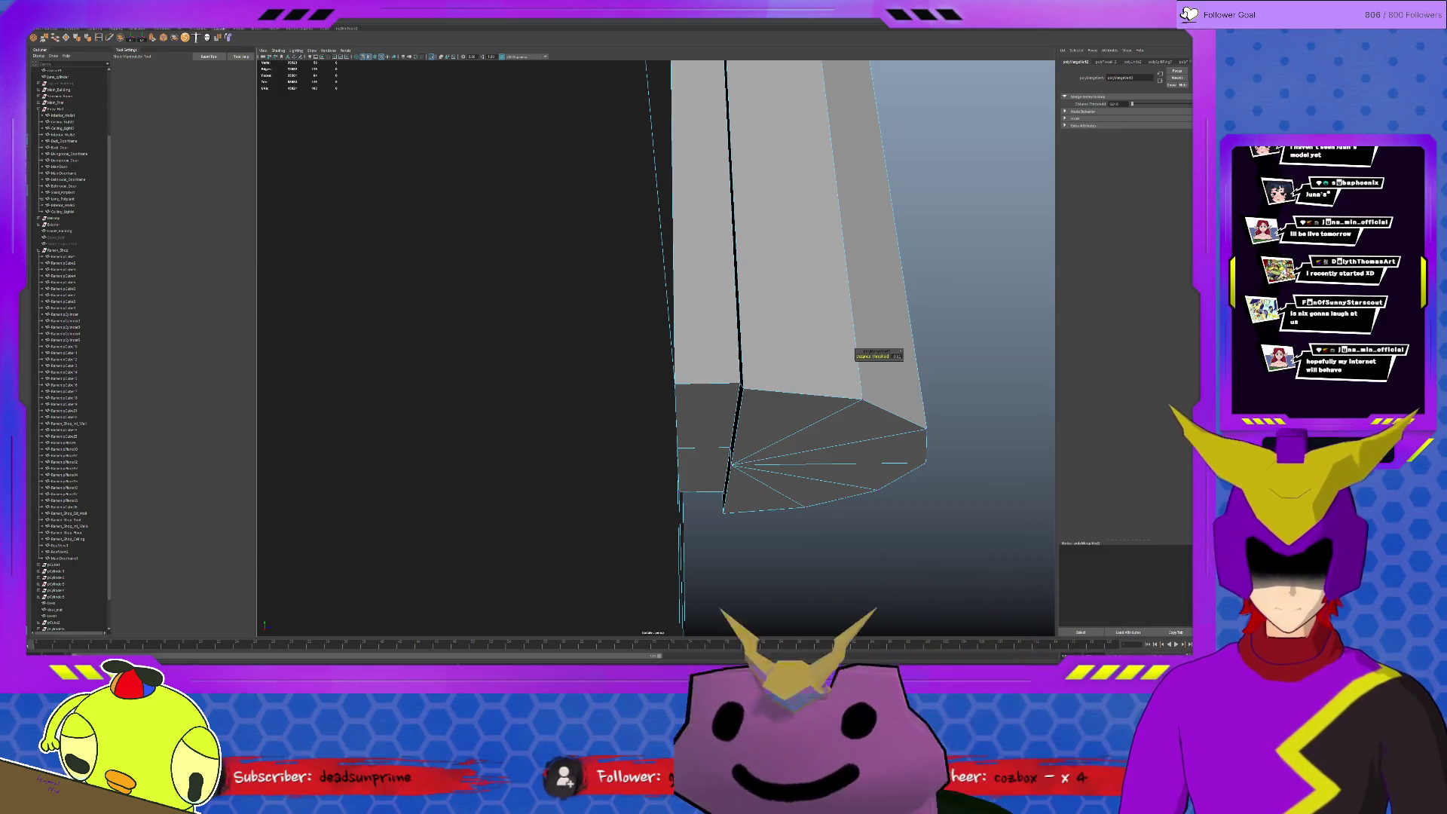
Extrude the column's bottom cap face with Ctrl+E and drag it downward to lengthen the column
{"action": "key", "text": "q"}
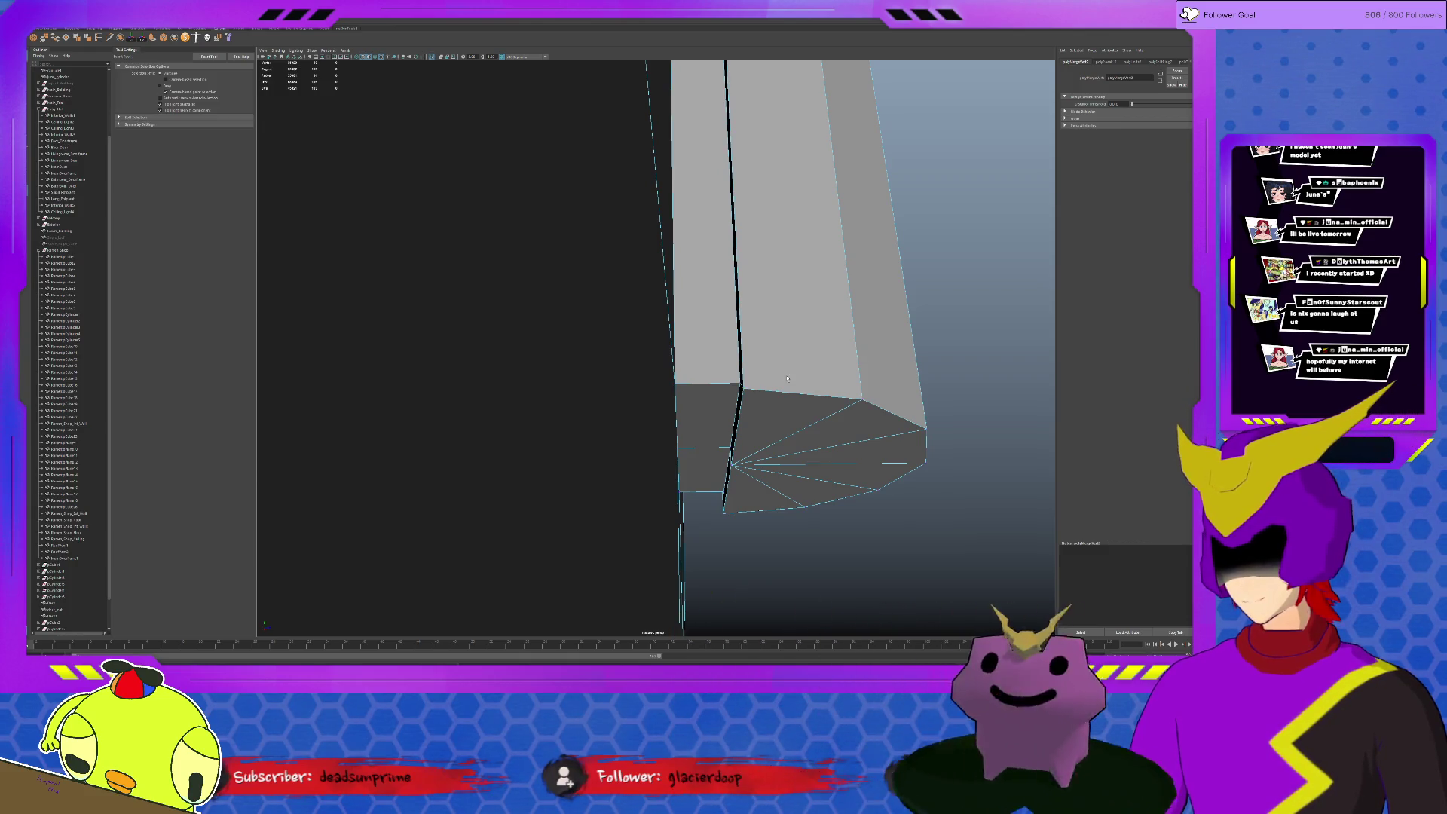
{"action": "left_click", "coordinate": [787, 379]}
{"action": "mouse_move", "coordinate": [787, 379]}
{"action": "left_mouse_down", "text": "alt"}
{"action": "mouse_move", "coordinate": [742, 489]}
{"action": "mouse_move", "coordinate": [709, 528]}
{"action": "mouse_move", "coordinate": [974, 572]}
{"action": "left_mouse_up", "text": "alt"}
{"action": "mouse_move", "coordinate": [733, 376]}
{"action": "left_mouse_down", "text": "alt"}
{"action": "mouse_move", "coordinate": [723, 490]}
{"action": "mouse_move", "coordinate": [677, 447]}
{"action": "mouse_move", "coordinate": [658, 334]}
{"action": "left_mouse_up", "text": "alt"}
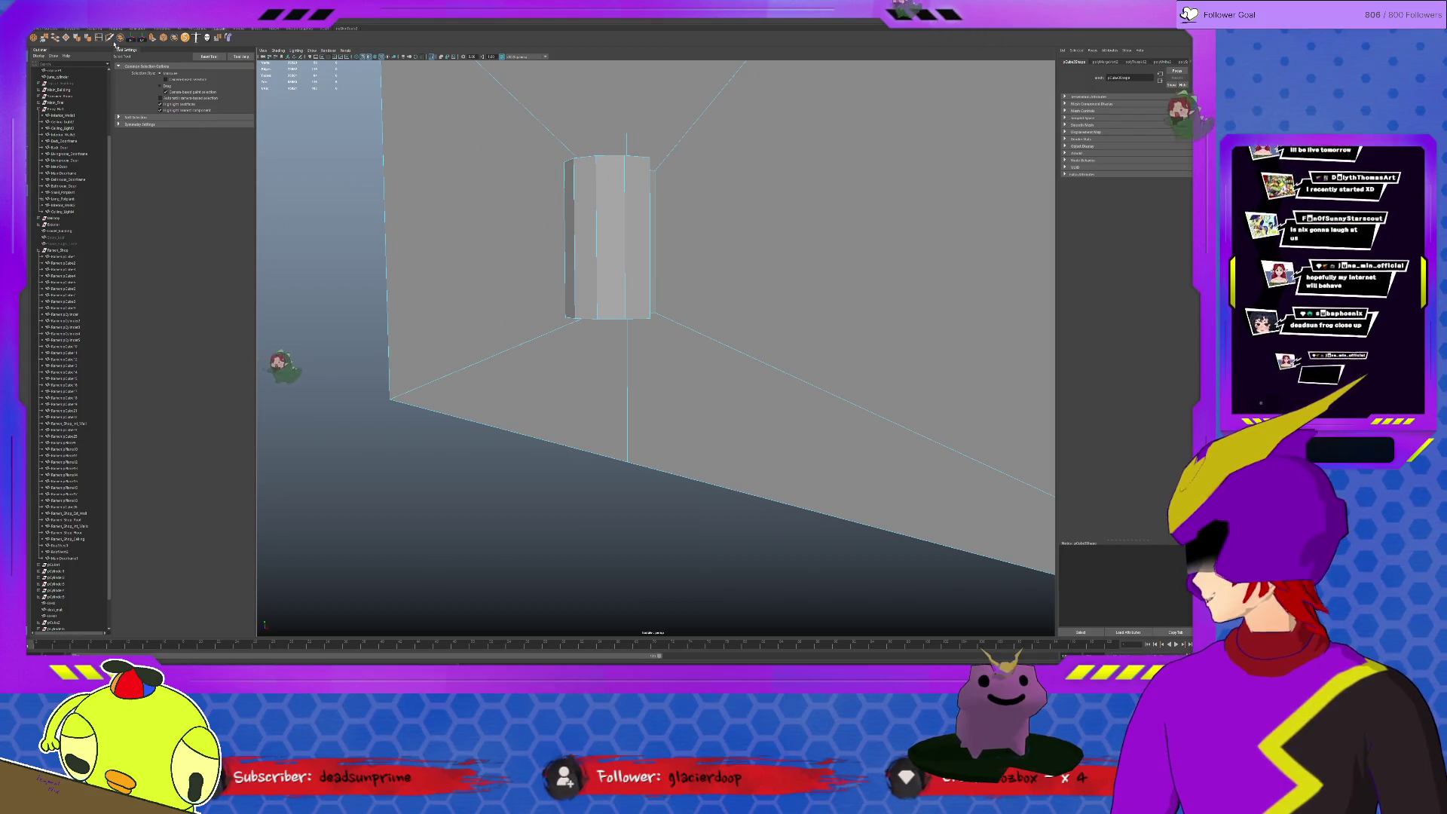
{"action": "key", "text": "ctrl+e"}
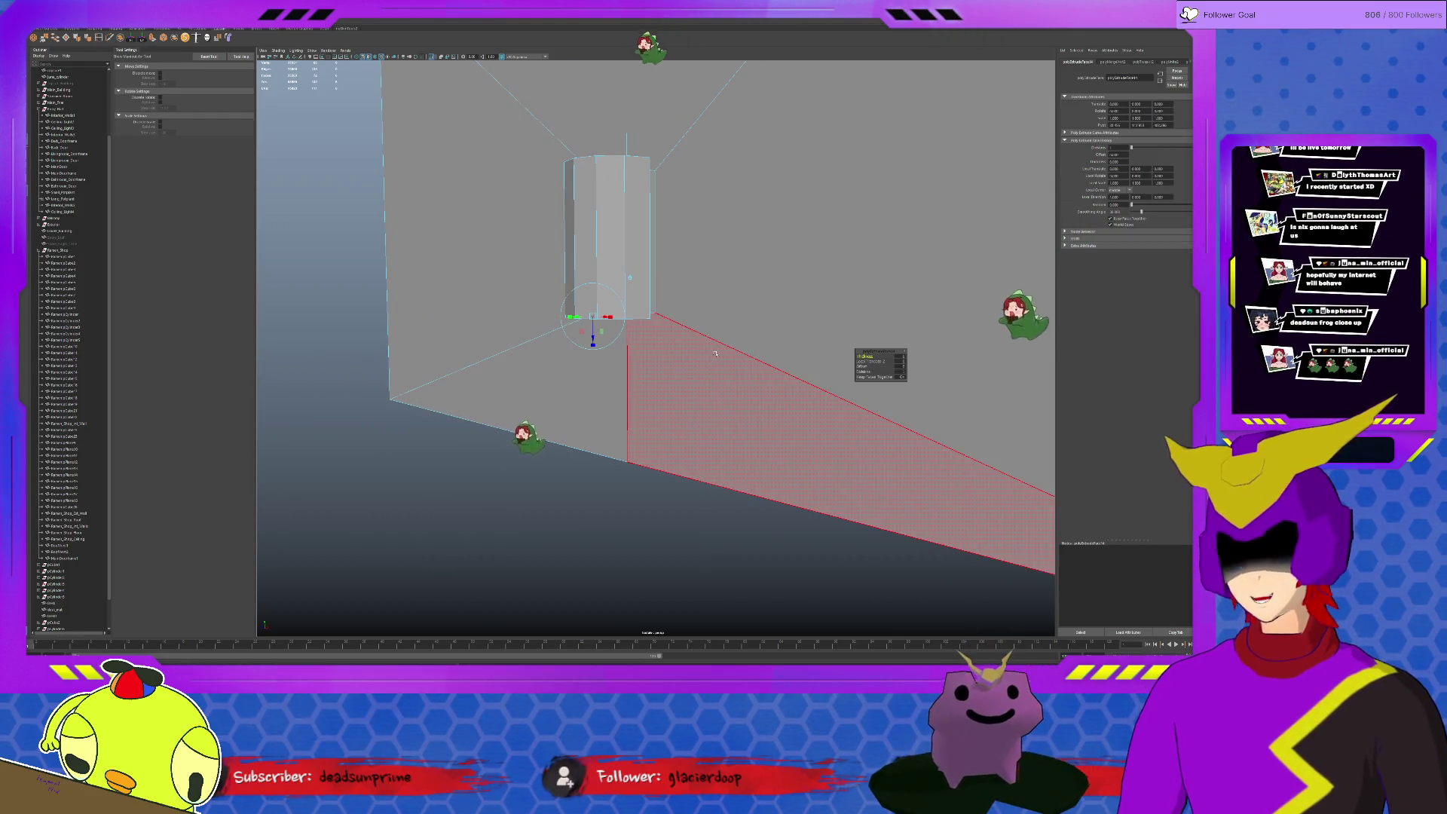
{"action": "left_click_drag", "start_coordinate": [649, 355], "coordinate": [655, 285], "text": "alt"}
{"action": "key", "text": "w"}
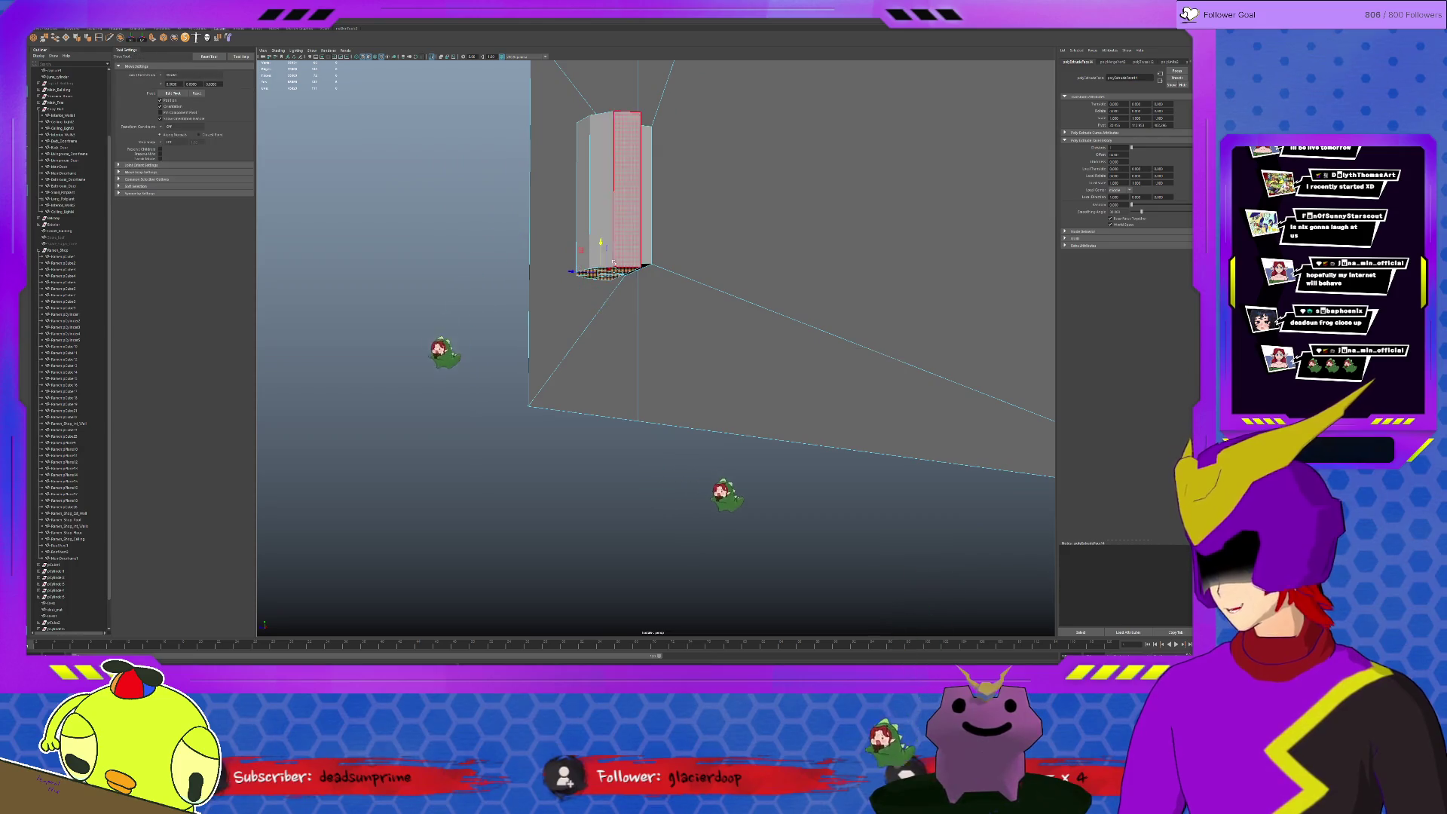
{"action": "mouse_move", "coordinate": [601, 243]}
{"action": "left_mouse_down"}
{"action": "mouse_move", "coordinate": [616, 508]}
{"action": "mouse_move", "coordinate": [624, 438]}
{"action": "left_mouse_up"}
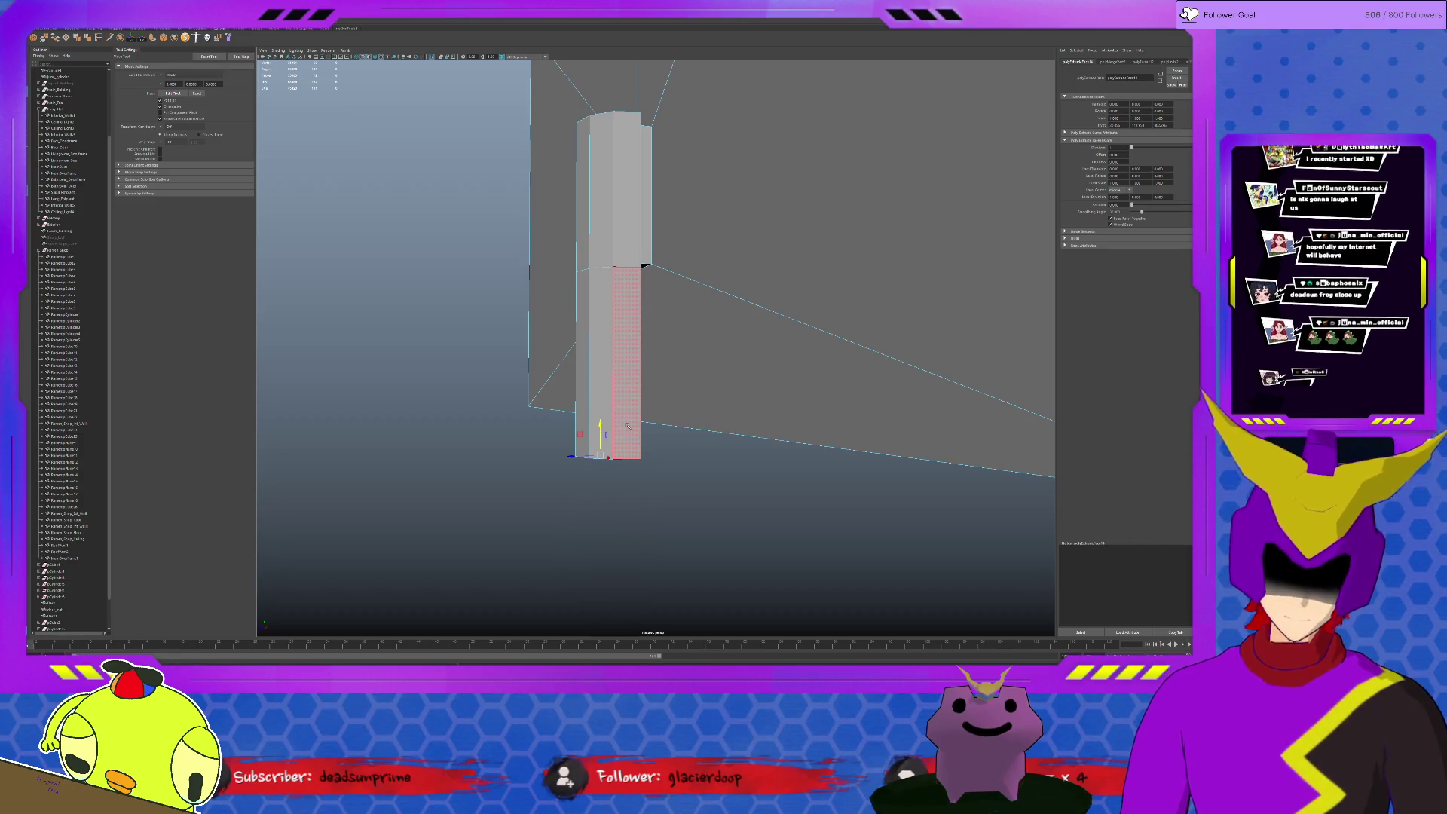
{"action": "left_click_drag", "start_coordinate": [602, 445], "coordinate": [689, 483], "text": "alt"}
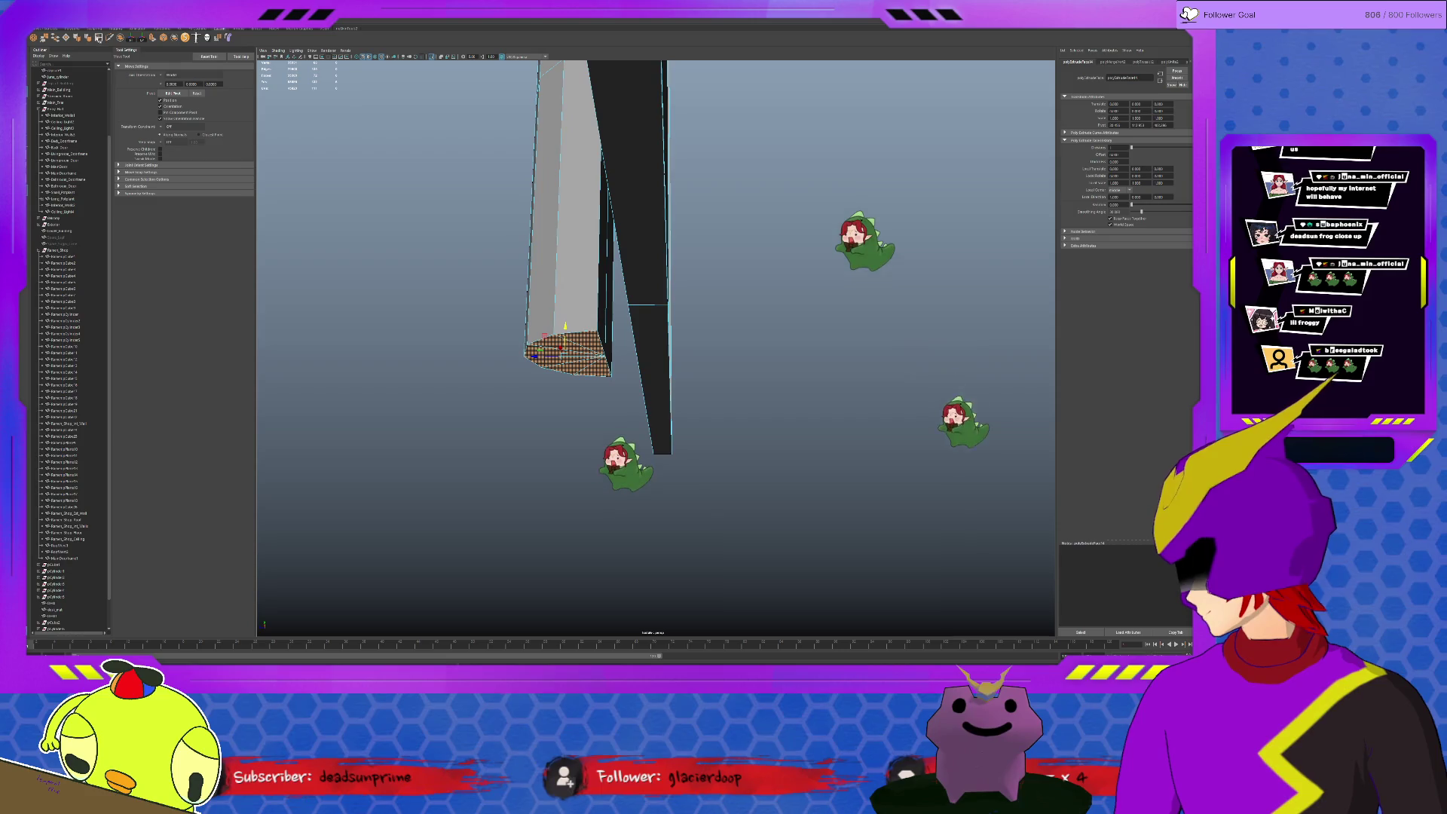
{"action": "right_click_drag", "start_coordinate": [324, 158], "coordinate": [359, 199], "text": "shift"}
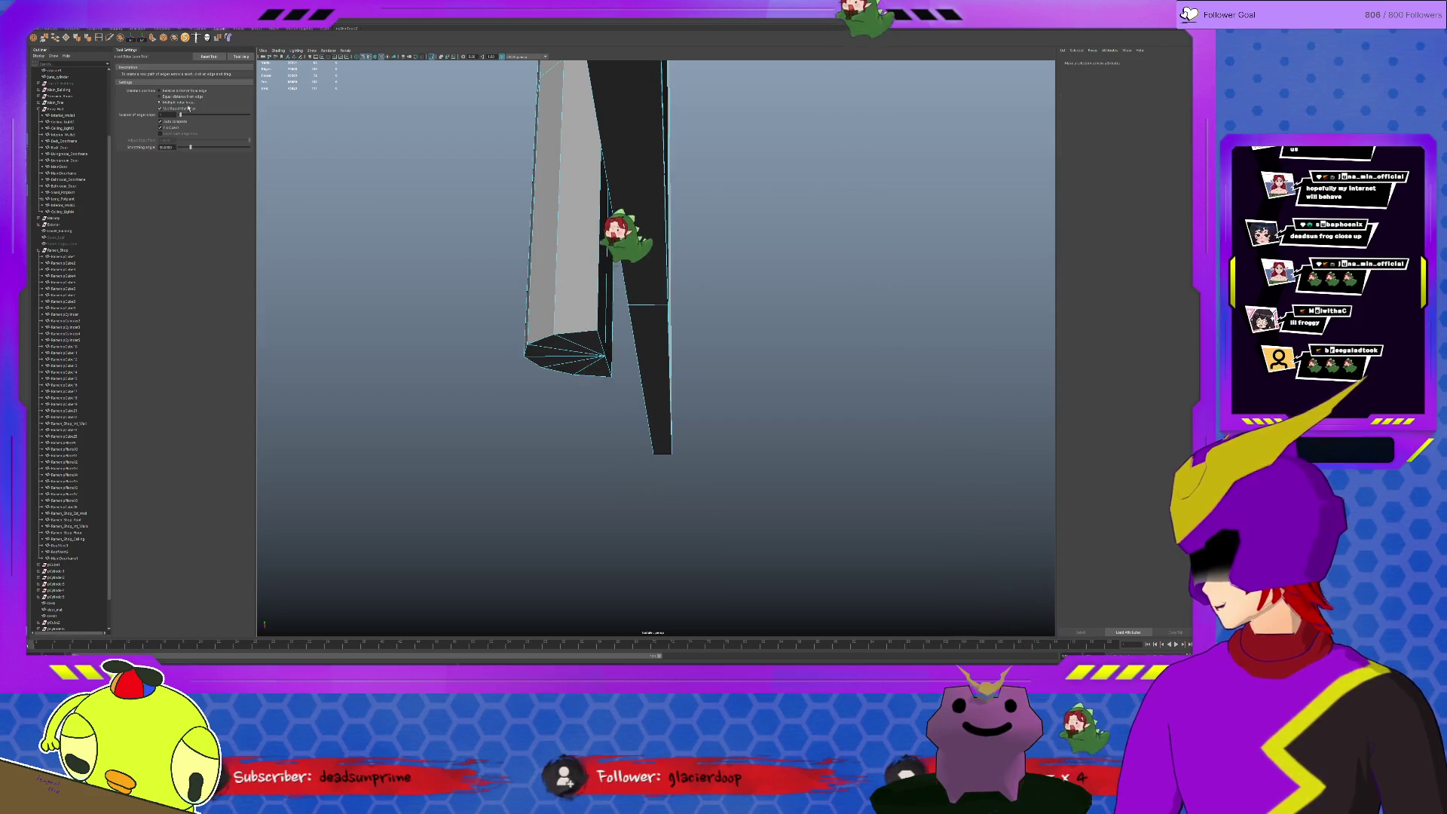
Insert an edge loop across the lower column, then select the whole column object
{"action": "left_click", "coordinate": [552, 321]}
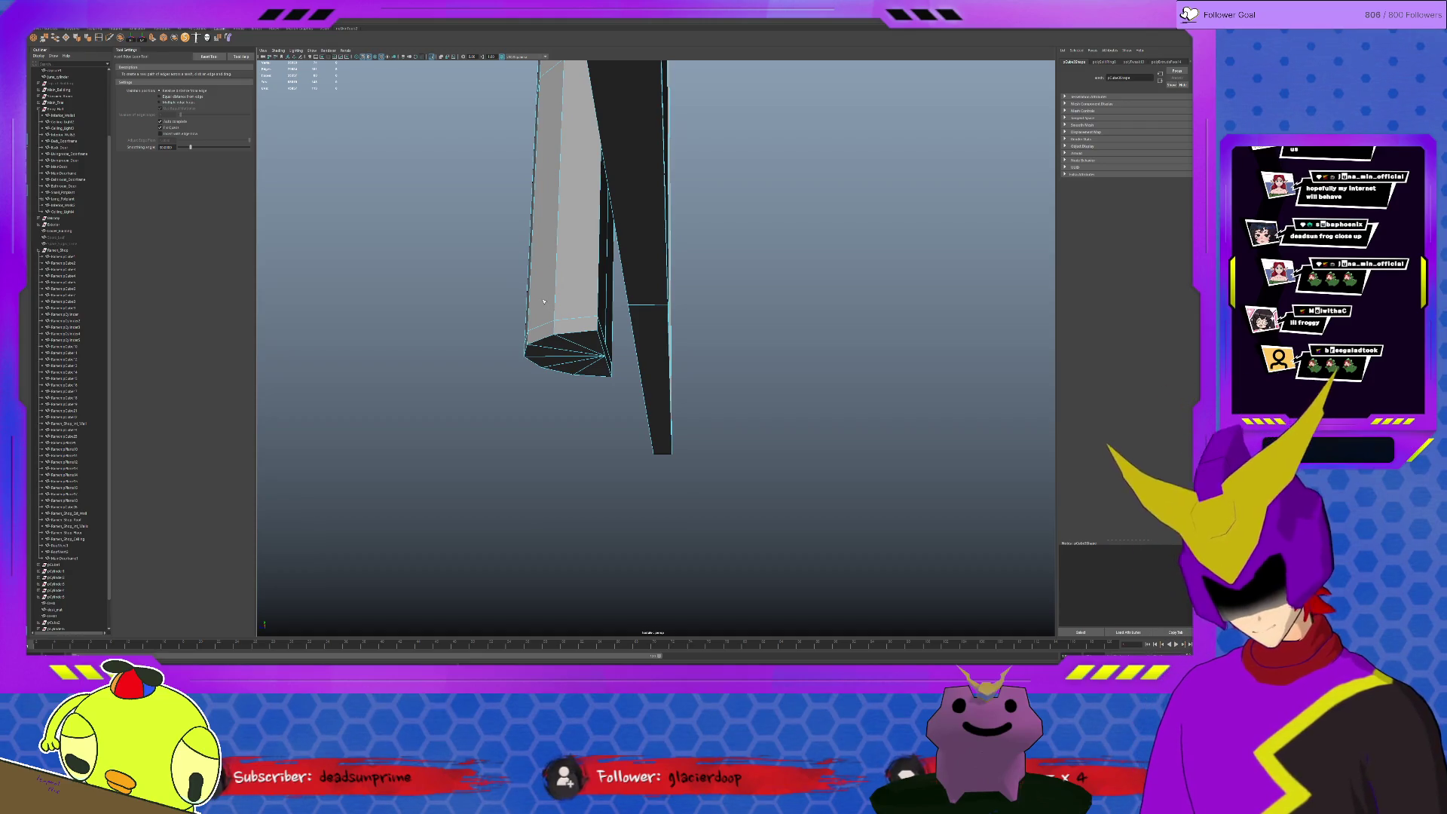
{"action": "mouse_move", "coordinate": [543, 299]}
{"action": "left_mouse_down", "text": "alt"}
{"action": "mouse_move", "coordinate": [618, 298]}
{"action": "mouse_move", "coordinate": [596, 302]}
{"action": "mouse_move", "coordinate": [604, 312]}
{"action": "left_mouse_up", "text": "alt"}
{"action": "key", "text": "q"}
{"action": "left_click", "coordinate": [609, 292]}
{"action": "scroll", "coordinate": [603, 311], "scroll_direction": "down", "scroll_amount": 5}
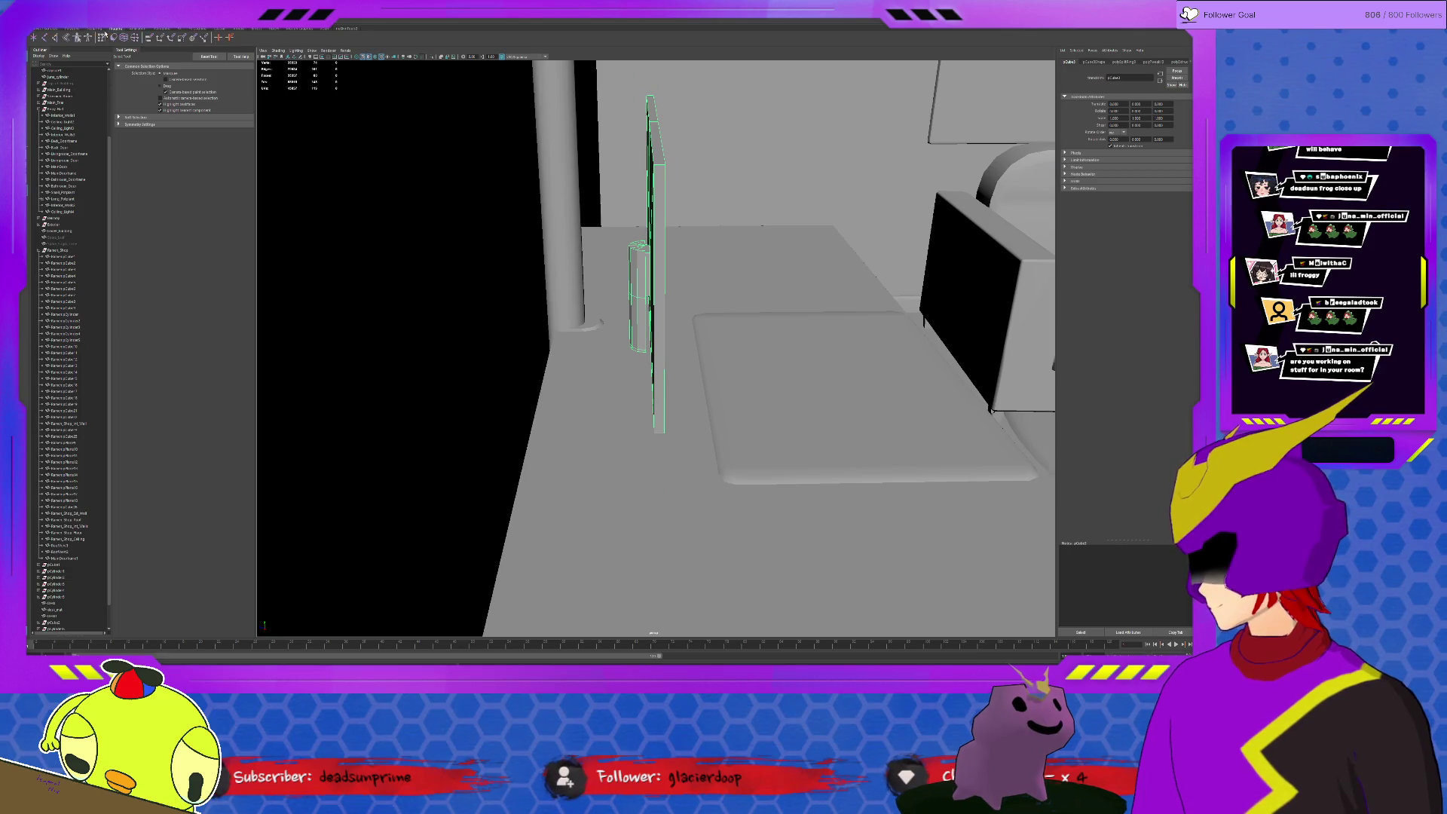
Inspect the cylinder's radius, height and subdivisions and frame it close up
{"action": "left_click", "coordinate": [161, 28]}
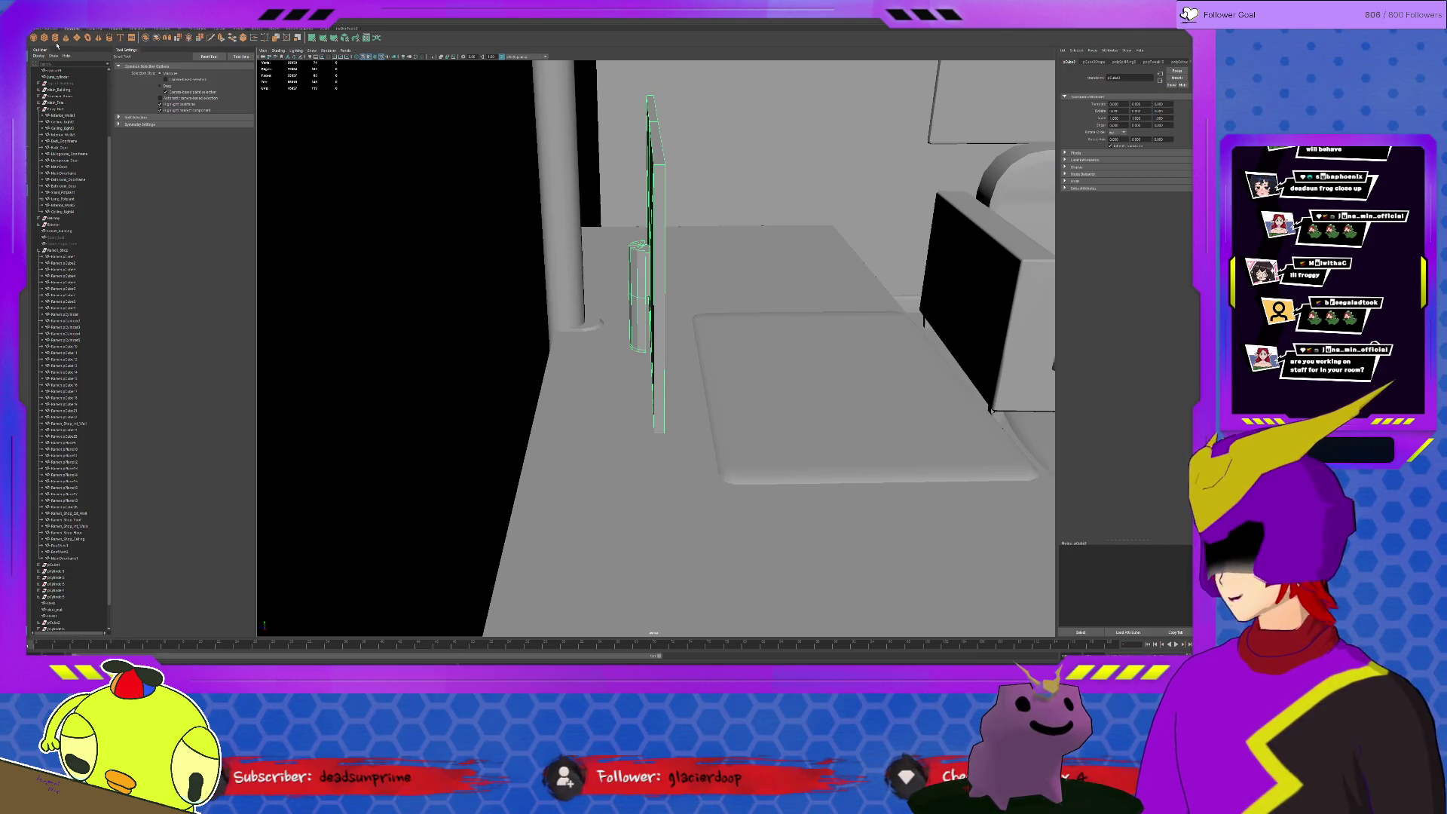
{"action": "left_click", "coordinate": [844, 267]}
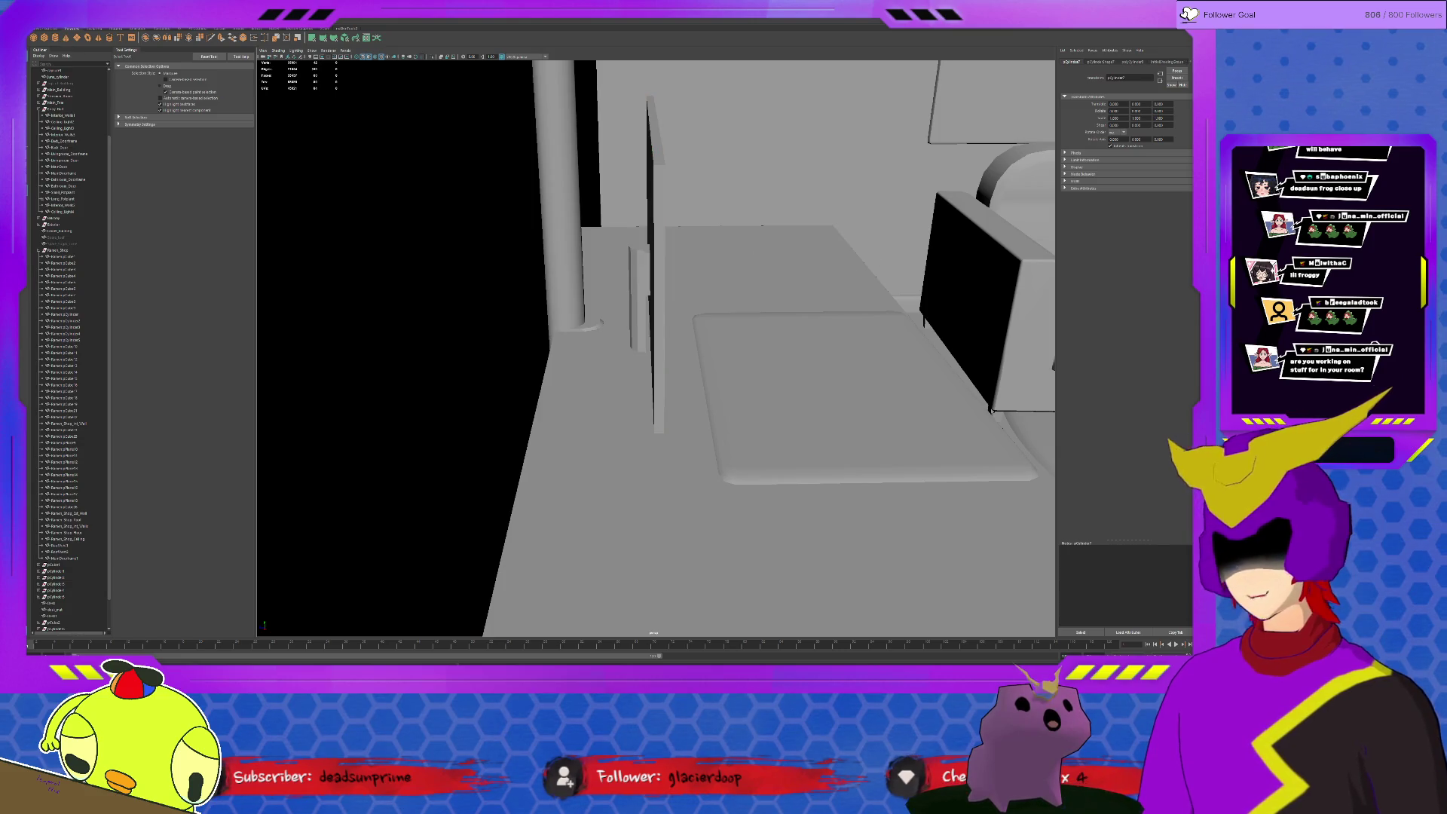
{"action": "left_click", "coordinate": [1133, 61]}
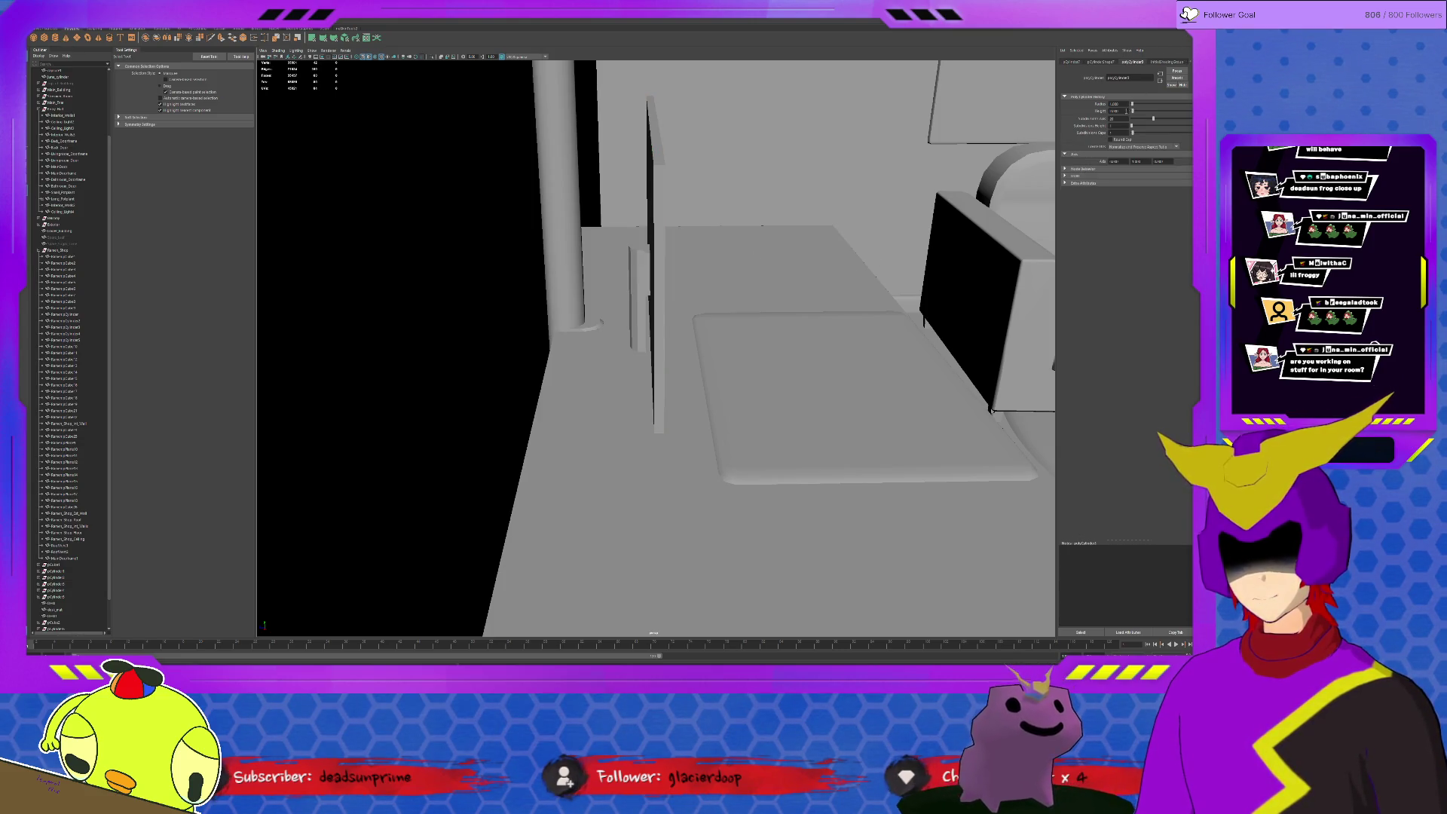
{"action": "mouse_move", "coordinate": [889, 448]}
{"action": "left_mouse_down", "text": "alt"}
{"action": "mouse_move", "coordinate": [732, 447]}
{"action": "mouse_move", "coordinate": [947, 385]}
{"action": "mouse_move", "coordinate": [963, 405]}
{"action": "left_mouse_up", "text": "alt"}
{"action": "key", "text": "w"}
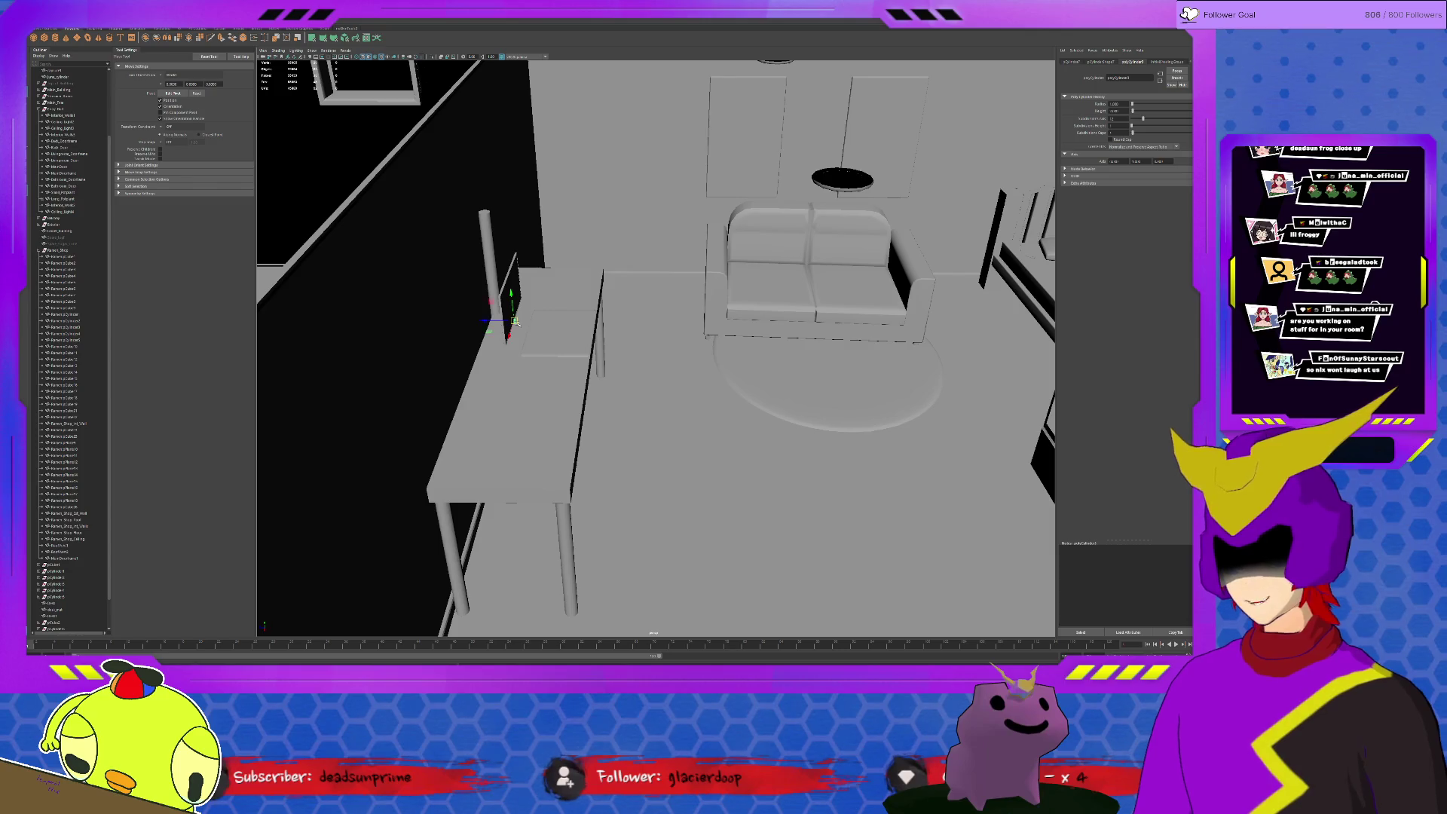
{"action": "key", "text": "f"}
{"action": "key", "text": "r"}
{"action": "mouse_move", "coordinate": [657, 347]}
{"action": "right_mouse_down", "text": "alt"}
{"action": "mouse_move", "coordinate": [717, 407]}
{"action": "mouse_move", "coordinate": [660, 402]}
{"action": "right_mouse_up", "text": "alt"}
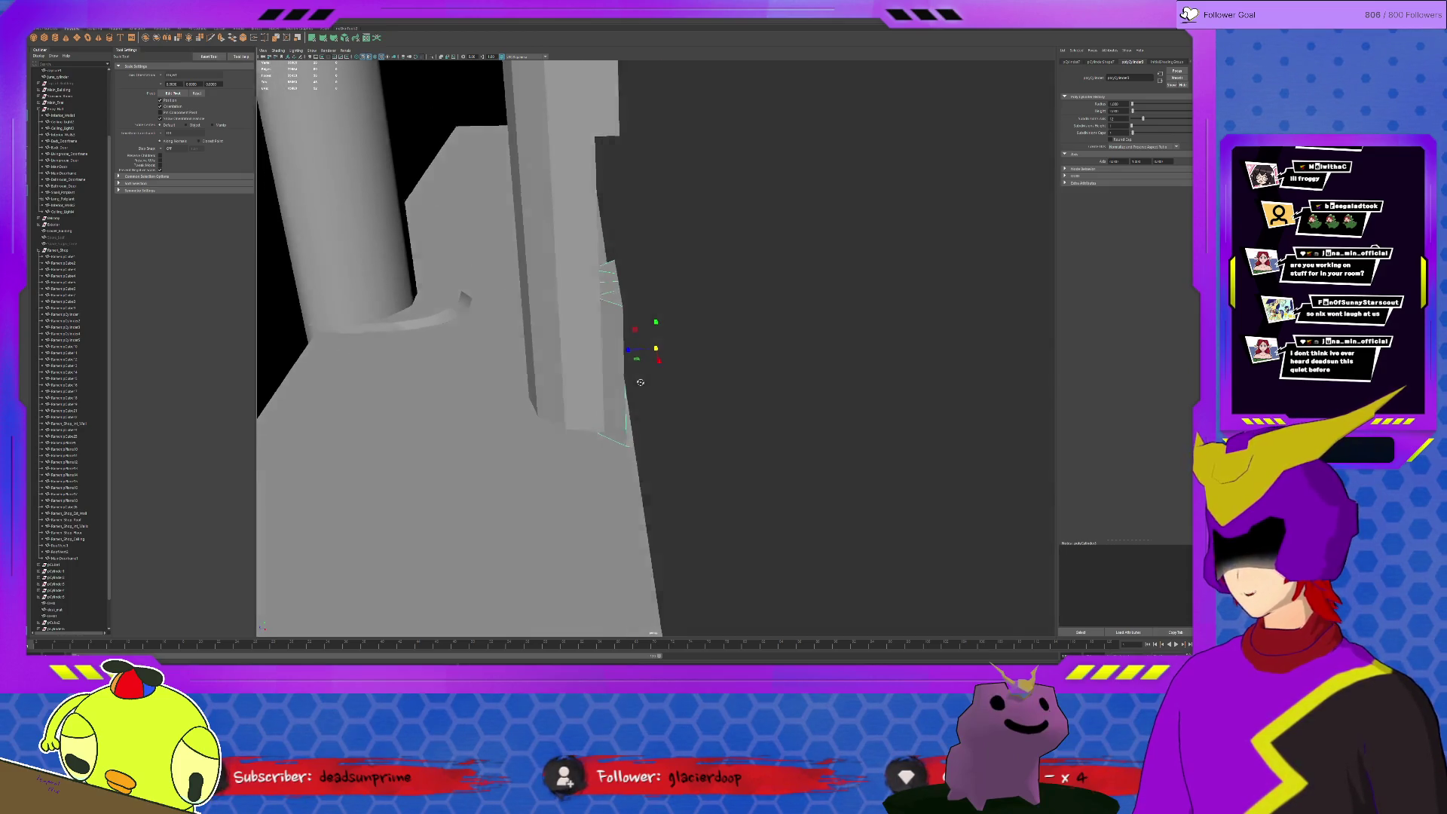
{"action": "left_click_drag", "start_coordinate": [641, 383], "coordinate": [638, 372], "text": "alt"}
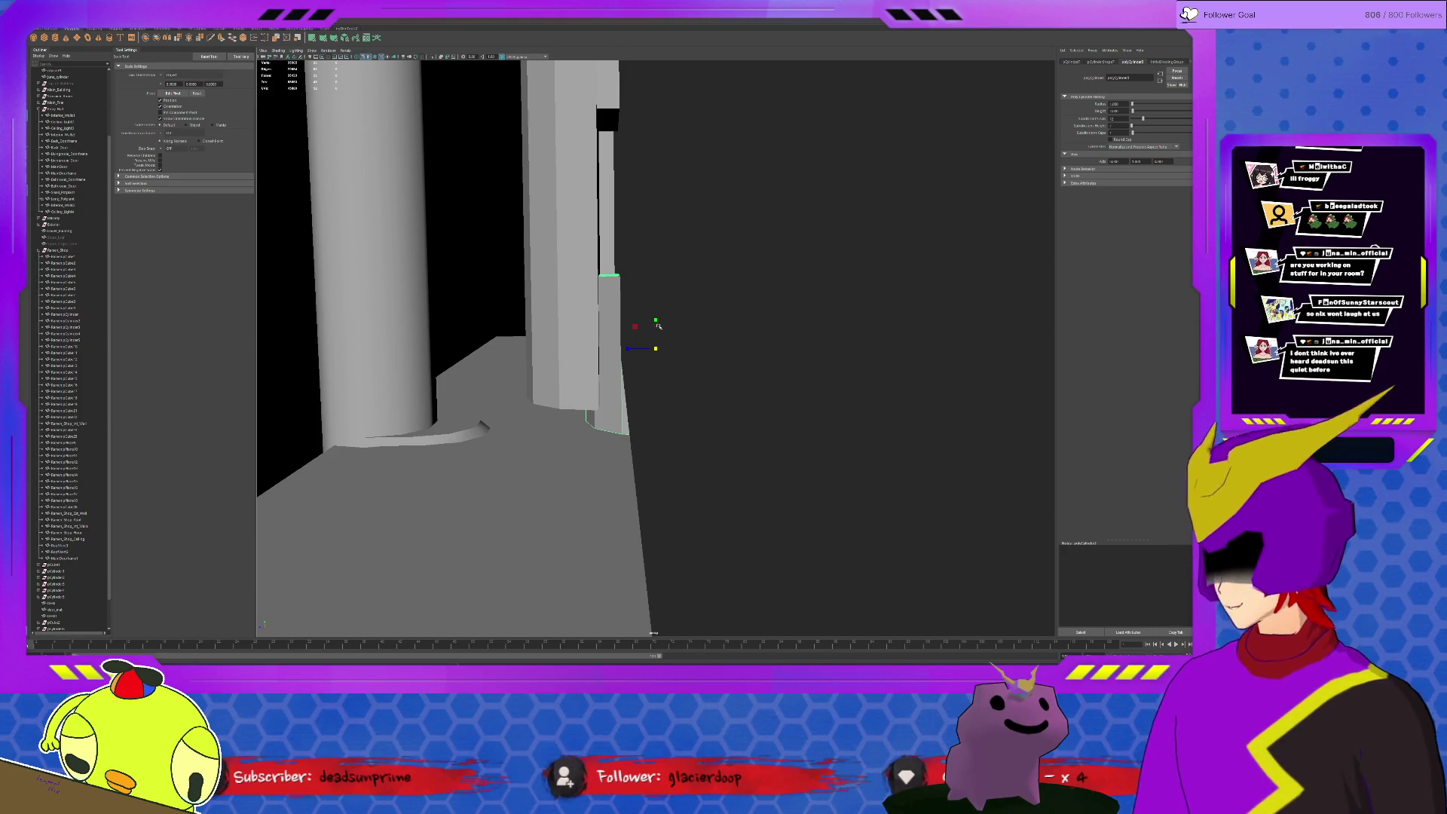
Isolate the large dark slab with Ctrl+1 and select the grey cylinder piece
{"action": "left_click", "coordinate": [688, 286]}
{"action": "key", "text": "ctrl+1"}
{"action": "left_click", "coordinate": [613, 403]}
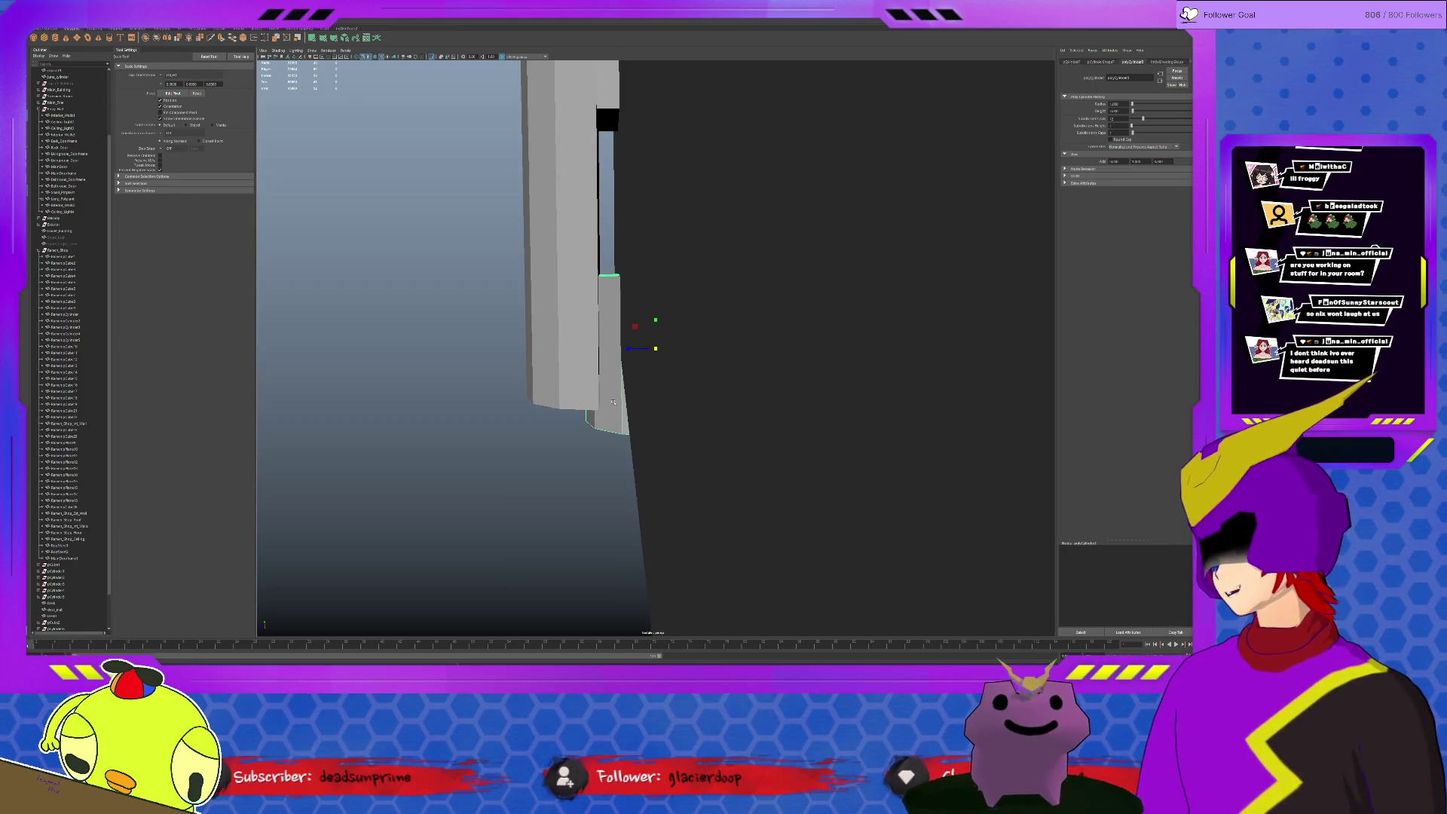
Drop the grey cylinder beneath the slab, scale it a bit wider, then squash its height
{"action": "key", "text": "w"}
{"action": "middle_click_drag", "start_coordinate": [643, 366], "coordinate": [637, 496]}
{"action": "left_click_drag", "start_coordinate": [636, 496], "coordinate": [645, 470], "text": "alt"}
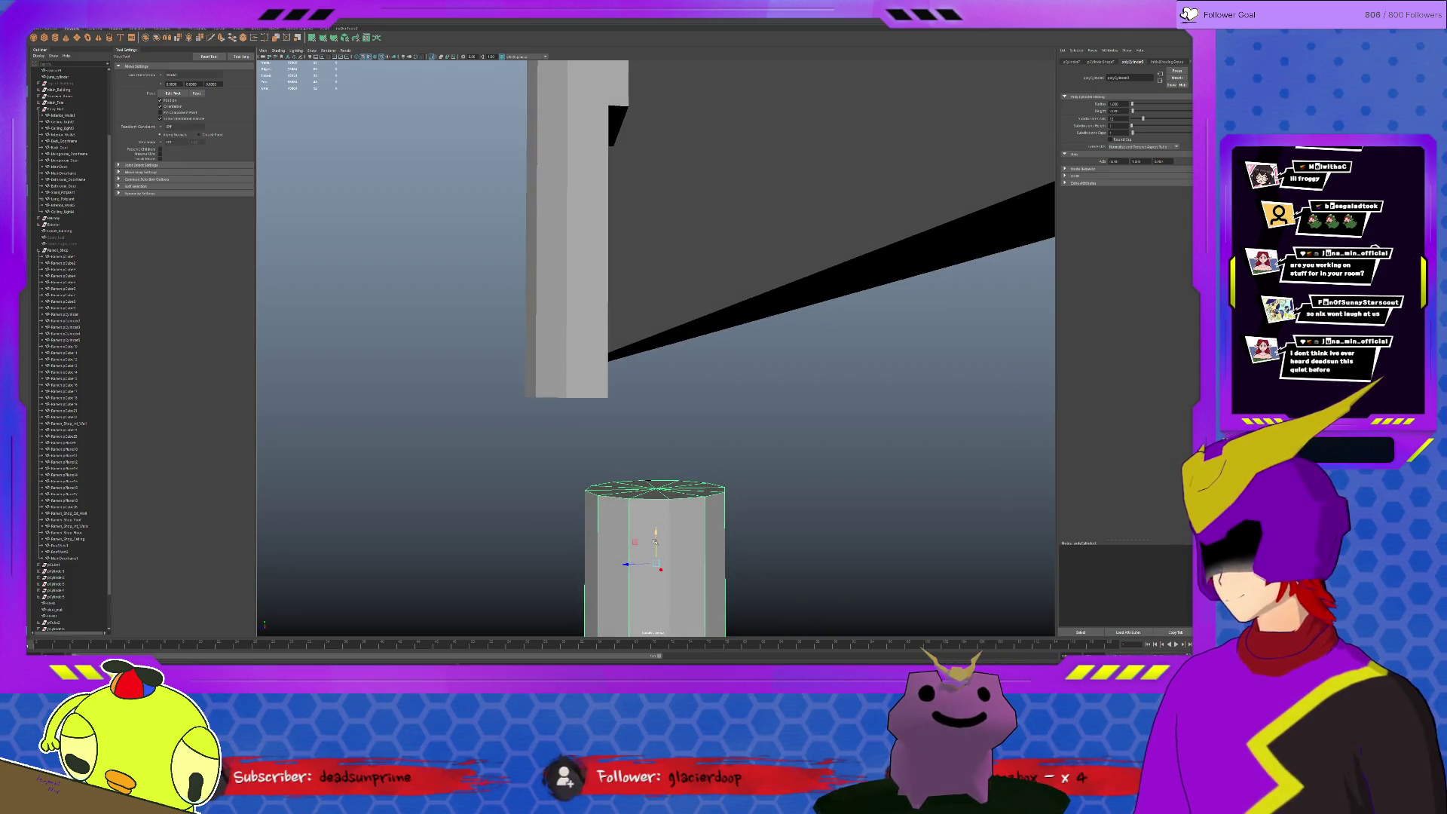
{"action": "left_click_drag", "start_coordinate": [656, 505], "coordinate": [603, 396], "text": "alt"}
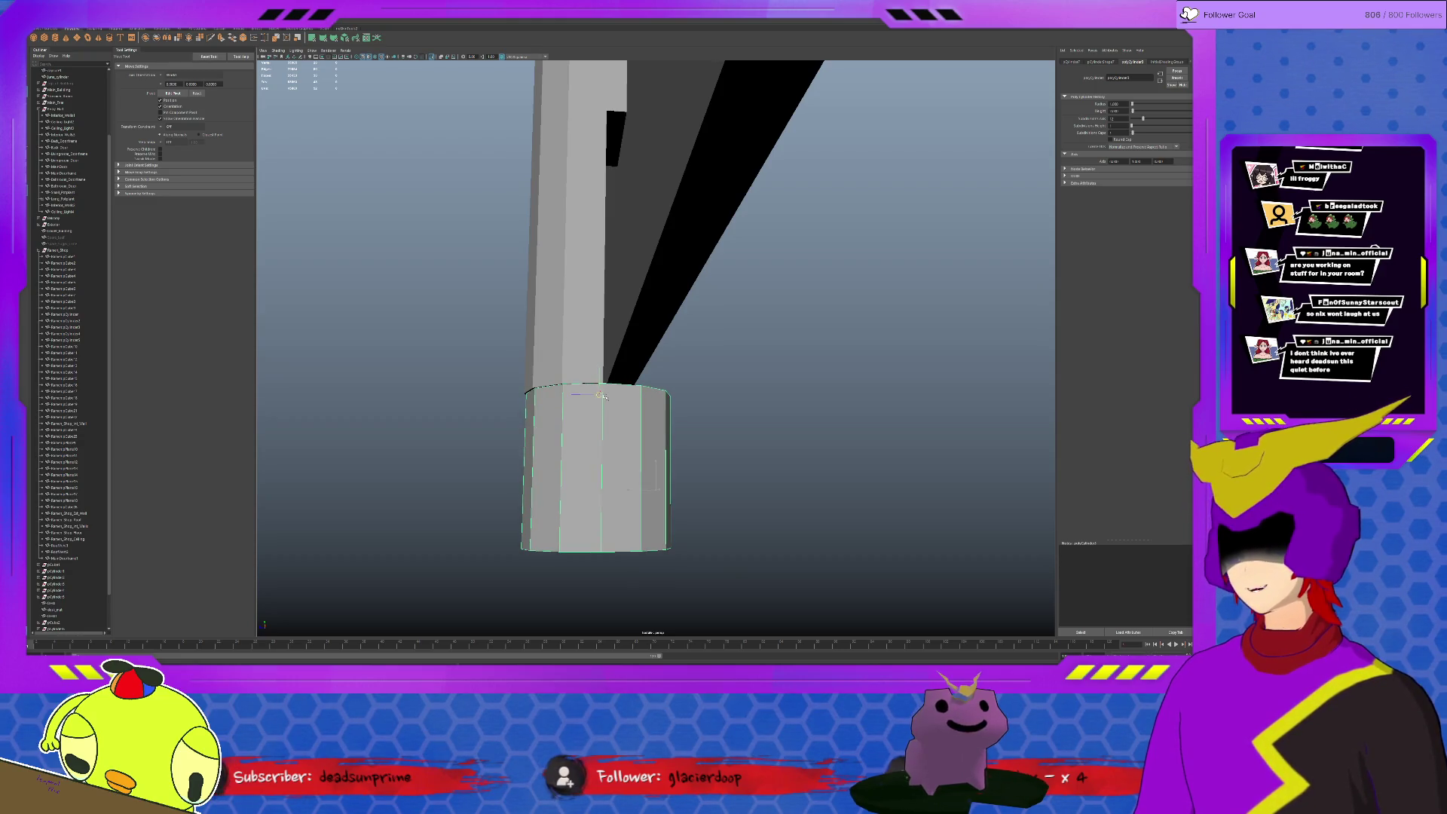
{"action": "key", "text": "r"}
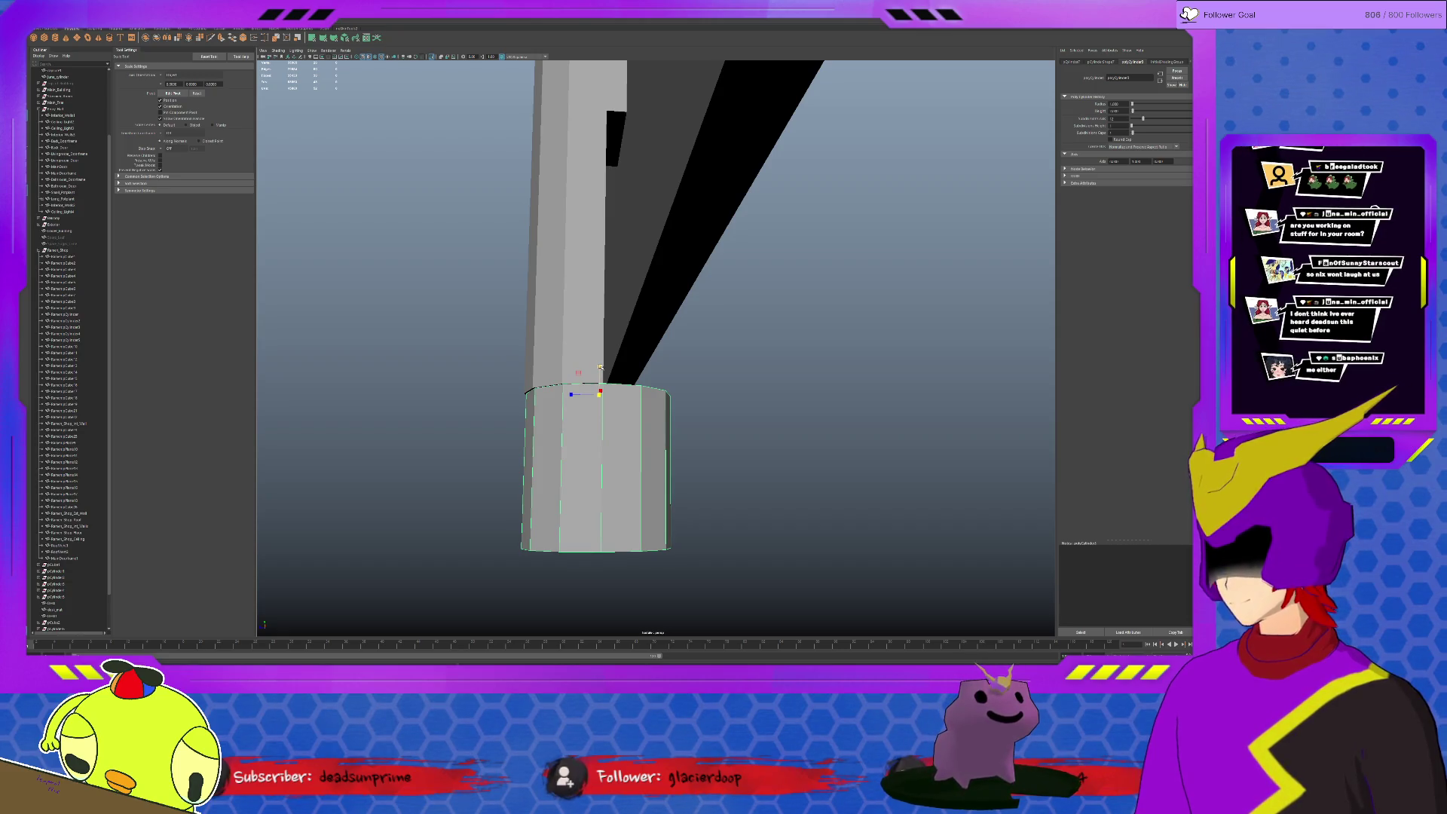
{"action": "left_click_drag", "start_coordinate": [599, 368], "coordinate": [599, 368]}
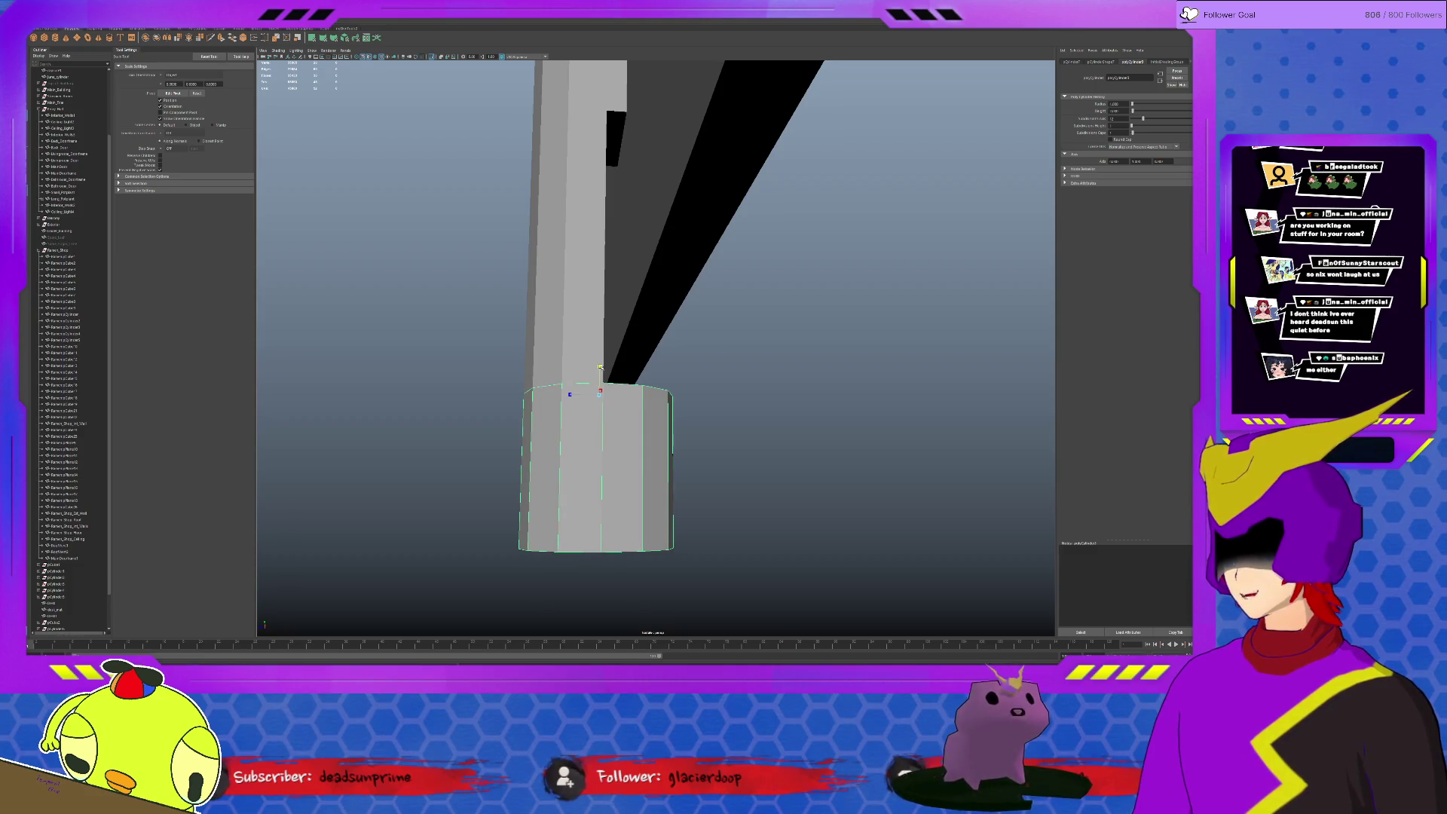
{"action": "left_click_drag", "start_coordinate": [599, 367], "coordinate": [600, 374]}
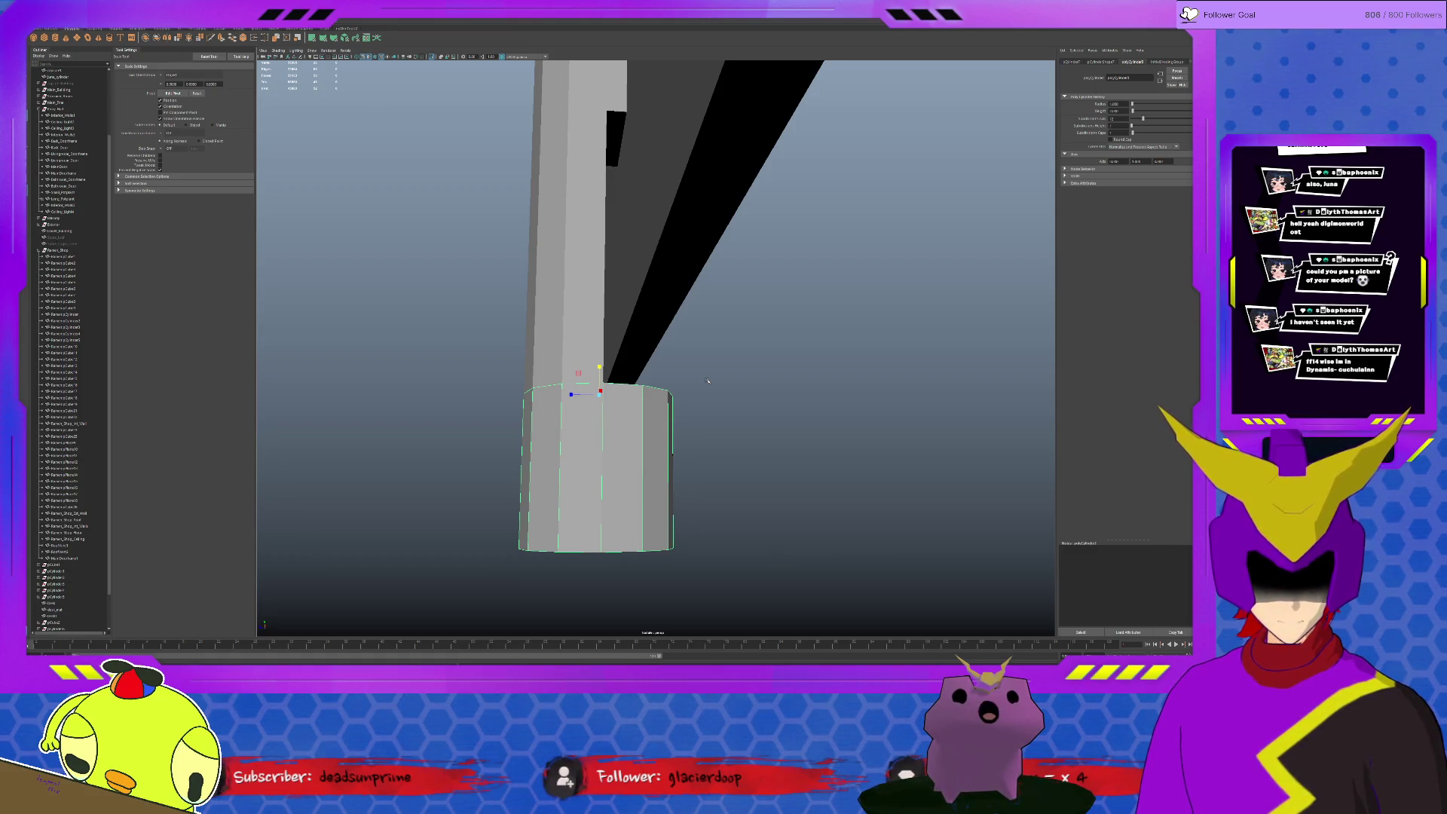
{"action": "mouse_move", "coordinate": [699, 468]}
{"action": "left_mouse_down", "text": "alt"}
{"action": "mouse_move", "coordinate": [638, 435]}
{"action": "mouse_move", "coordinate": [646, 414]}
{"action": "mouse_move", "coordinate": [645, 440]}
{"action": "mouse_move", "coordinate": [543, 414]}
{"action": "mouse_move", "coordinate": [575, 397]}
{"action": "left_mouse_up", "text": "alt"}
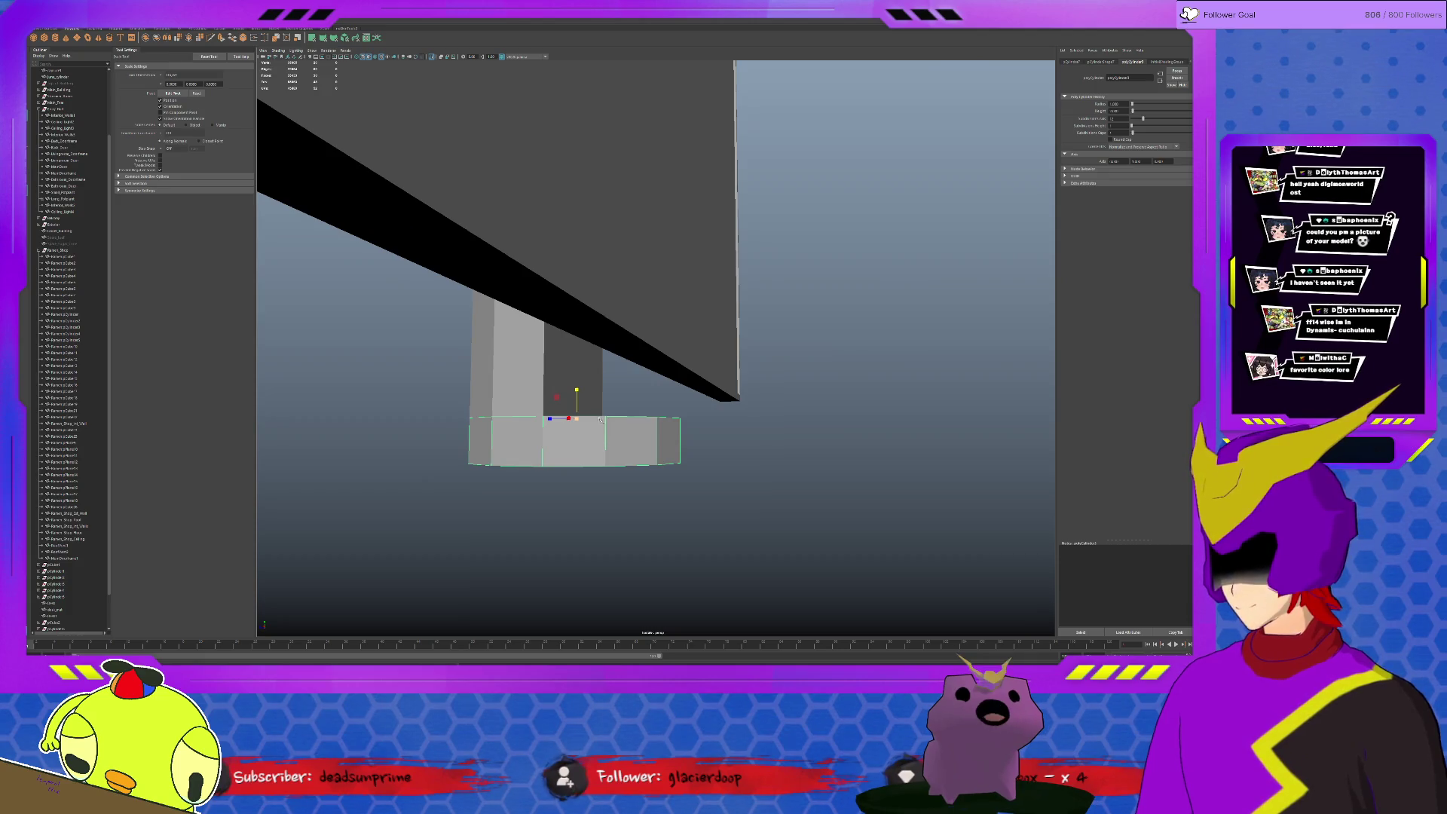
{"action": "left_click_drag", "start_coordinate": [577, 392], "coordinate": [607, 442]}
Isolate the cylinder and delete five of its top faces
{"action": "key", "text": "ctrl+1"}
{"action": "key", "text": "F11"}
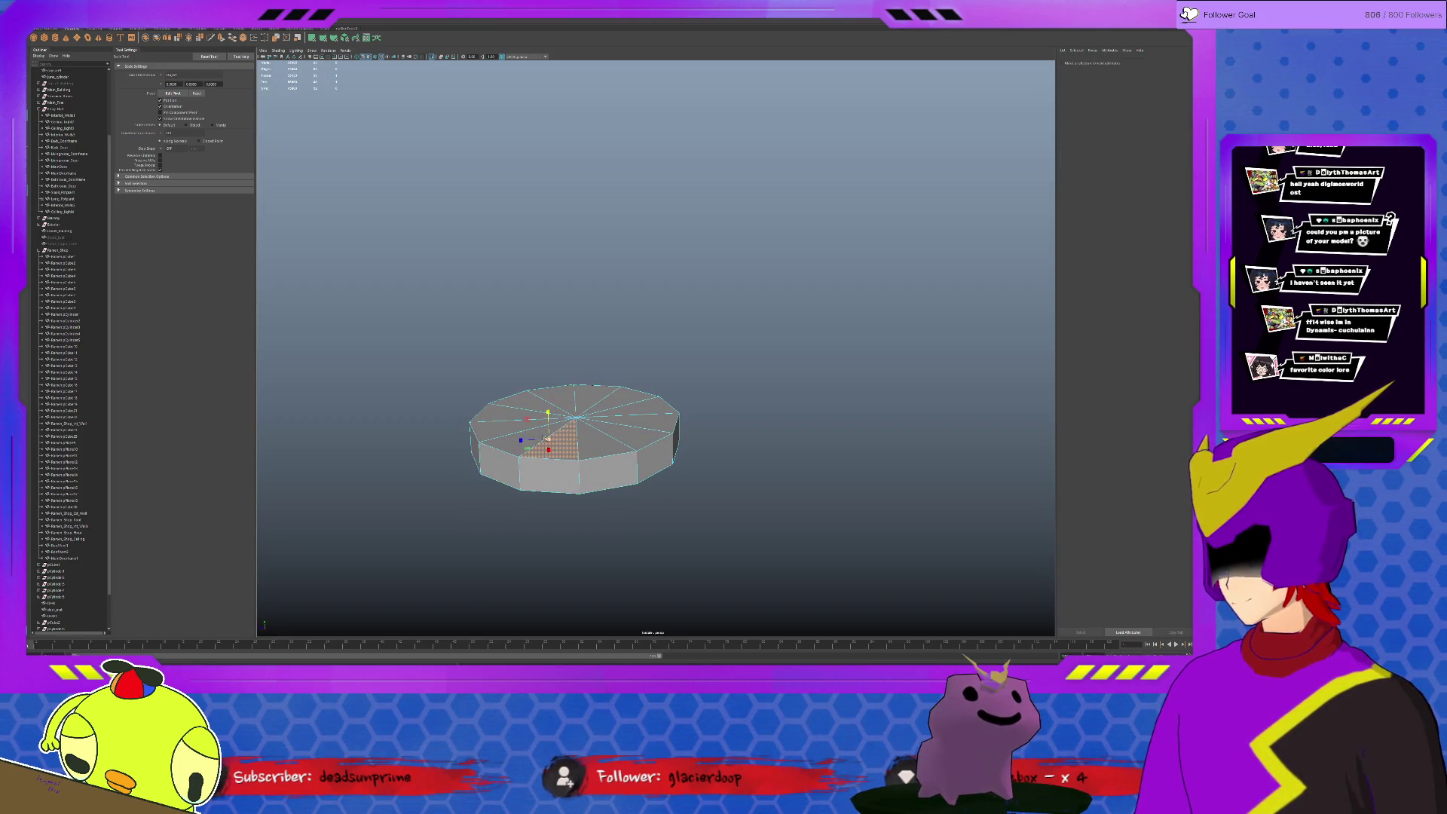
{"action": "left_click", "coordinate": [535, 445]}
{"action": "left_click", "coordinate": [501, 427], "text": "shift"}
{"action": "left_click", "coordinate": [494, 414], "text": "shift"}
{"action": "left_click", "coordinate": [528, 399], "text": "shift"}
{"action": "left_click", "coordinate": [545, 405], "text": "shift"}
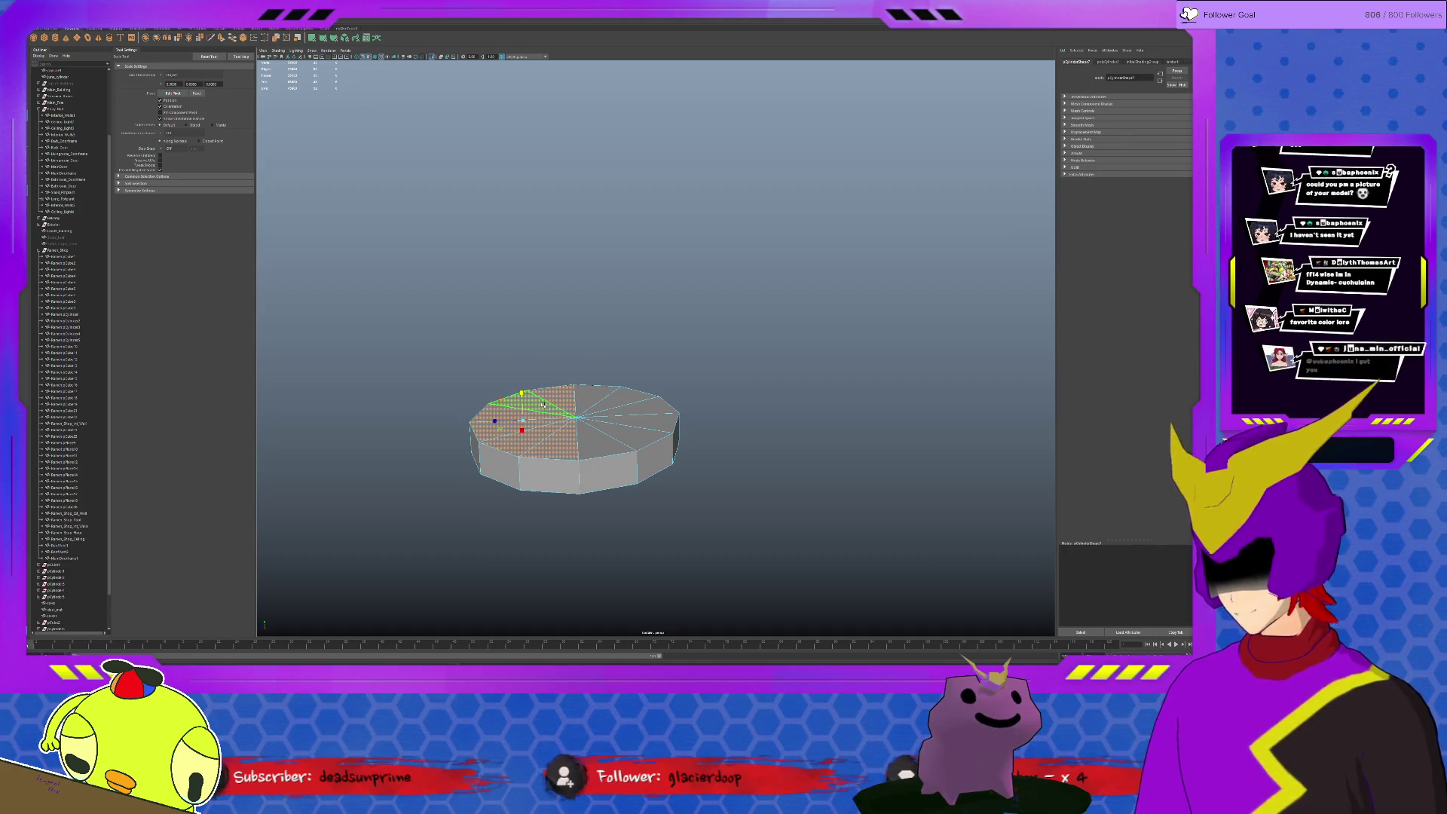
{"action": "key", "text": "Delete"}
Return to object mode, restore the full scene and select the pillar base's lower band
{"action": "key", "text": "F8"}
{"action": "key", "text": "ctrl+1"}
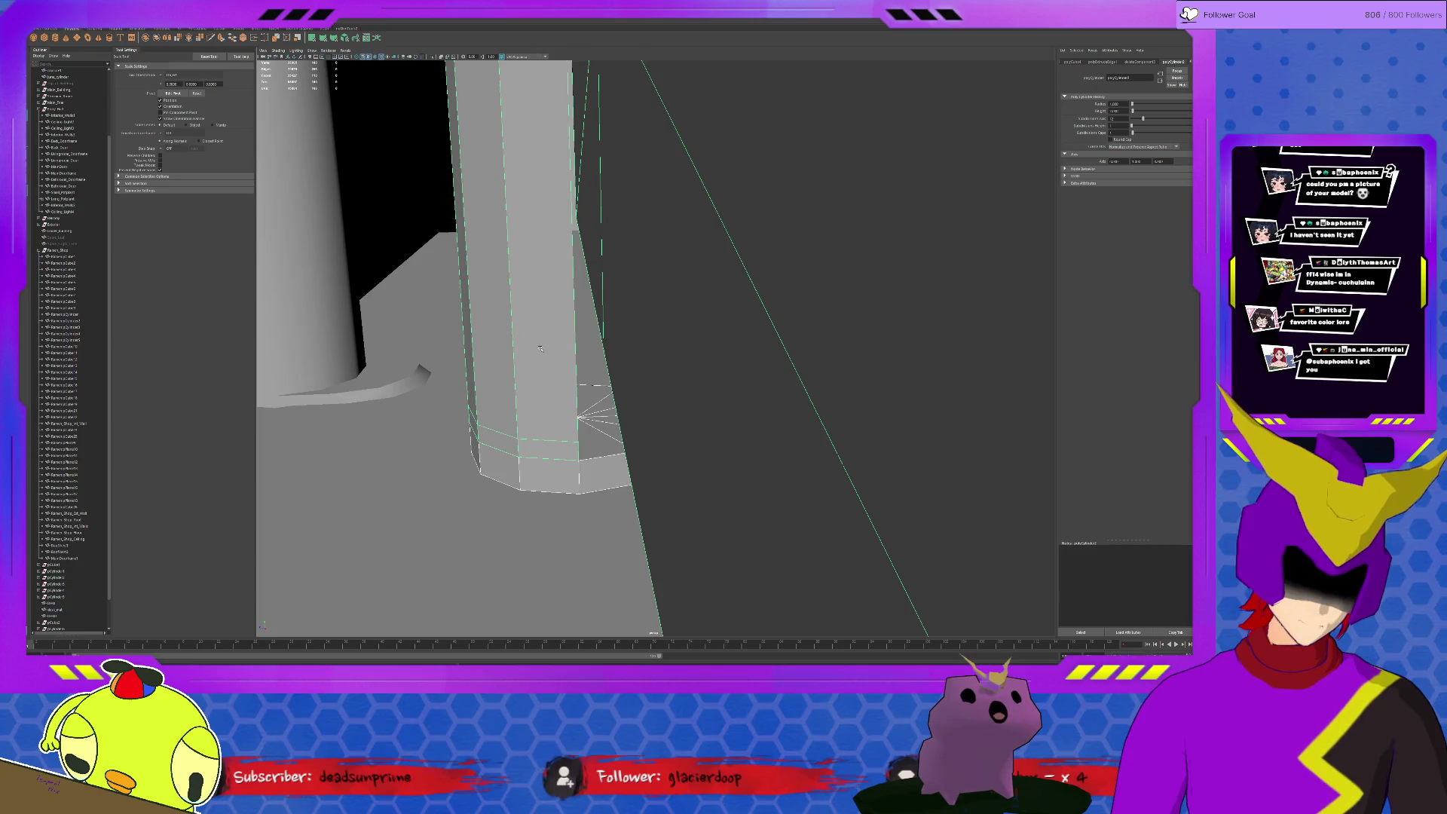
{"action": "left_click", "coordinate": [577, 417]}
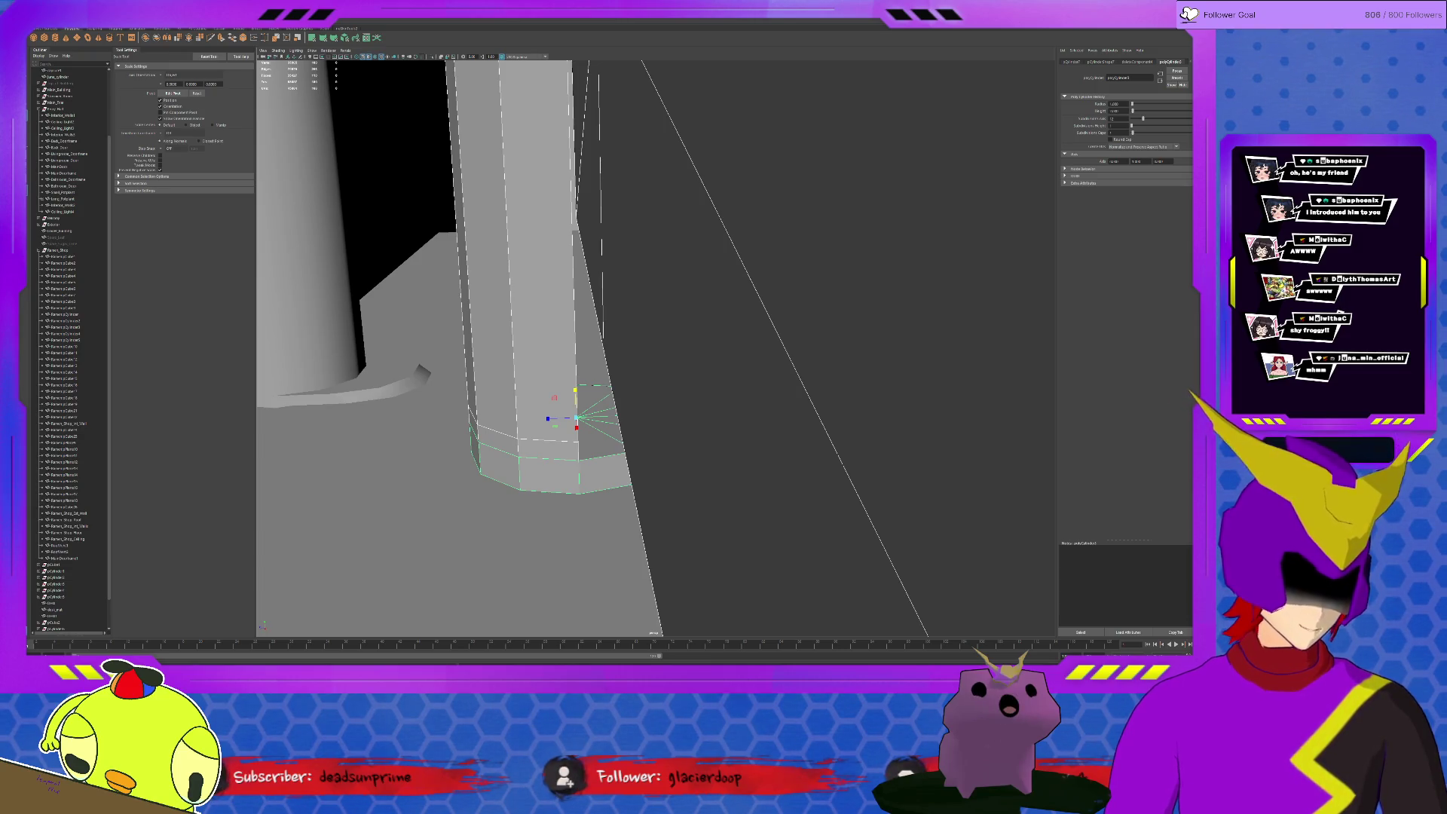
Marquee-select the stray vertices on the stand's round base and merge them with Edit Mesh > Merge
{"action": "left_click_drag", "start_coordinate": [552, 420], "coordinate": [589, 418], "text": "alt"}
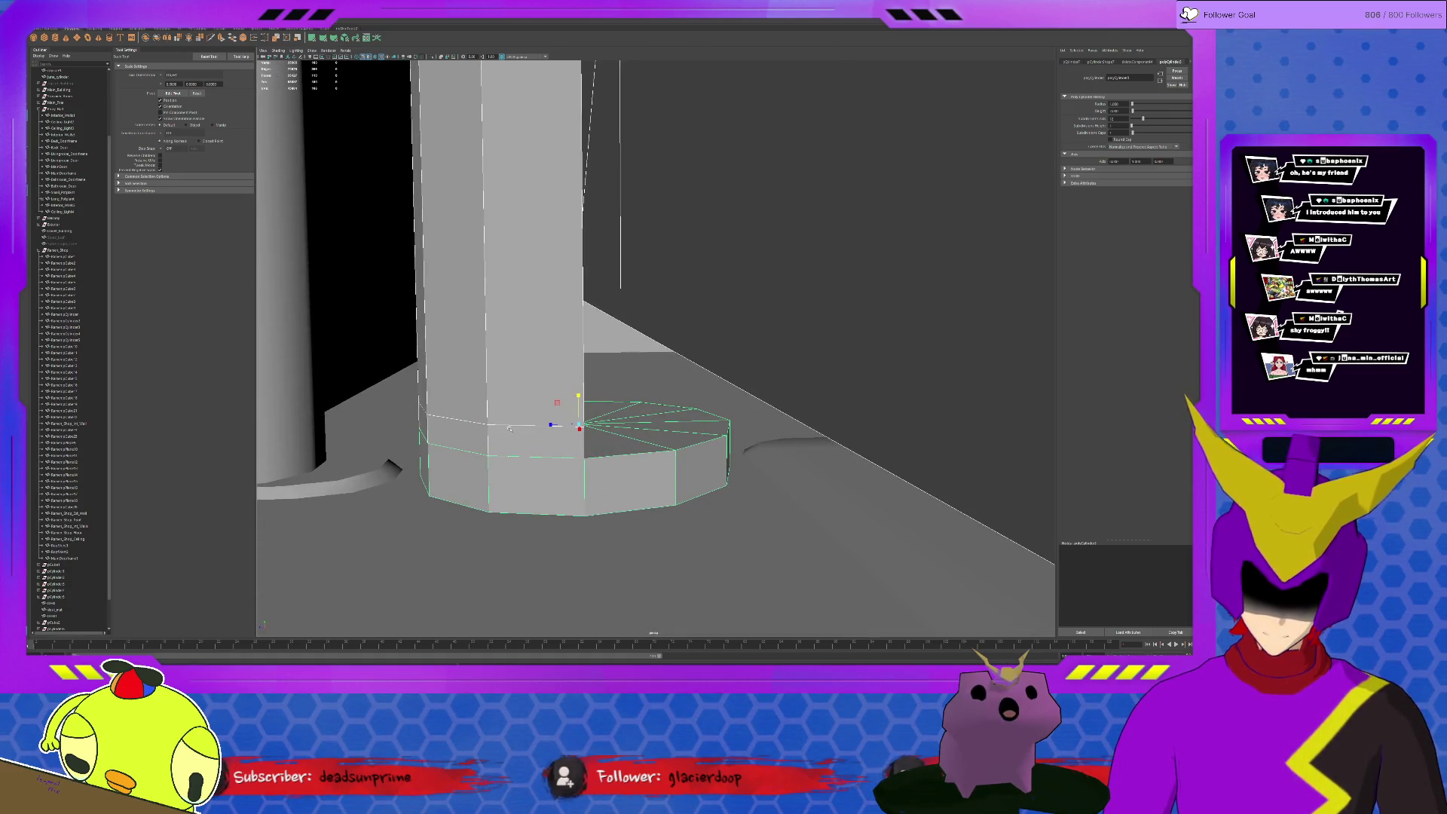
{"action": "left_click", "coordinate": [367, 304]}
{"action": "key", "text": "ctrl+z"}
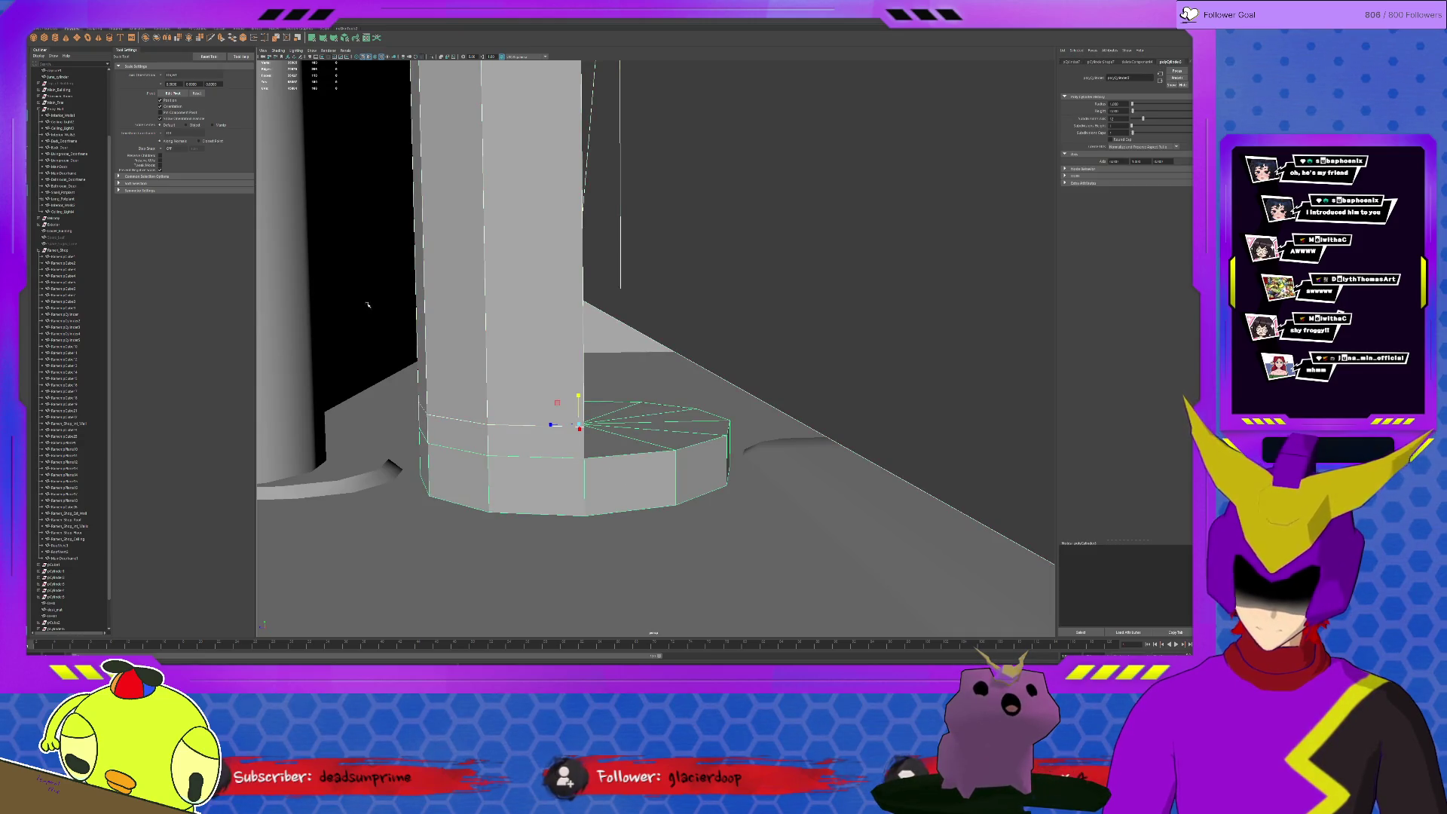
{"action": "left_click", "coordinate": [223, 29]}
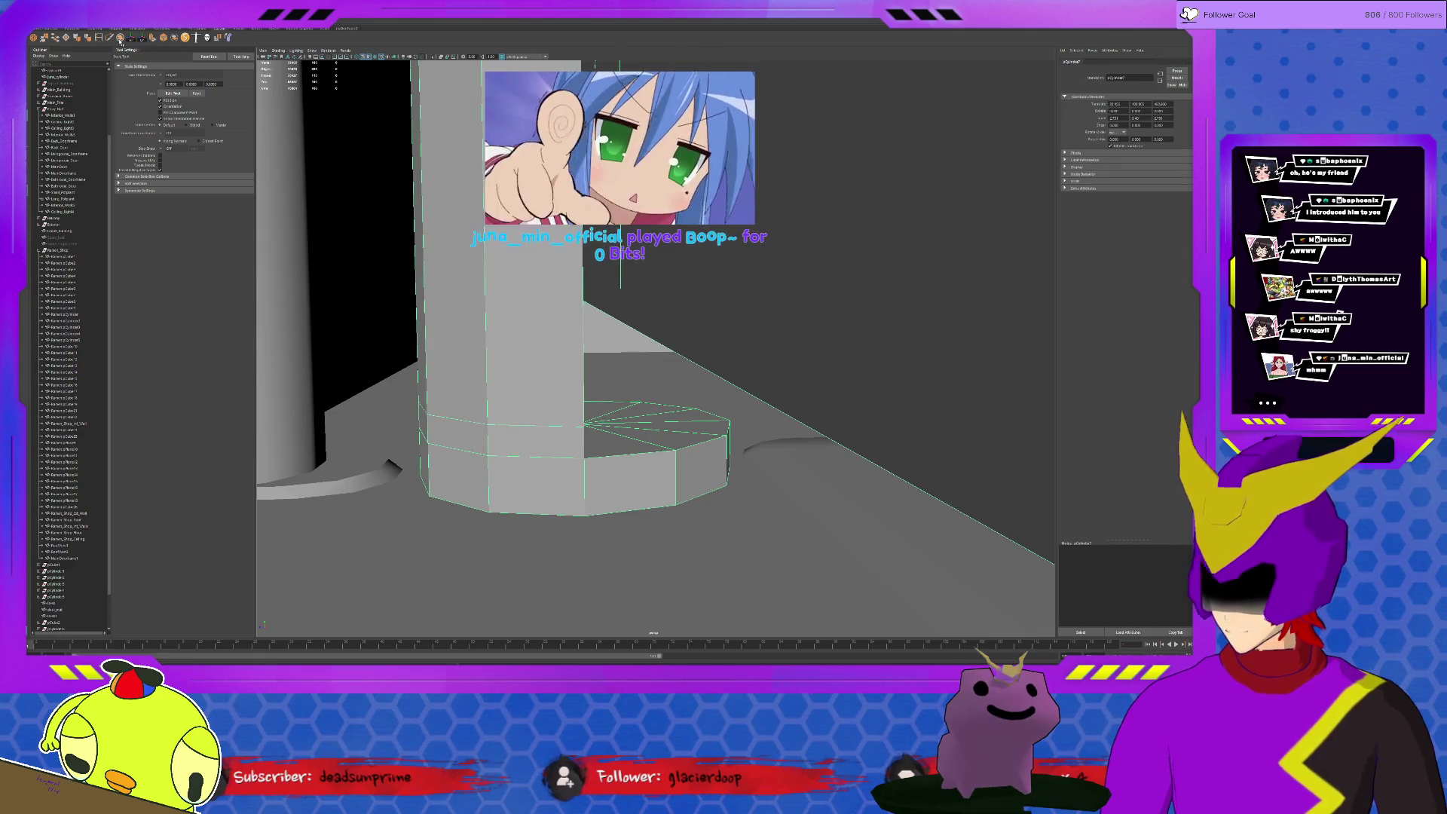
{"action": "left_click", "coordinate": [588, 399]}
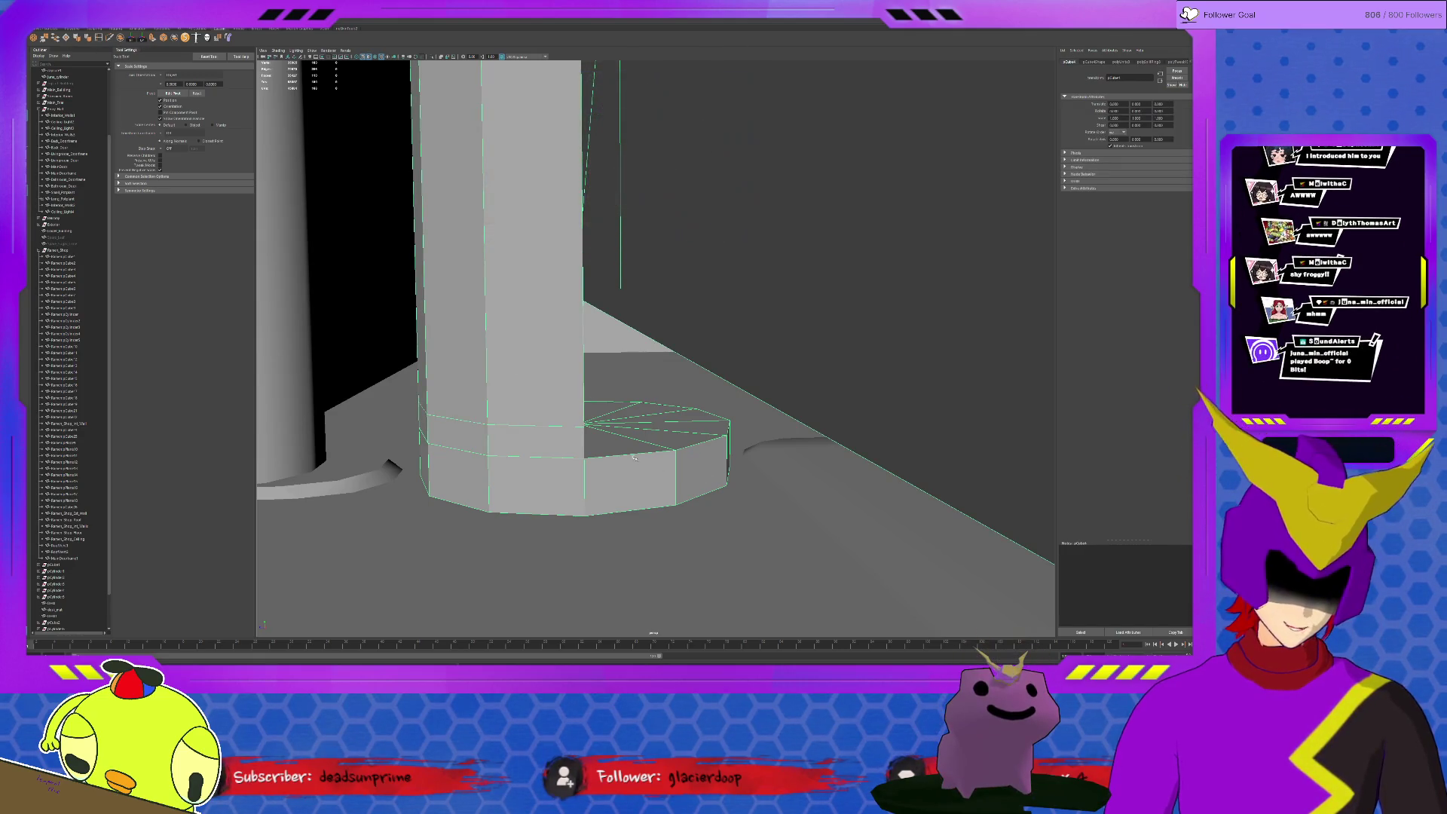
{"action": "left_click", "coordinate": [546, 426], "text": "ctrl"}
{"action": "left_click_drag", "start_coordinate": [546, 426], "coordinate": [448, 406], "text": "alt"}
{"action": "left_click_drag", "start_coordinate": [603, 449], "coordinate": [603, 448]}
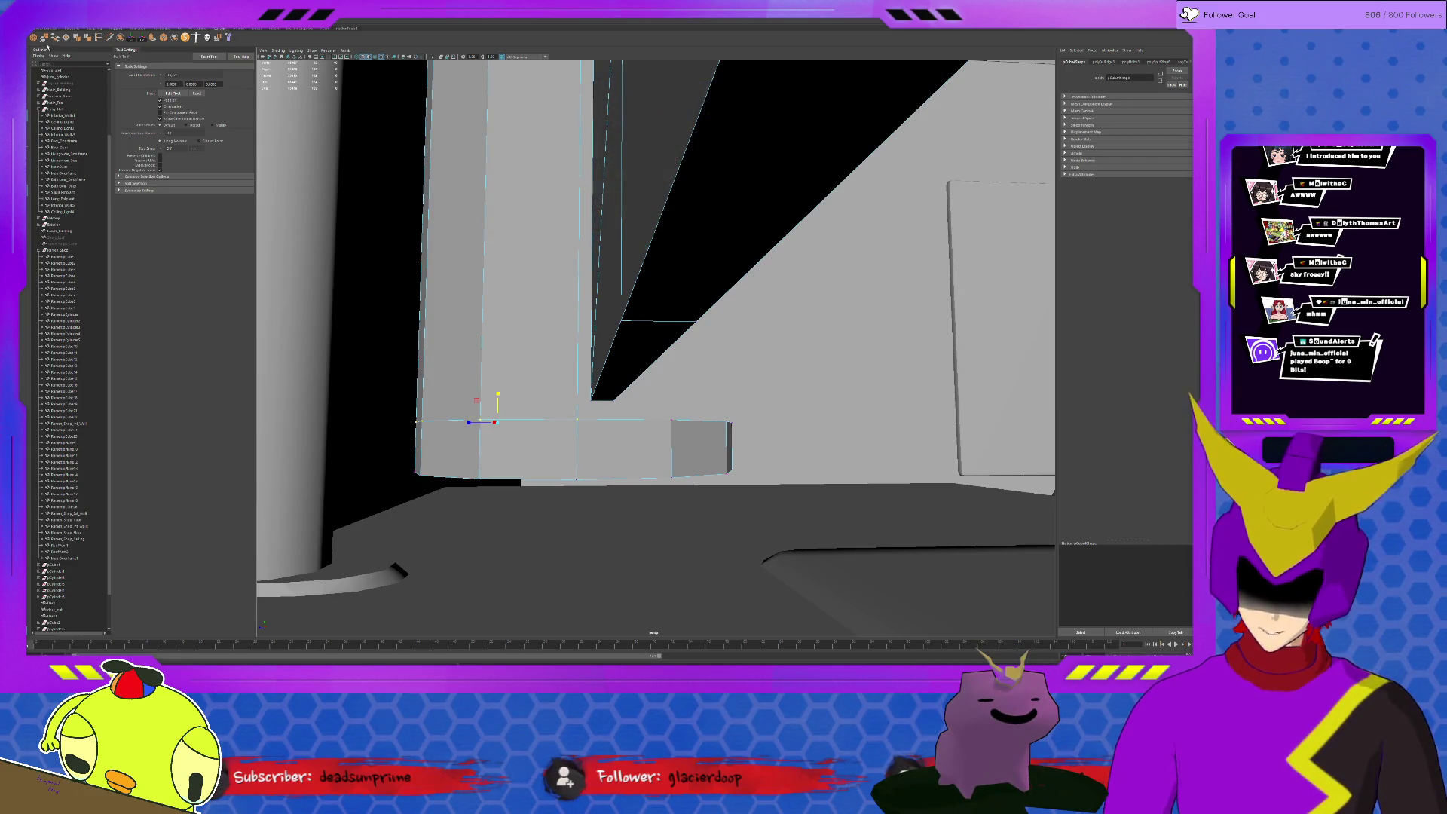
{"action": "right_click_drag", "start_coordinate": [890, 362], "coordinate": [878, 354], "text": "shift"}
{"action": "left_click_drag", "start_coordinate": [678, 377], "coordinate": [625, 394], "text": "alt"}
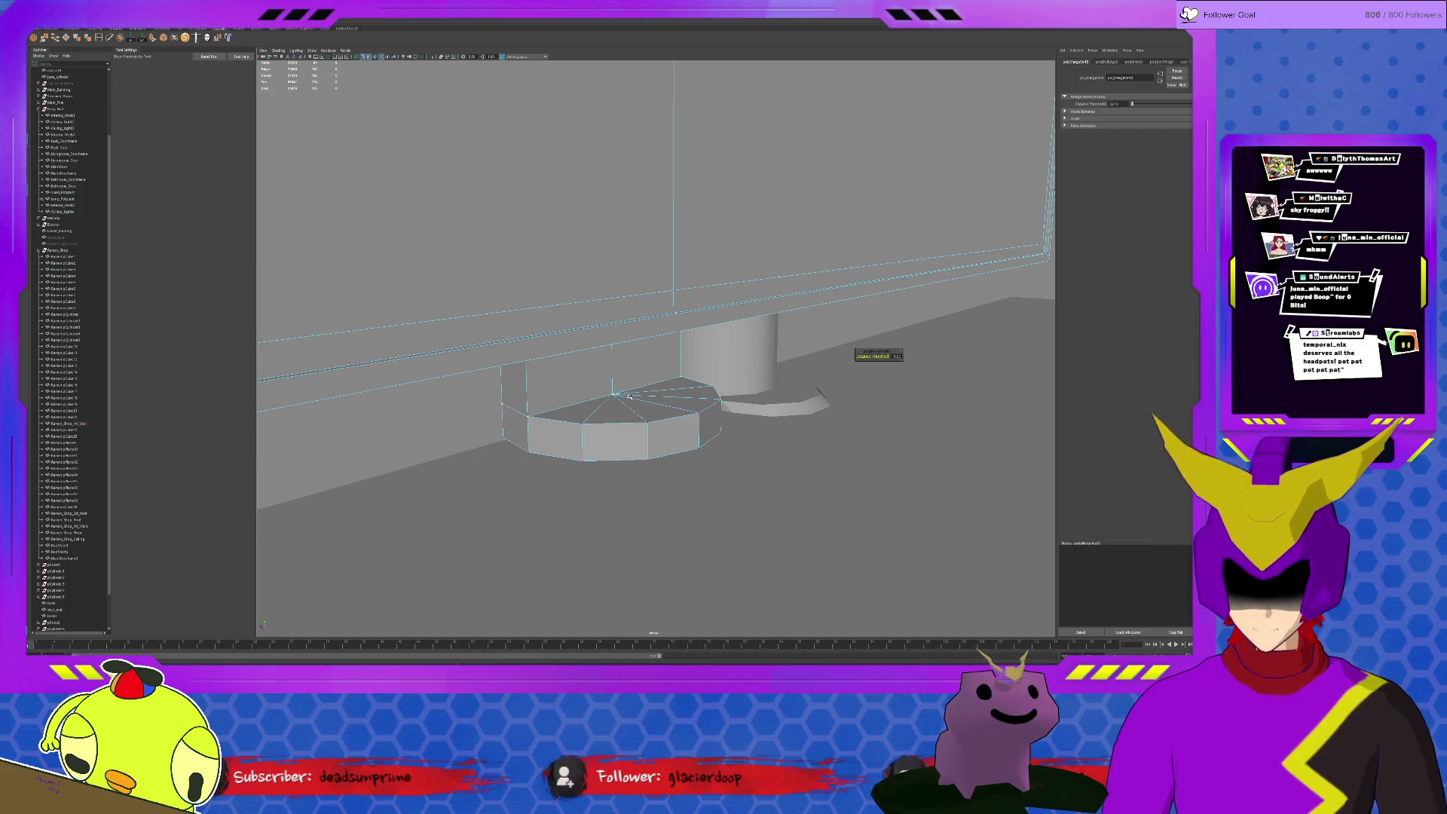
Select the base's side face loop, then narrow the selection to the lower ring only
{"action": "key", "text": "q"}
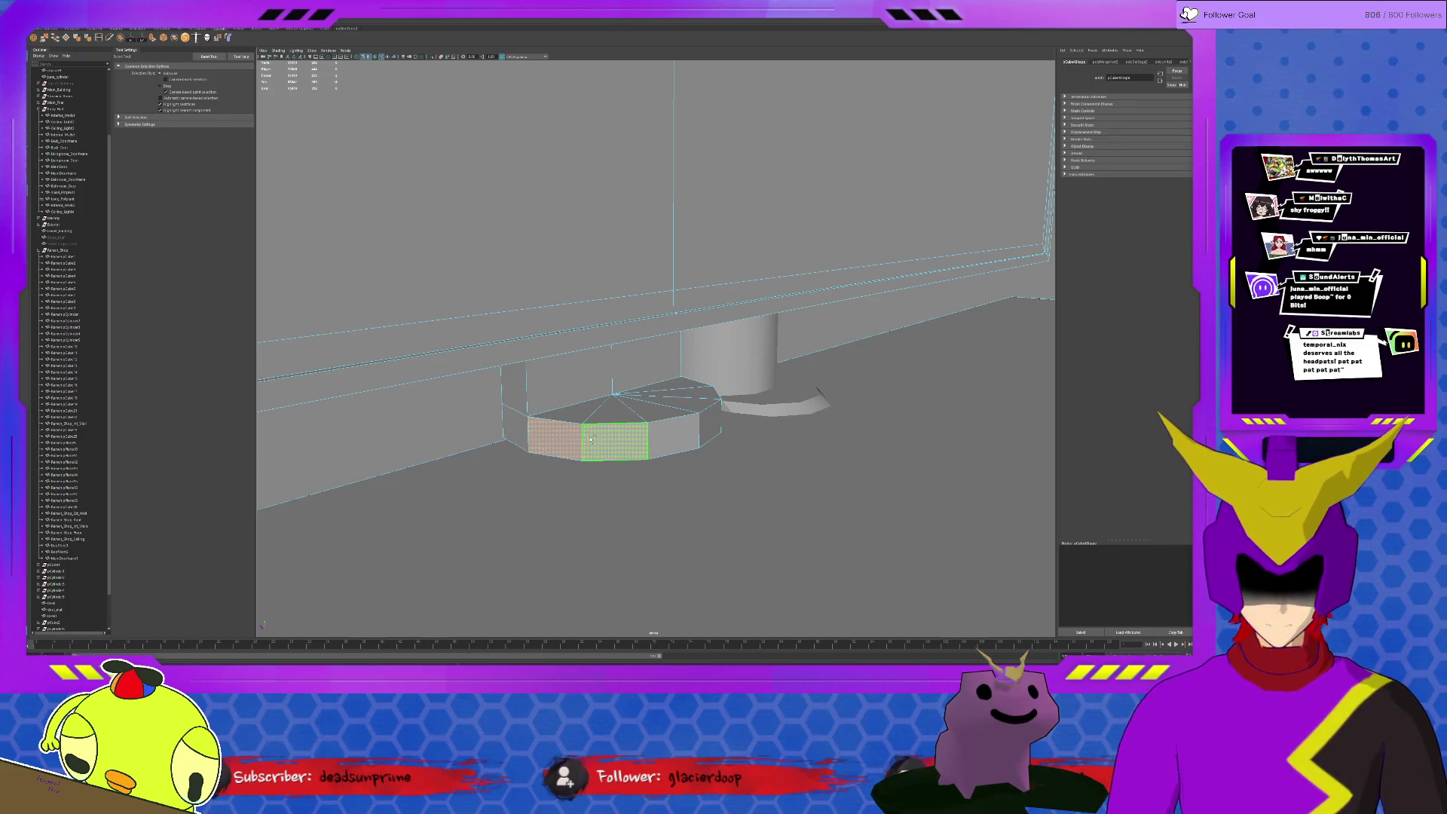
{"action": "double_click", "coordinate": [617, 439]}
{"action": "key", "text": "w"}
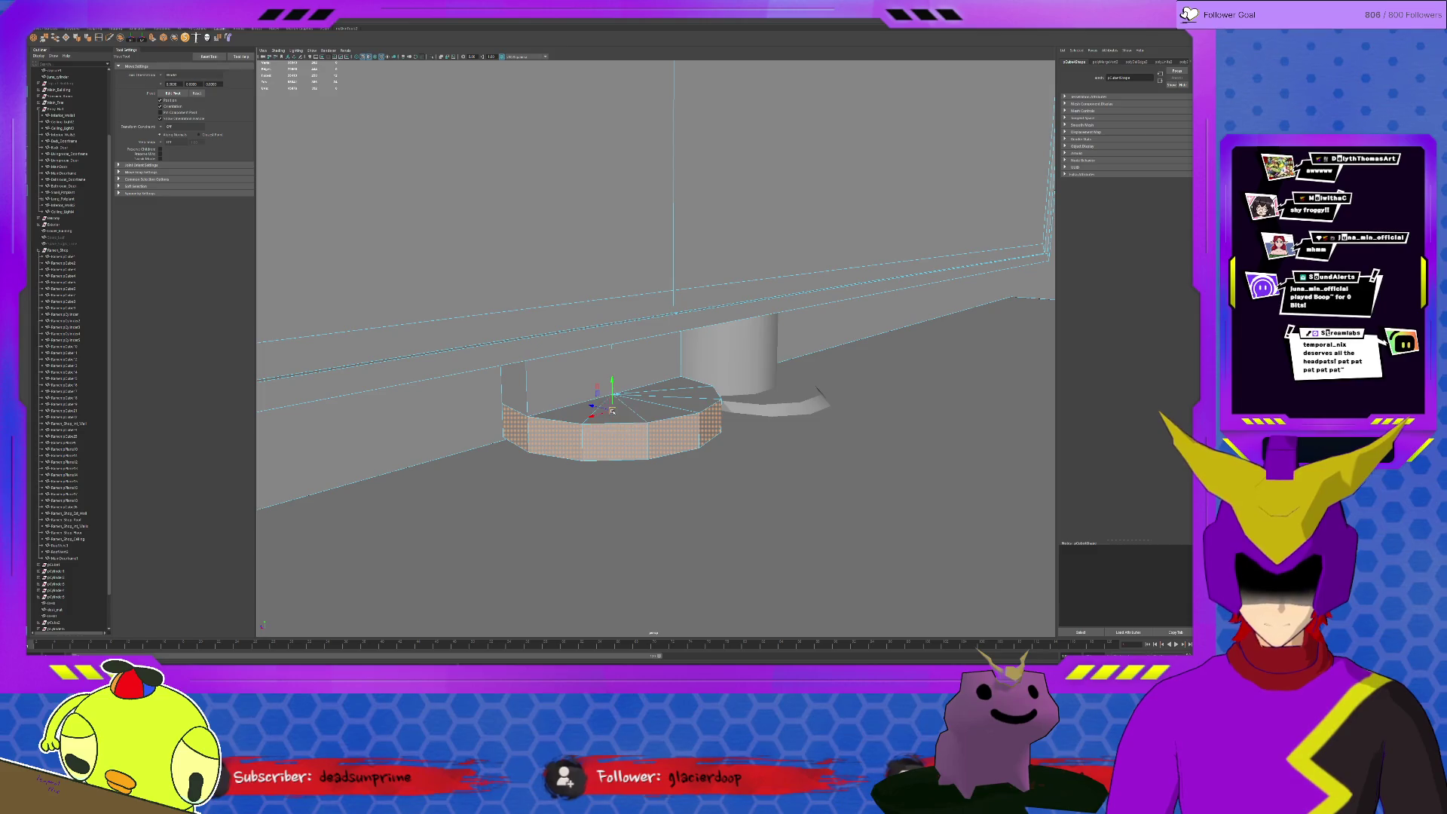
{"action": "left_click_drag", "start_coordinate": [618, 434], "coordinate": [610, 414], "text": "alt"}
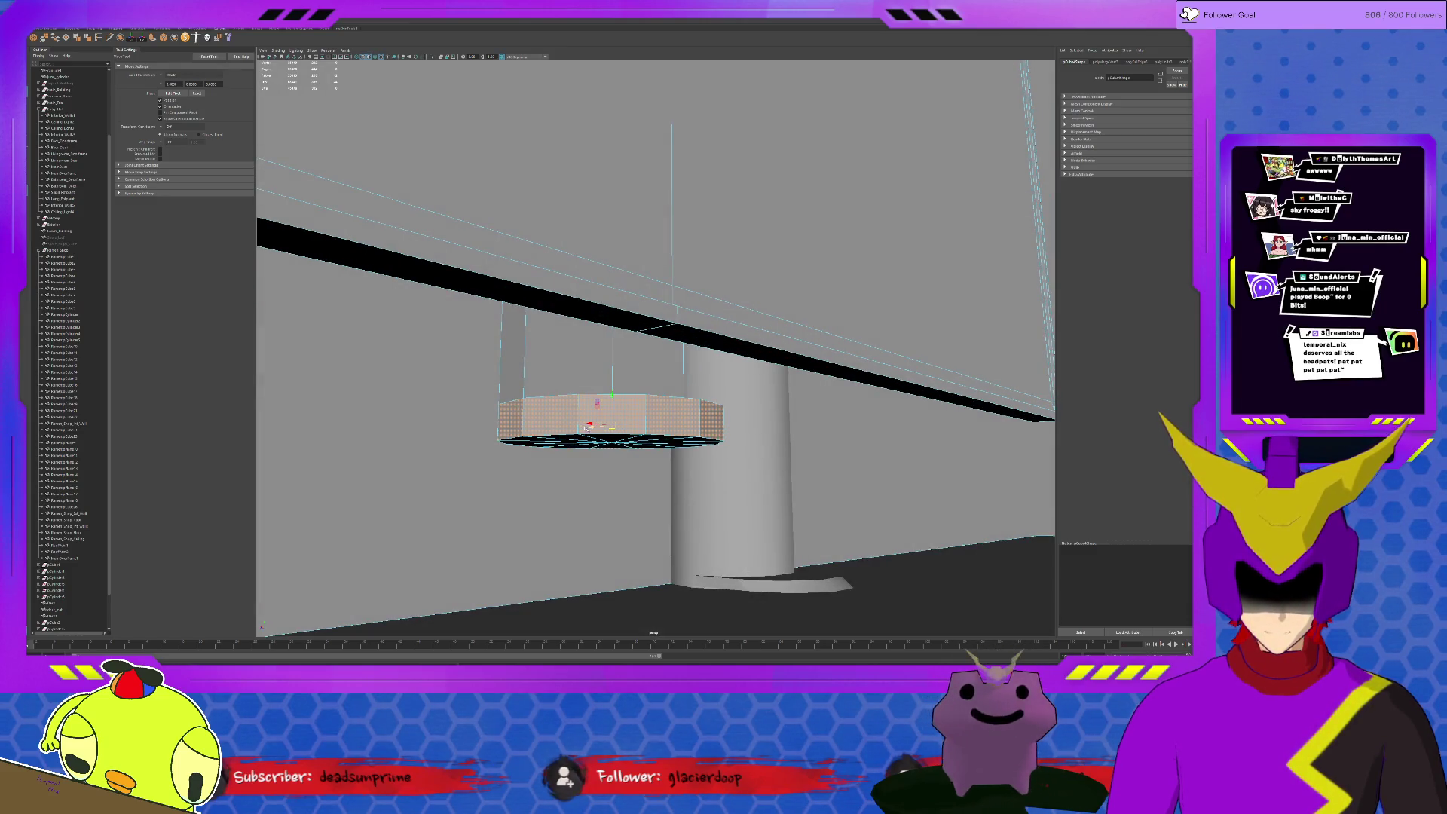
{"action": "double_click", "coordinate": [610, 414]}
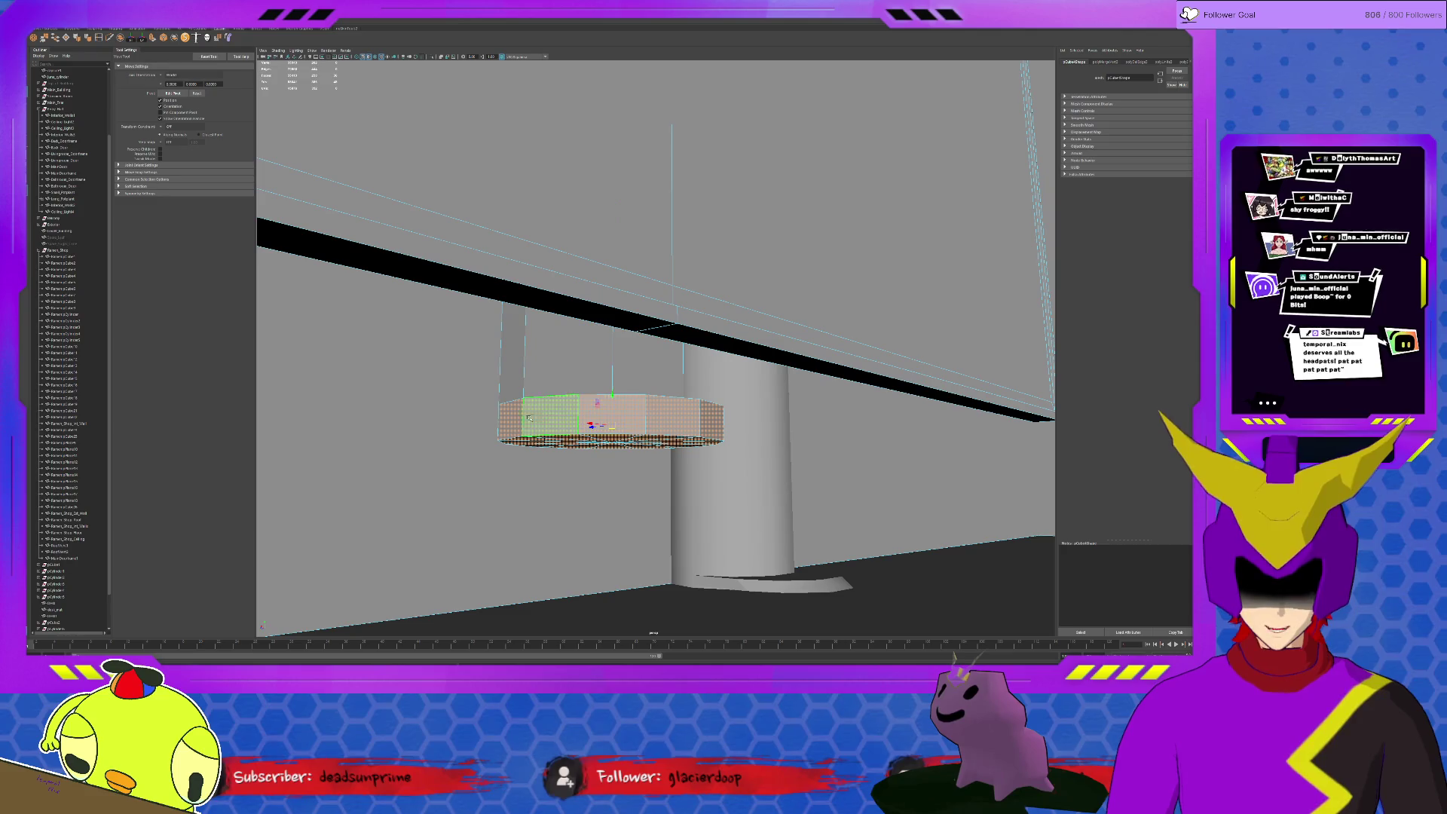
{"action": "left_click_drag", "start_coordinate": [513, 415], "coordinate": [568, 424], "text": "alt"}
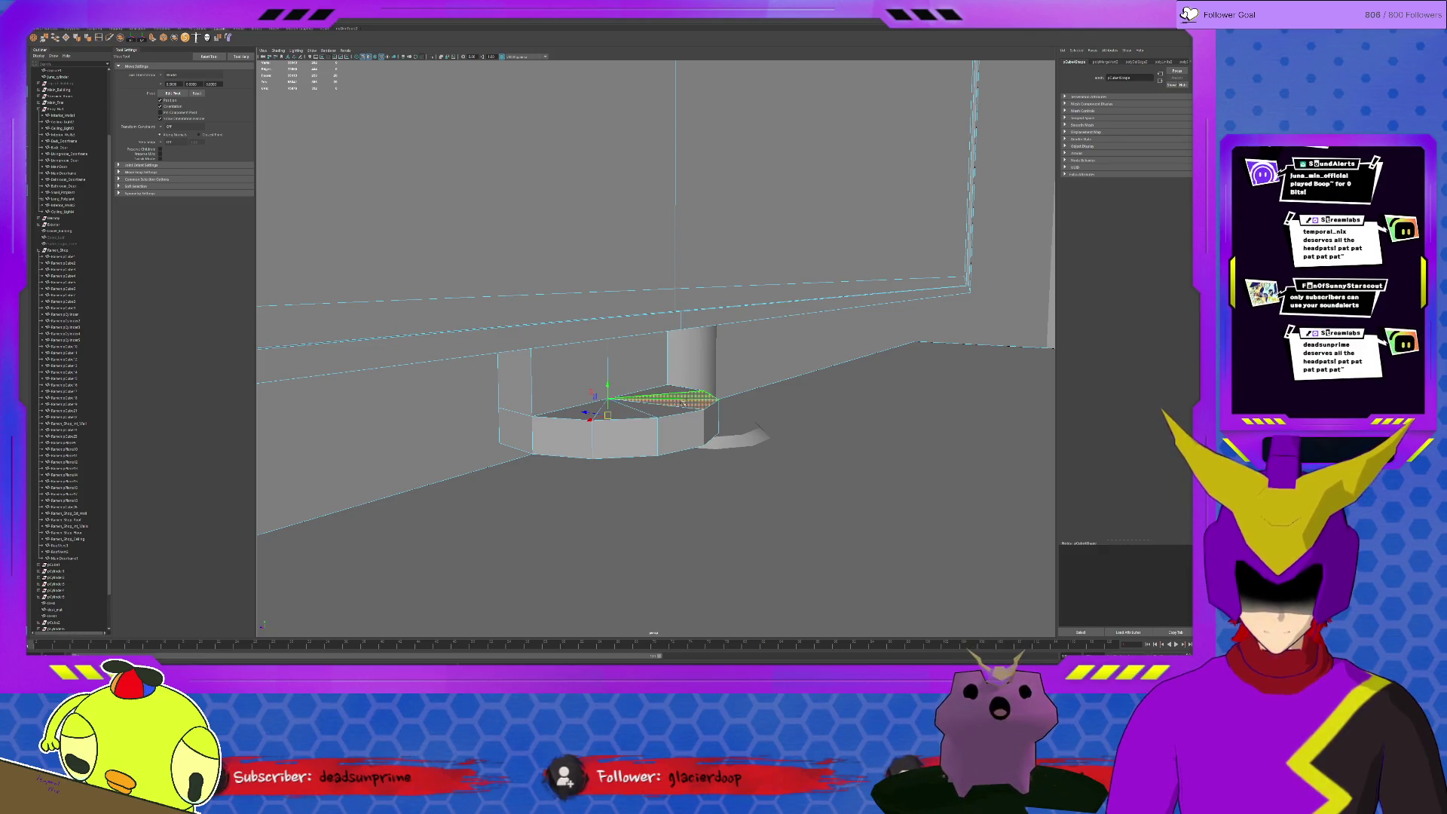
Select the monitor cube with its stand and frame it with F
{"action": "mouse_move", "coordinate": [611, 402]}
{"action": "left_mouse_down", "text": "alt"}
{"action": "mouse_move", "coordinate": [609, 380]}
{"action": "mouse_move", "coordinate": [626, 411]}
{"action": "mouse_move", "coordinate": [664, 420]}
{"action": "mouse_move", "coordinate": [678, 385]}
{"action": "left_mouse_up", "text": "alt"}
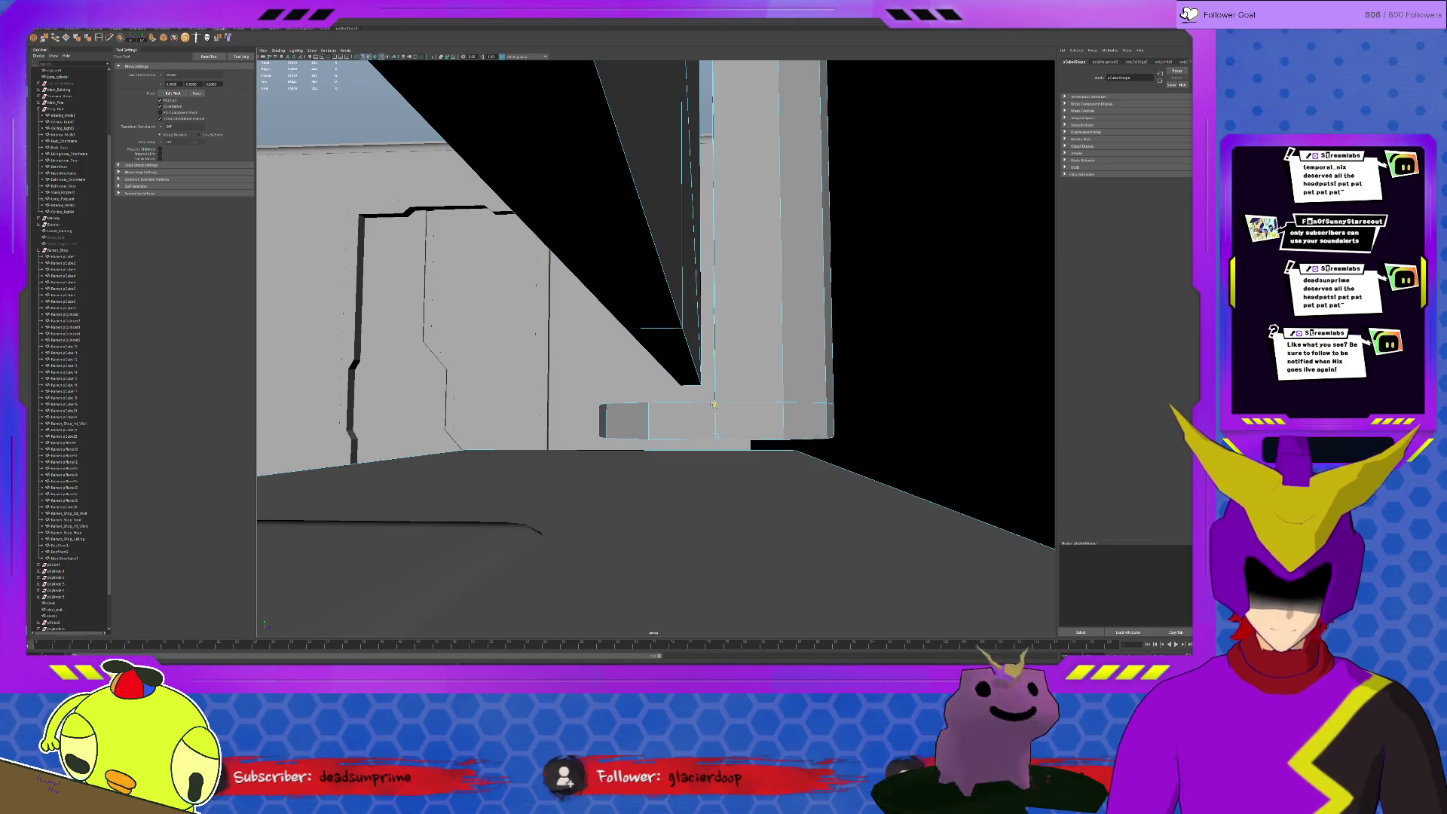
{"action": "mouse_move", "coordinate": [717, 405]}
{"action": "left_mouse_down", "text": "alt"}
{"action": "mouse_move", "coordinate": [636, 424]}
{"action": "mouse_move", "coordinate": [663, 362]}
{"action": "mouse_move", "coordinate": [656, 336]}
{"action": "mouse_move", "coordinate": [689, 319]}
{"action": "mouse_move", "coordinate": [680, 328]}
{"action": "mouse_move", "coordinate": [763, 213]}
{"action": "mouse_move", "coordinate": [833, 236]}
{"action": "mouse_move", "coordinate": [752, 314]}
{"action": "mouse_move", "coordinate": [668, 349]}
{"action": "mouse_move", "coordinate": [526, 297]}
{"action": "mouse_move", "coordinate": [611, 262]}
{"action": "left_mouse_up", "text": "alt"}
{"action": "left_click", "coordinate": [646, 255]}
{"action": "key", "text": "f"}
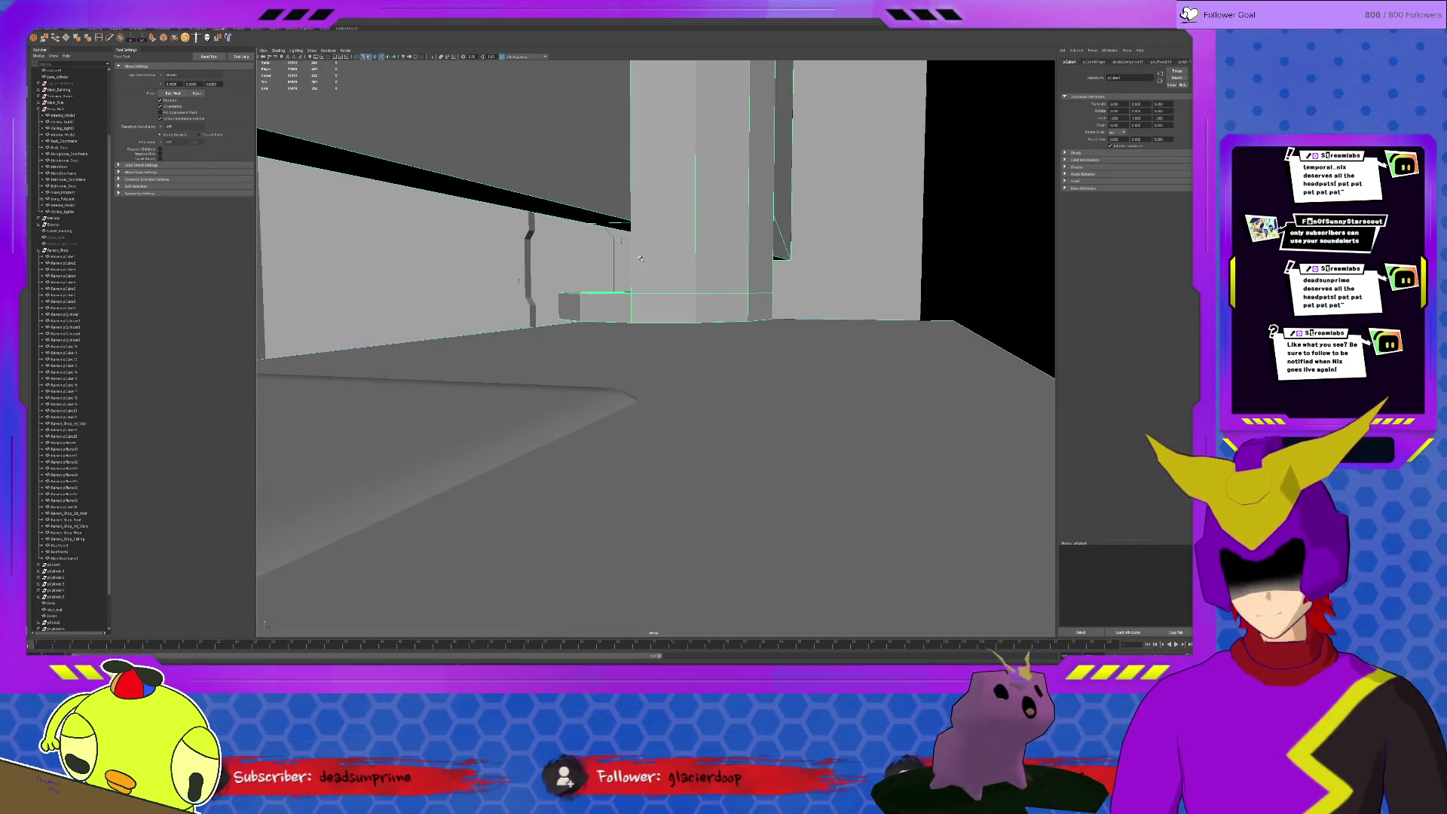
{"action": "left_click_drag", "start_coordinate": [640, 258], "coordinate": [666, 281], "text": "alt"}
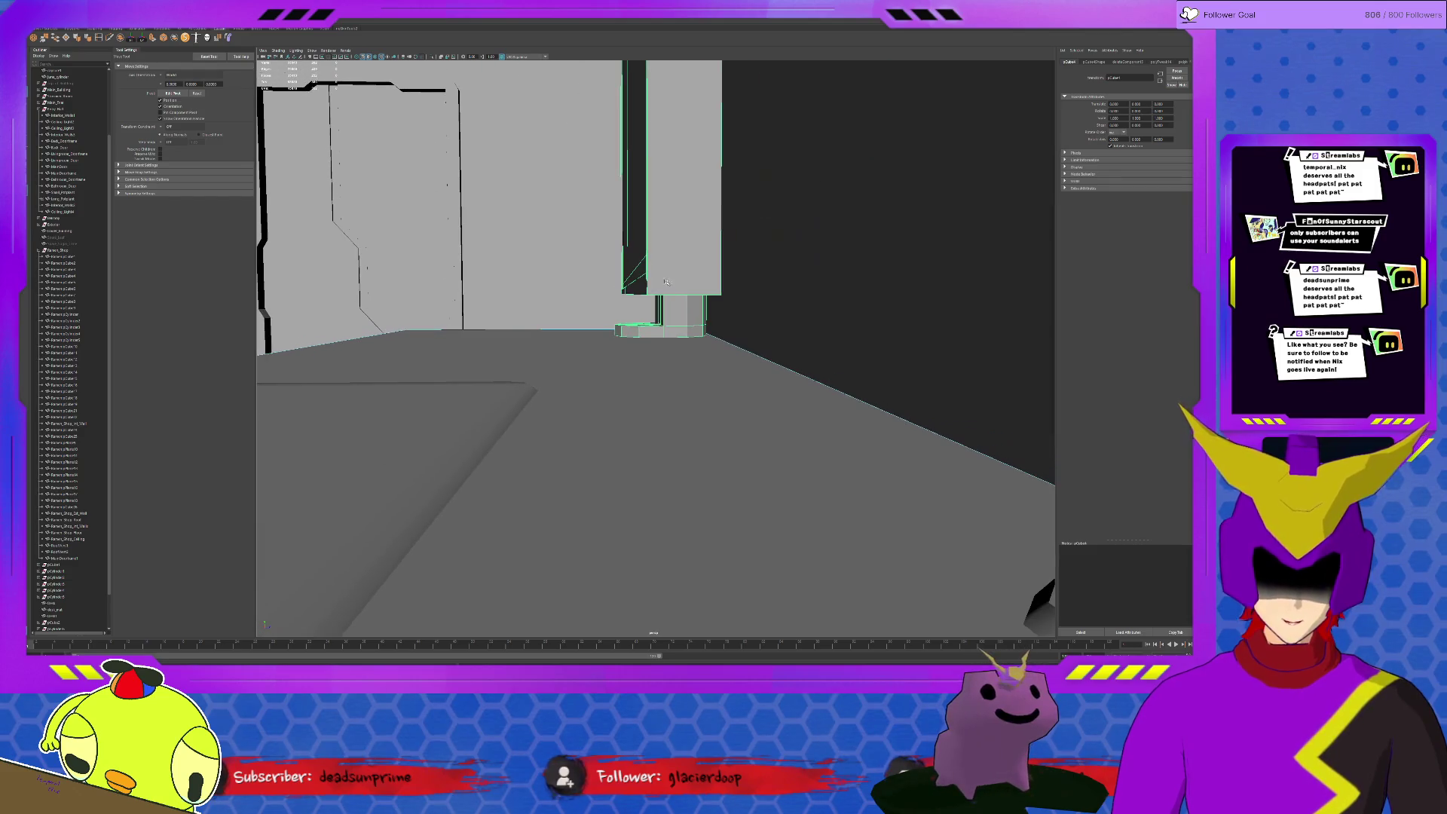
Turn off the checker display, isolate the monitor to inspect its lower box faces, then restore the scene
{"action": "scroll", "coordinate": [656, 317], "scroll_direction": "up", "scroll_amount": 3}
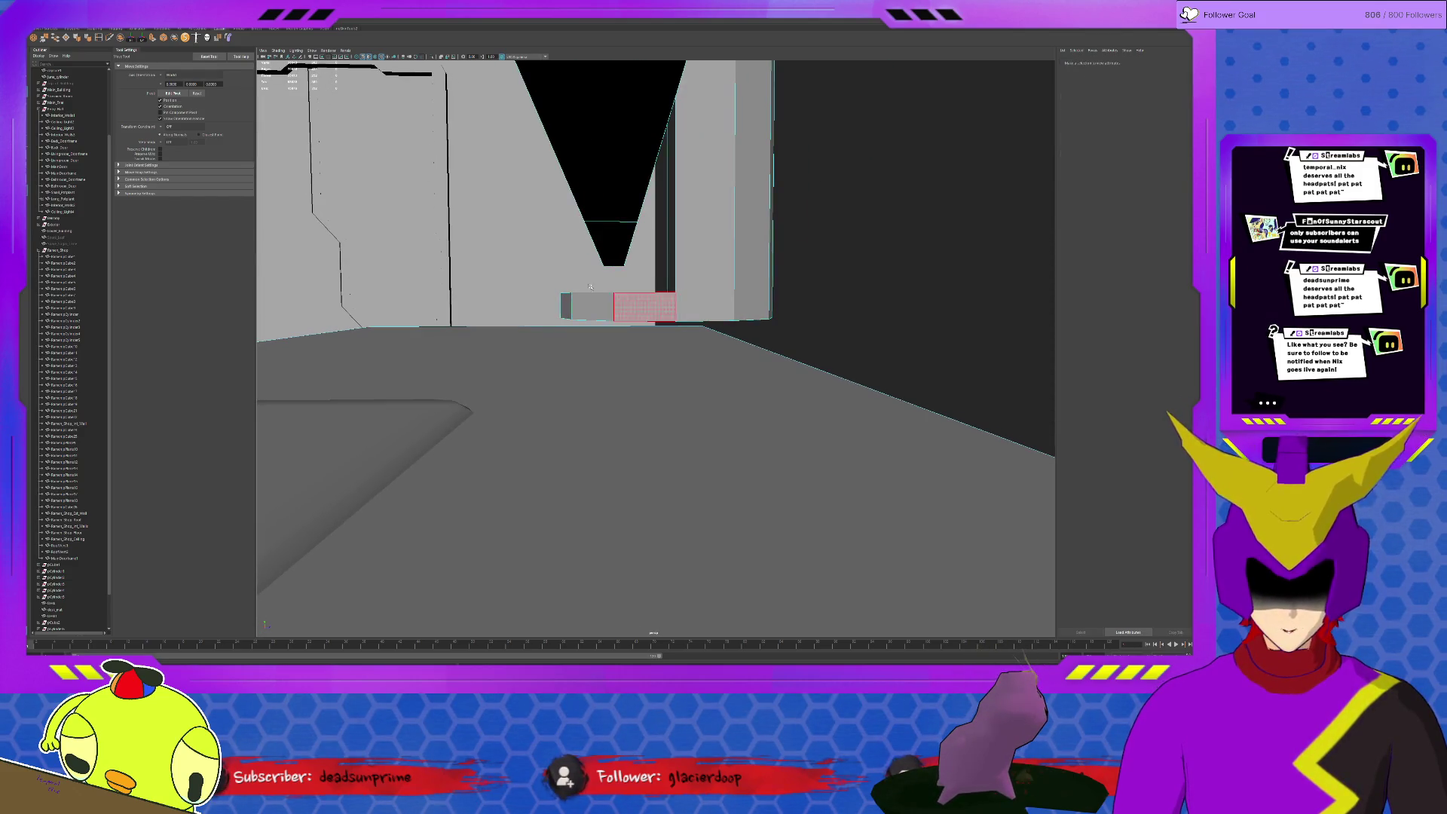
{"action": "key", "text": "6"}
{"action": "left_click", "coordinate": [640, 264]}
{"action": "key", "text": "5"}
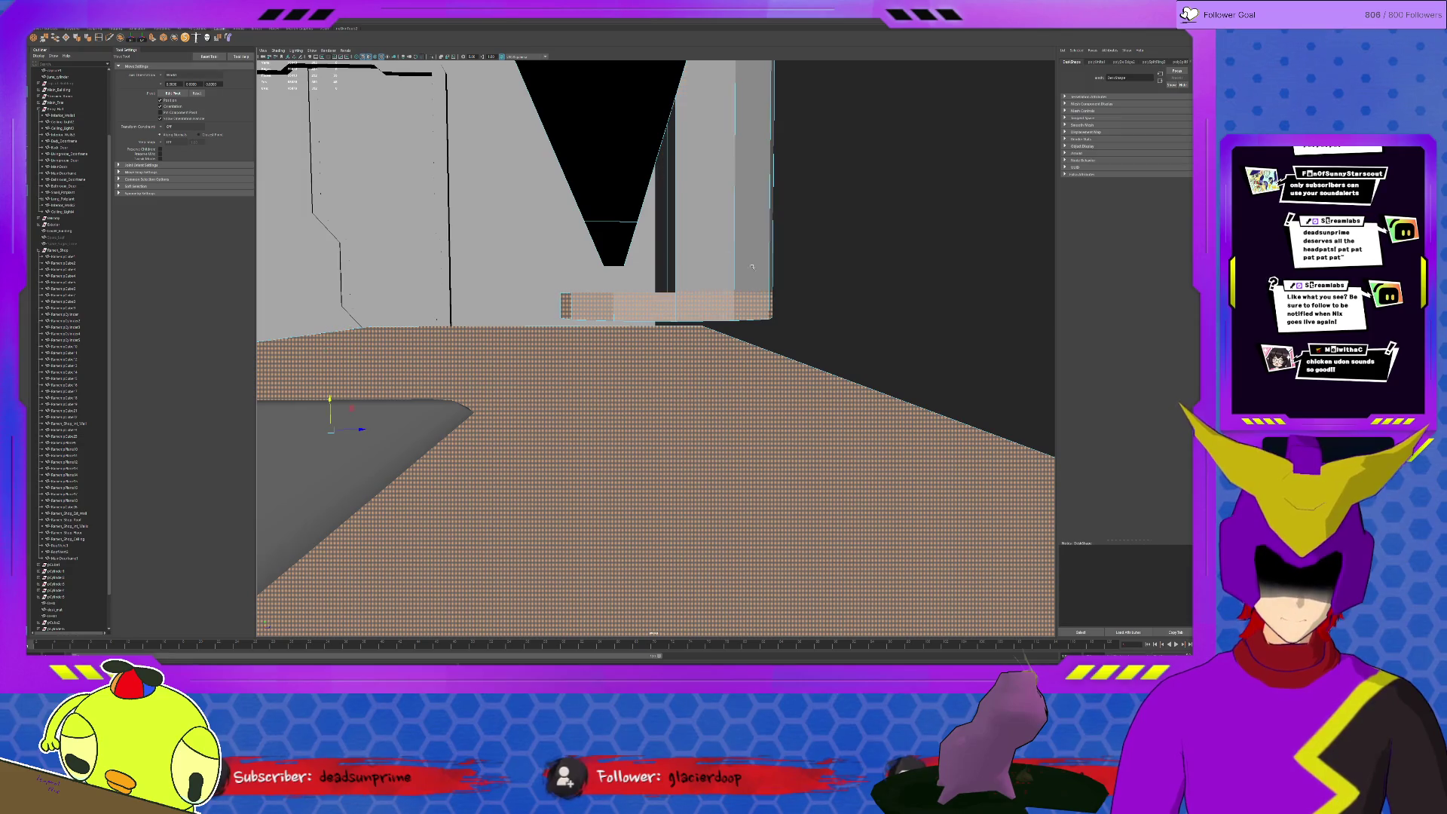
{"action": "left_click", "coordinate": [696, 246]}
{"action": "key", "text": "ctrl+1"}
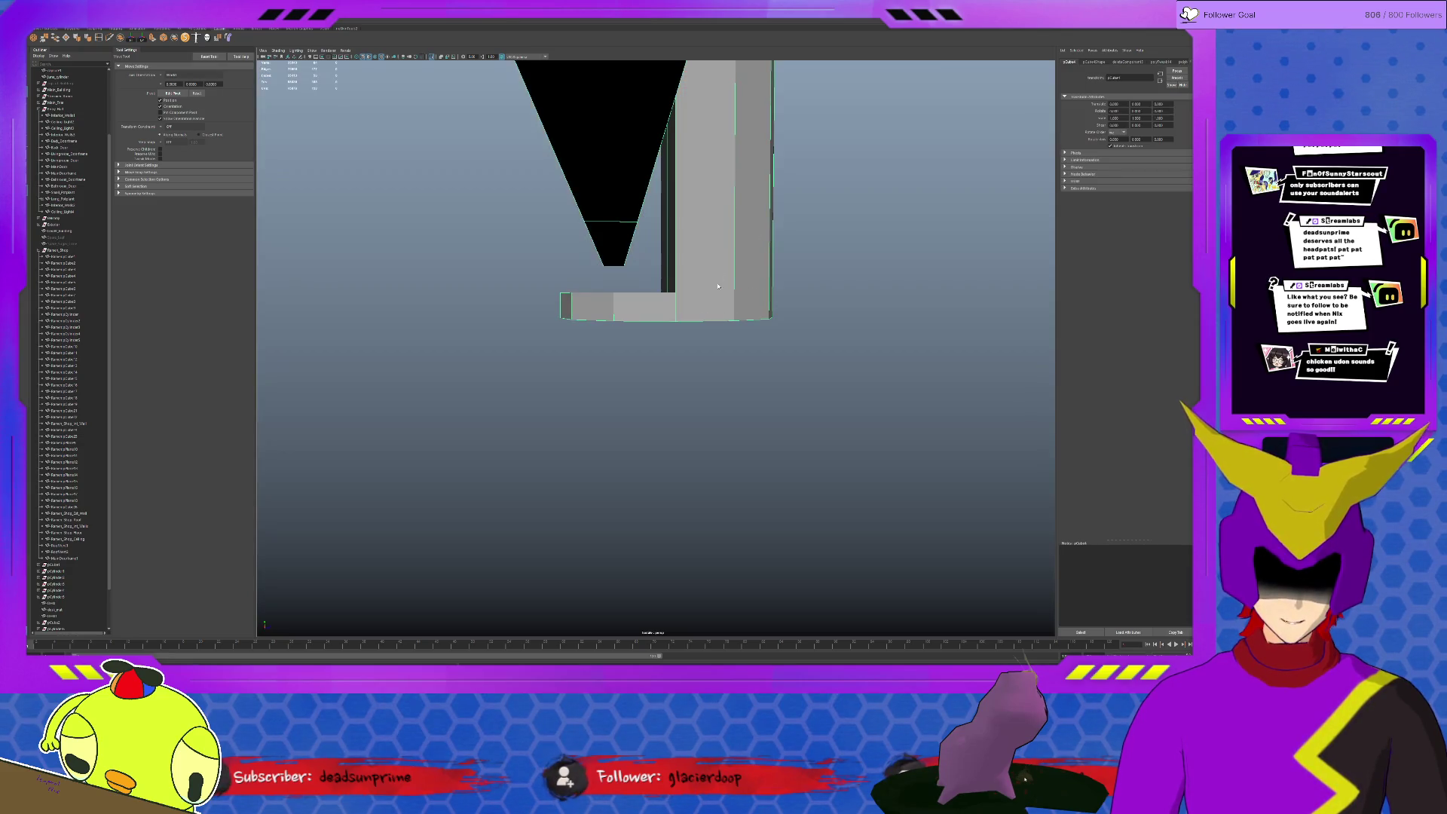
{"action": "key", "text": "ctrl+F11"}
{"action": "left_click_drag", "start_coordinate": [609, 321], "coordinate": [610, 320]}
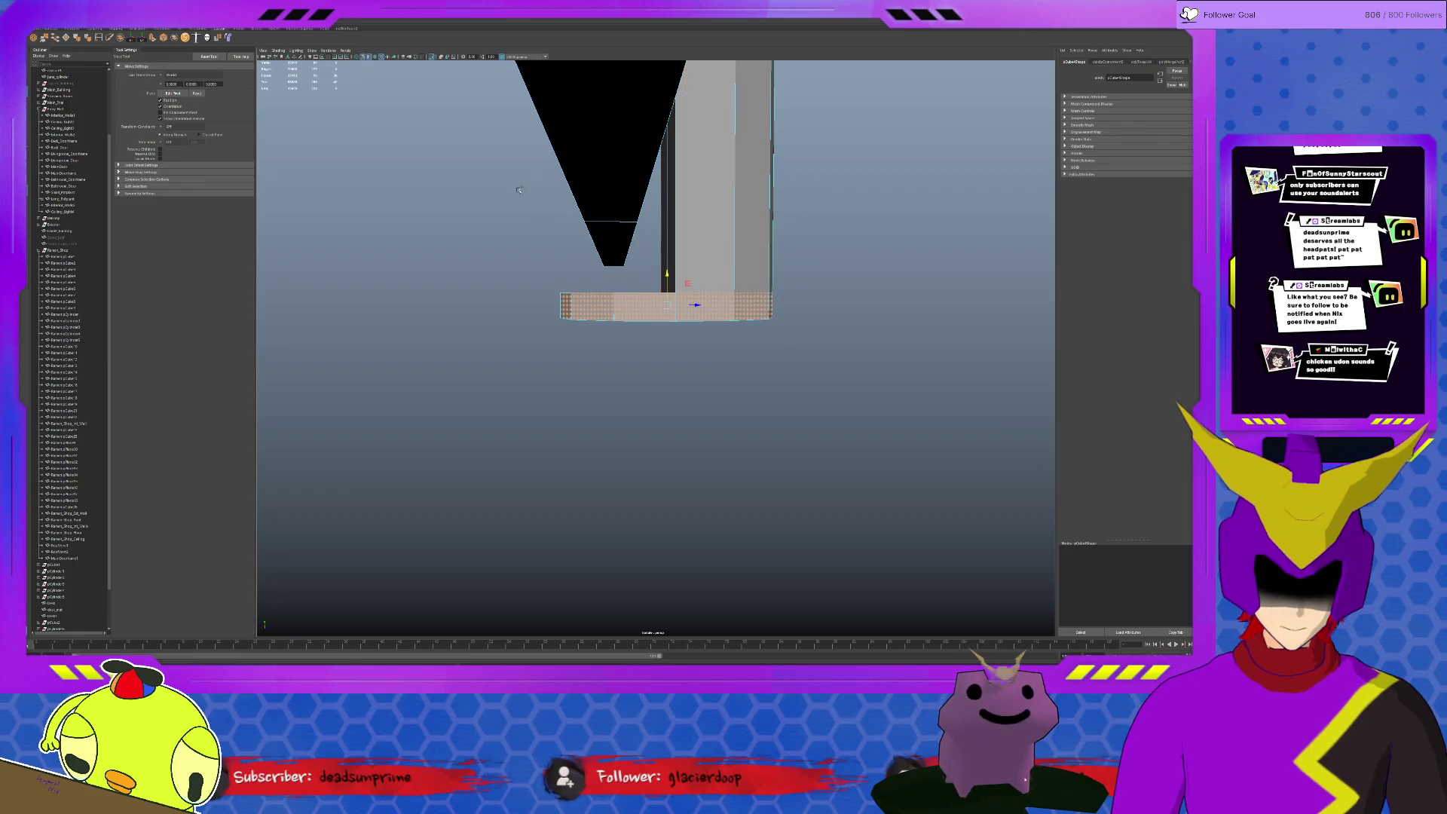
{"action": "mouse_move", "coordinate": [668, 273]}
{"action": "left_mouse_down", "text": "alt"}
{"action": "mouse_move", "coordinate": [674, 290]}
{"action": "mouse_move", "coordinate": [803, 296]}
{"action": "left_mouse_up", "text": "alt"}
{"action": "key", "text": "F8"}
{"action": "key", "text": "ctrl+1"}
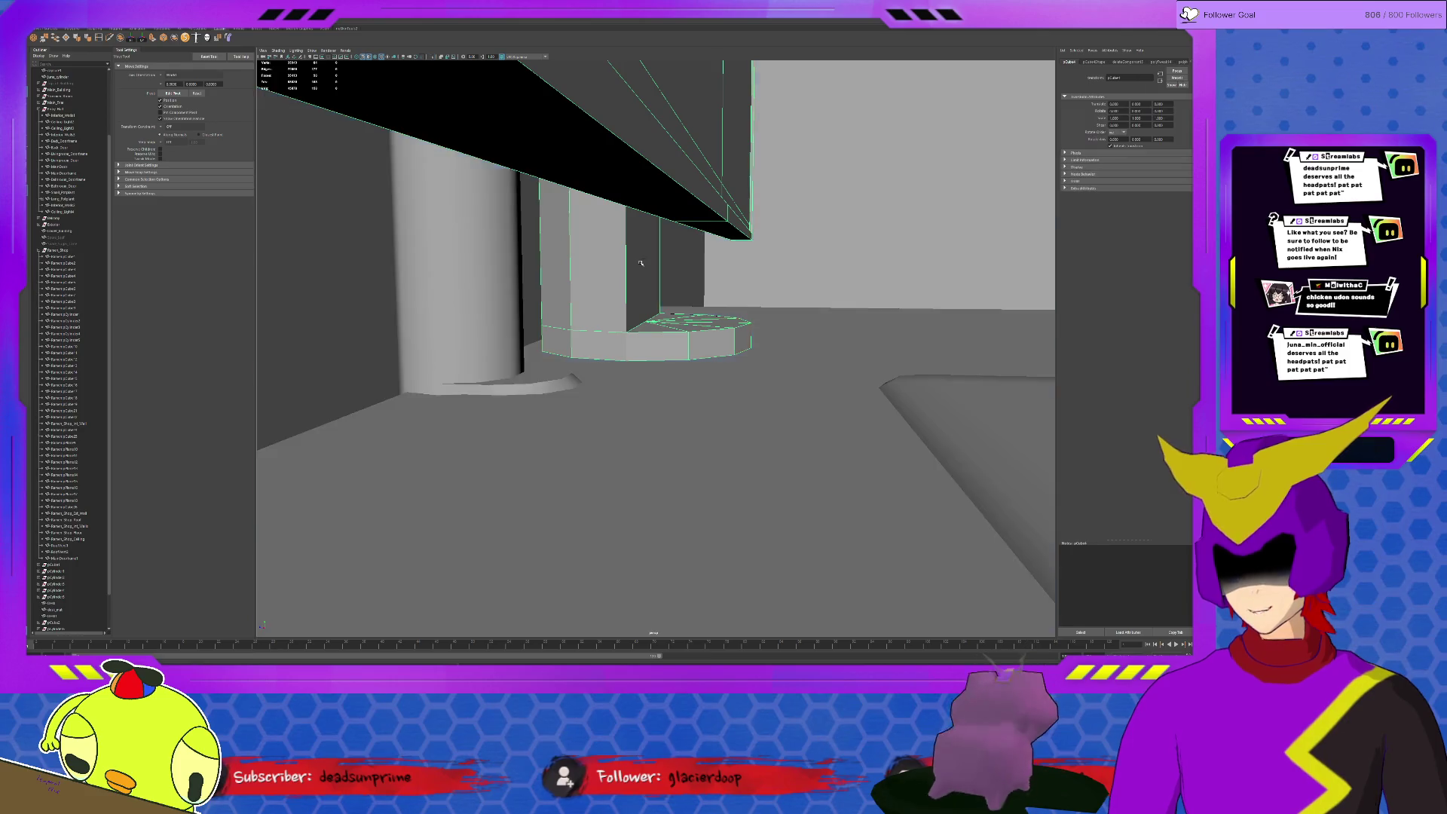
Drag the monitor down onto the desk top, to Translate Y -1.771
{"action": "left_click_drag", "start_coordinate": [663, 321], "coordinate": [672, 176], "text": "alt"}
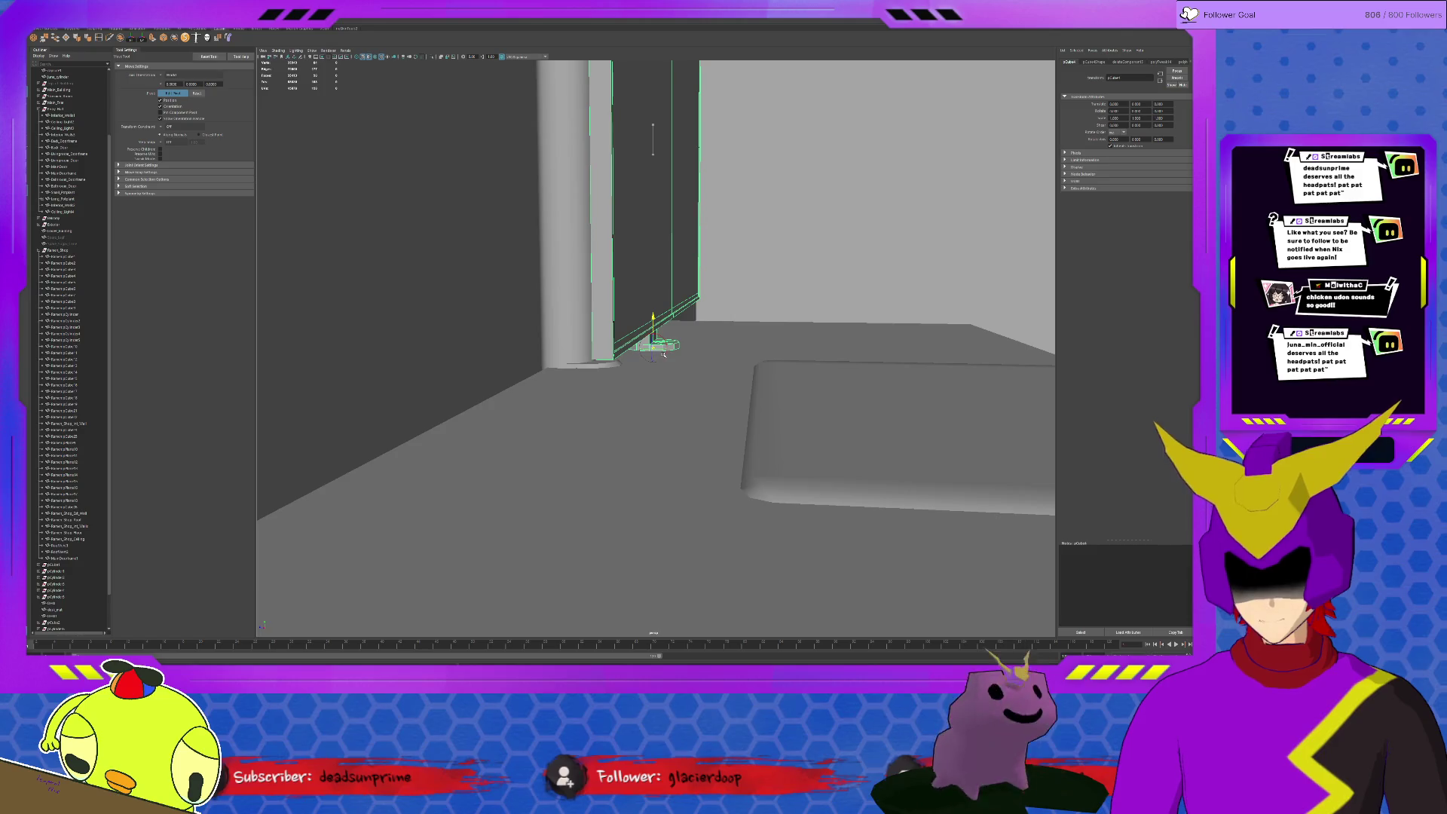
{"action": "left_click_drag", "start_coordinate": [652, 318], "coordinate": [742, 373]}
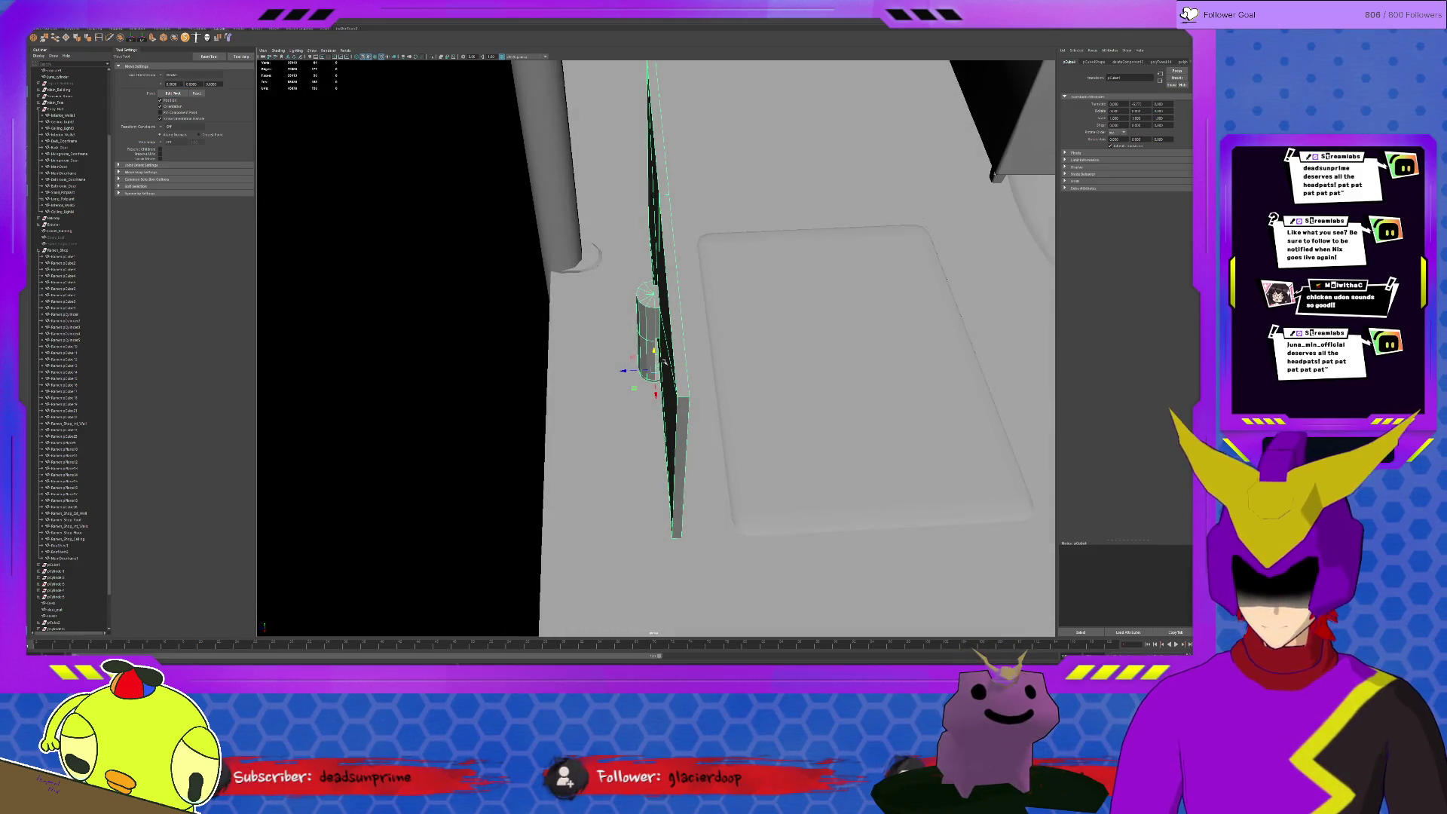
{"action": "mouse_move", "coordinate": [624, 368]}
{"action": "left_mouse_down", "text": "alt"}
{"action": "mouse_move", "coordinate": [750, 359]}
{"action": "mouse_move", "coordinate": [736, 366]}
{"action": "mouse_move", "coordinate": [788, 373]}
{"action": "mouse_move", "coordinate": [748, 400]}
{"action": "mouse_move", "coordinate": [683, 362]}
{"action": "left_mouse_up", "text": "alt"}
{"action": "scroll", "coordinate": [683, 362], "scroll_direction": "up", "scroll_amount": 8}
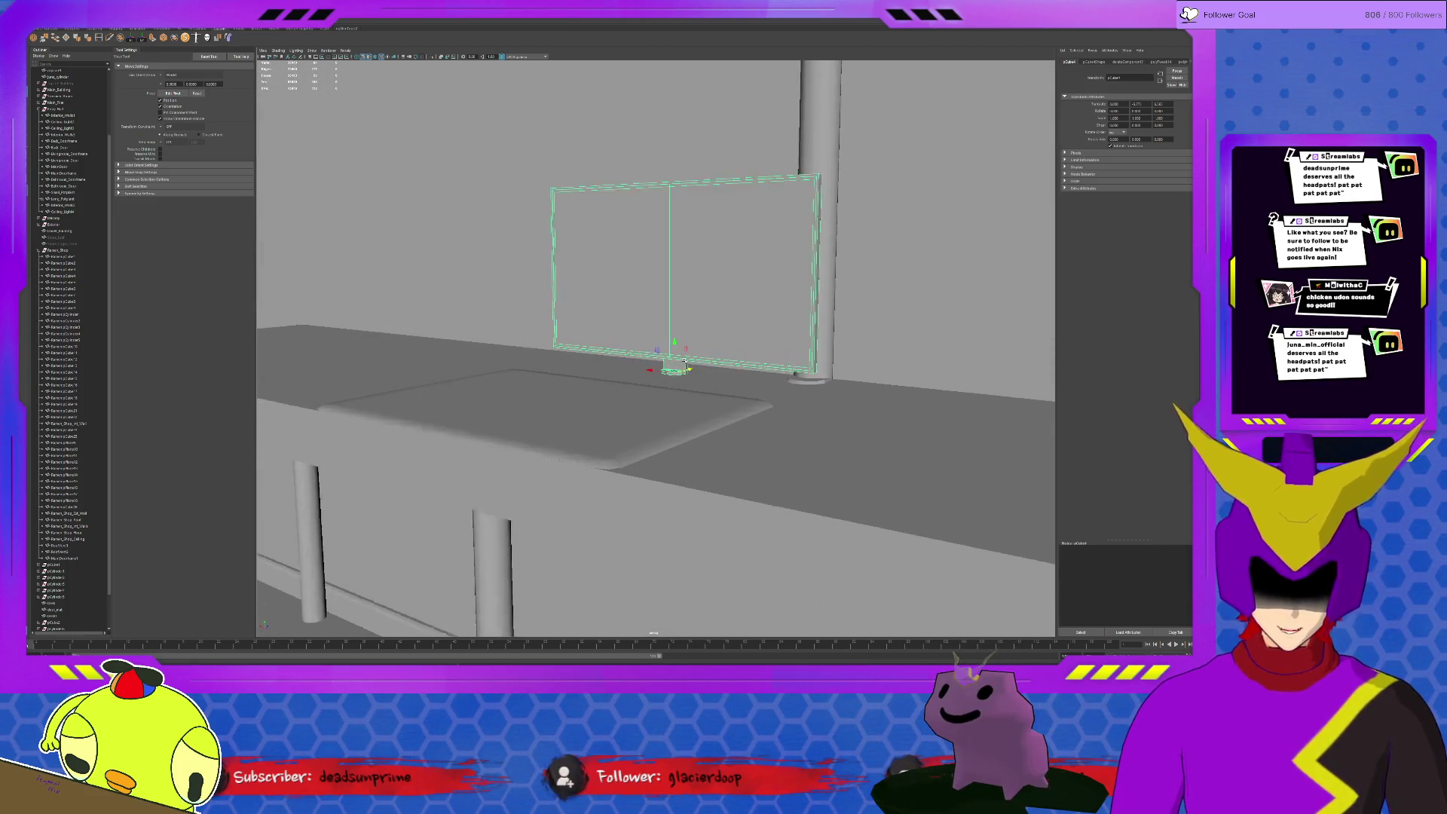
Extrude the stand base's side faces outward with Ctrl+E to widen the round base
{"action": "scroll", "coordinate": [673, 369], "scroll_direction": "up", "scroll_amount": 10}
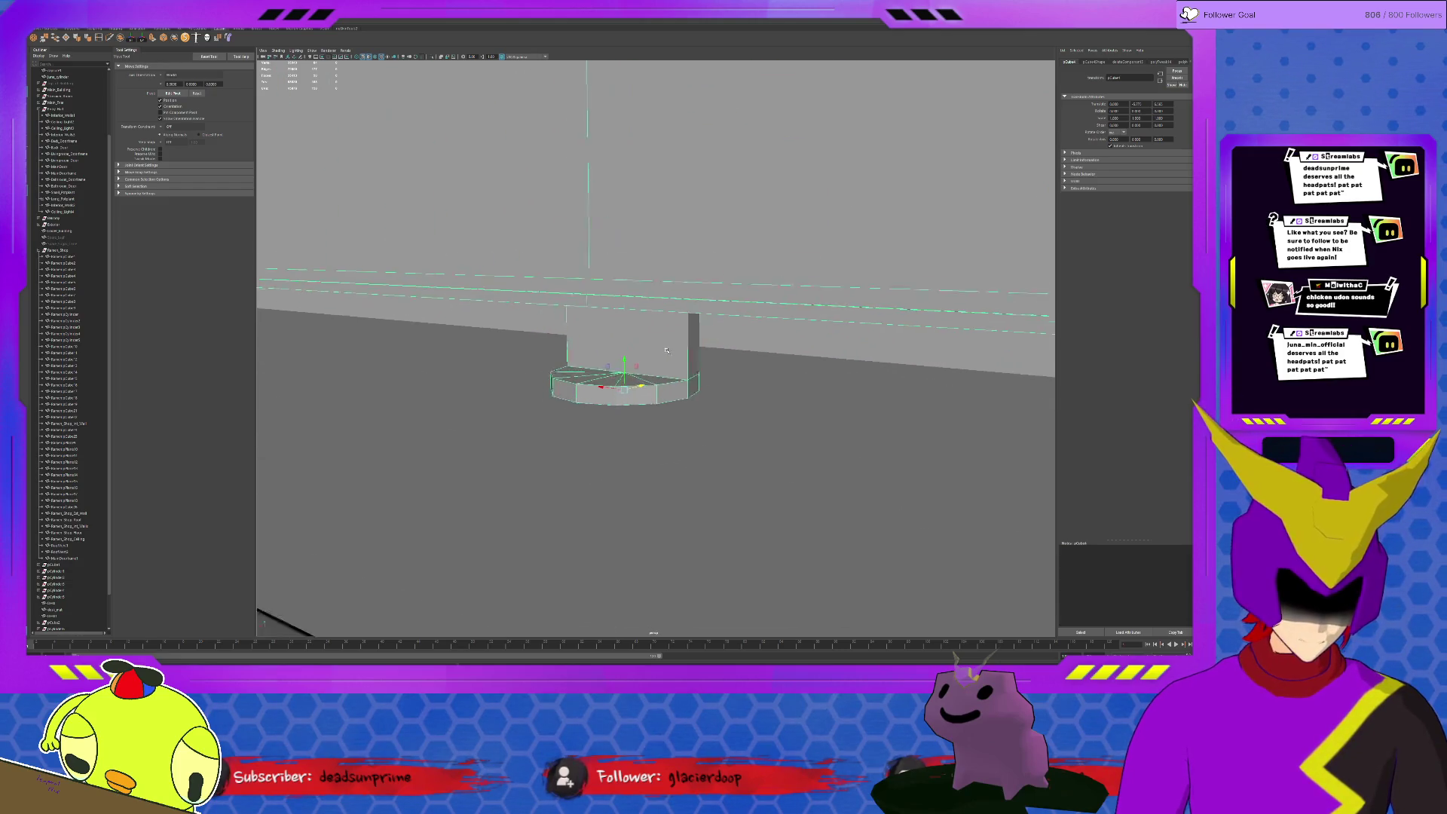
{"action": "right_click_drag", "start_coordinate": [707, 398], "coordinate": [690, 411]}
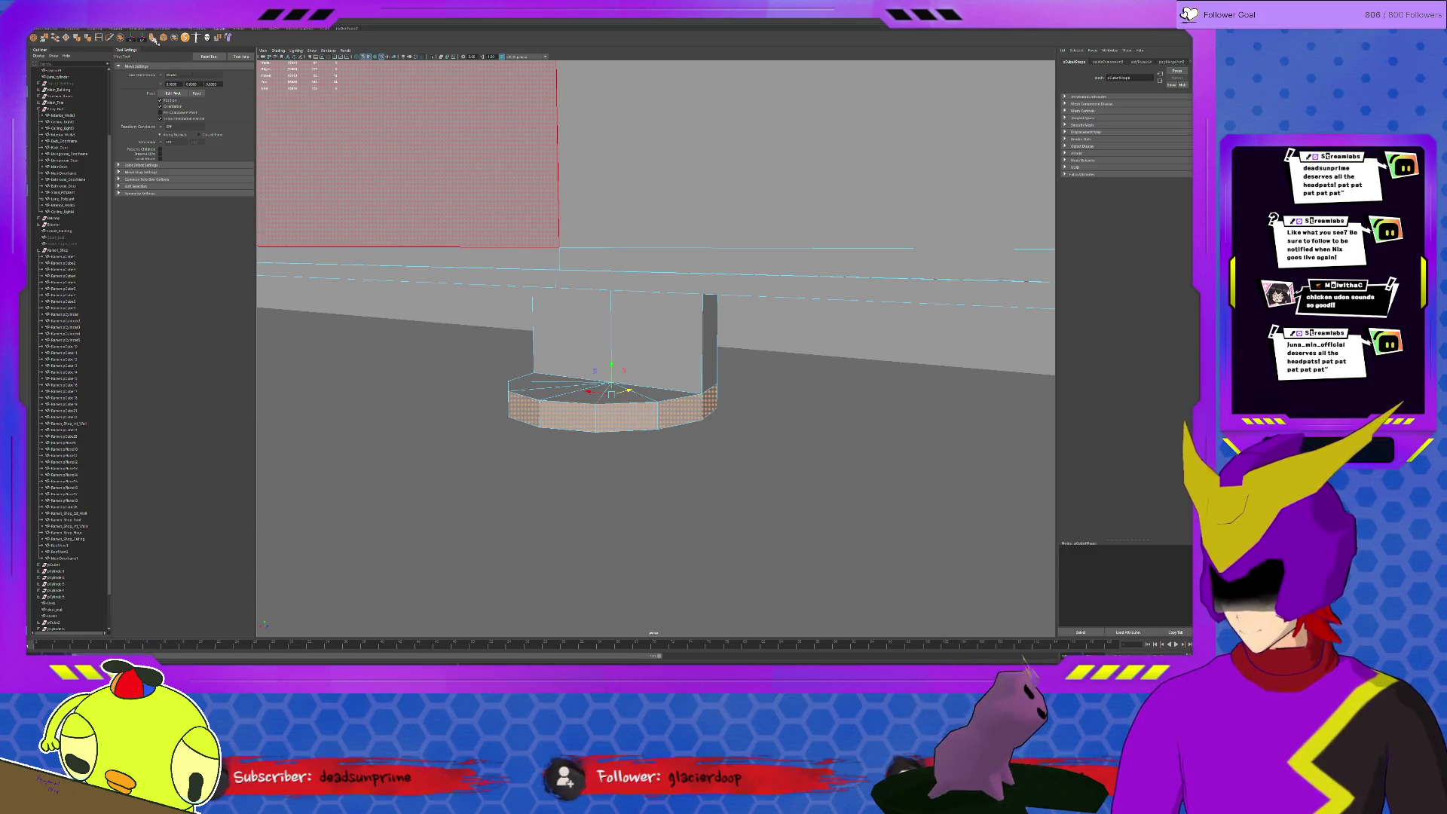
{"action": "key", "text": "ctrl+e"}
{"action": "mouse_move", "coordinate": [580, 324]}
{"action": "left_mouse_down", "text": "alt"}
{"action": "mouse_move", "coordinate": [463, 380]}
{"action": "mouse_move", "coordinate": [421, 380]}
{"action": "left_mouse_up", "text": "alt"}
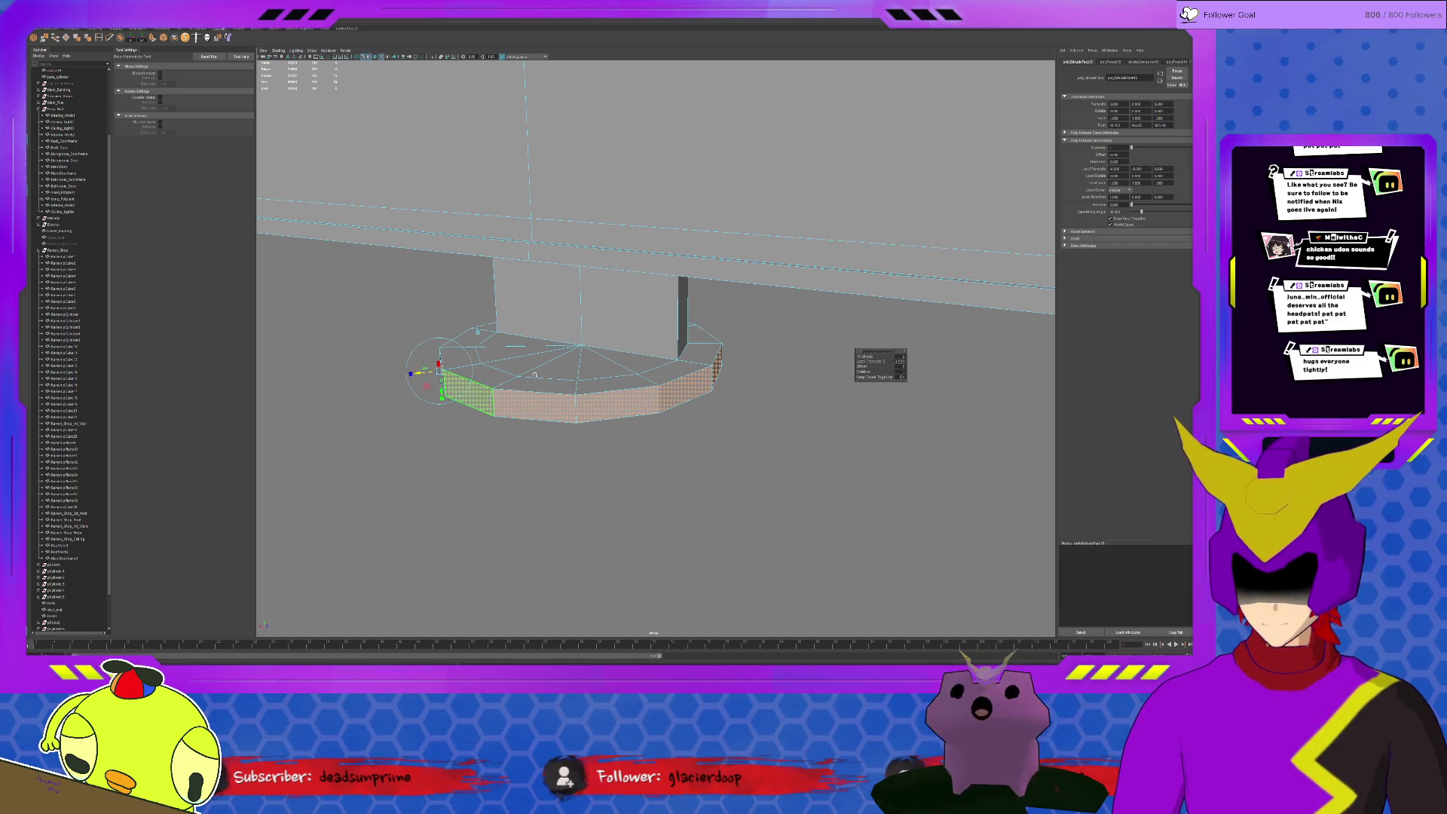
{"action": "key", "text": "F8"}
{"action": "scroll", "coordinate": [619, 363], "scroll_direction": "down", "scroll_amount": 5}
{"action": "left_click_drag", "start_coordinate": [1033, 381], "coordinate": [611, 382], "text": "alt"}
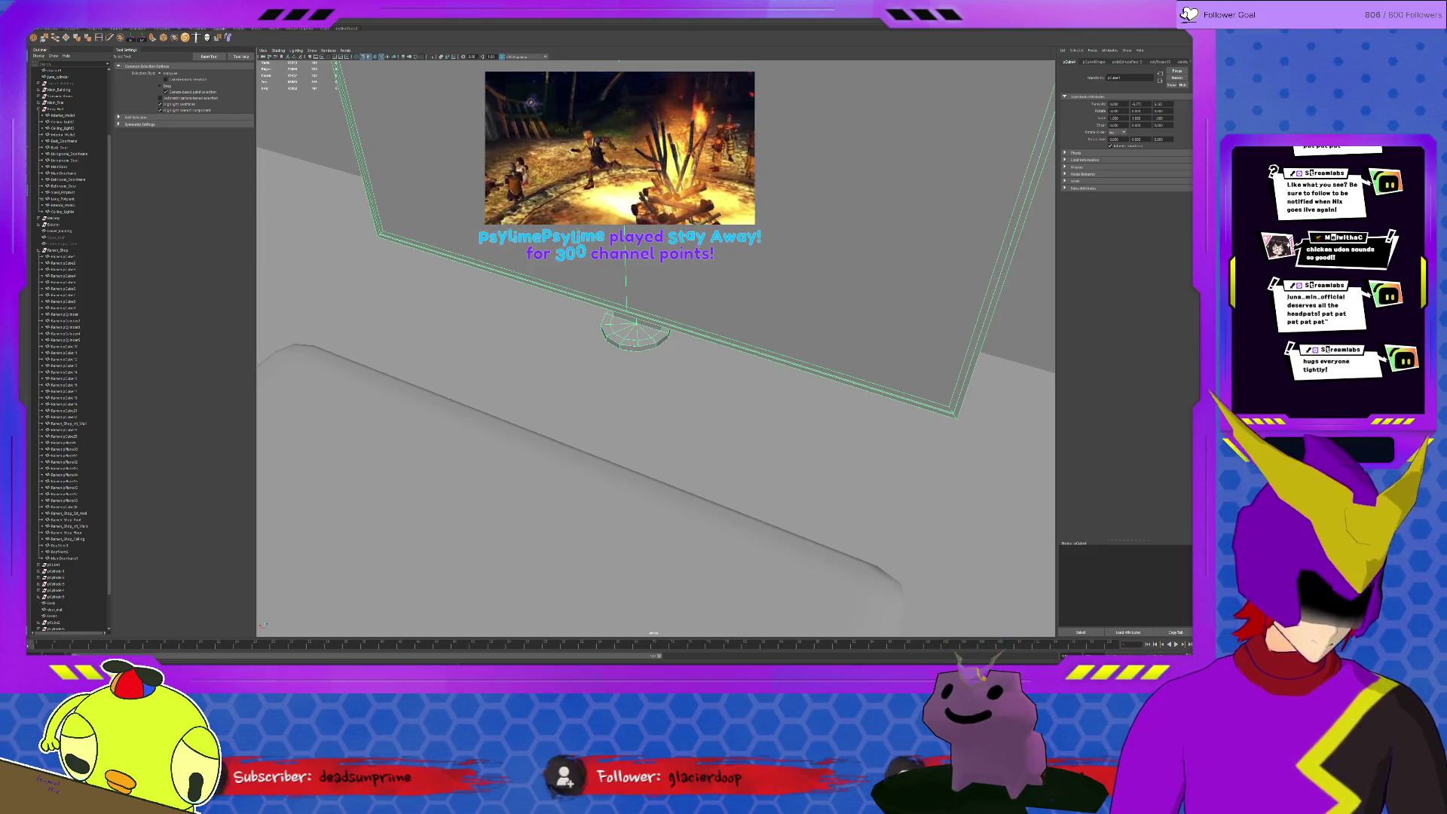
{"action": "left_click_drag", "start_coordinate": [679, 422], "coordinate": [771, 415], "text": "alt"}
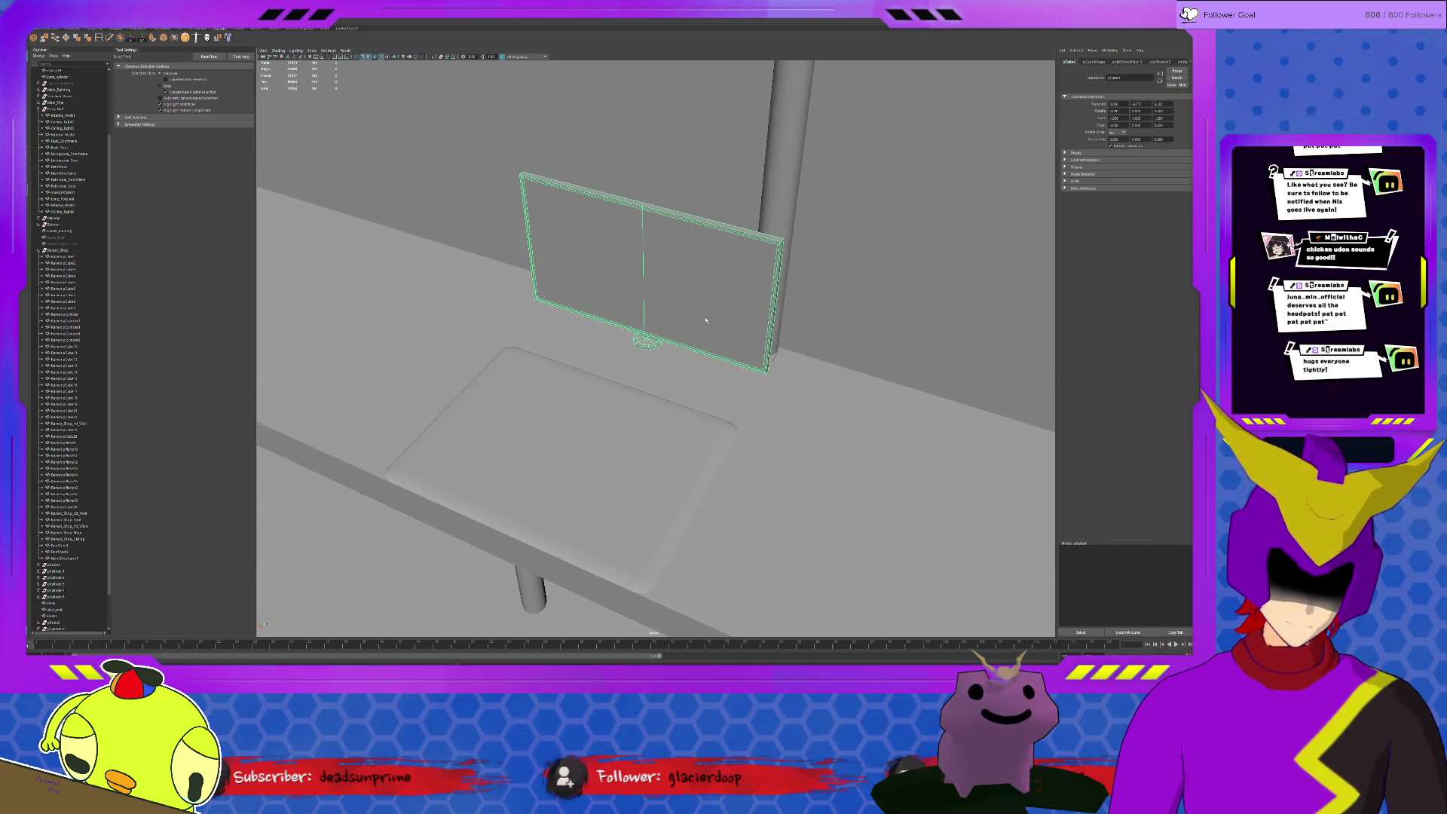
Duplicate the monitor, move the copy to its right and angle it toward the original
{"action": "key", "text": "w"}
{"action": "key", "text": "ctrl+d"}
{"action": "mouse_move", "coordinate": [670, 322]}
{"action": "left_mouse_down"}
{"action": "mouse_move", "coordinate": [915, 396]}
{"action": "mouse_move", "coordinate": [912, 428]}
{"action": "left_mouse_up"}
{"action": "key", "text": "e"}
{"action": "key", "text": "w"}
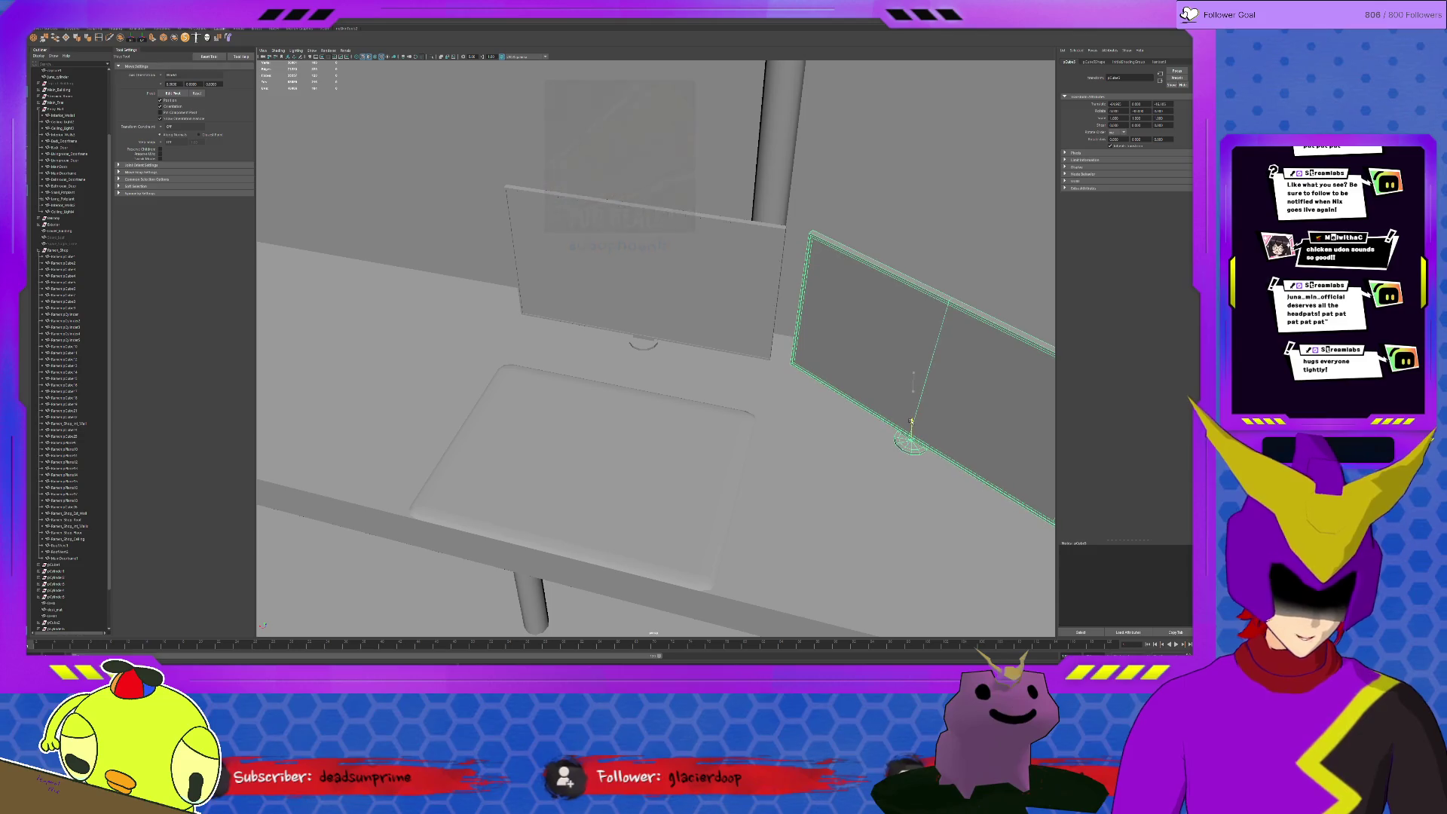
{"action": "key", "text": "e"}
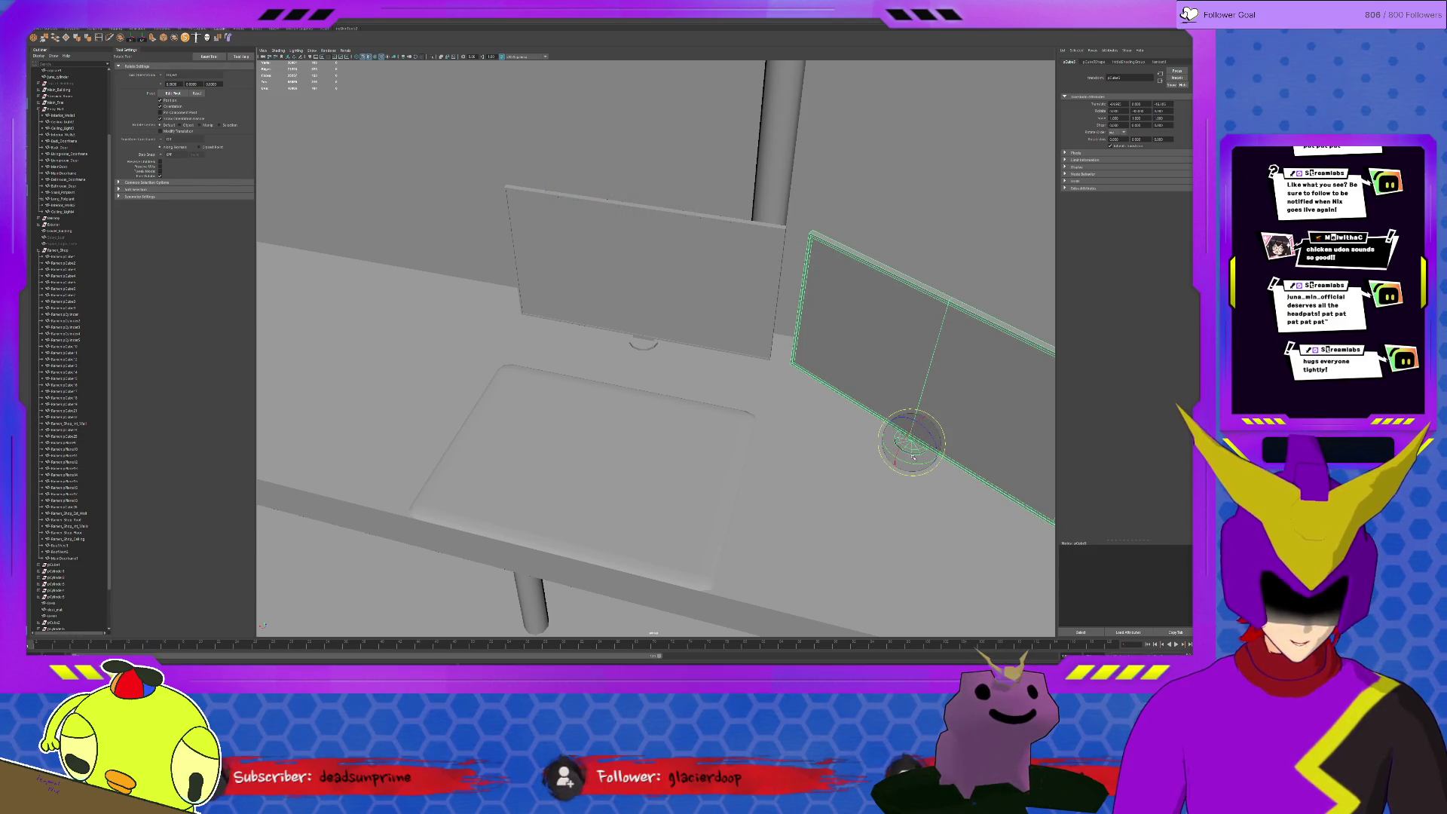
{"action": "mouse_move", "coordinate": [906, 462]}
{"action": "left_mouse_down"}
{"action": "mouse_move", "coordinate": [910, 449]}
{"action": "mouse_move", "coordinate": [845, 436]}
{"action": "mouse_move", "coordinate": [860, 394]}
{"action": "mouse_move", "coordinate": [808, 349]}
{"action": "mouse_move", "coordinate": [603, 354]}
{"action": "mouse_move", "coordinate": [685, 356]}
{"action": "mouse_move", "coordinate": [639, 336]}
{"action": "mouse_move", "coordinate": [678, 347]}
{"action": "mouse_move", "coordinate": [637, 317]}
{"action": "left_mouse_up"}
{"action": "key", "text": "w"}
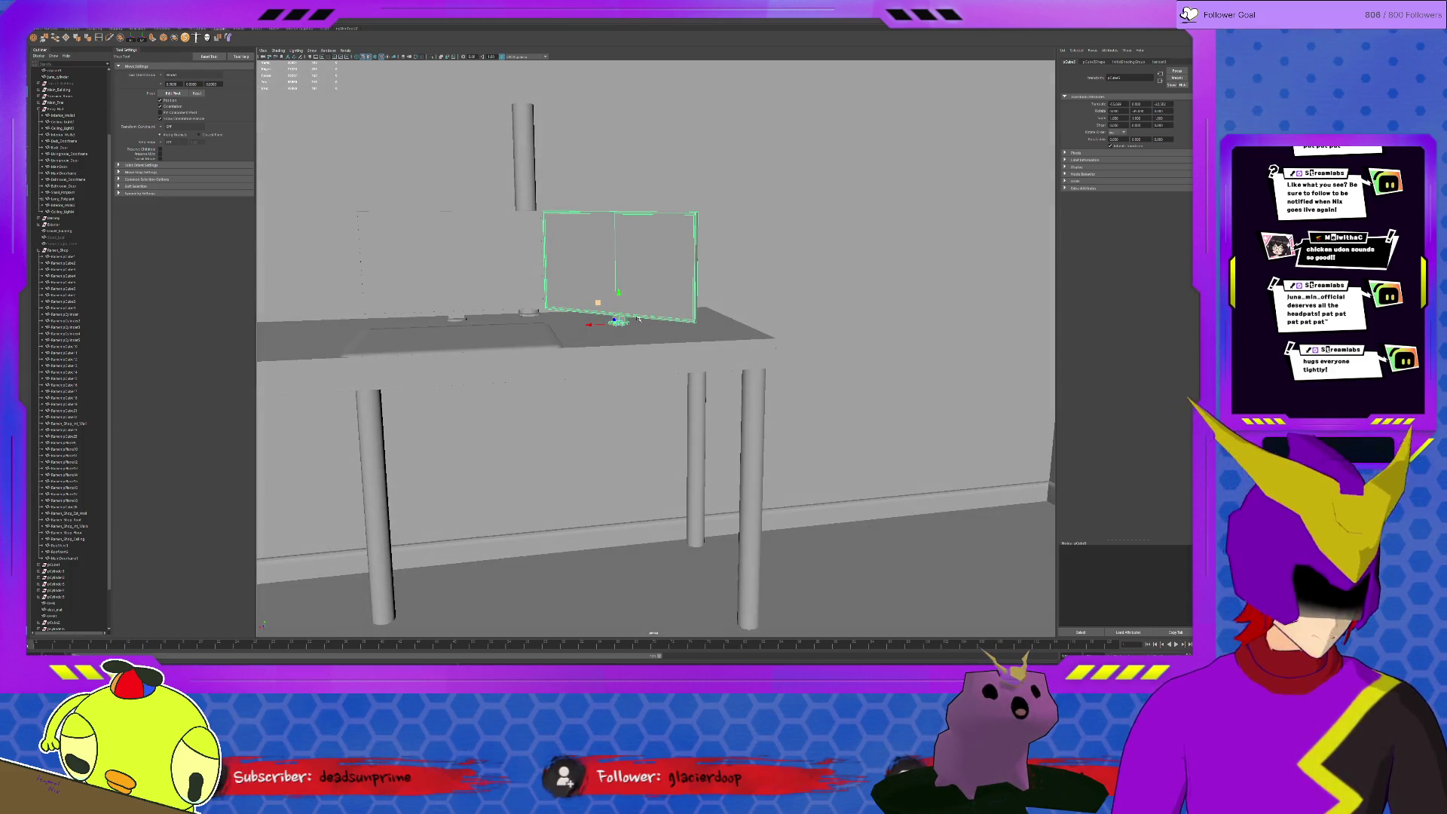
{"action": "scroll", "coordinate": [638, 319], "scroll_direction": "up", "scroll_amount": 5}
{"action": "left_click", "coordinate": [571, 290], "text": "shift"}
{"action": "key", "text": "ctrl+1"}
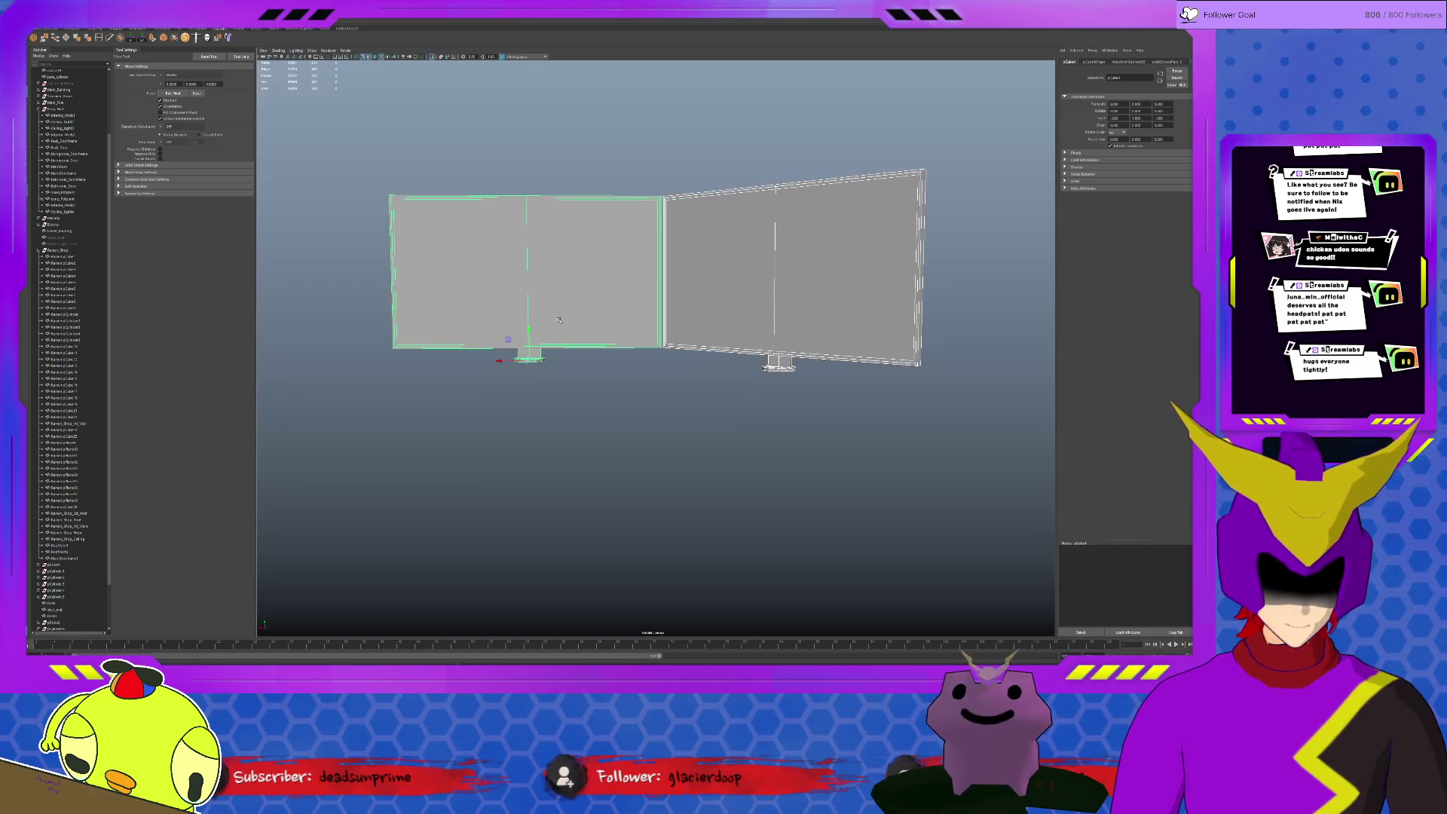
{"action": "left_click", "coordinate": [560, 304], "text": "shift"}
{"action": "scroll", "coordinate": [550, 332], "scroll_direction": "up", "scroll_amount": 3}
{"action": "left_click", "coordinate": [837, 385]}
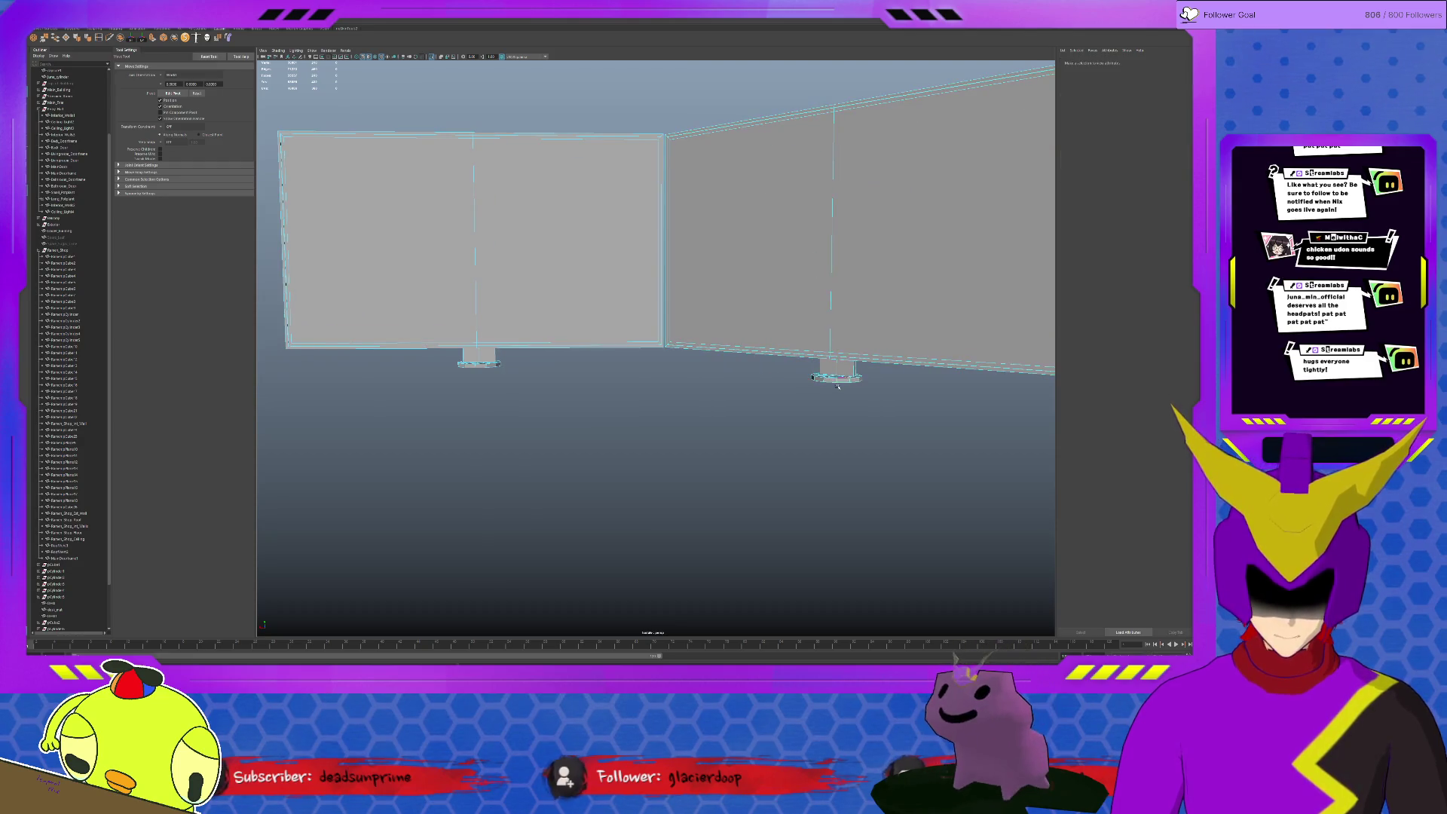
{"action": "left_click", "coordinate": [833, 381]}
{"action": "key", "text": "q"}
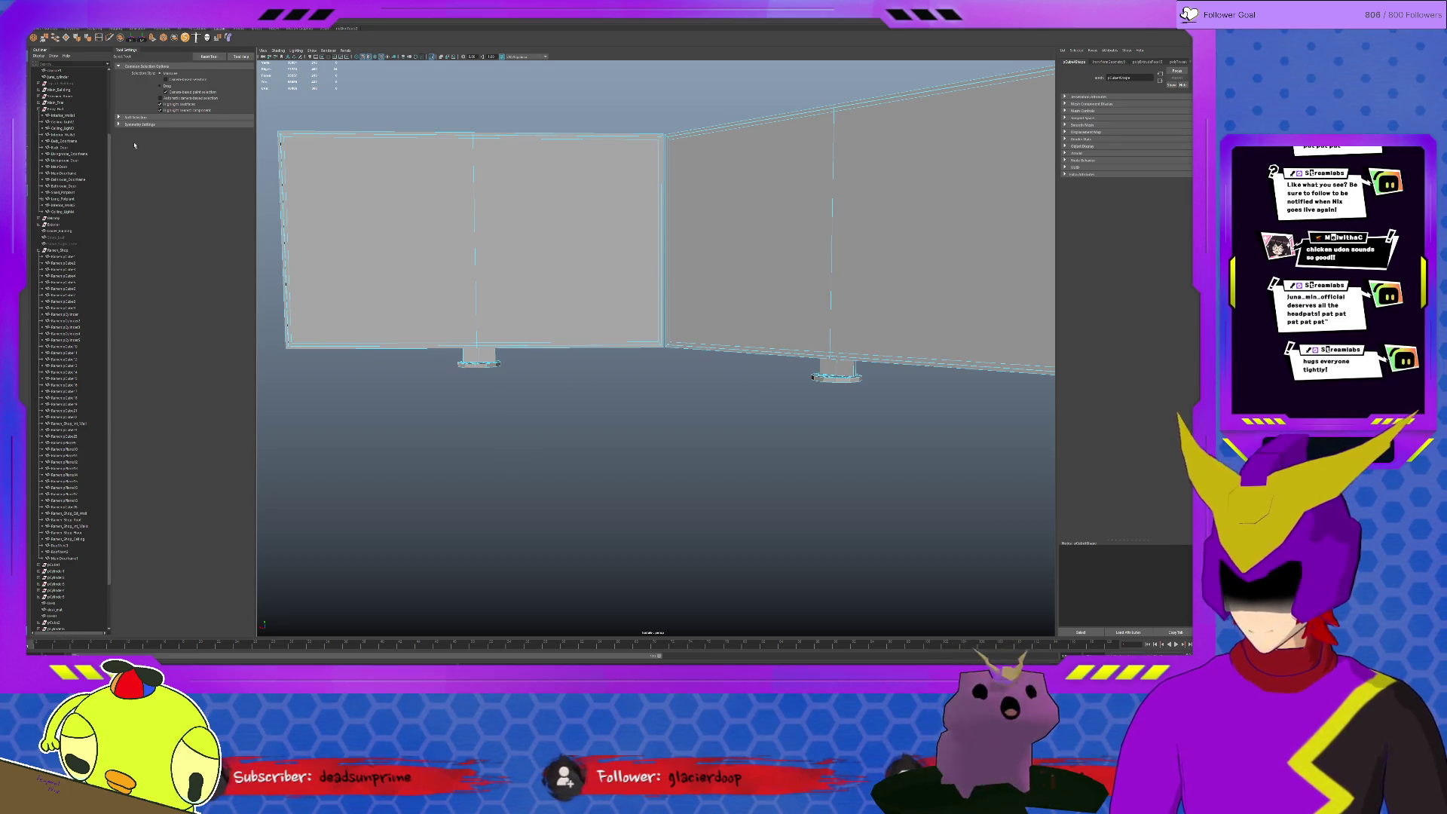
{"action": "key", "text": "w"}
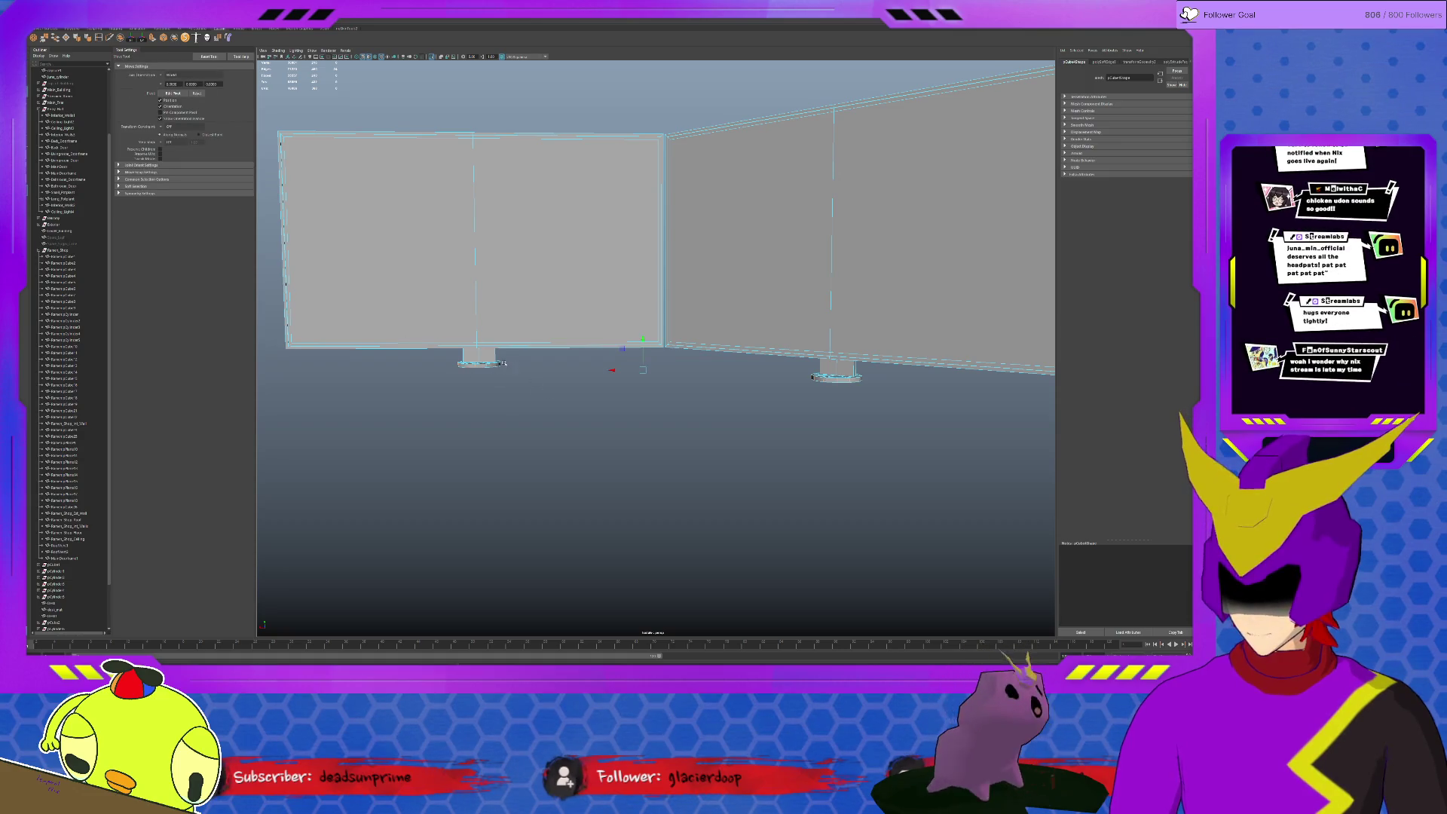
{"action": "left_click", "coordinate": [513, 384]}
{"action": "left_click_drag", "start_coordinate": [435, 358], "coordinate": [436, 359]}
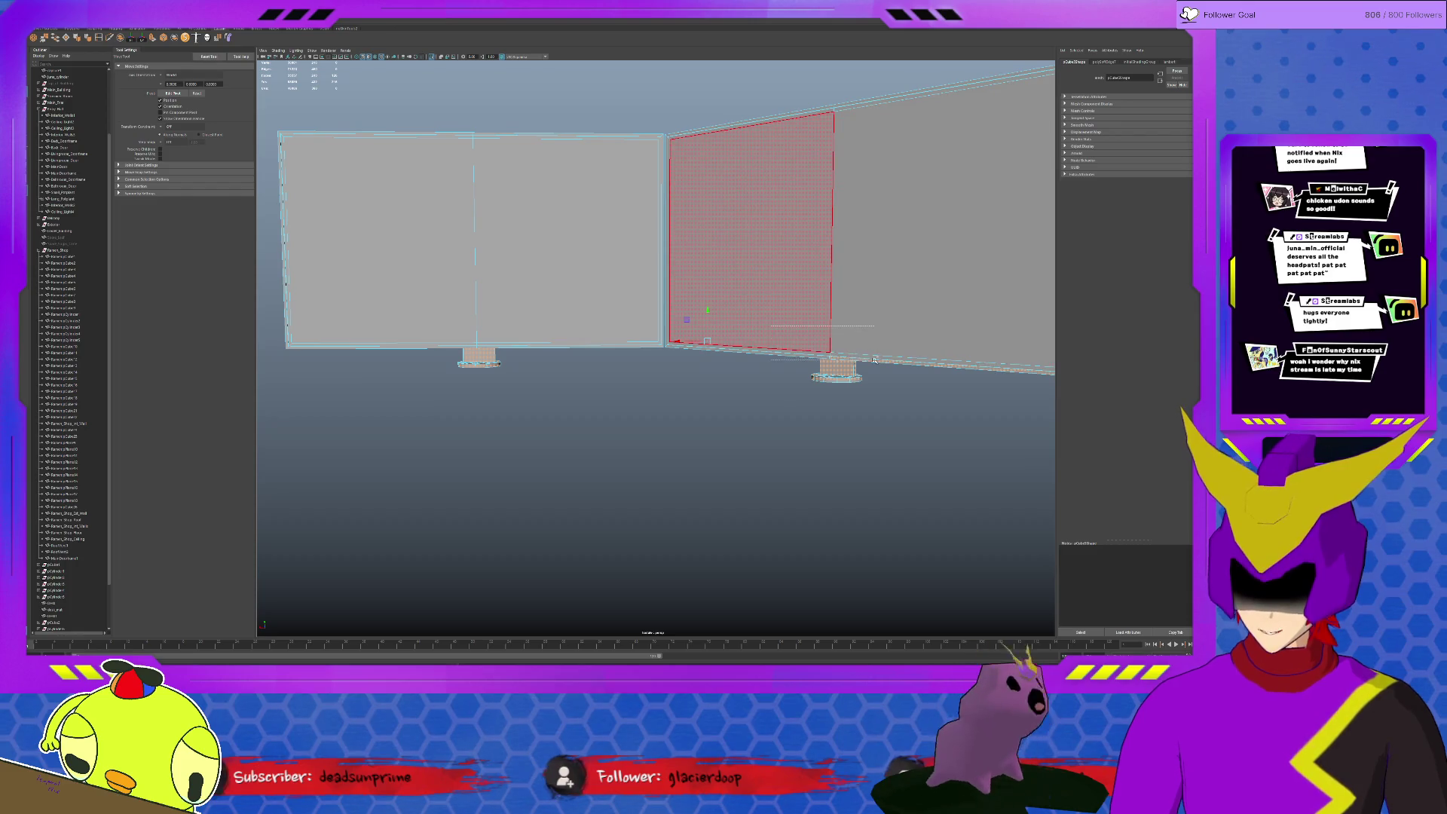
{"action": "left_click_drag", "start_coordinate": [880, 363], "coordinate": [880, 363]}
{"action": "mouse_move", "coordinate": [441, 334]}
{"action": "left_mouse_down"}
{"action": "mouse_move", "coordinate": [482, 353]}
{"action": "mouse_move", "coordinate": [494, 401]}
{"action": "mouse_move", "coordinate": [556, 401]}
{"action": "mouse_move", "coordinate": [636, 351]}
{"action": "mouse_move", "coordinate": [639, 369]}
{"action": "mouse_move", "coordinate": [616, 357]}
{"action": "left_mouse_up"}
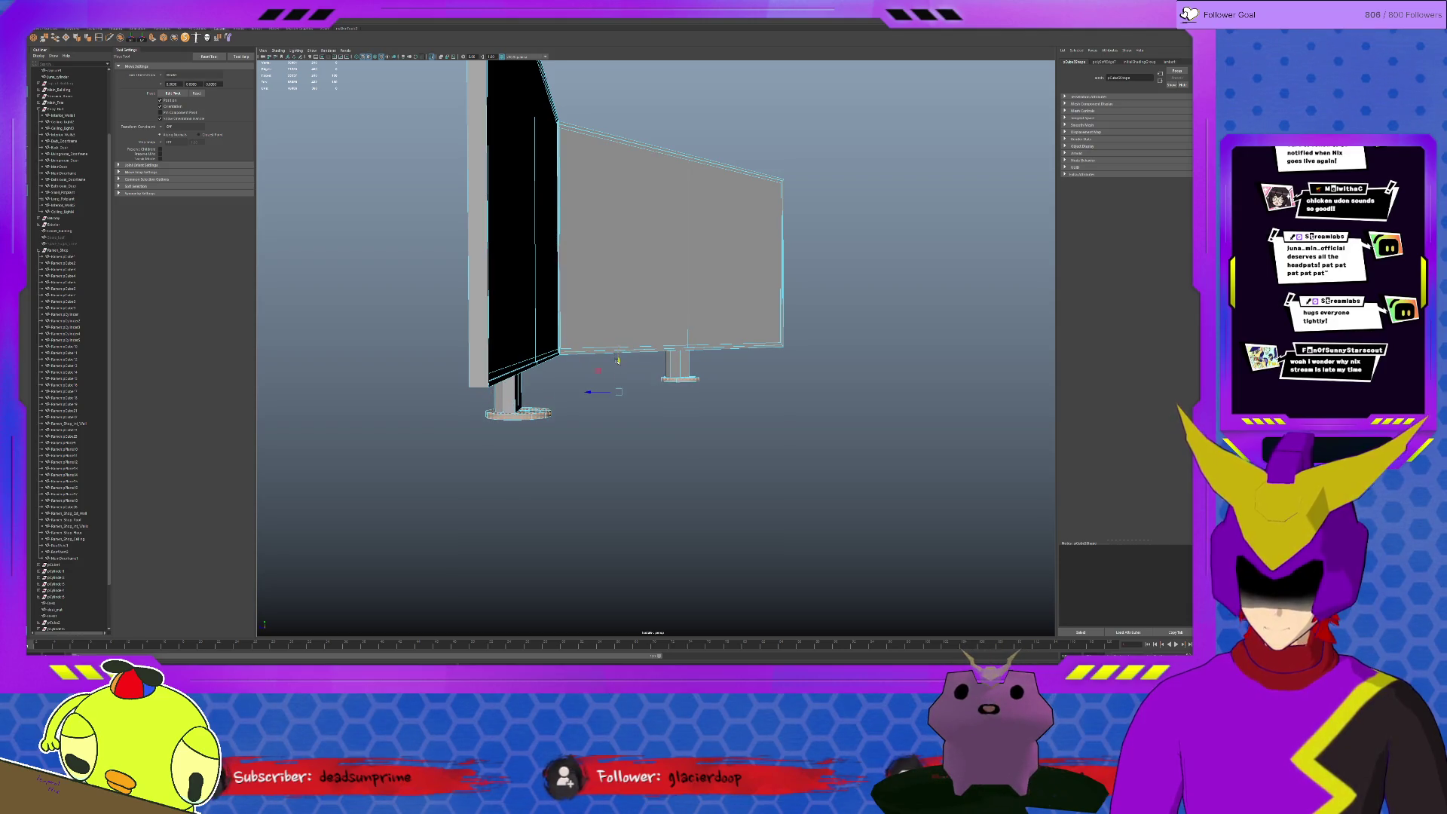
Raise the grey monitor panel, then lower it together with the black frame
{"action": "left_click", "coordinate": [516, 293]}
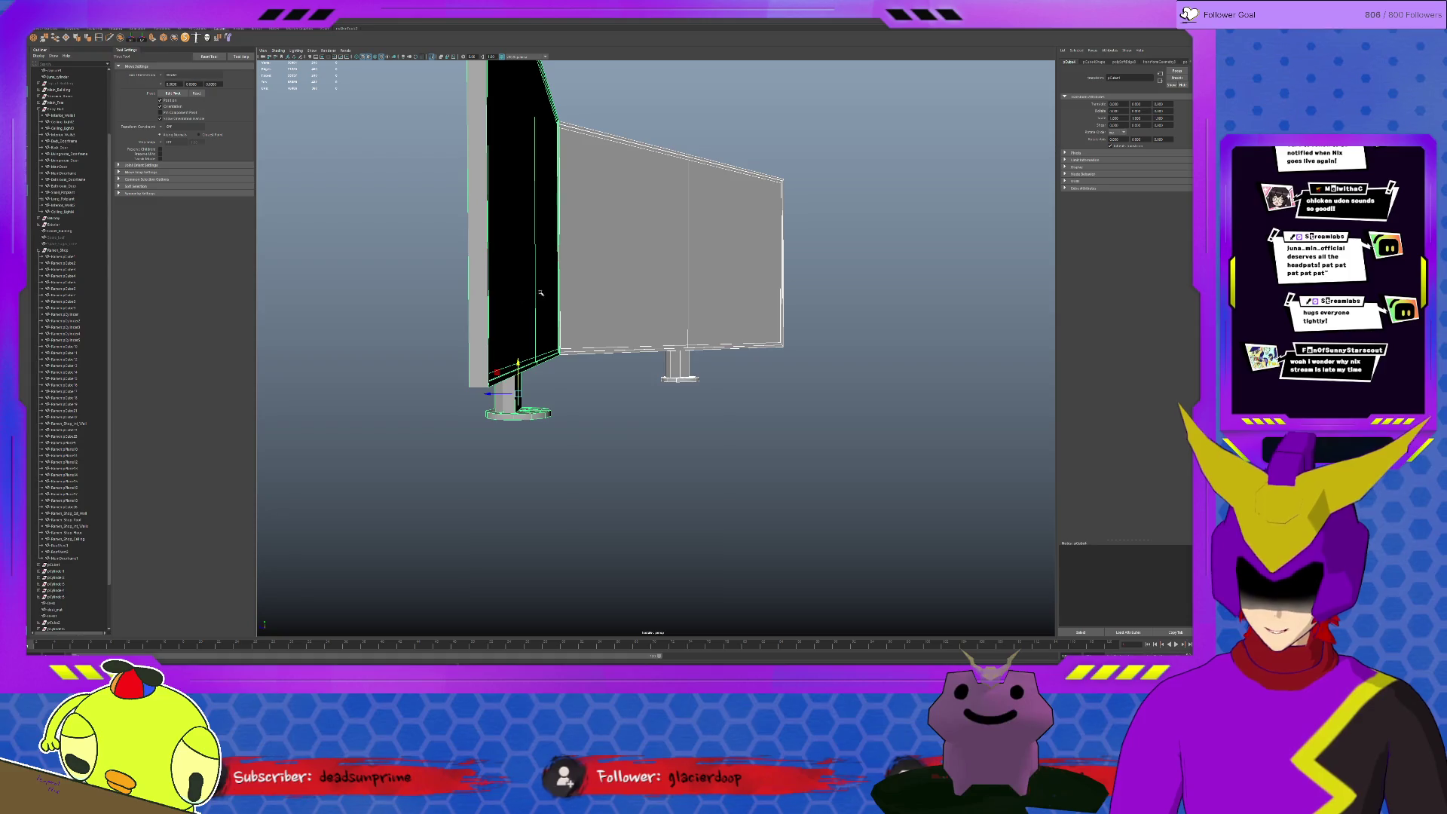
{"action": "left_click", "coordinate": [627, 292]}
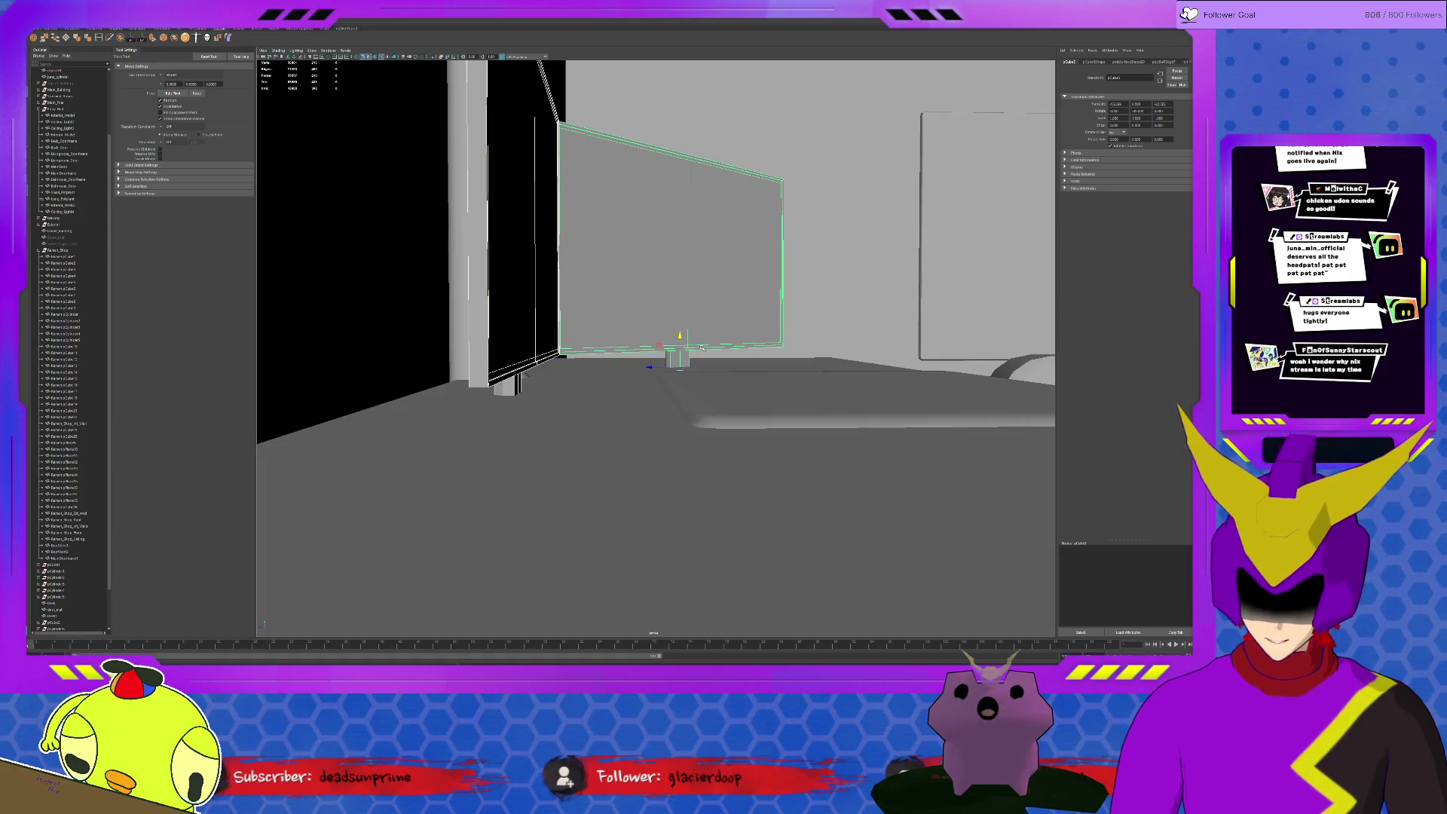
{"action": "left_click_drag", "start_coordinate": [687, 343], "coordinate": [680, 313]}
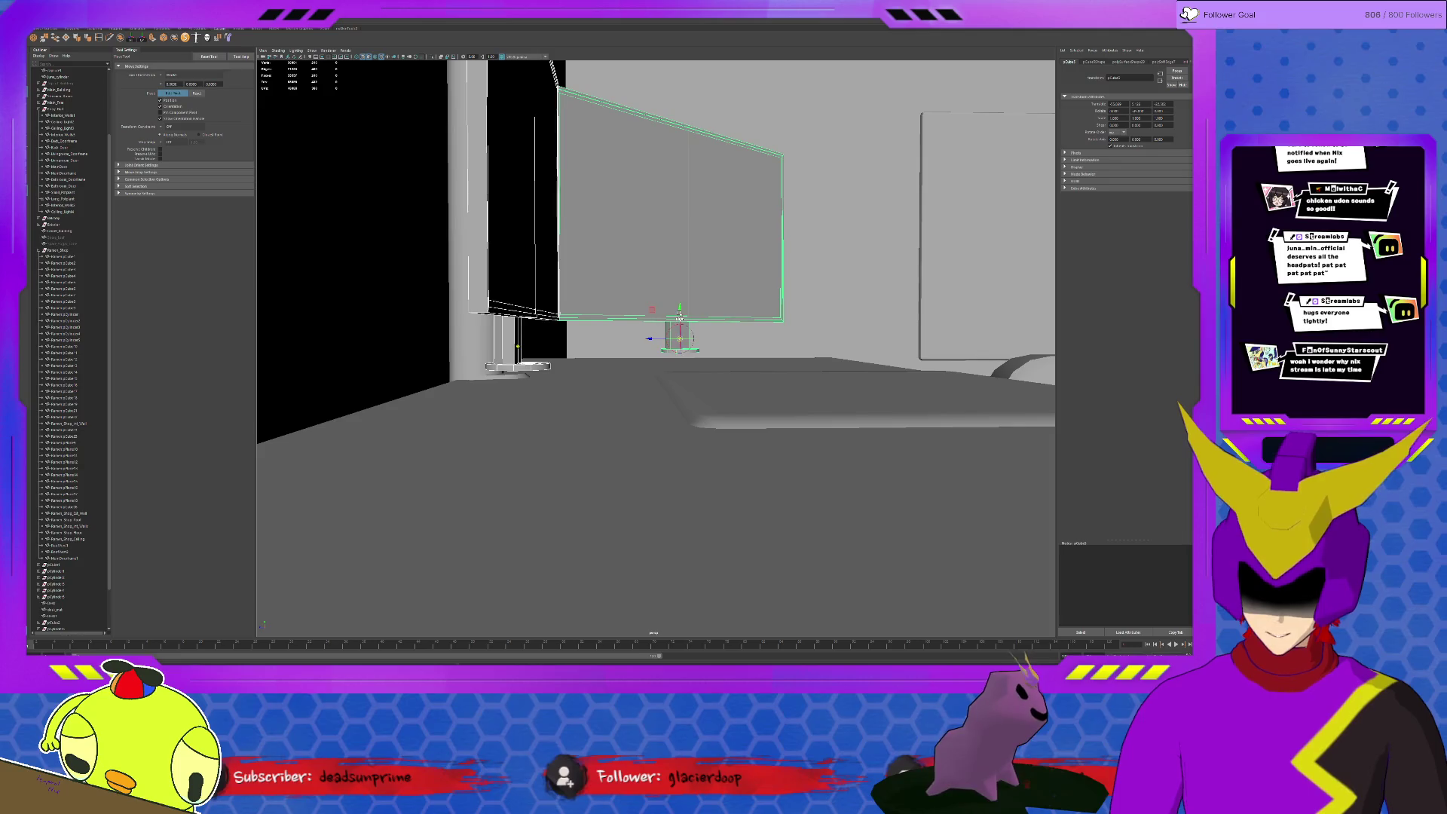
{"action": "mouse_move", "coordinate": [675, 318]}
{"action": "left_mouse_down"}
{"action": "mouse_move", "coordinate": [842, 363]}
{"action": "mouse_move", "coordinate": [679, 367]}
{"action": "left_mouse_up"}
{"action": "scroll", "coordinate": [680, 367], "scroll_direction": "down", "scroll_amount": 5}
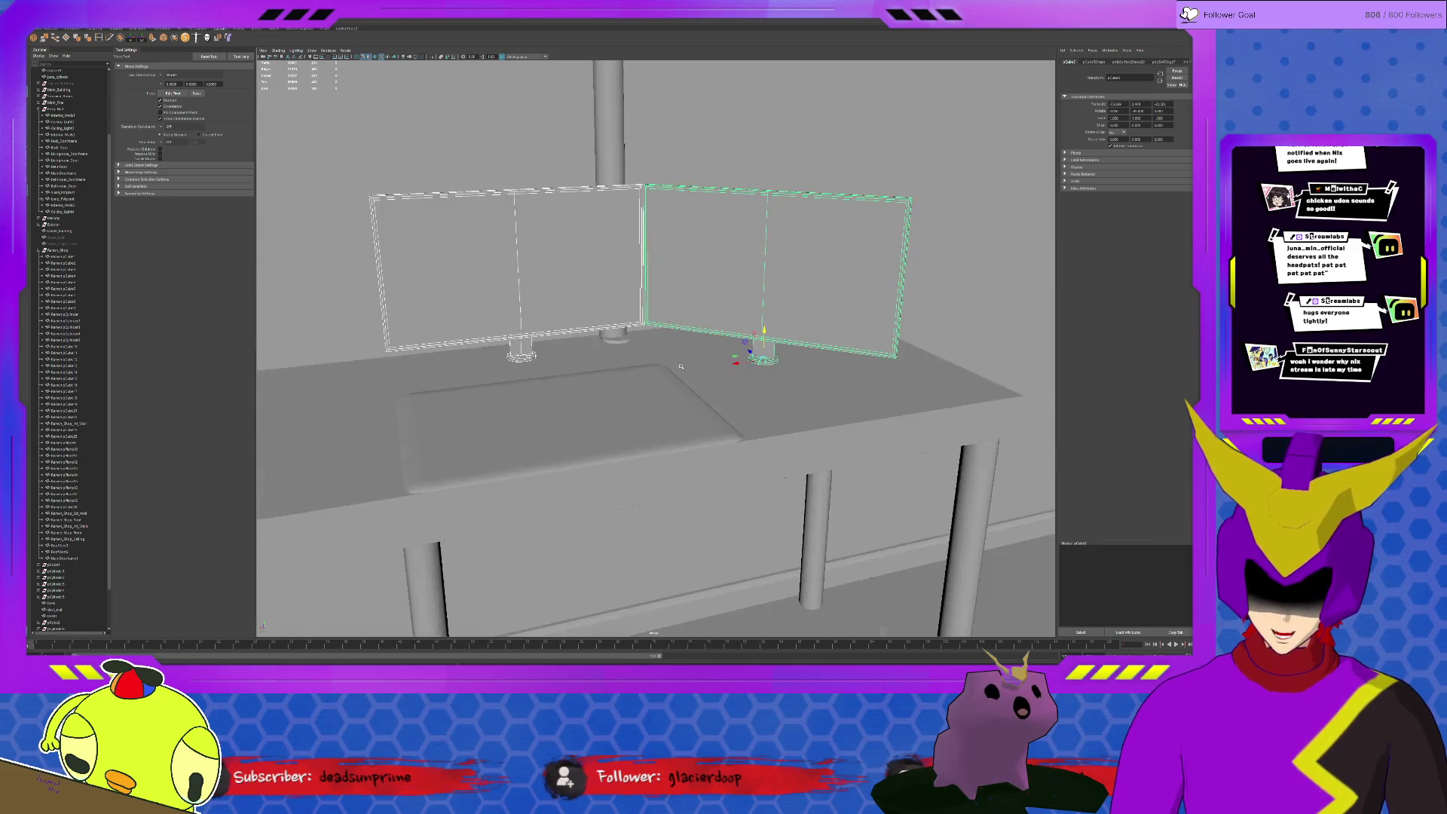
Slim the stand pole by scaling it to 0.912 in X and Z
{"action": "left_click", "coordinate": [627, 220]}
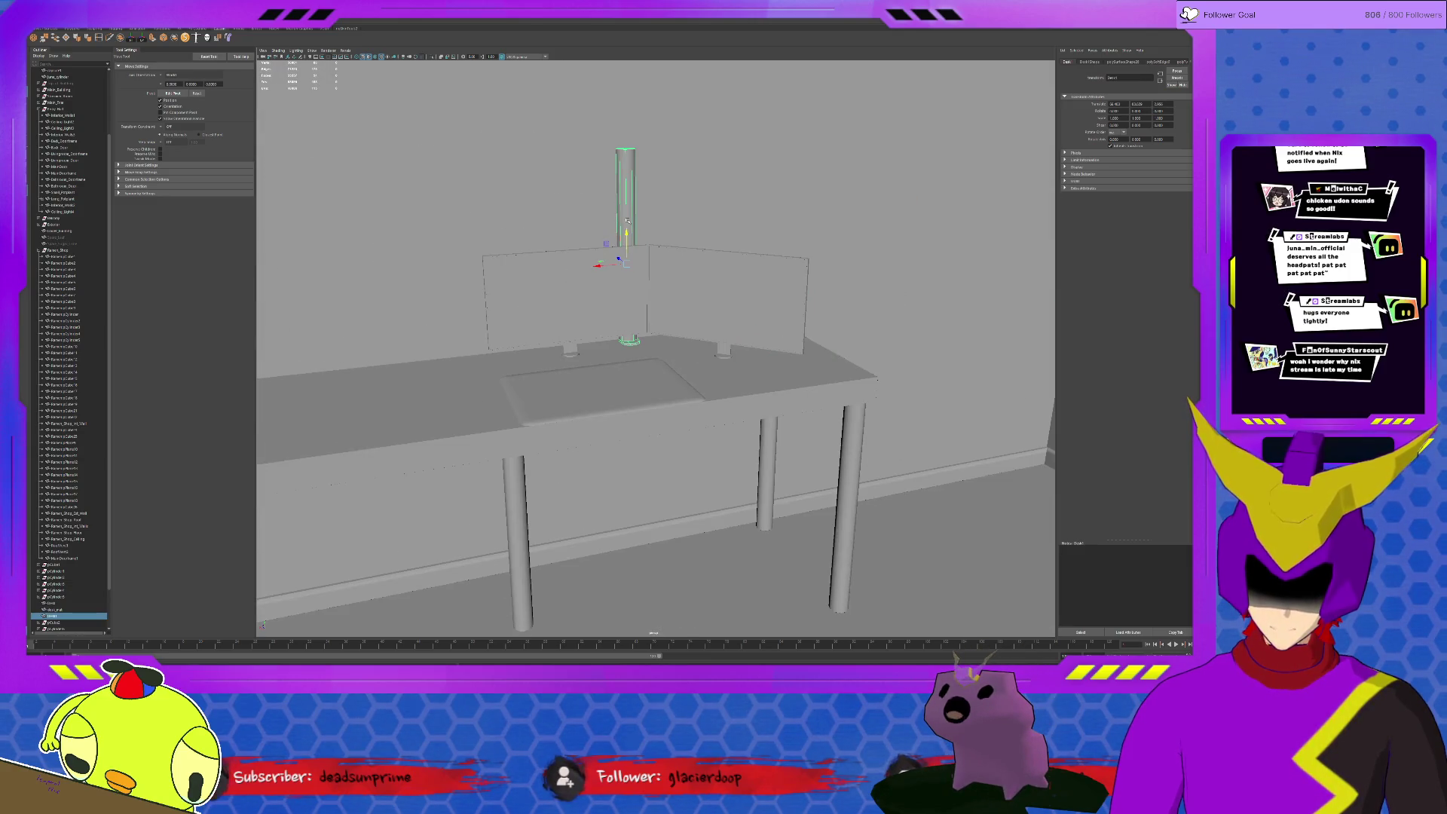
{"action": "key", "text": "r"}
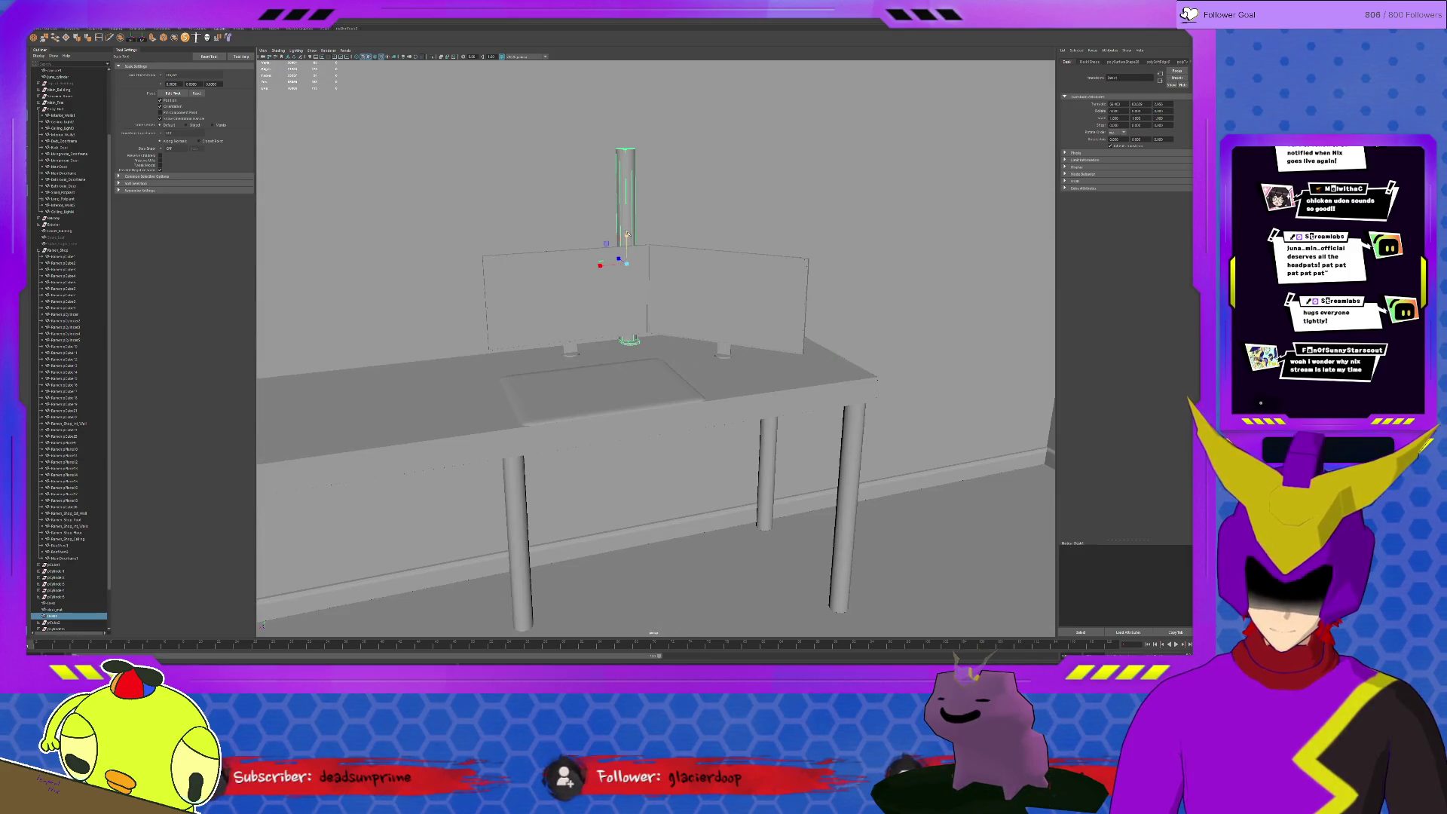
{"action": "left_click_drag", "start_coordinate": [627, 234], "coordinate": [626, 237], "text": "ctrl"}
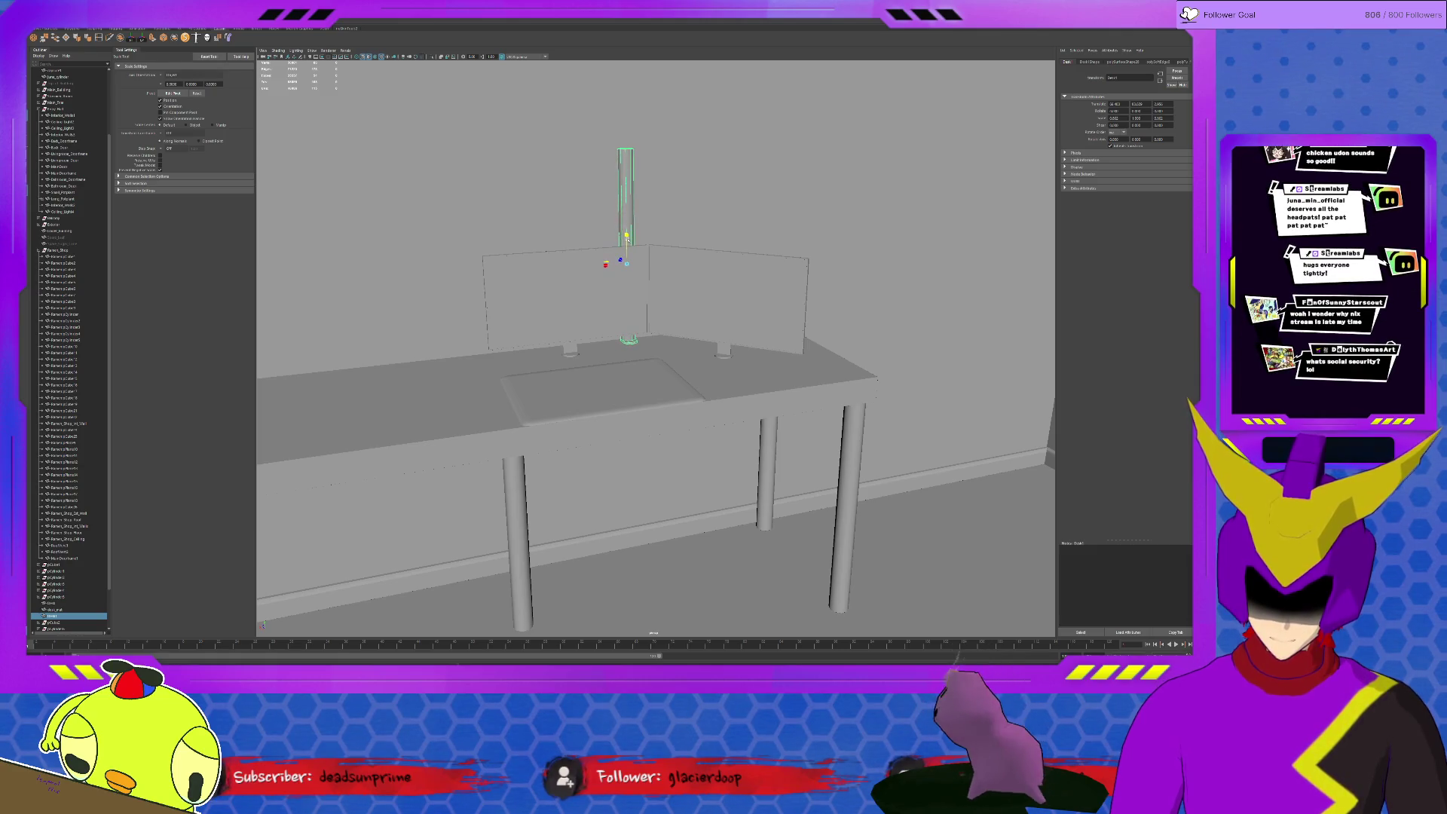
{"action": "left_click_drag", "start_coordinate": [627, 240], "coordinate": [609, 299], "text": "alt"}
Lift the left monitor panel higher and slide the small stand cylinder right
{"action": "left_click", "coordinate": [608, 300]}
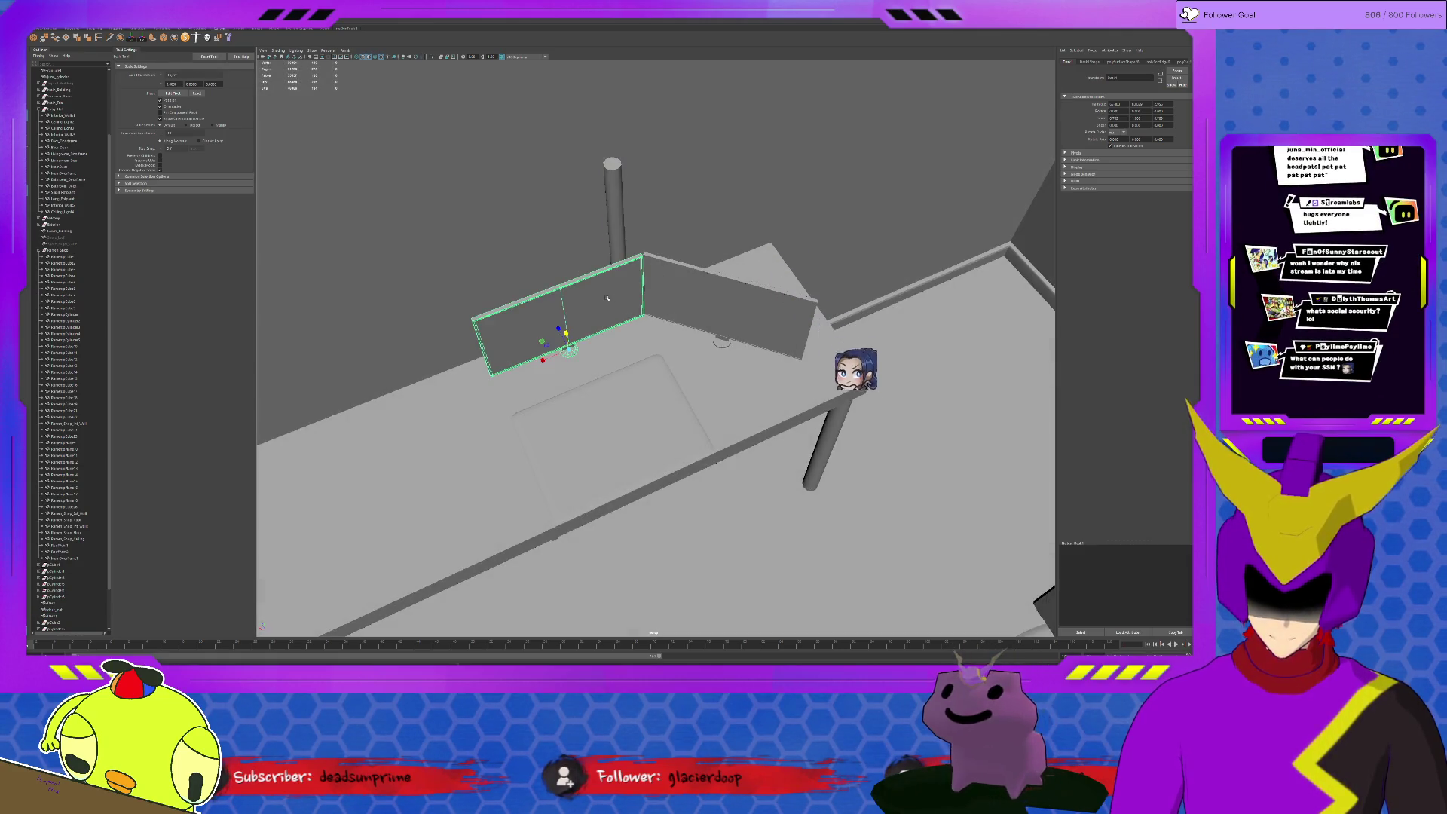
{"action": "key", "text": "w"}
{"action": "mouse_move", "coordinate": [542, 341]}
{"action": "left_mouse_down", "text": "alt"}
{"action": "mouse_move", "coordinate": [626, 226]}
{"action": "mouse_move", "coordinate": [611, 226]}
{"action": "mouse_move", "coordinate": [707, 272]}
{"action": "mouse_move", "coordinate": [704, 302]}
{"action": "left_mouse_up", "text": "alt"}
{"action": "left_click", "coordinate": [501, 173]}
{"action": "mouse_move", "coordinate": [528, 226]}
{"action": "left_mouse_down", "text": "alt"}
{"action": "mouse_move", "coordinate": [722, 308]}
{"action": "mouse_move", "coordinate": [667, 298]}
{"action": "left_mouse_up", "text": "alt"}
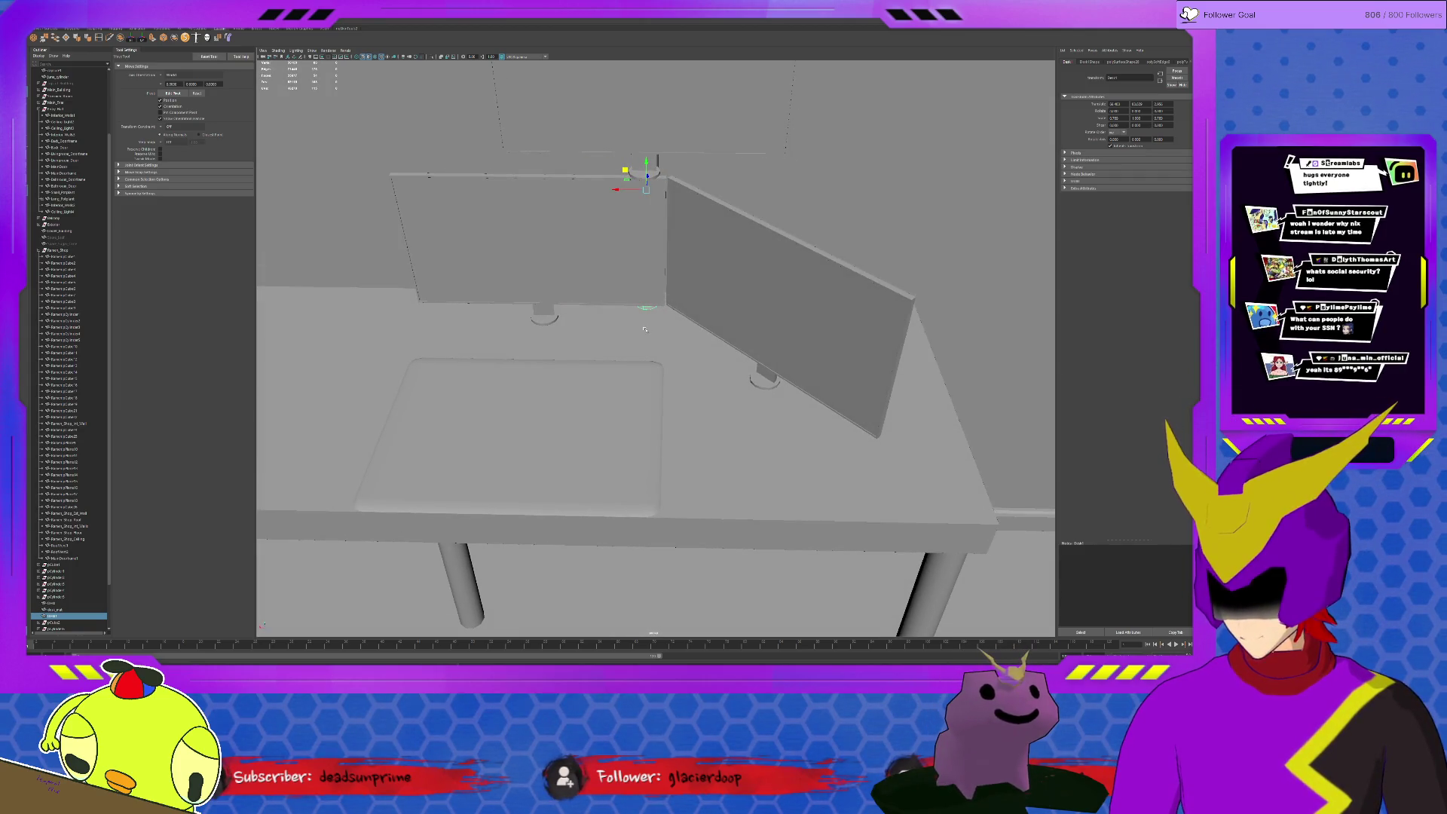
{"action": "mouse_move", "coordinate": [624, 189]}
{"action": "left_mouse_down"}
{"action": "mouse_move", "coordinate": [678, 162]}
{"action": "mouse_move", "coordinate": [780, 219]}
{"action": "mouse_move", "coordinate": [755, 247]}
{"action": "mouse_move", "coordinate": [784, 283]}
{"action": "mouse_move", "coordinate": [769, 283]}
{"action": "mouse_move", "coordinate": [805, 298]}
{"action": "mouse_move", "coordinate": [756, 279]}
{"action": "left_mouse_up"}
Rotate the upper monitor panel to angle it
{"action": "left_click", "coordinate": [643, 143]}
{"action": "key", "text": "e"}
{"action": "key", "text": "w"}
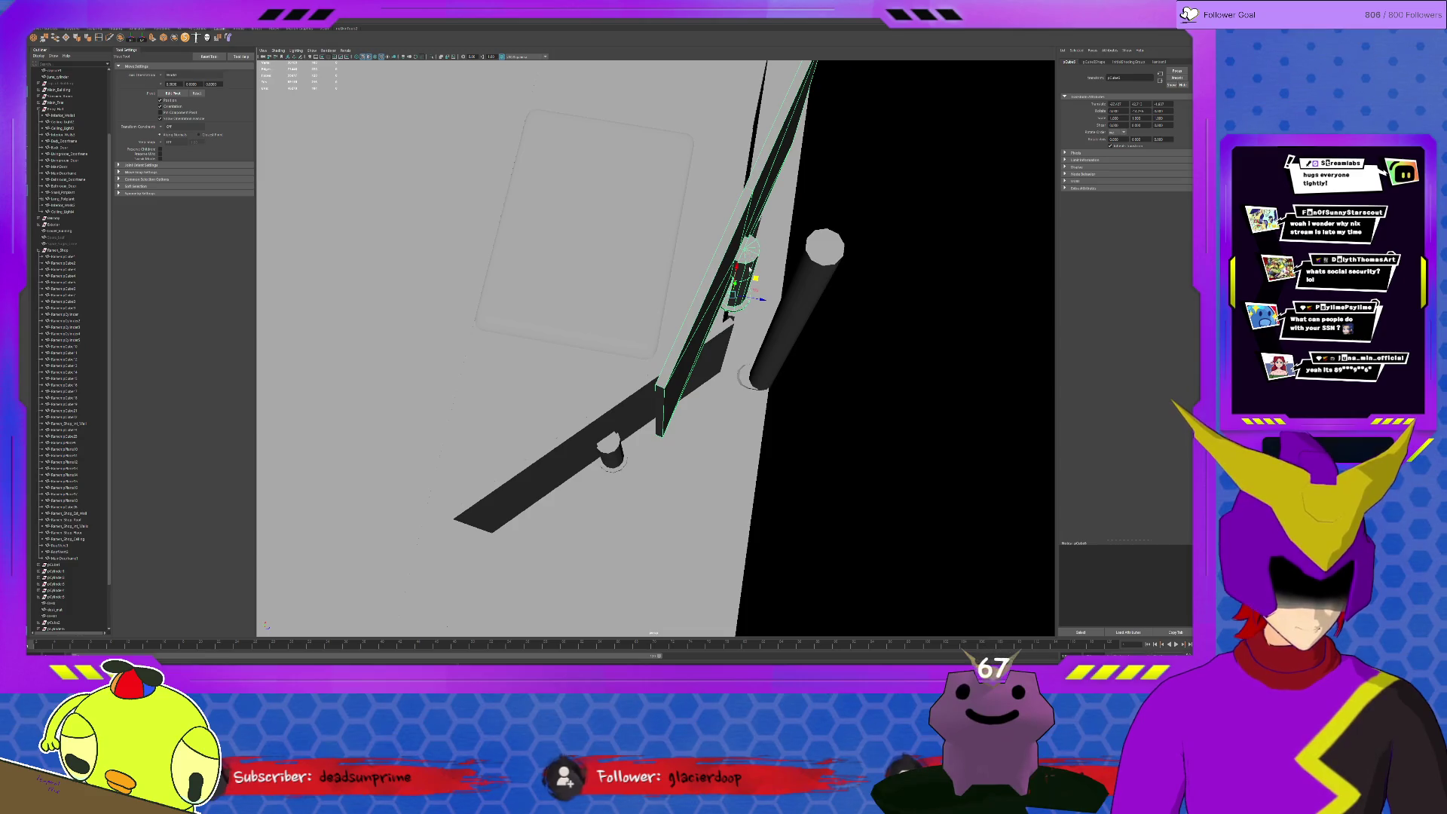
In component mode, move the small part up along the panel
{"action": "key", "text": "F8"}
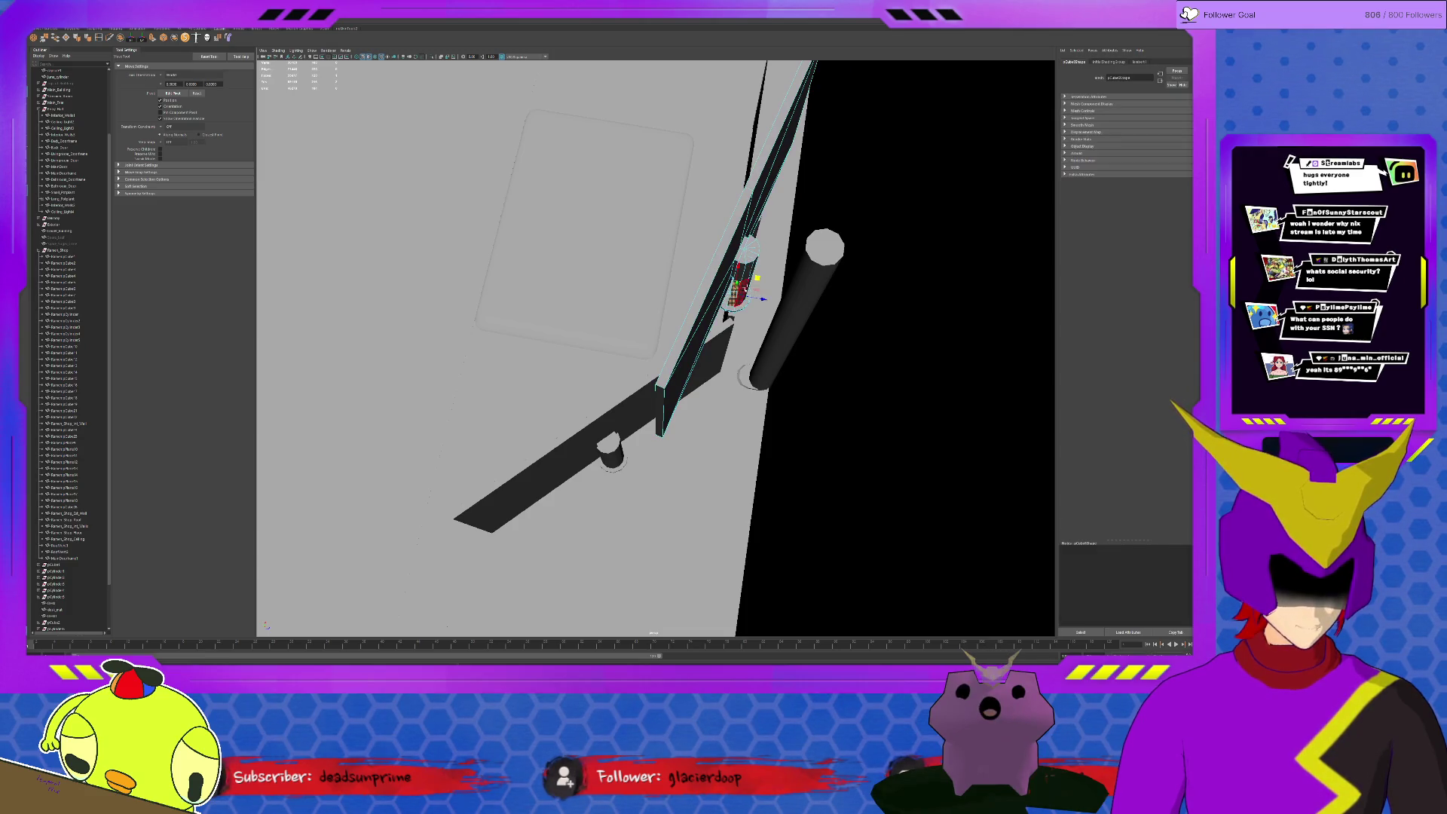
{"action": "mouse_move", "coordinate": [757, 278]}
{"action": "left_mouse_down"}
{"action": "mouse_move", "coordinate": [764, 266]}
{"action": "mouse_move", "coordinate": [681, 215]}
{"action": "mouse_move", "coordinate": [641, 158]}
{"action": "left_mouse_up"}
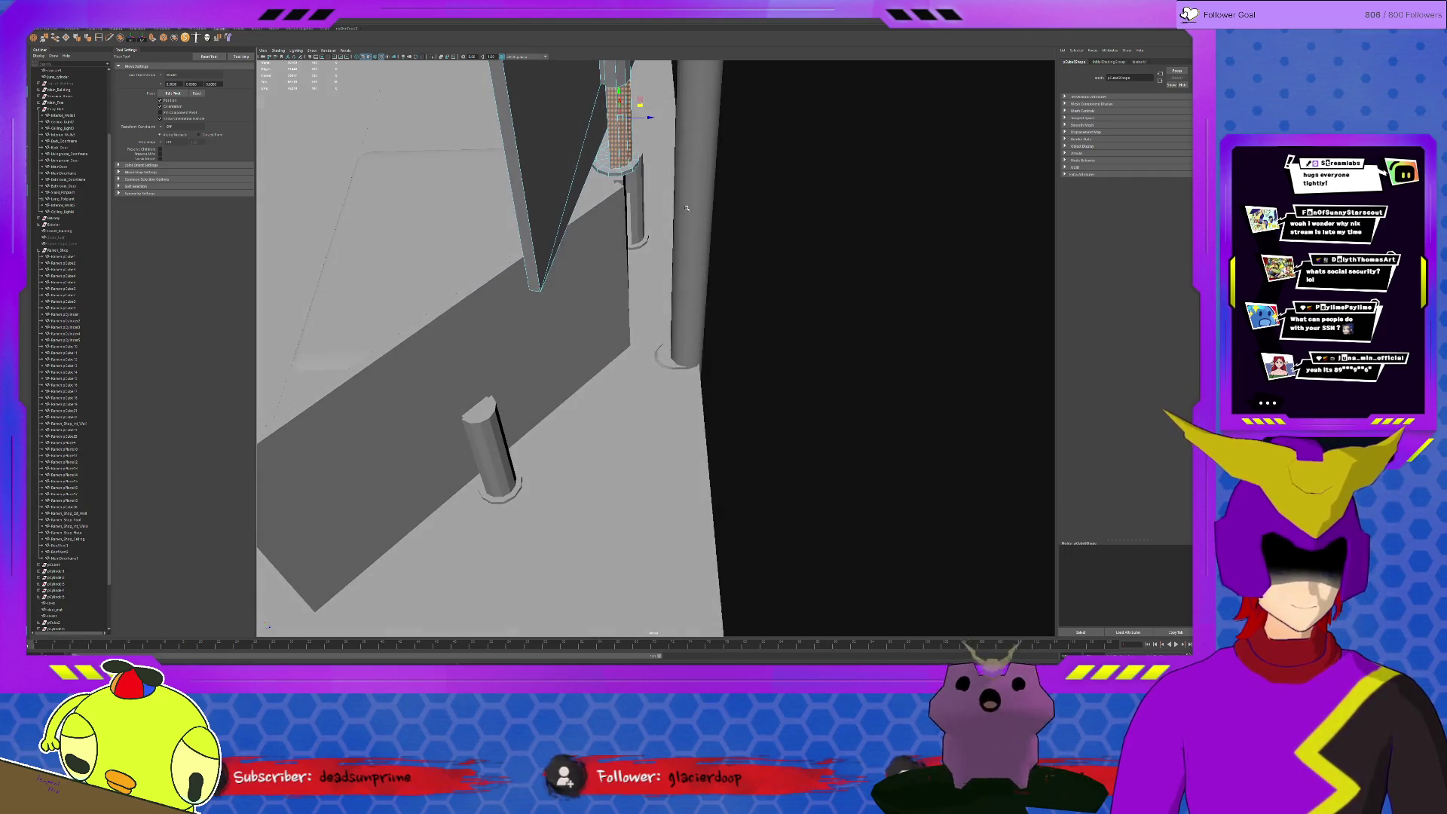
{"action": "left_click", "coordinate": [635, 151]}
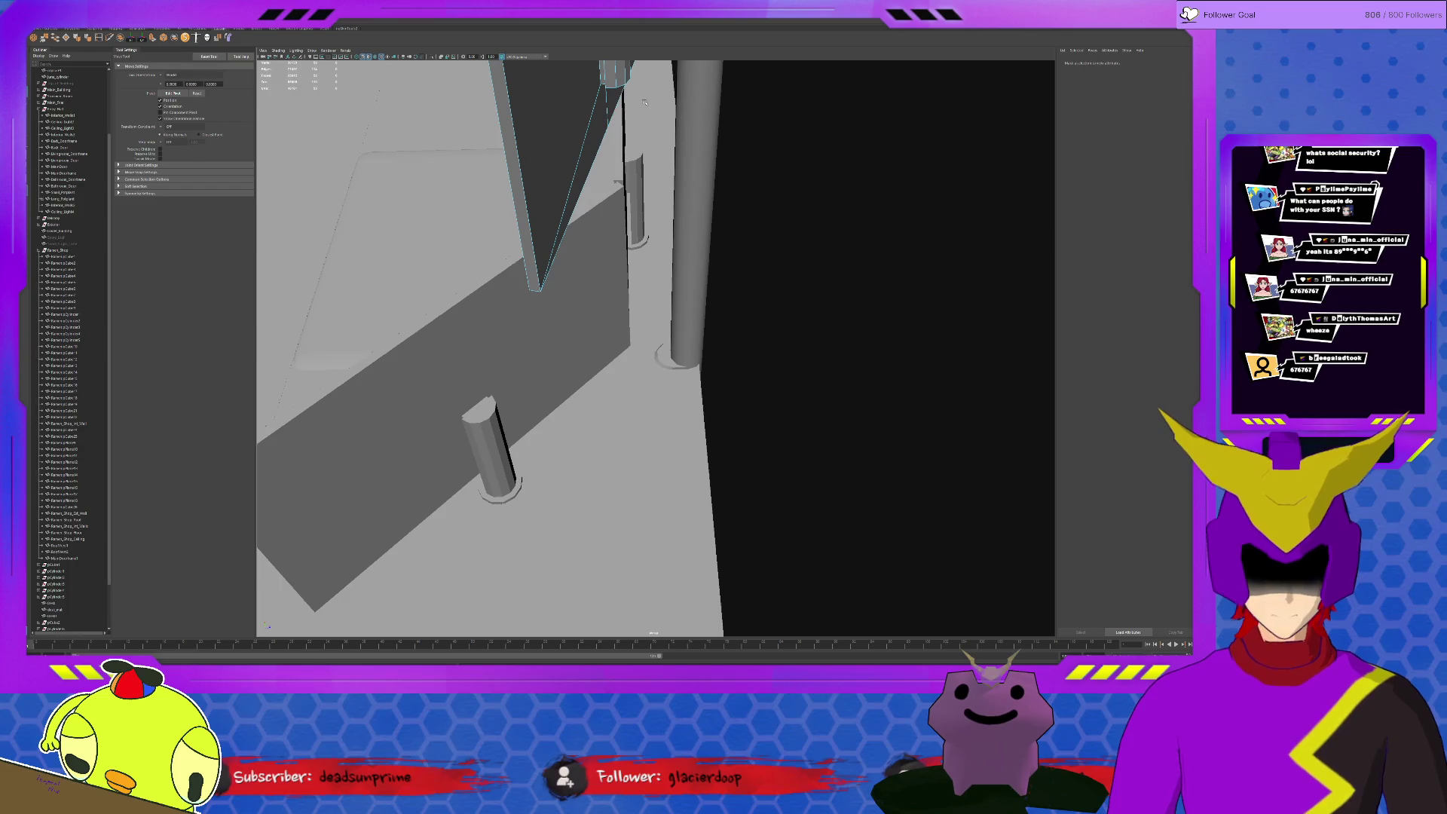
{"action": "left_click_drag", "start_coordinate": [655, 99], "coordinate": [649, 131], "text": "alt"}
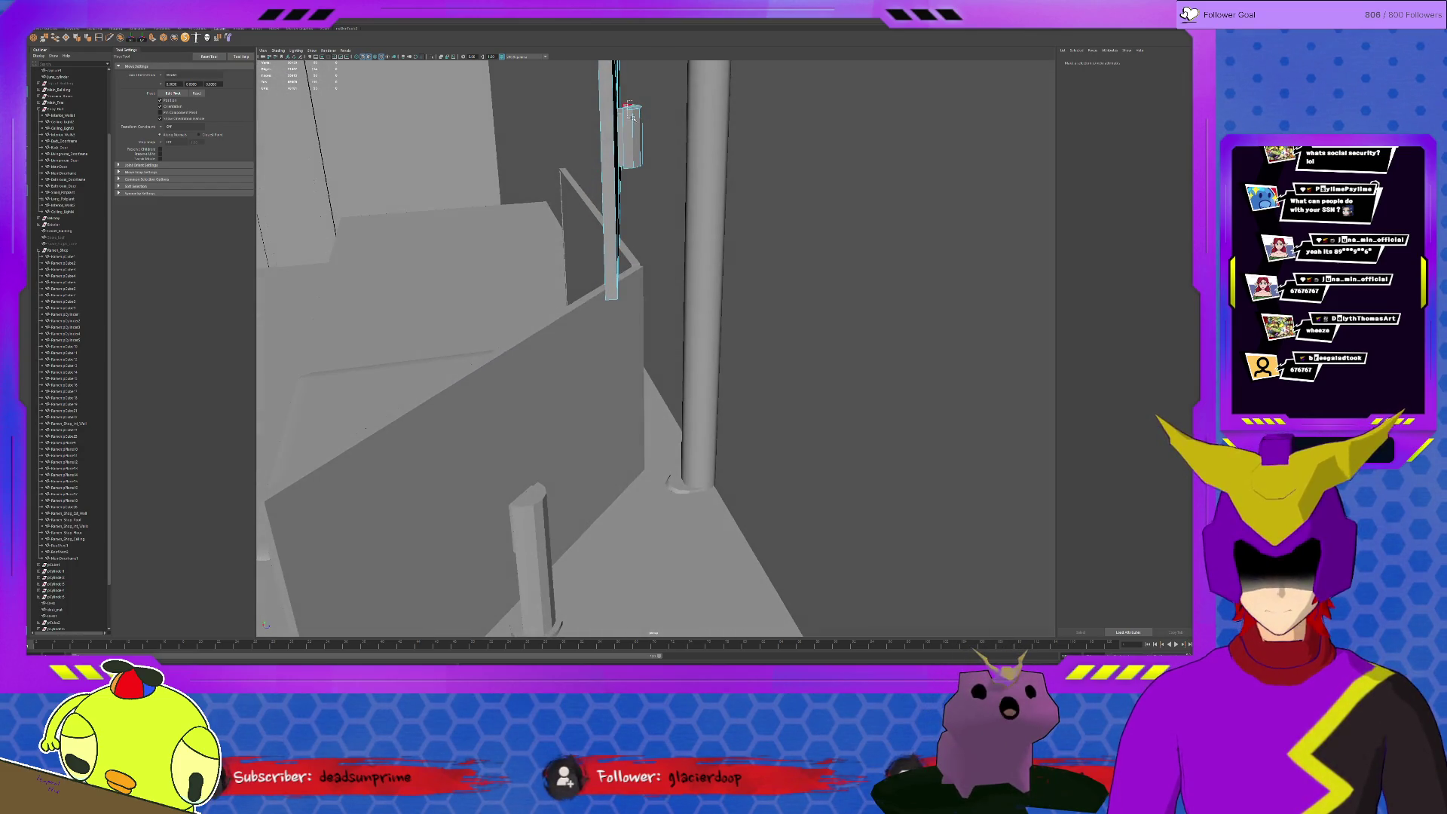
{"action": "left_click", "coordinate": [634, 130]}
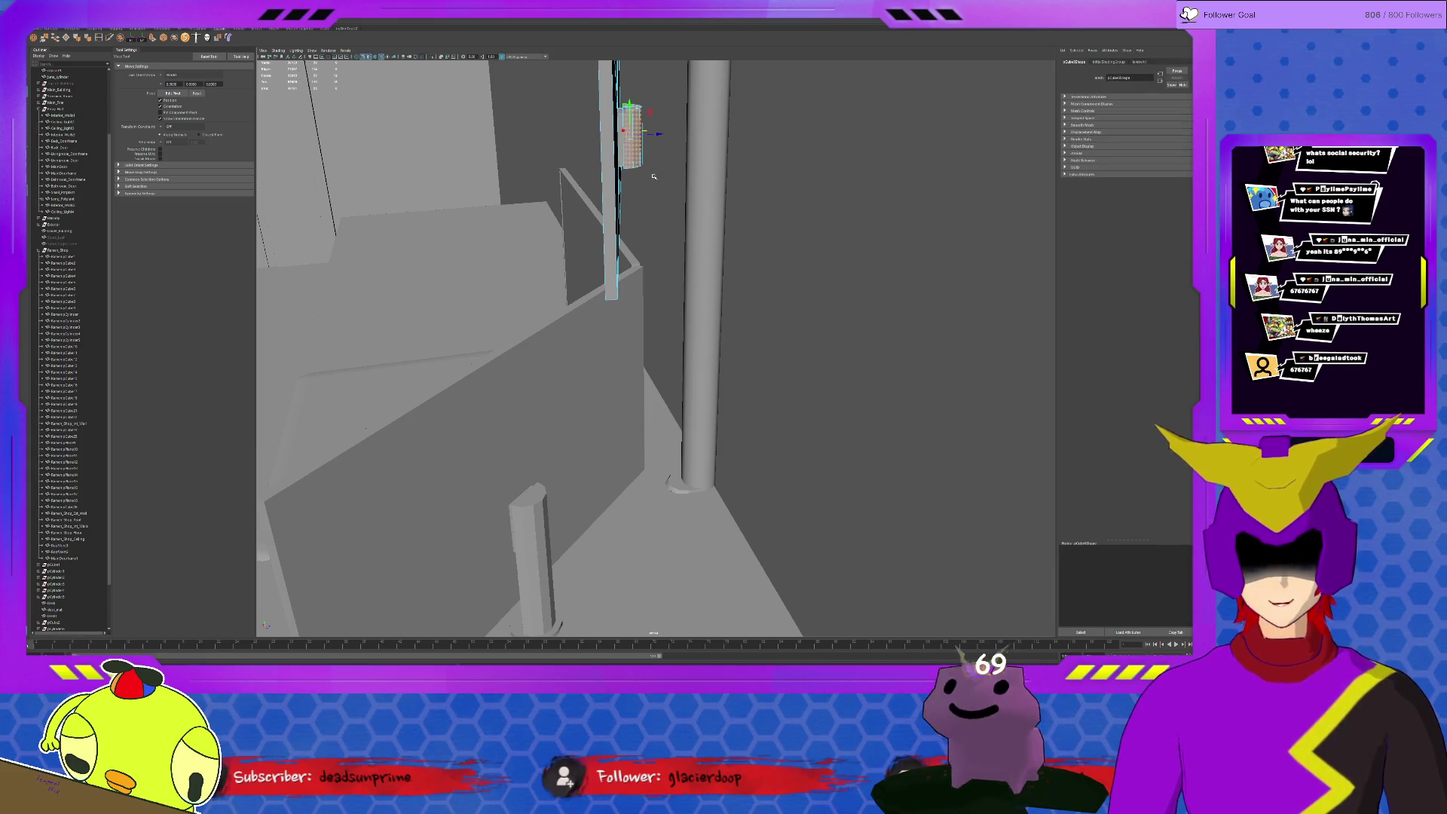
{"action": "left_click", "coordinate": [633, 140]}
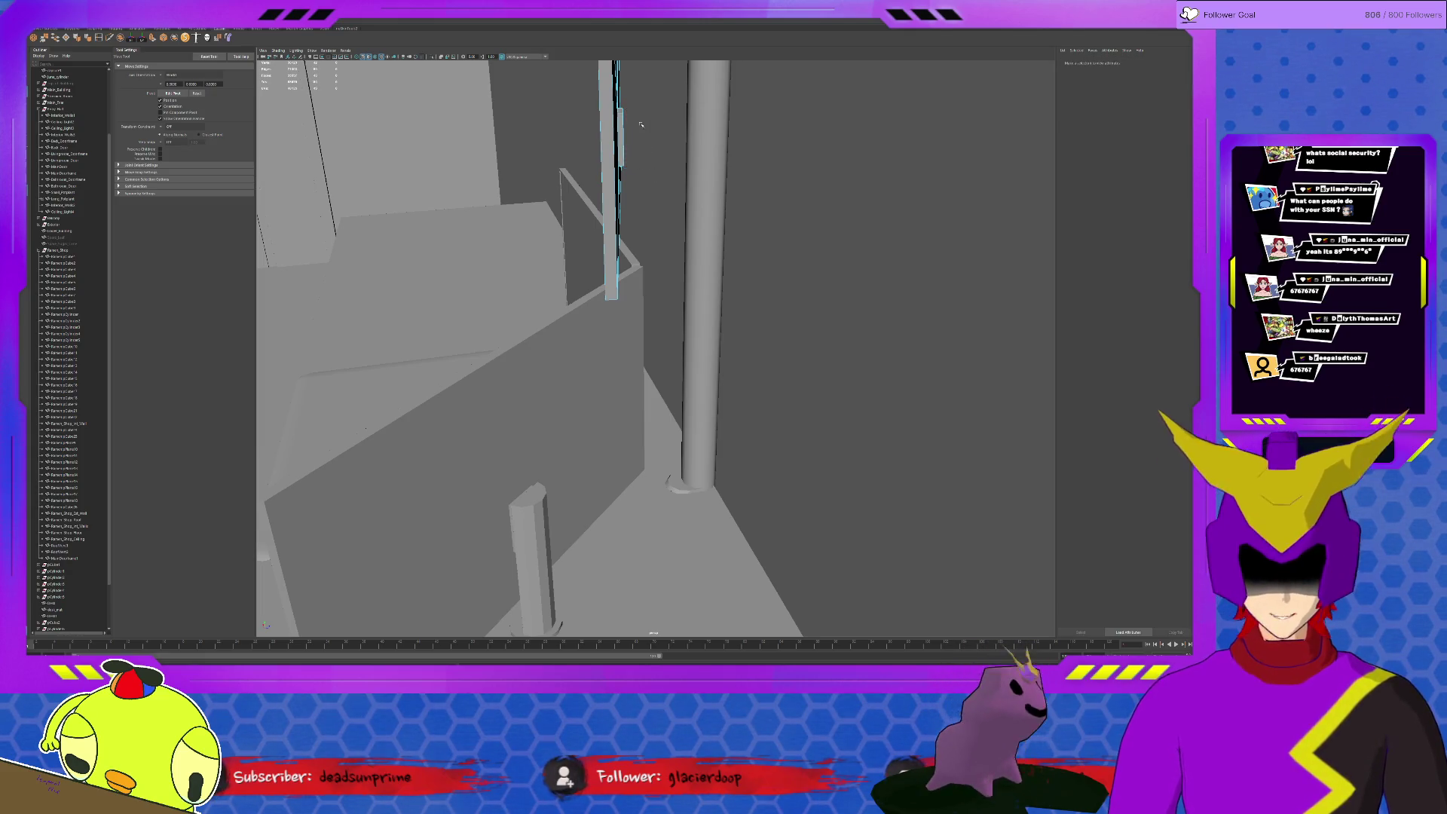
Frame the thin wall-side panel, reposition its pivot and rotate it
{"action": "scroll", "coordinate": [633, 141], "scroll_direction": "up", "scroll_amount": 3}
{"action": "left_click_drag", "start_coordinate": [633, 141], "coordinate": [571, 190], "text": "alt"}
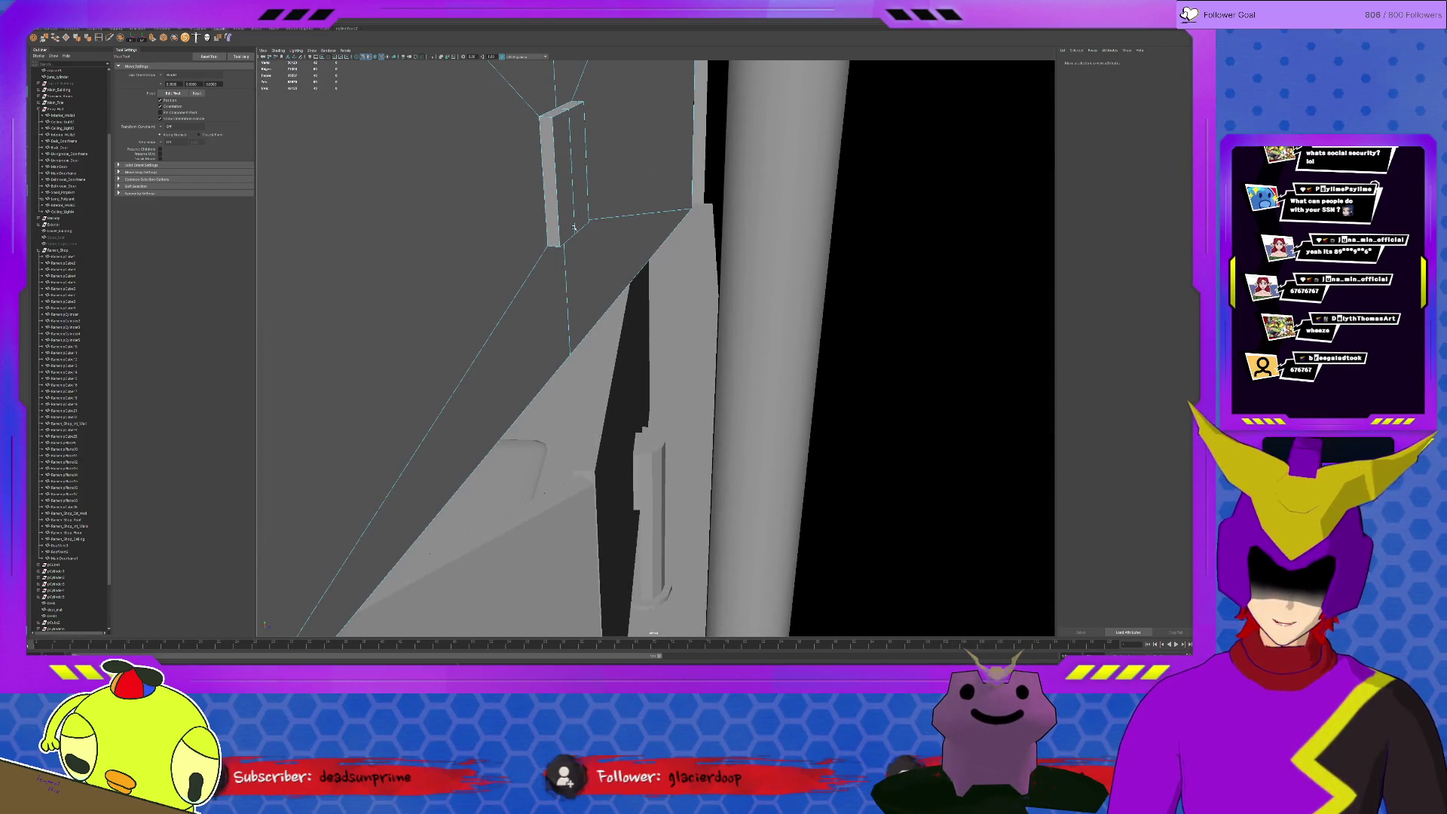
{"action": "left_click", "coordinate": [575, 188]}
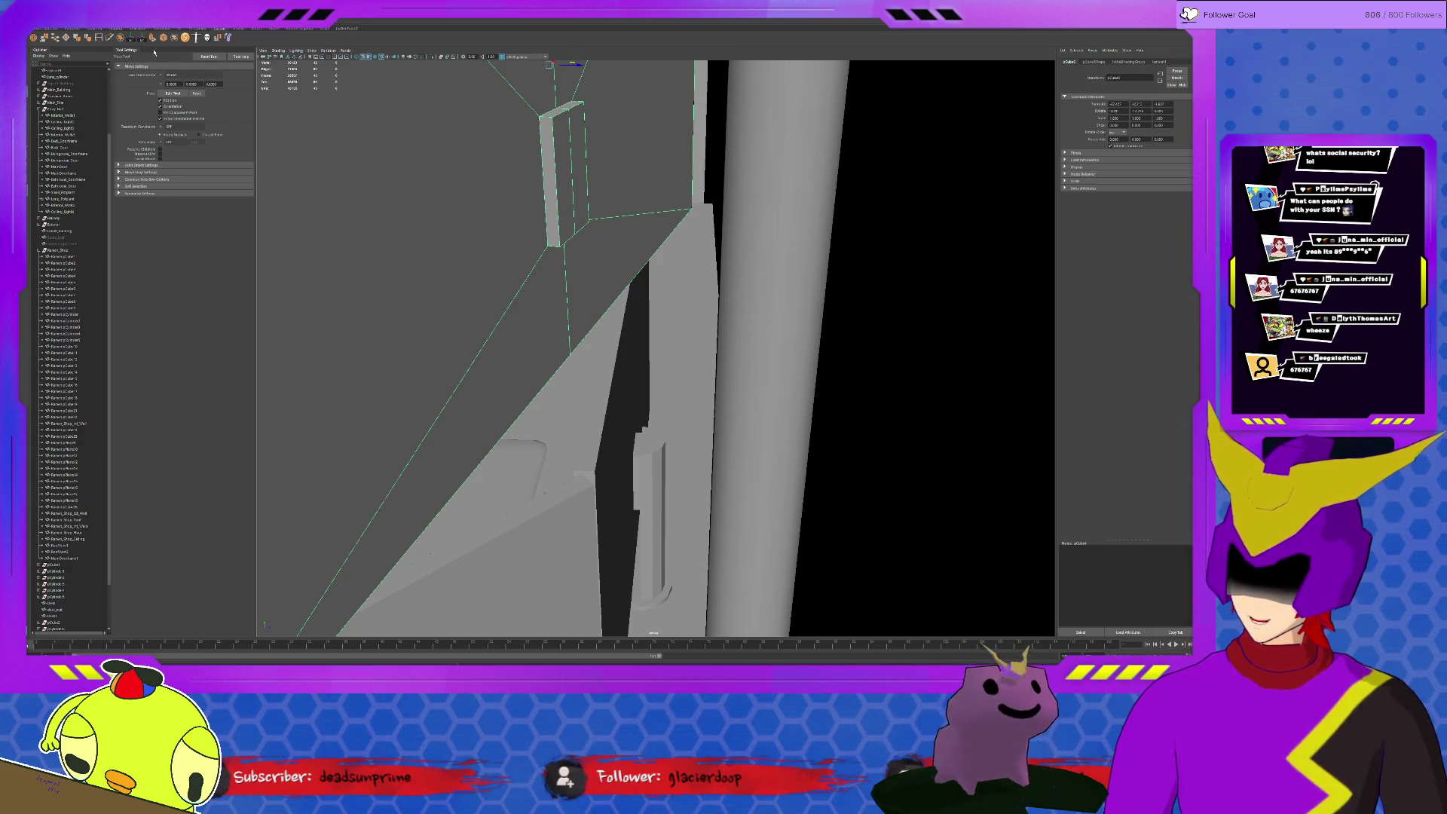
{"action": "key", "text": "f"}
{"action": "key", "text": "d"}
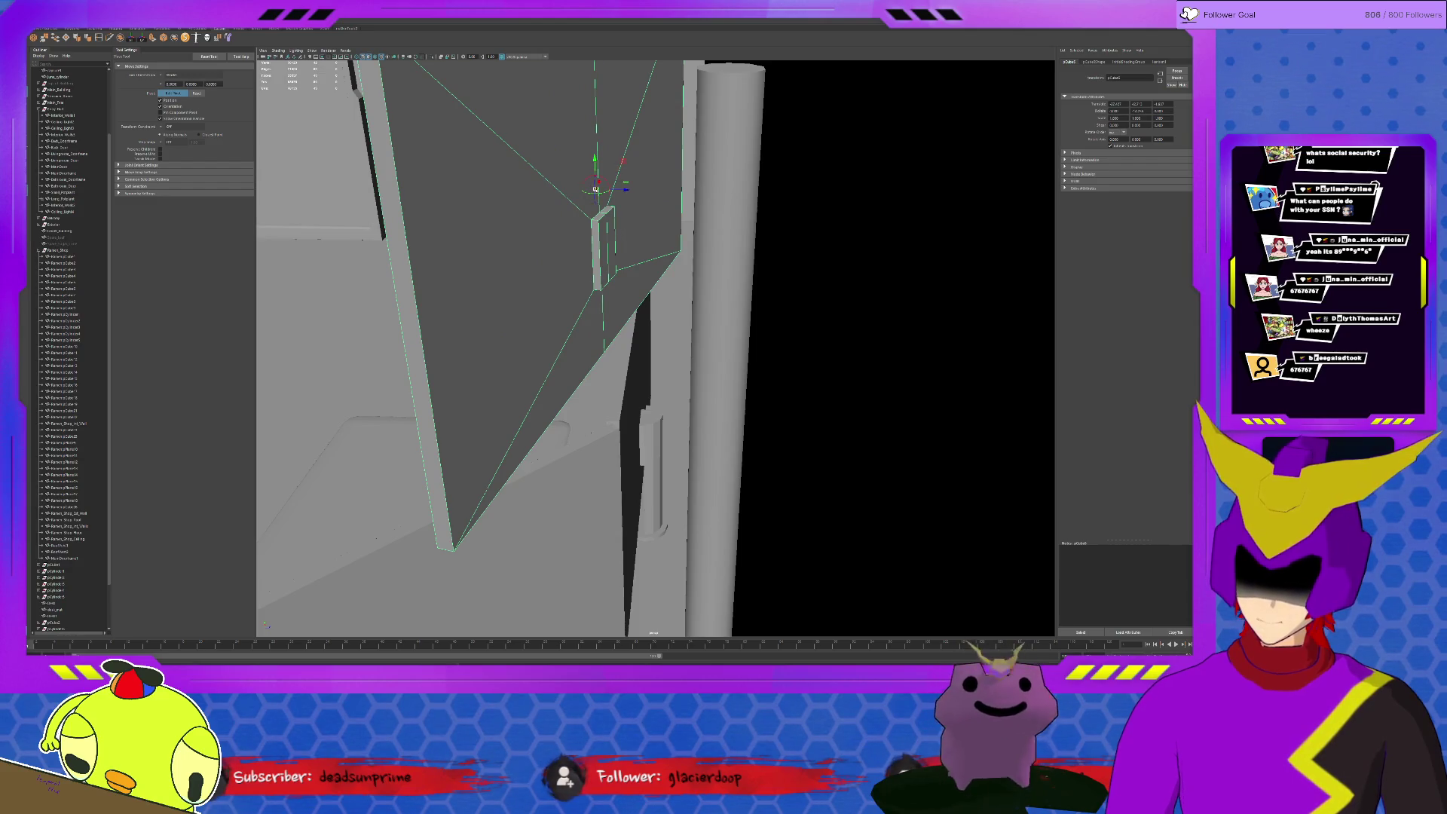
{"action": "mouse_move", "coordinate": [596, 189]}
{"action": "left_mouse_down", "text": "alt"}
{"action": "mouse_move", "coordinate": [573, 249]}
{"action": "mouse_move", "coordinate": [618, 388]}
{"action": "mouse_move", "coordinate": [702, 393]}
{"action": "mouse_move", "coordinate": [633, 408]}
{"action": "mouse_move", "coordinate": [673, 410]}
{"action": "mouse_move", "coordinate": [696, 367]}
{"action": "left_mouse_up", "text": "alt"}
{"action": "key", "text": "e"}
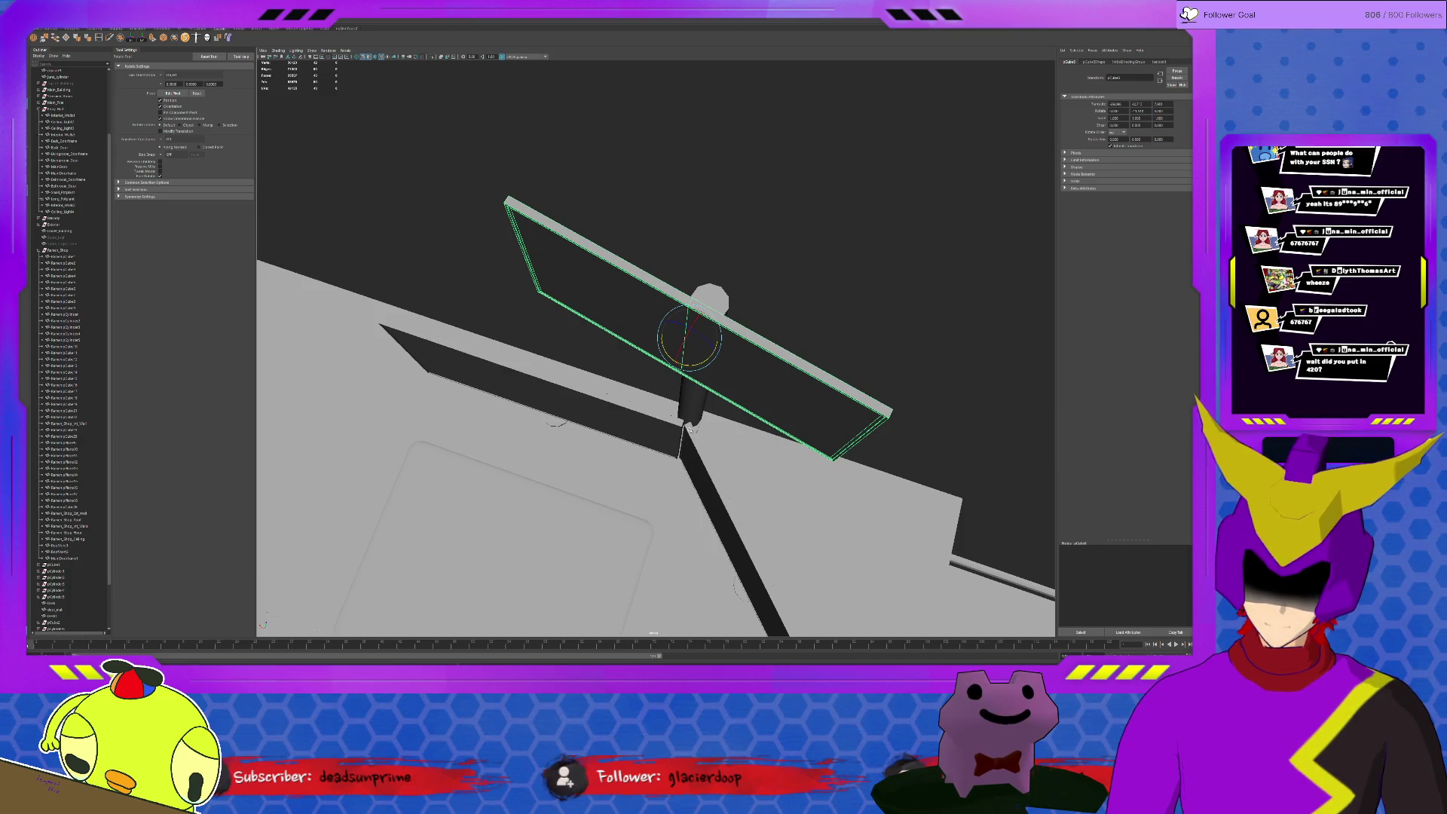
Shift the long stand beam up and lower the upper monitor panel slightly
{"action": "left_click", "coordinate": [551, 421]}
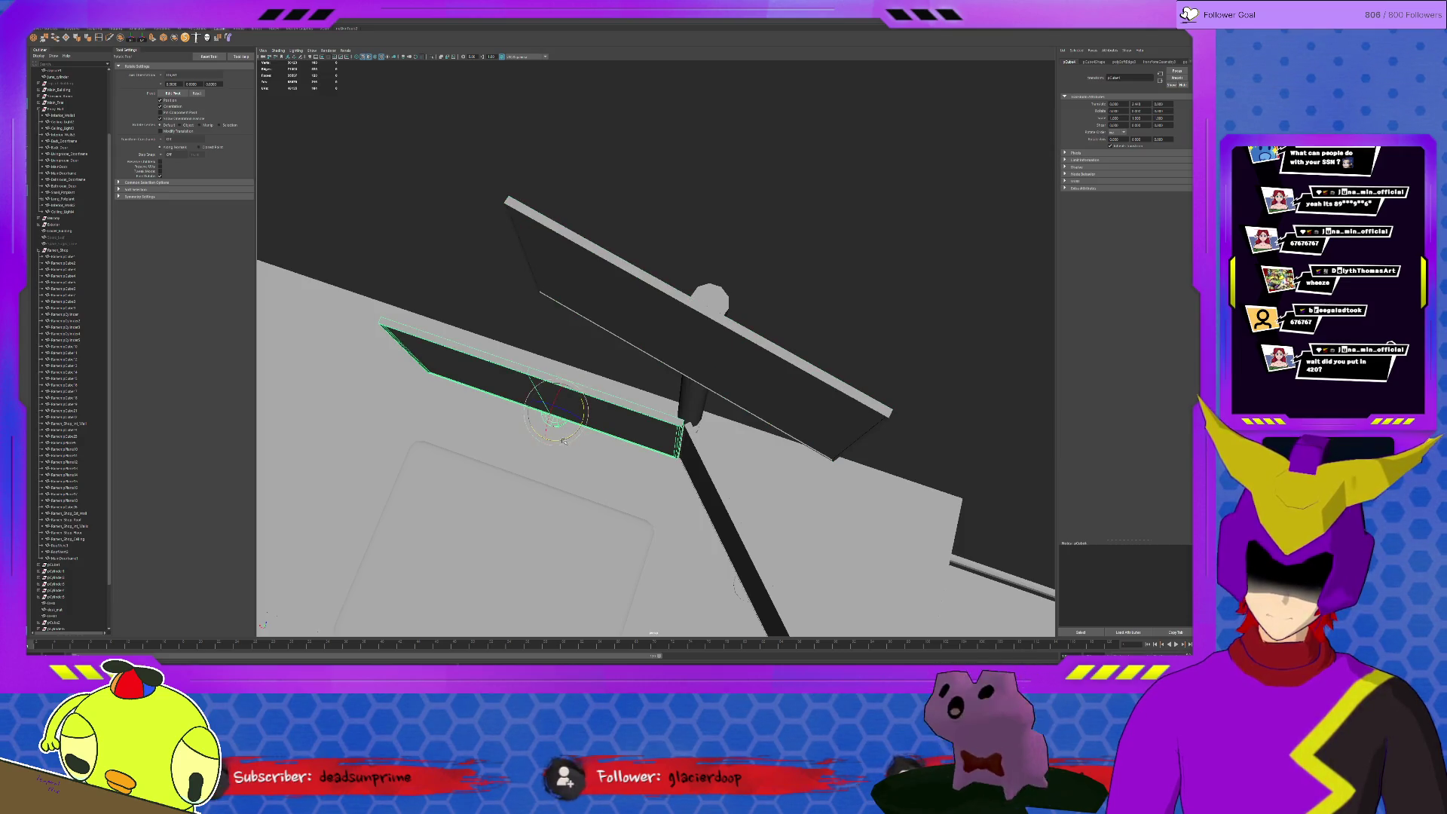
{"action": "key", "text": "w"}
{"action": "left_click", "coordinate": [710, 488]}
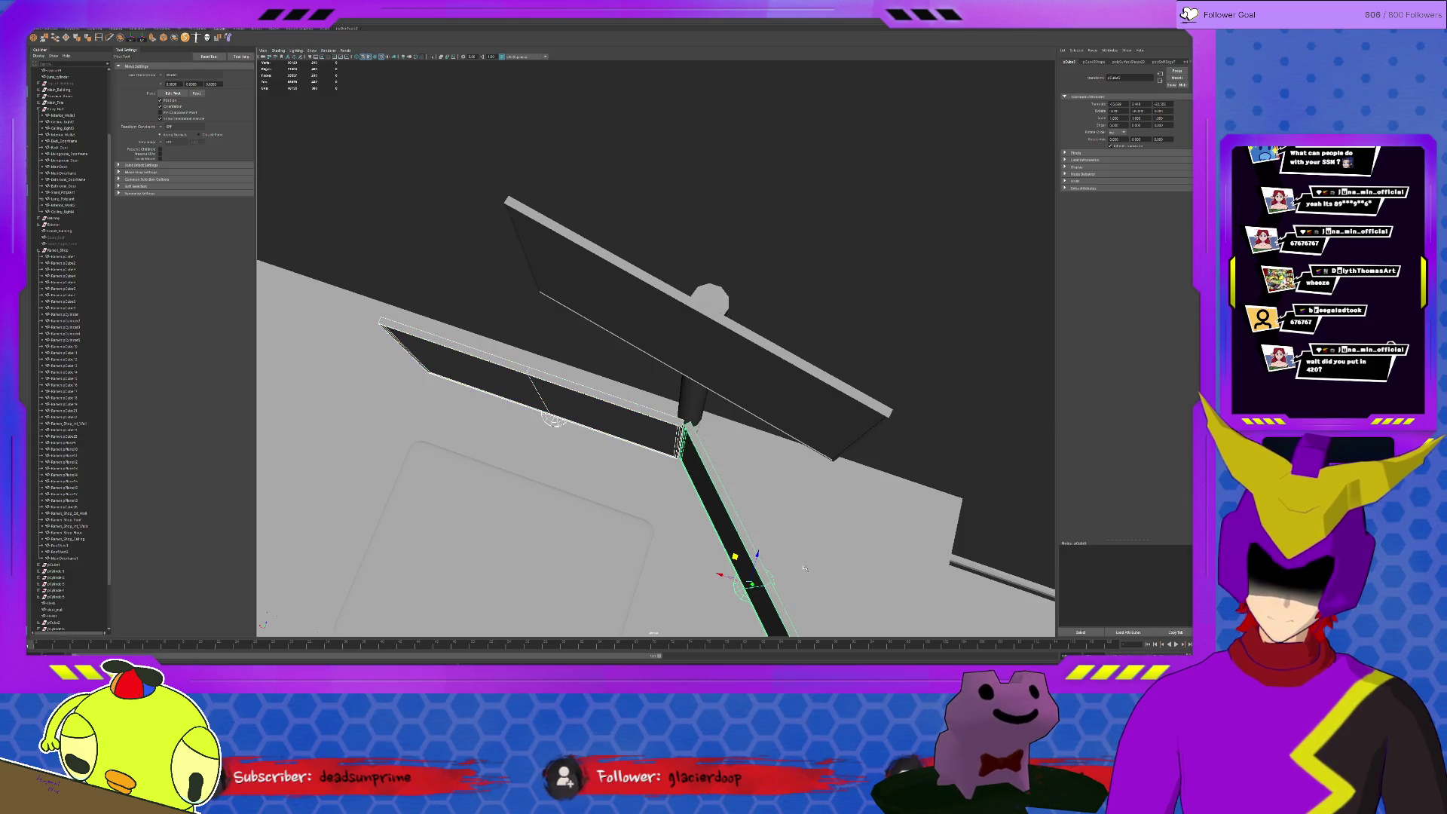
{"action": "mouse_move", "coordinate": [759, 554]}
{"action": "left_mouse_down"}
{"action": "mouse_move", "coordinate": [770, 517]}
{"action": "mouse_move", "coordinate": [763, 535]}
{"action": "mouse_move", "coordinate": [712, 477]}
{"action": "left_mouse_up"}
{"action": "left_click", "coordinate": [672, 256]}
{"action": "left_click_drag", "start_coordinate": [691, 191], "coordinate": [695, 213]}
{"action": "left_click", "coordinate": [829, 414]}
{"action": "mouse_move", "coordinate": [829, 414]}
{"action": "left_mouse_down", "text": "alt"}
{"action": "mouse_move", "coordinate": [777, 366]}
{"action": "mouse_move", "coordinate": [729, 391]}
{"action": "mouse_move", "coordinate": [721, 447]}
{"action": "mouse_move", "coordinate": [780, 423]}
{"action": "left_mouse_up", "text": "alt"}
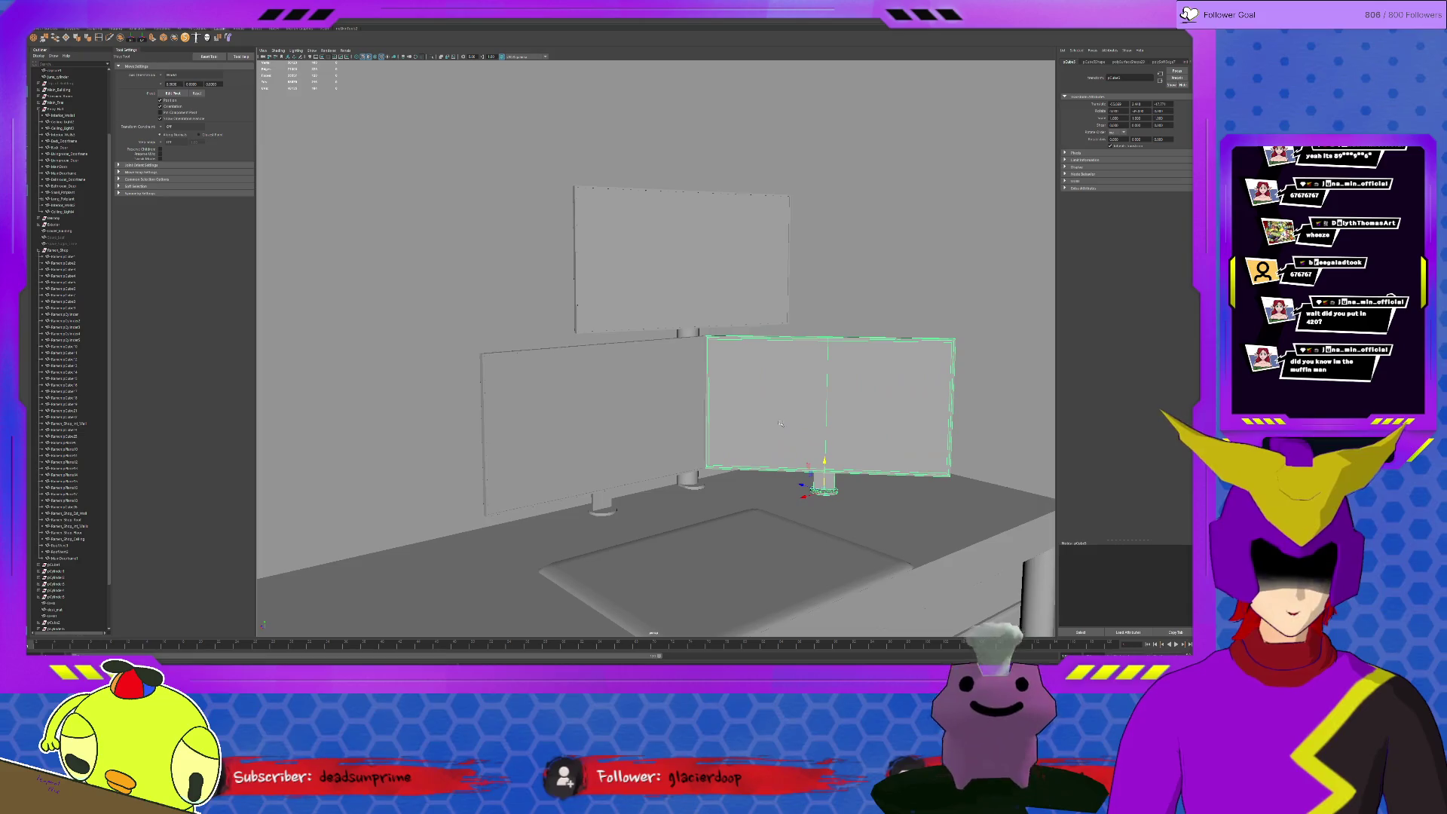
Move the top monitor and its stand cylinder right along X, centred over the lower screens
{"action": "left_click", "coordinate": [642, 375]}
{"action": "left_click", "coordinate": [662, 268], "text": "shift"}
{"action": "left_click", "coordinate": [872, 407], "text": "shift"}
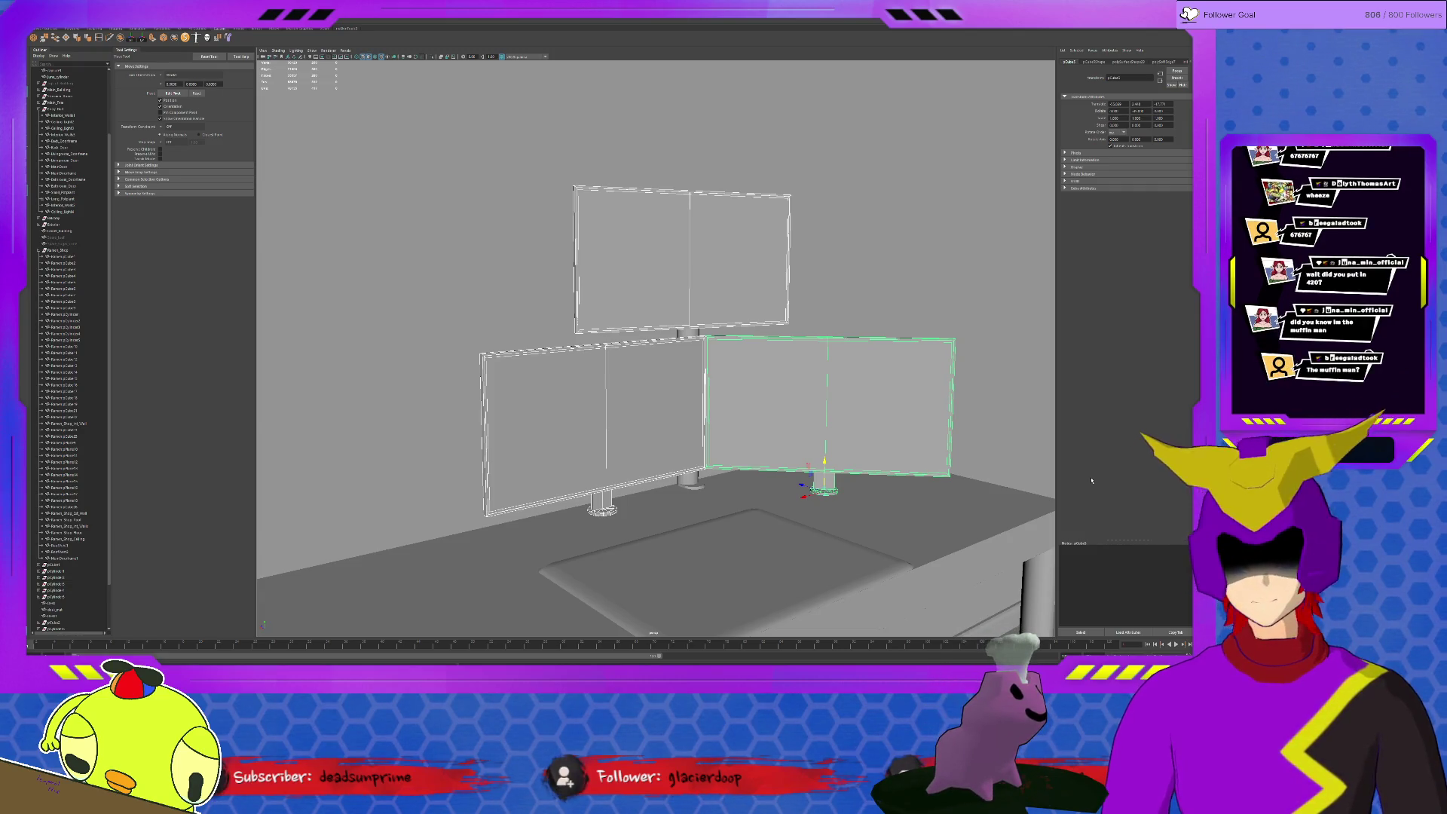
{"action": "scroll", "coordinate": [728, 472], "scroll_direction": "up", "scroll_amount": 2}
{"action": "mouse_move", "coordinate": [617, 386]}
{"action": "left_mouse_down", "text": "alt"}
{"action": "mouse_move", "coordinate": [641, 381]}
{"action": "mouse_move", "coordinate": [623, 390]}
{"action": "left_mouse_up", "text": "alt"}
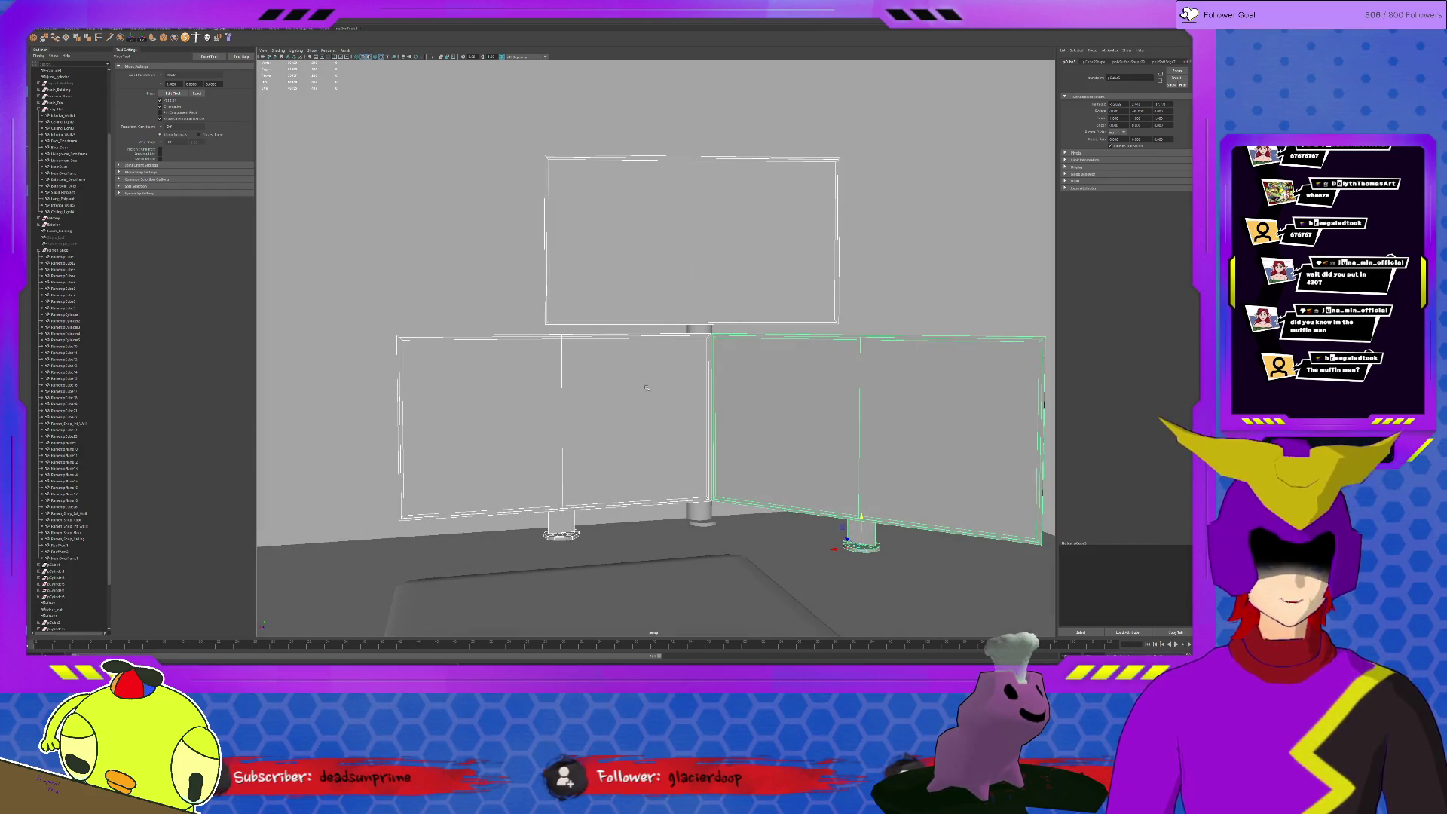
{"action": "left_click_drag", "start_coordinate": [725, 363], "coordinate": [721, 362], "text": "alt"}
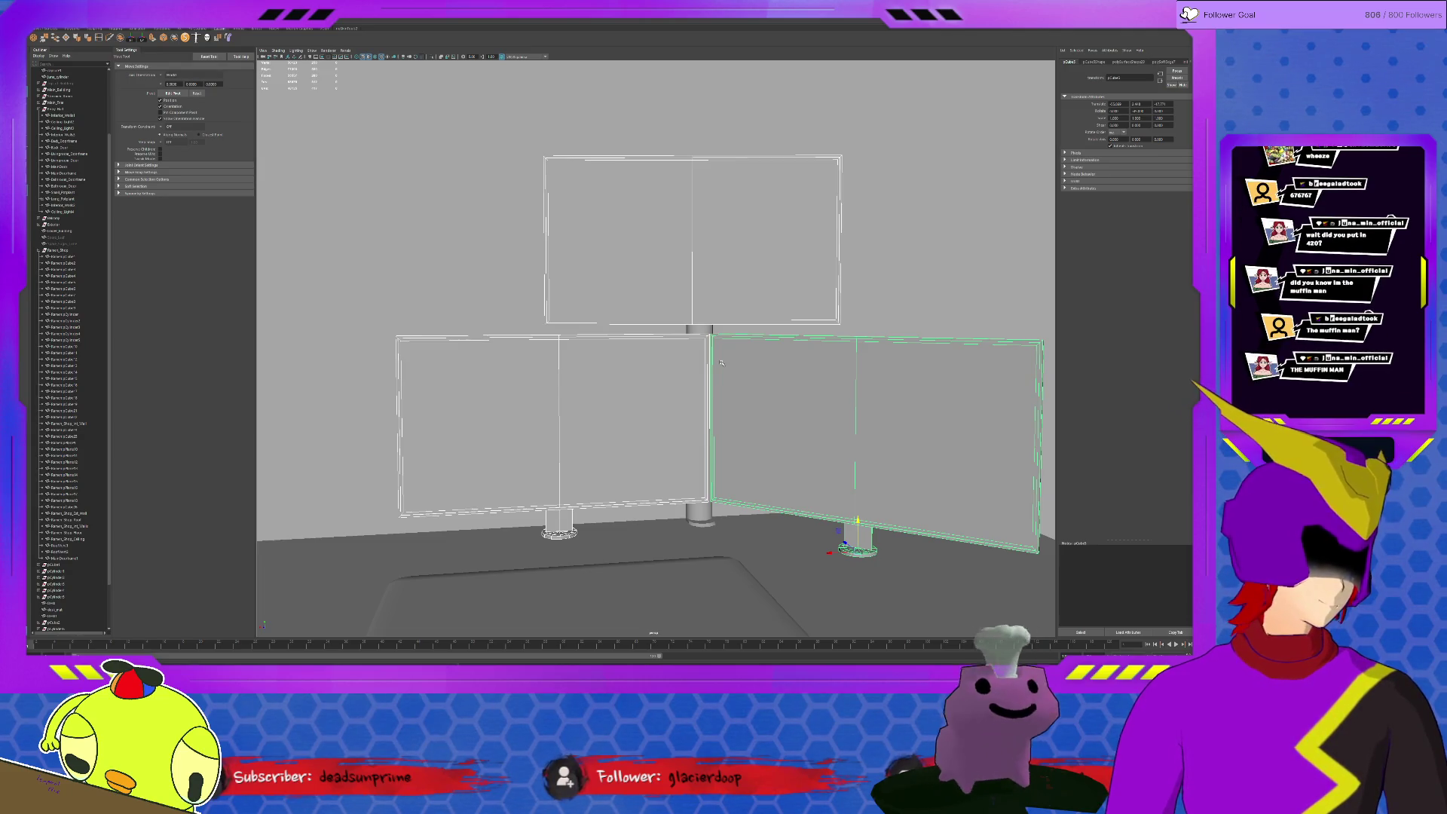
{"action": "left_click", "coordinate": [709, 322]}
{"action": "left_click", "coordinate": [708, 515]}
{"action": "left_click_drag", "start_coordinate": [671, 376], "coordinate": [682, 377]}
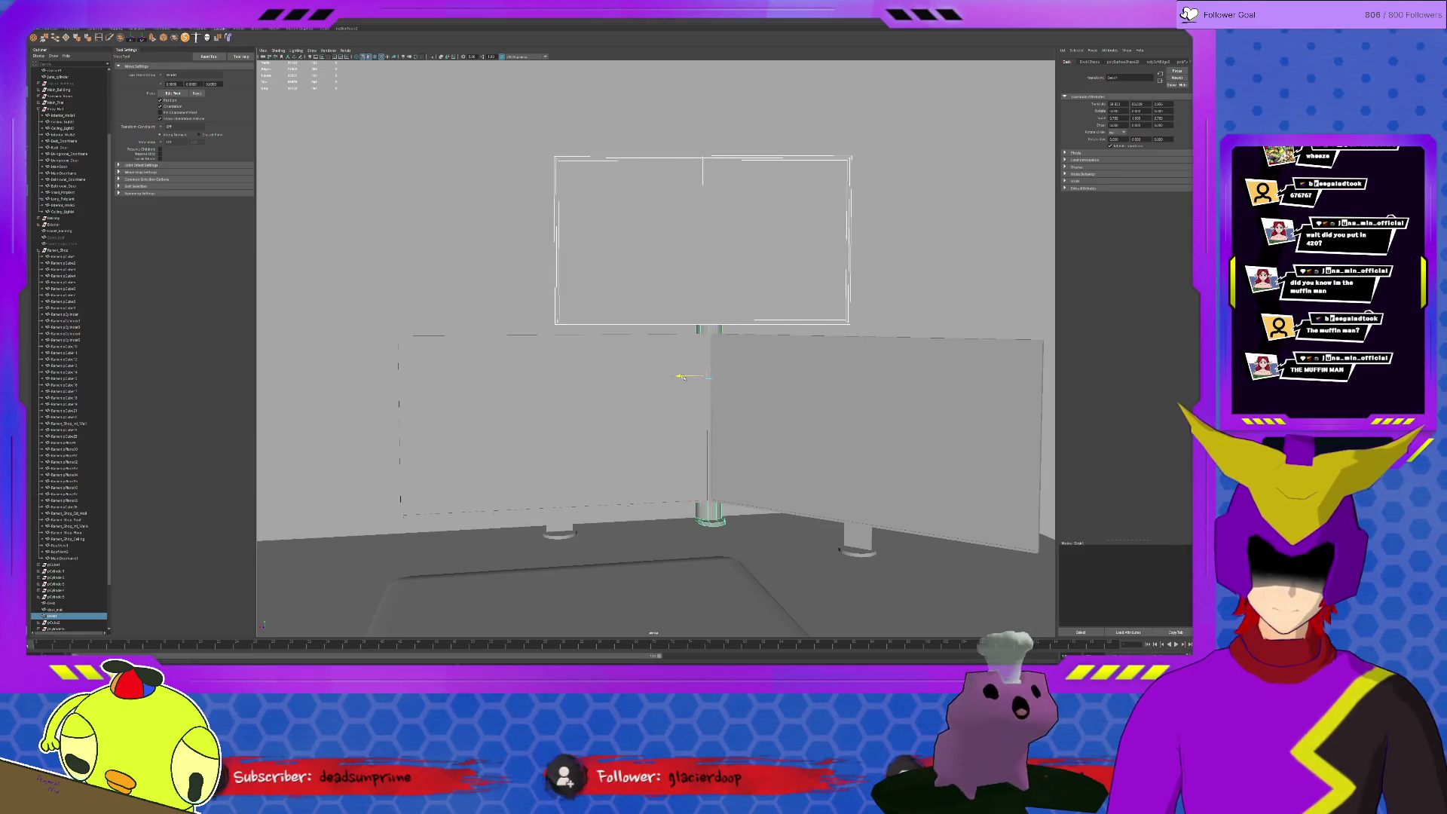
{"action": "left_click", "coordinate": [715, 533]}
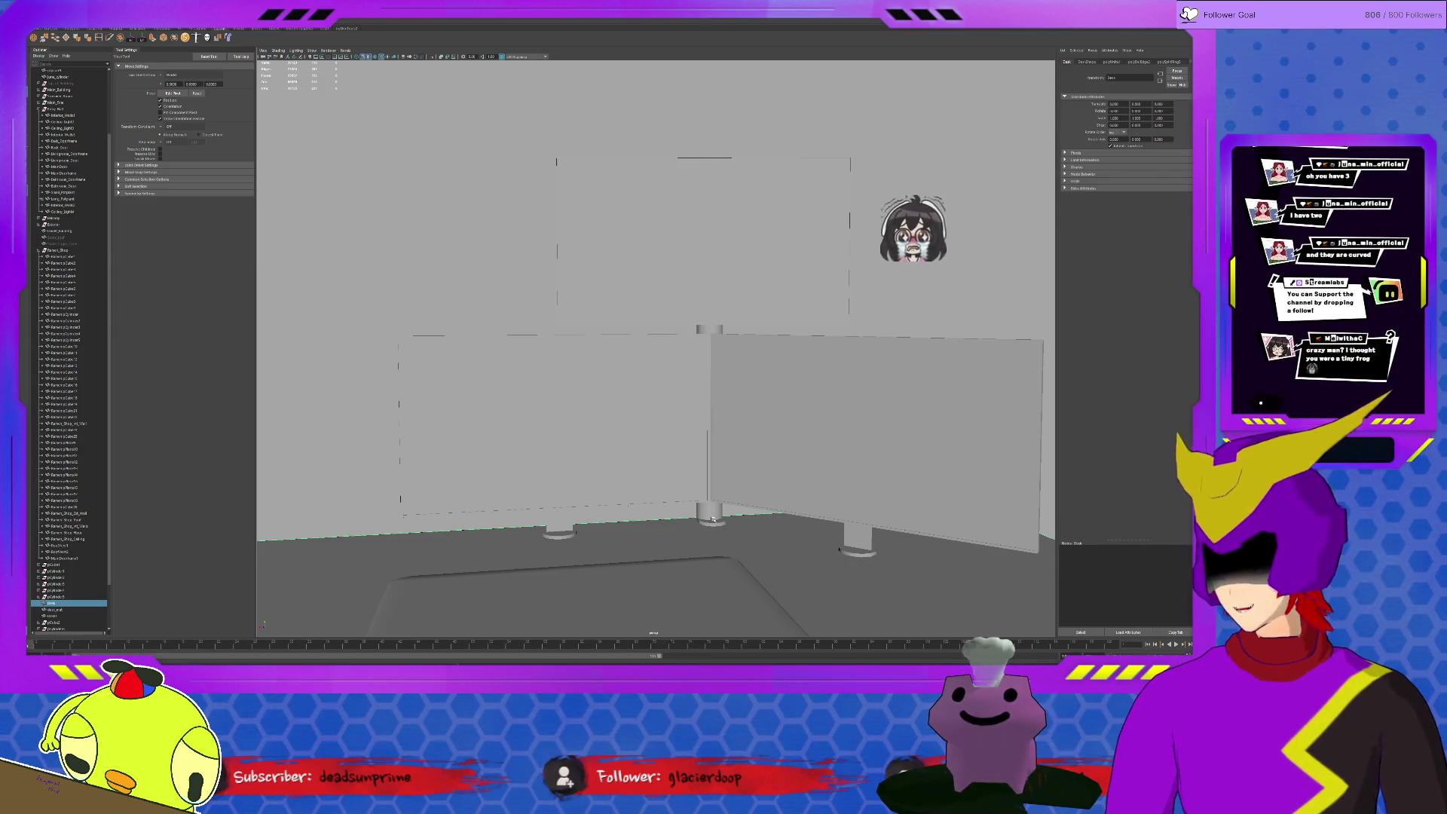
Rename the left monitor panel Monitor_1 and give the angled right panel a new name
{"action": "scroll", "coordinate": [712, 519], "scroll_direction": "down", "scroll_amount": 3}
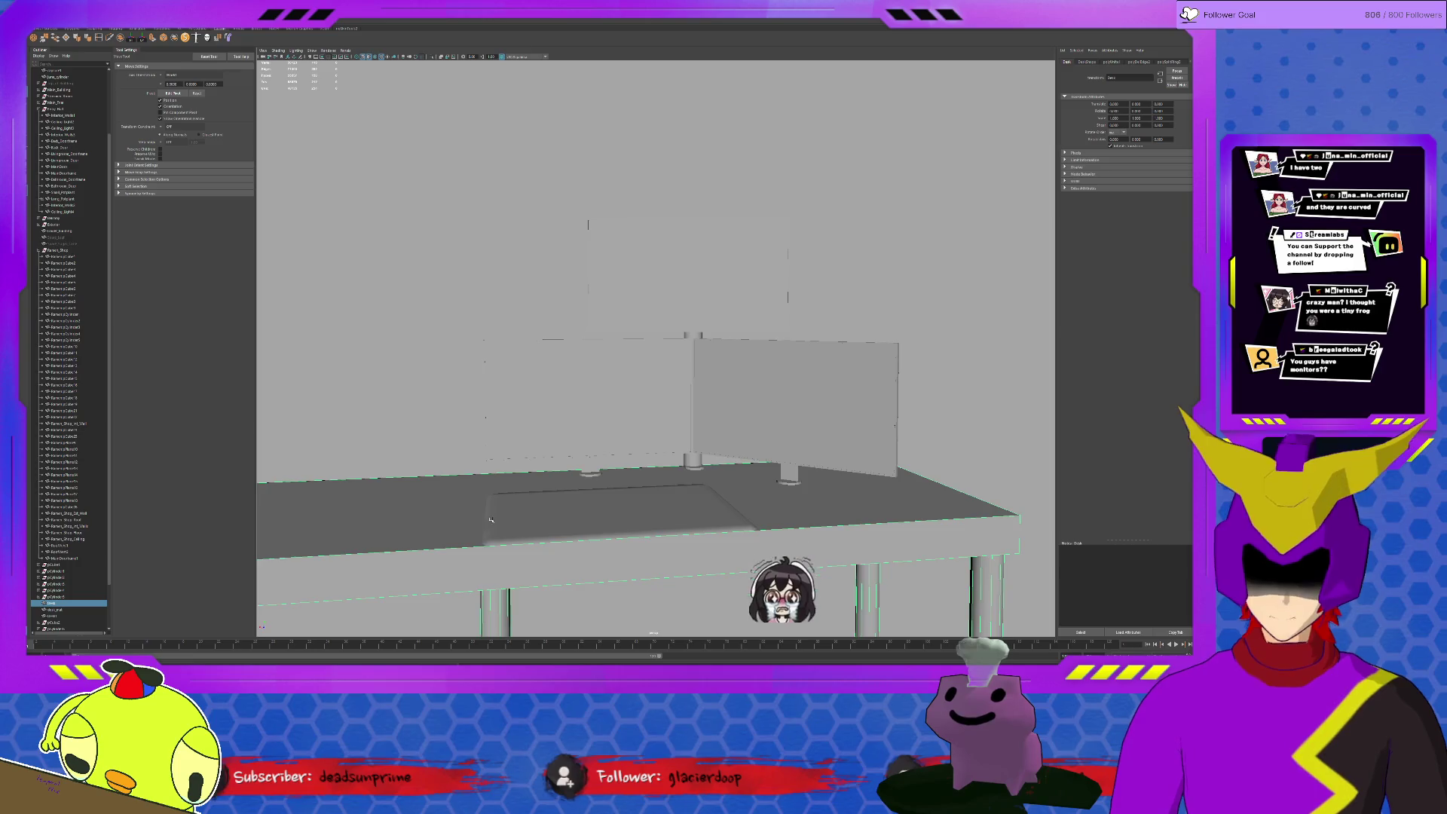
{"action": "left_click_drag", "start_coordinate": [712, 519], "coordinate": [487, 536], "text": "alt"}
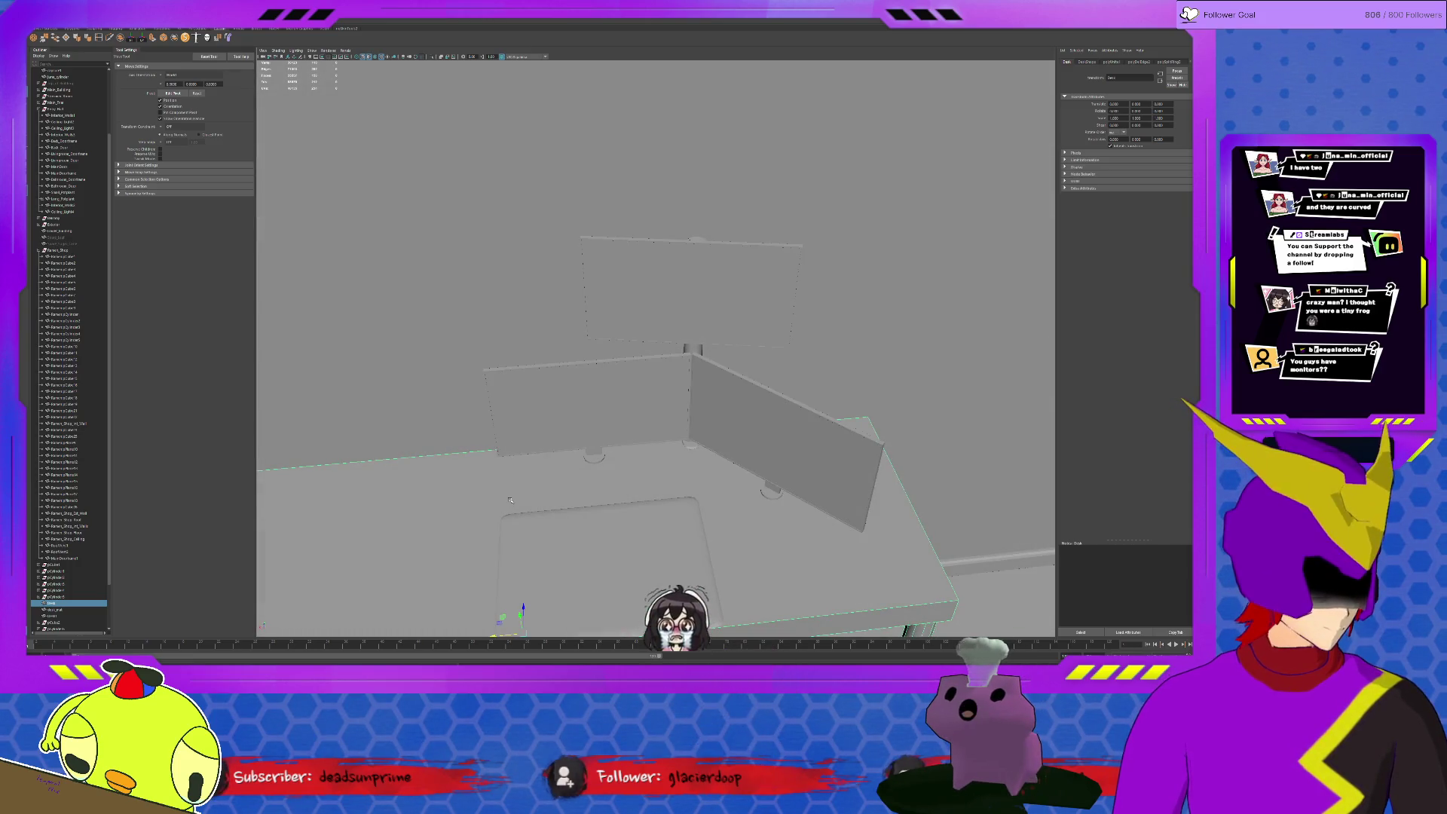
{"action": "left_click_drag", "start_coordinate": [568, 444], "coordinate": [644, 410], "text": "alt"}
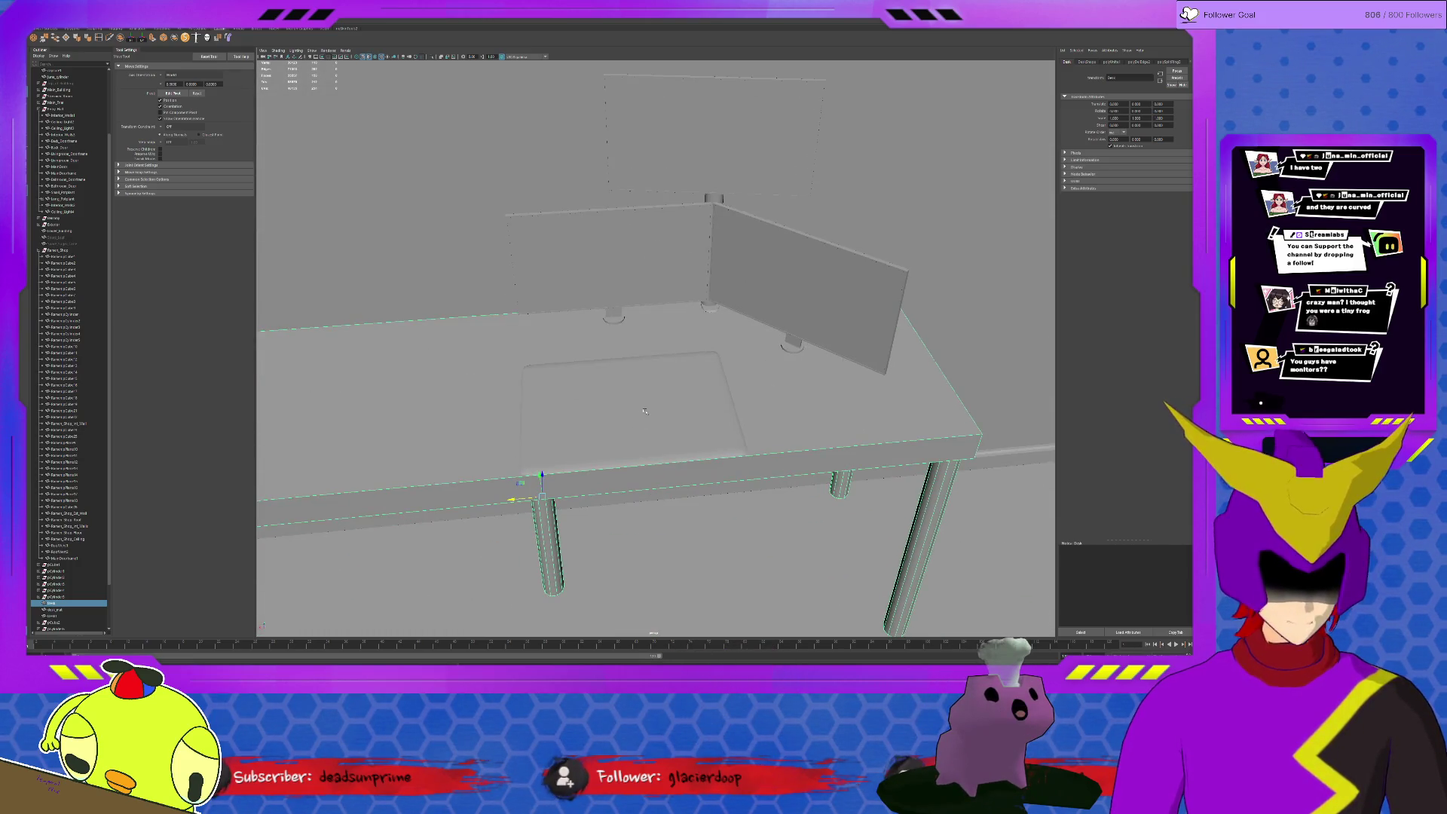
{"action": "left_click", "coordinate": [651, 278]}
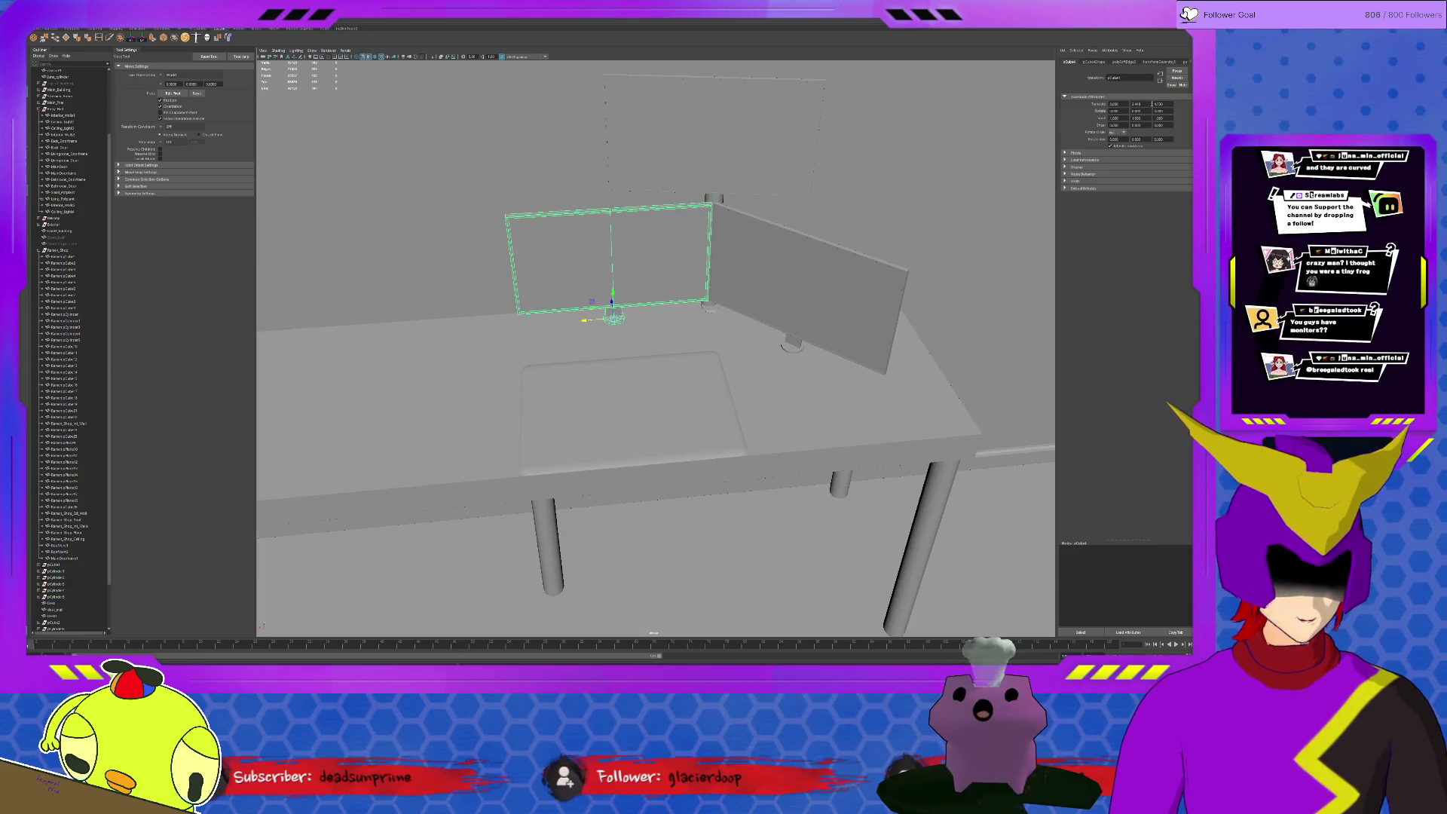
{"action": "type", "text": "Moni"}
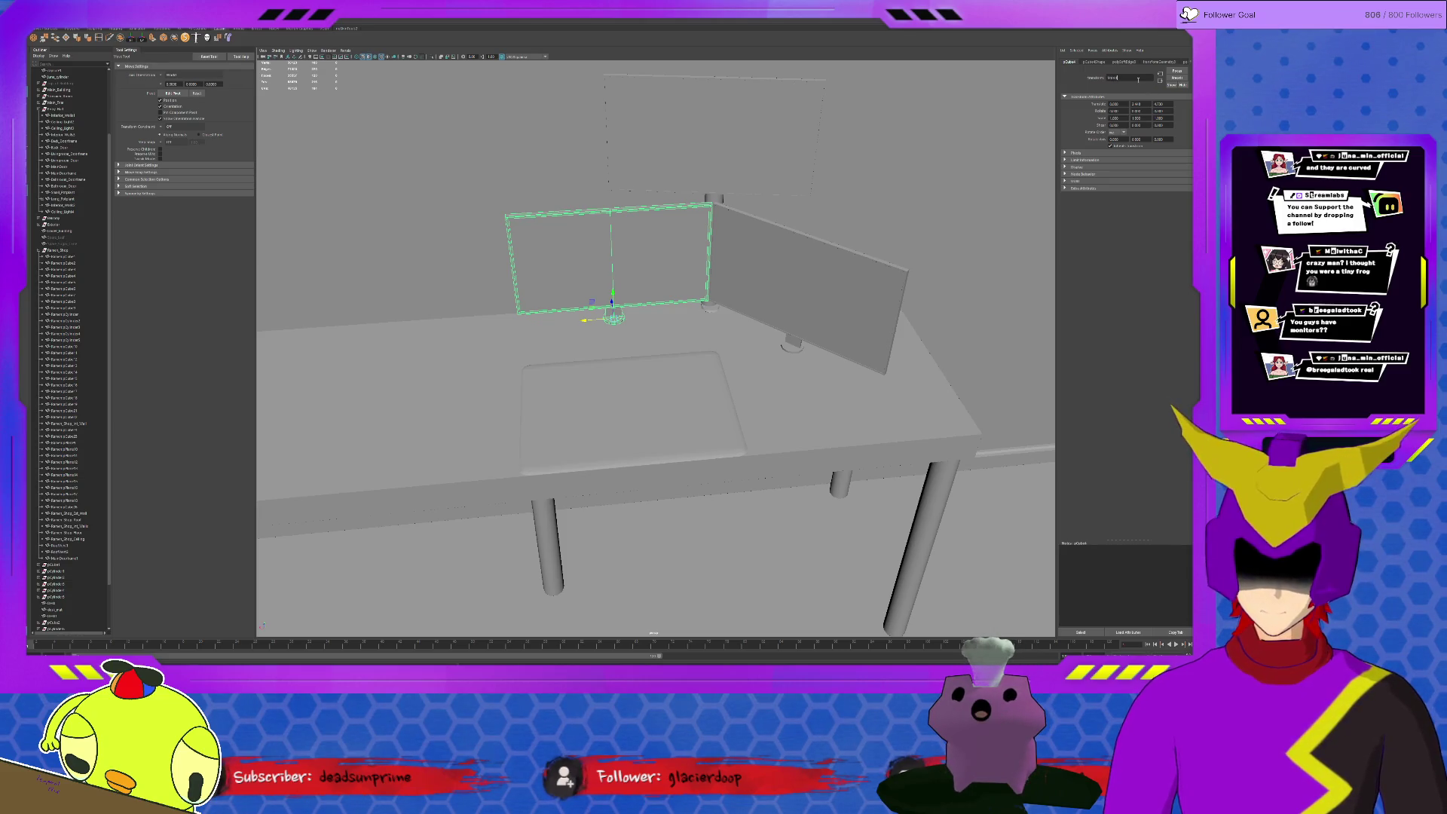
{"action": "key", "text": "Return"}
{"action": "left_click", "coordinate": [784, 329]}
{"action": "type", "text": "M"}
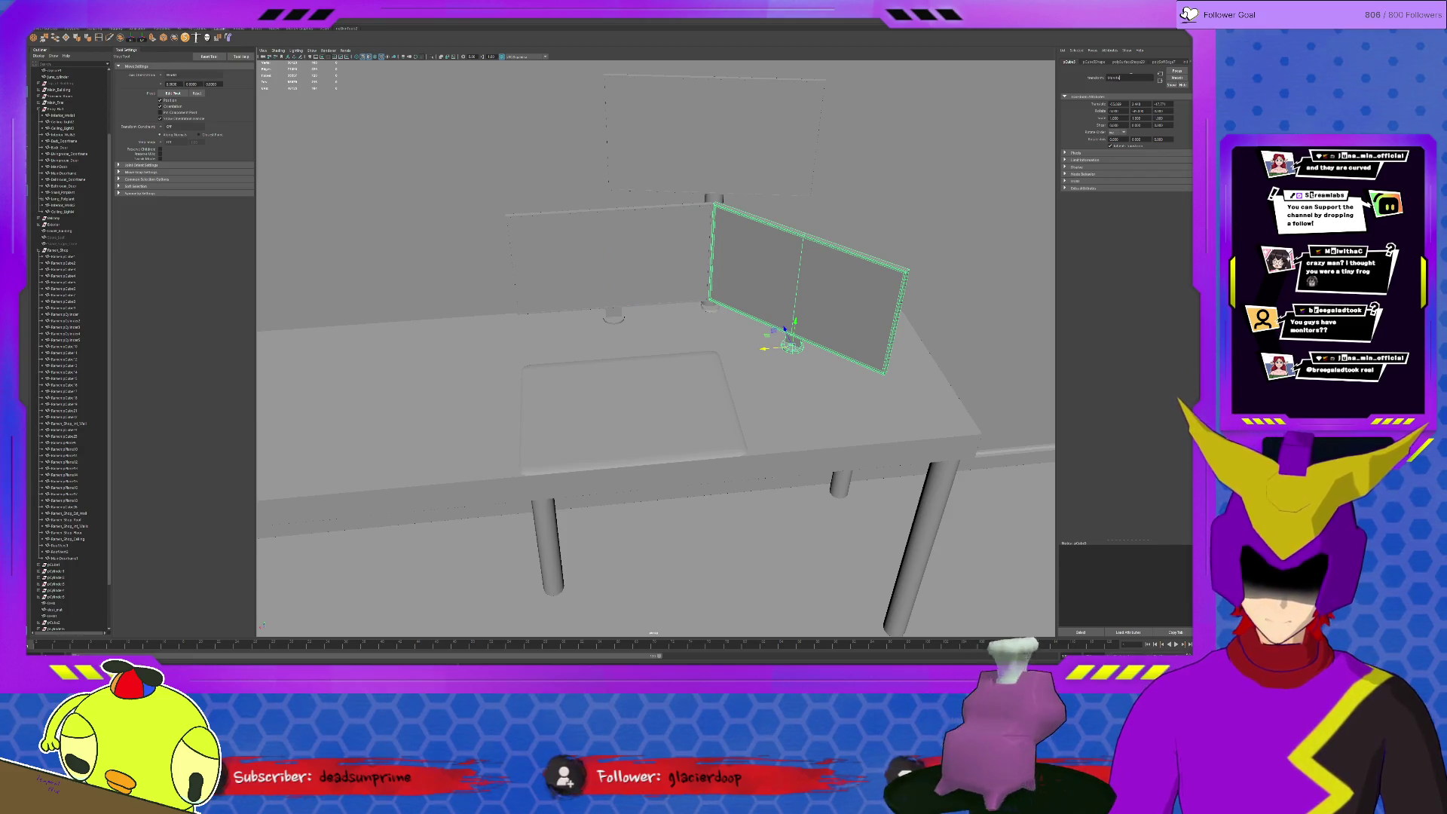
{"action": "key", "text": "Return"}
Name the upper panel Monitor_Top and the stand pole Tall_Monitor_Stand
{"action": "left_click", "coordinate": [737, 123]}
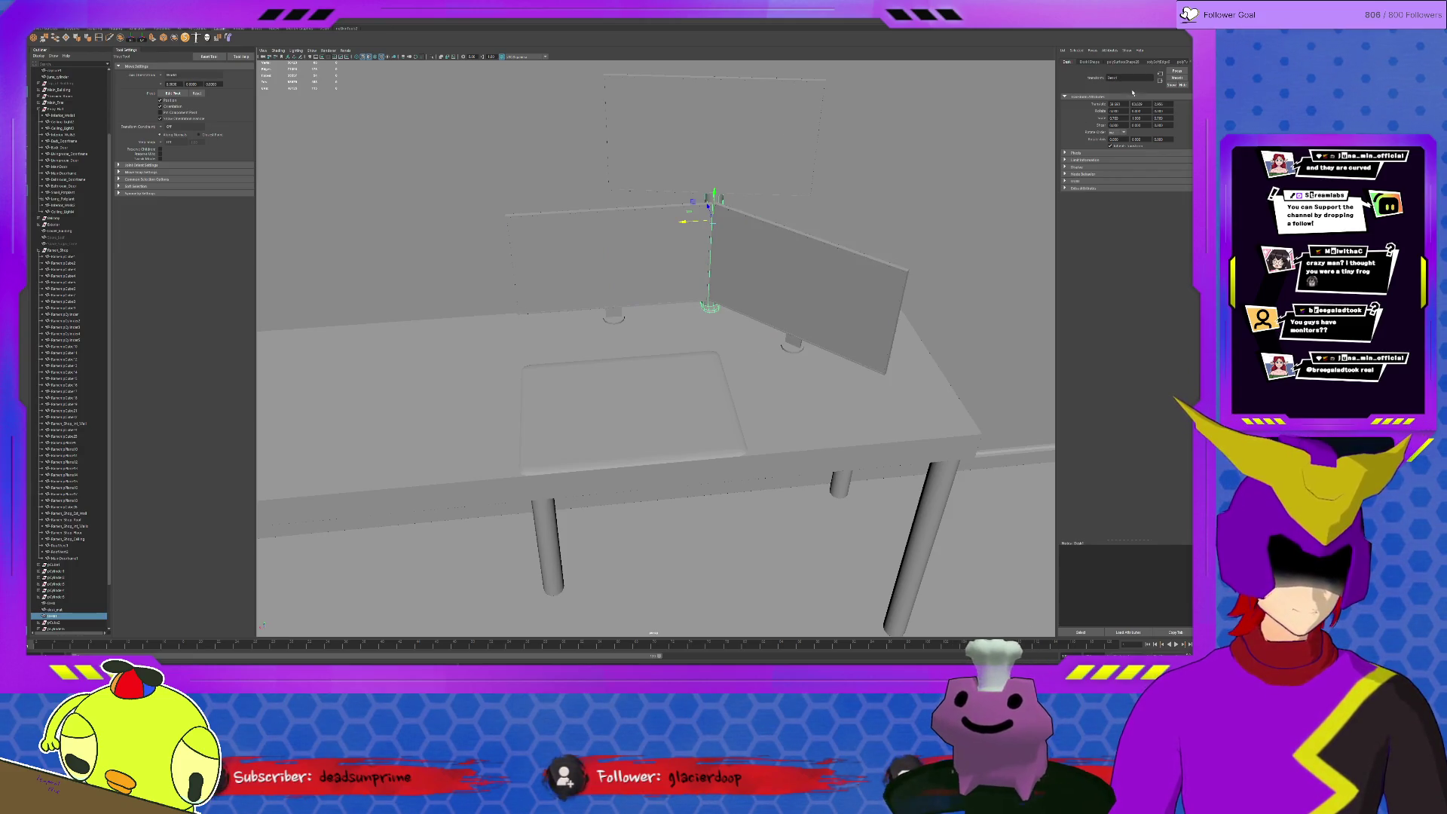
{"action": "left_click", "coordinate": [706, 132]}
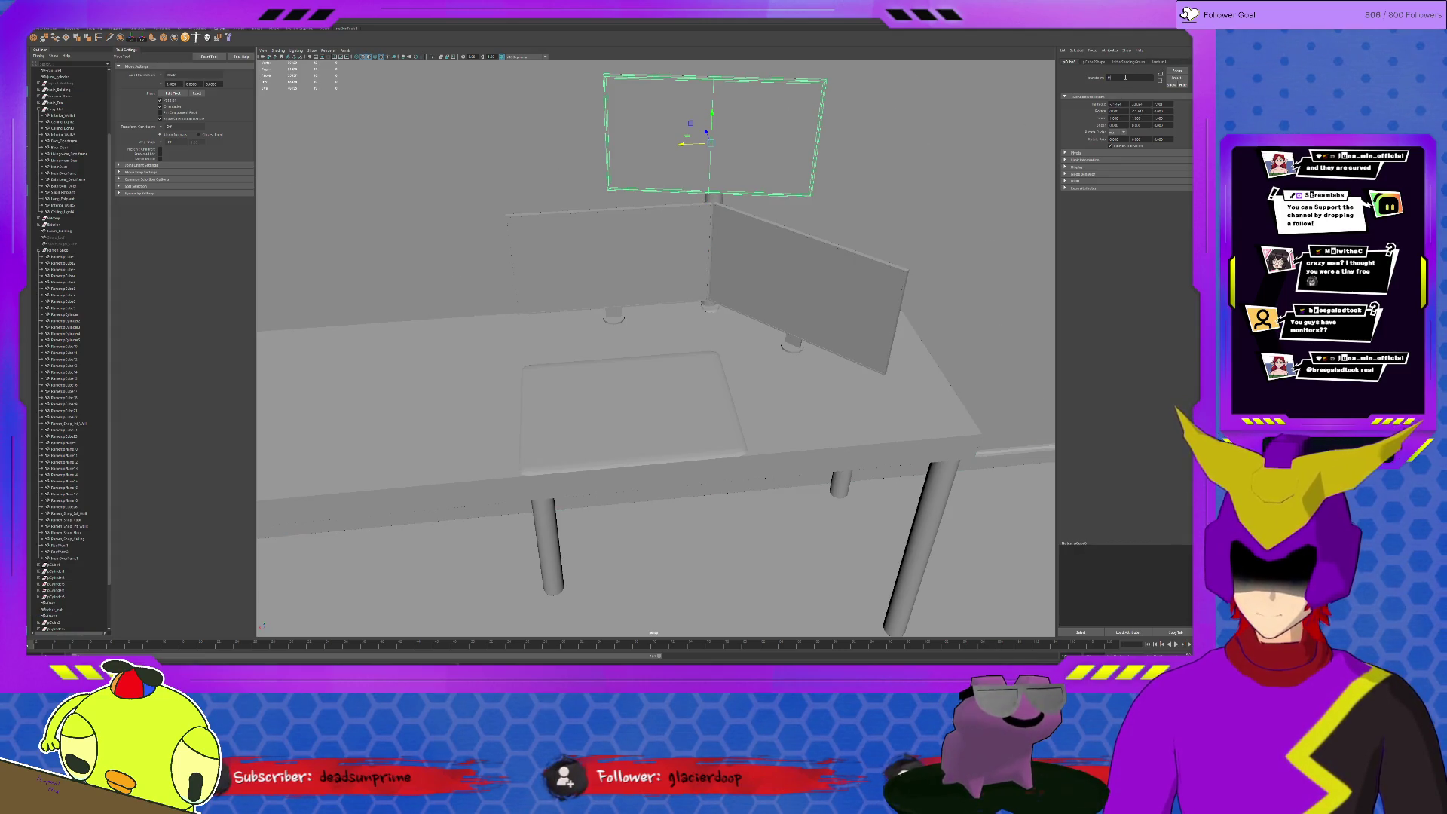
{"action": "type", "text": "1"}
{"action": "key", "text": "Return"}
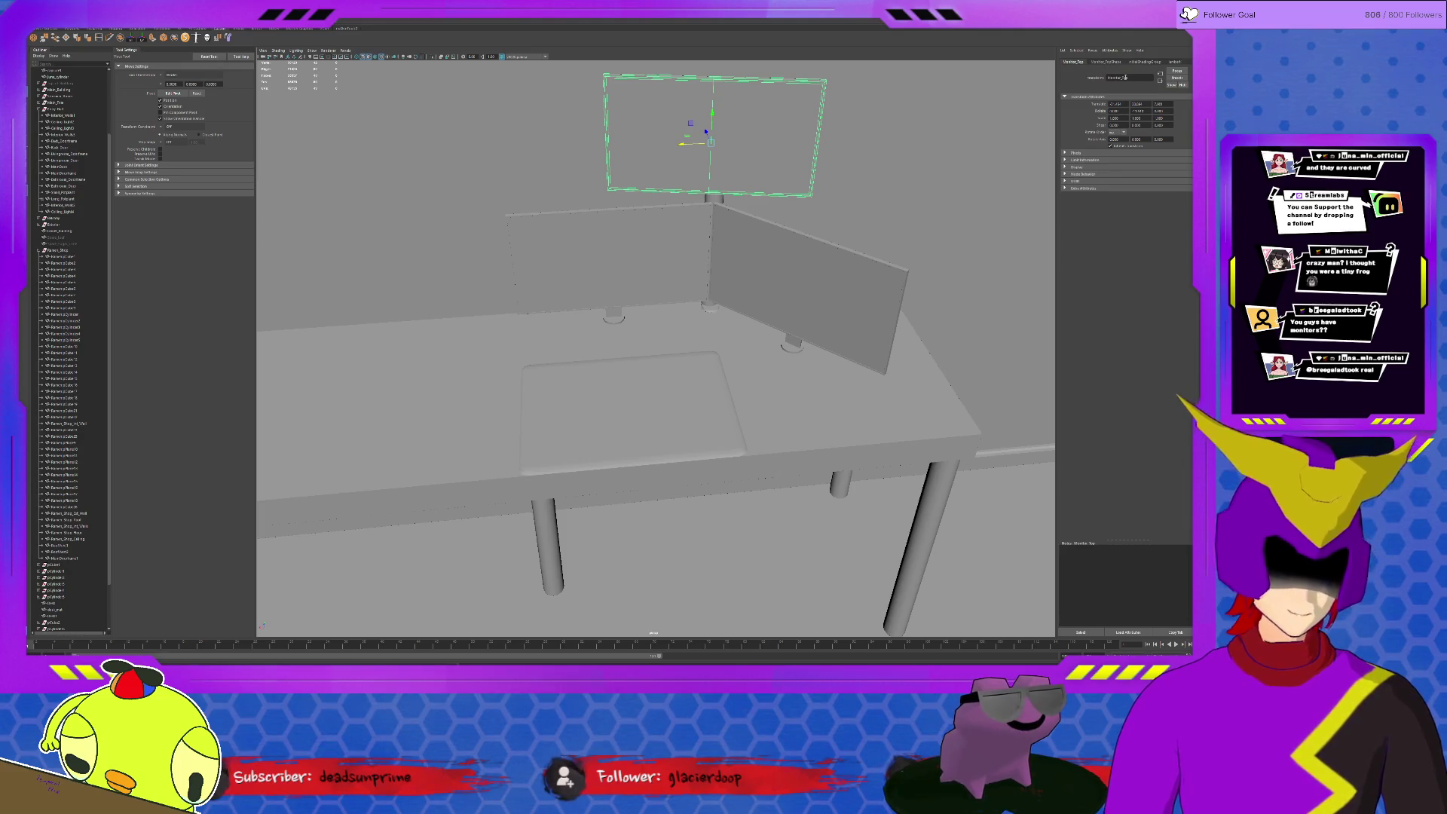
{"action": "left_click", "coordinate": [709, 205]}
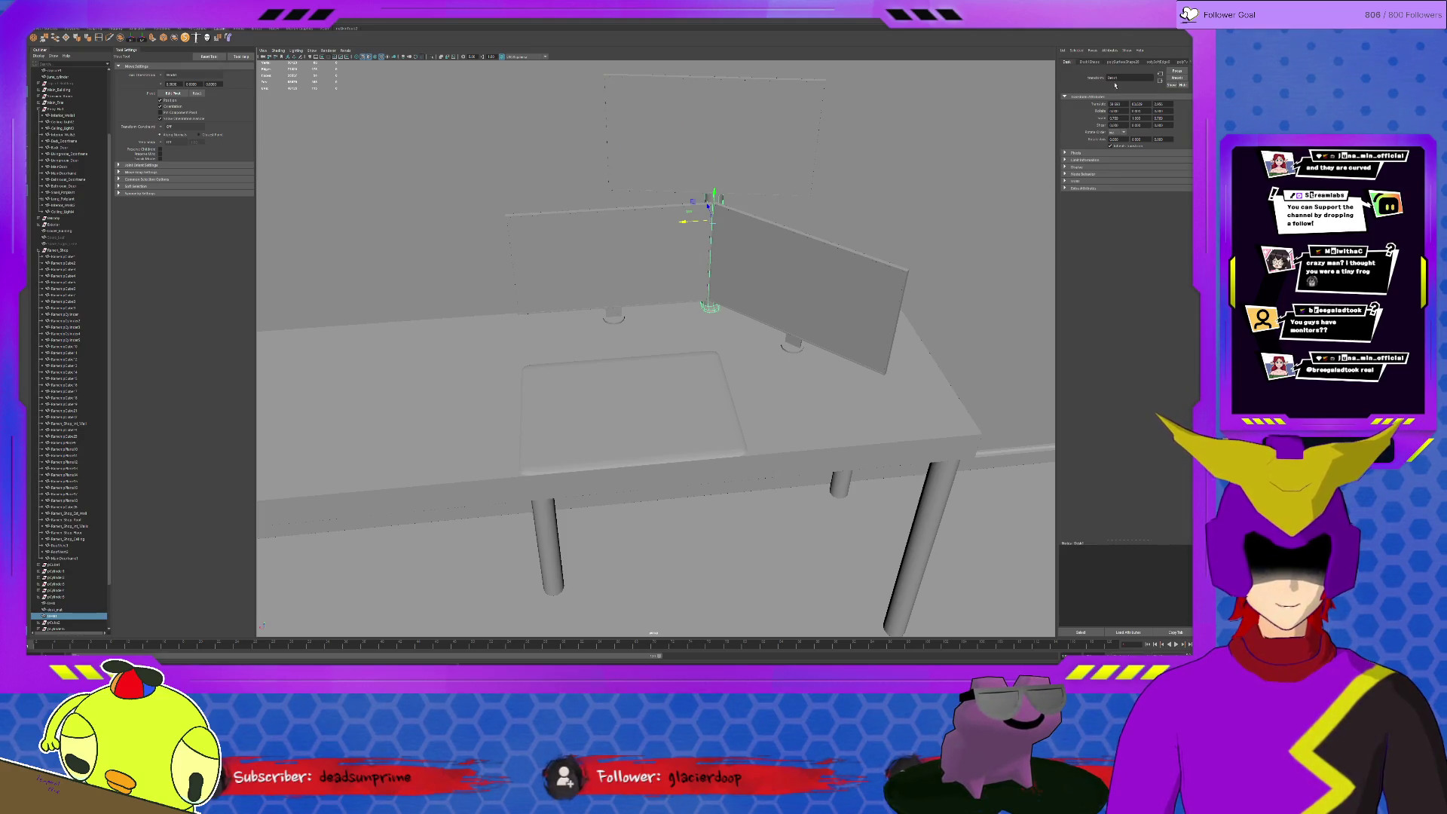
{"action": "type", "text": "nitor"}
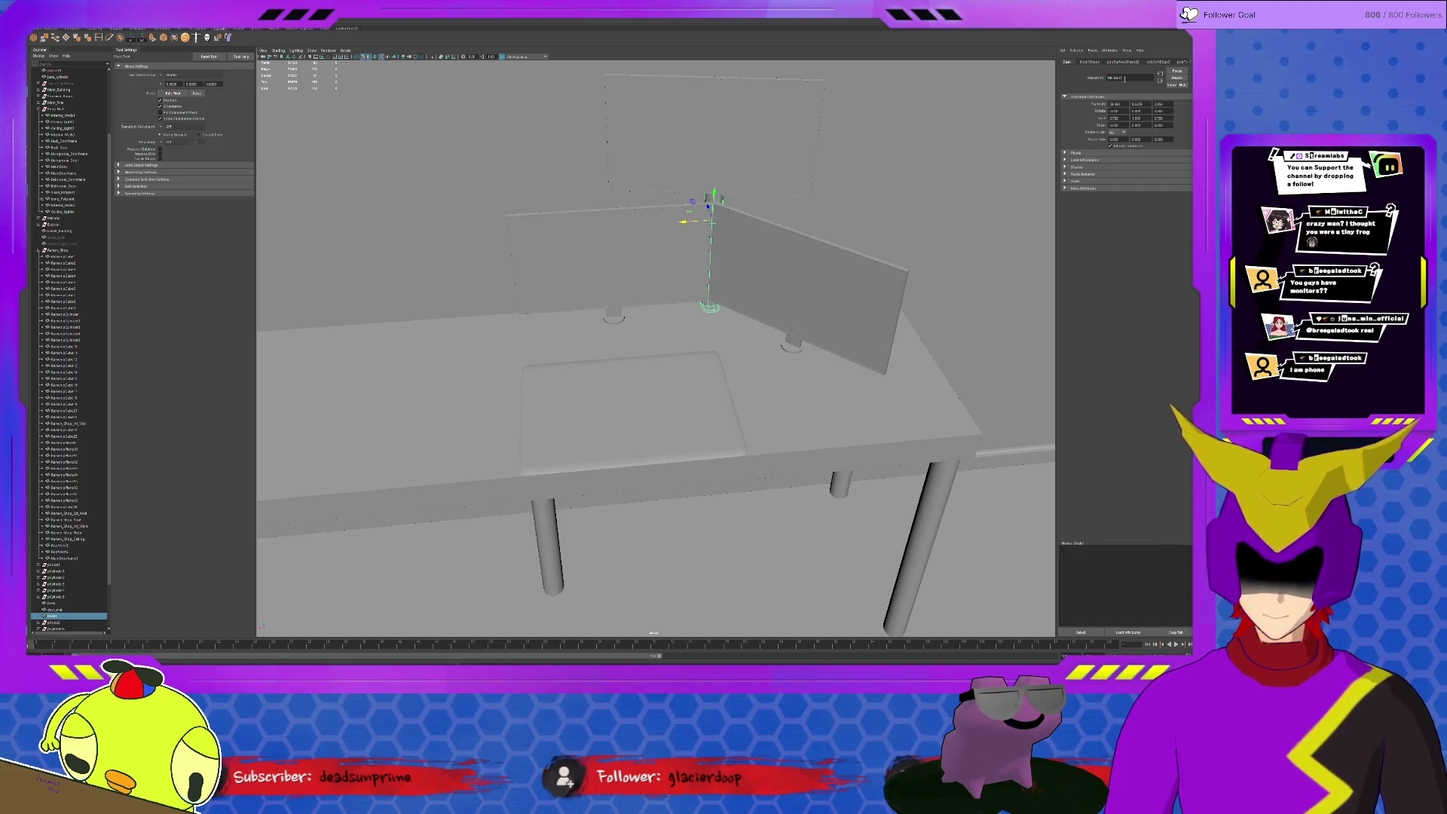
{"action": "key", "text": "Return"}
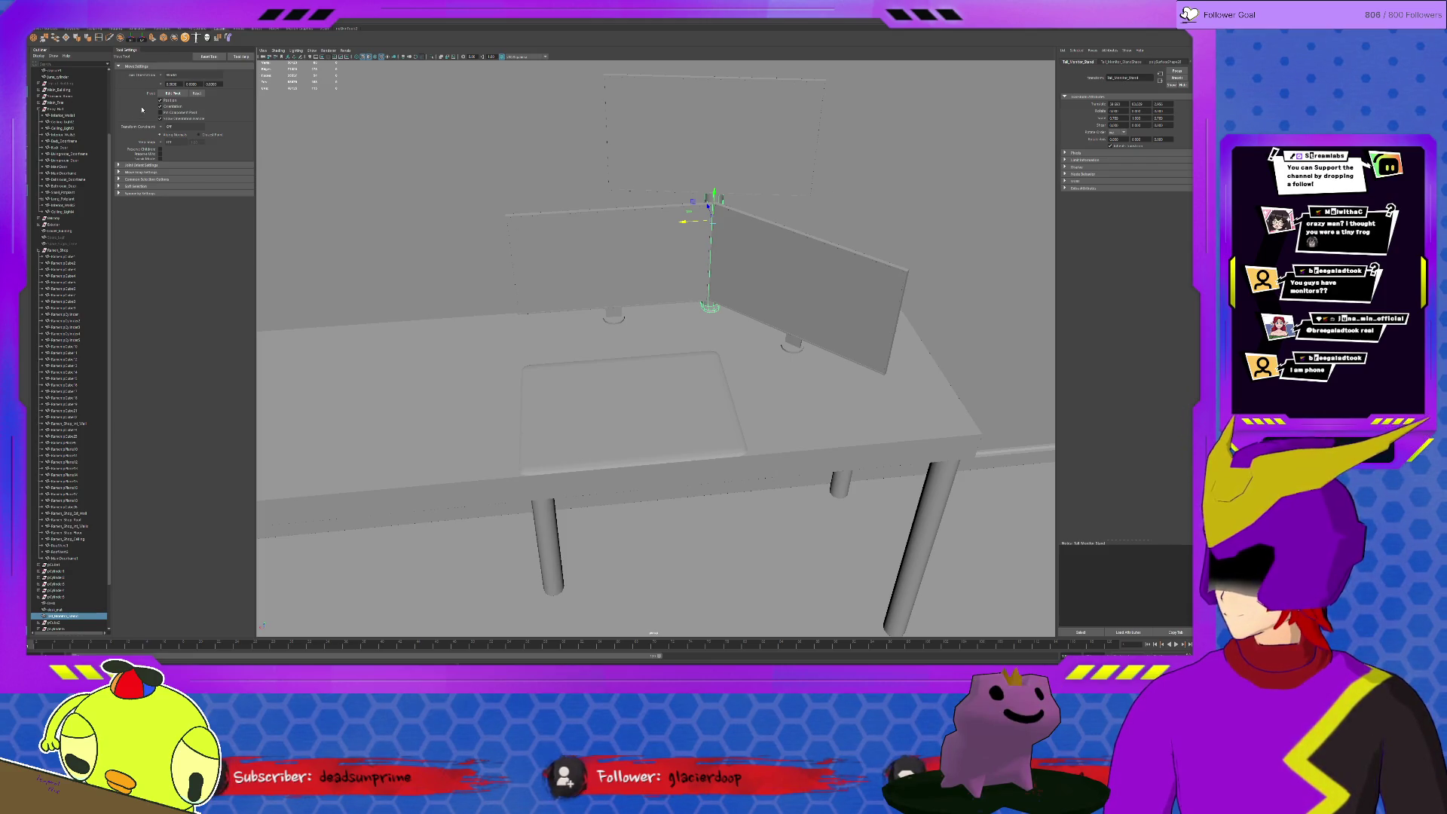
{"action": "left_click", "coordinate": [949, 398]}
{"action": "left_click", "coordinate": [983, 397]}
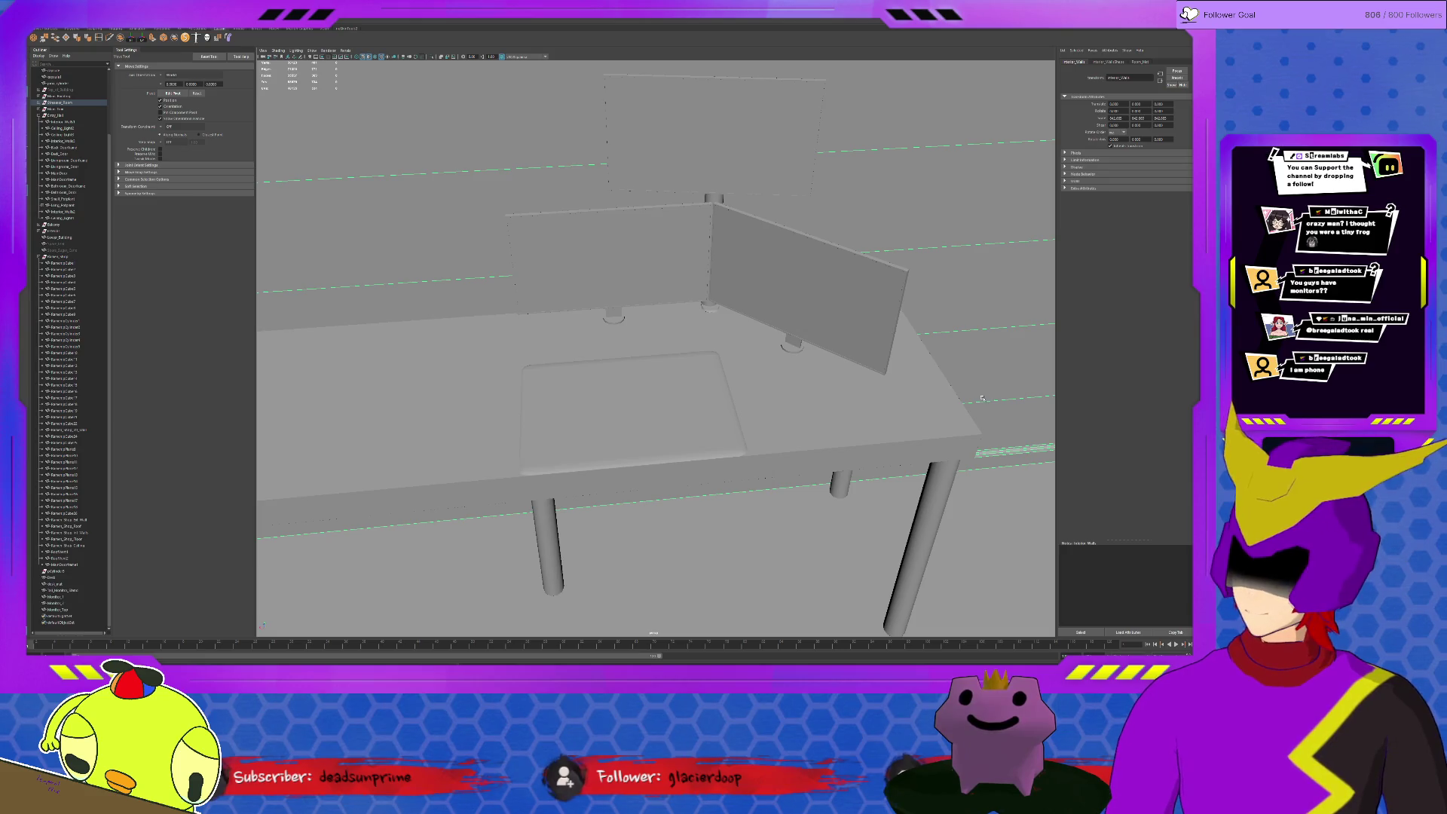
Dolly out and tilt down from the desk until the whole building shows from above
{"action": "right_click_drag", "start_coordinate": [947, 395], "coordinate": [921, 432], "text": "alt"}
{"action": "scroll", "coordinate": [921, 432], "scroll_direction": "down", "scroll_amount": 10}
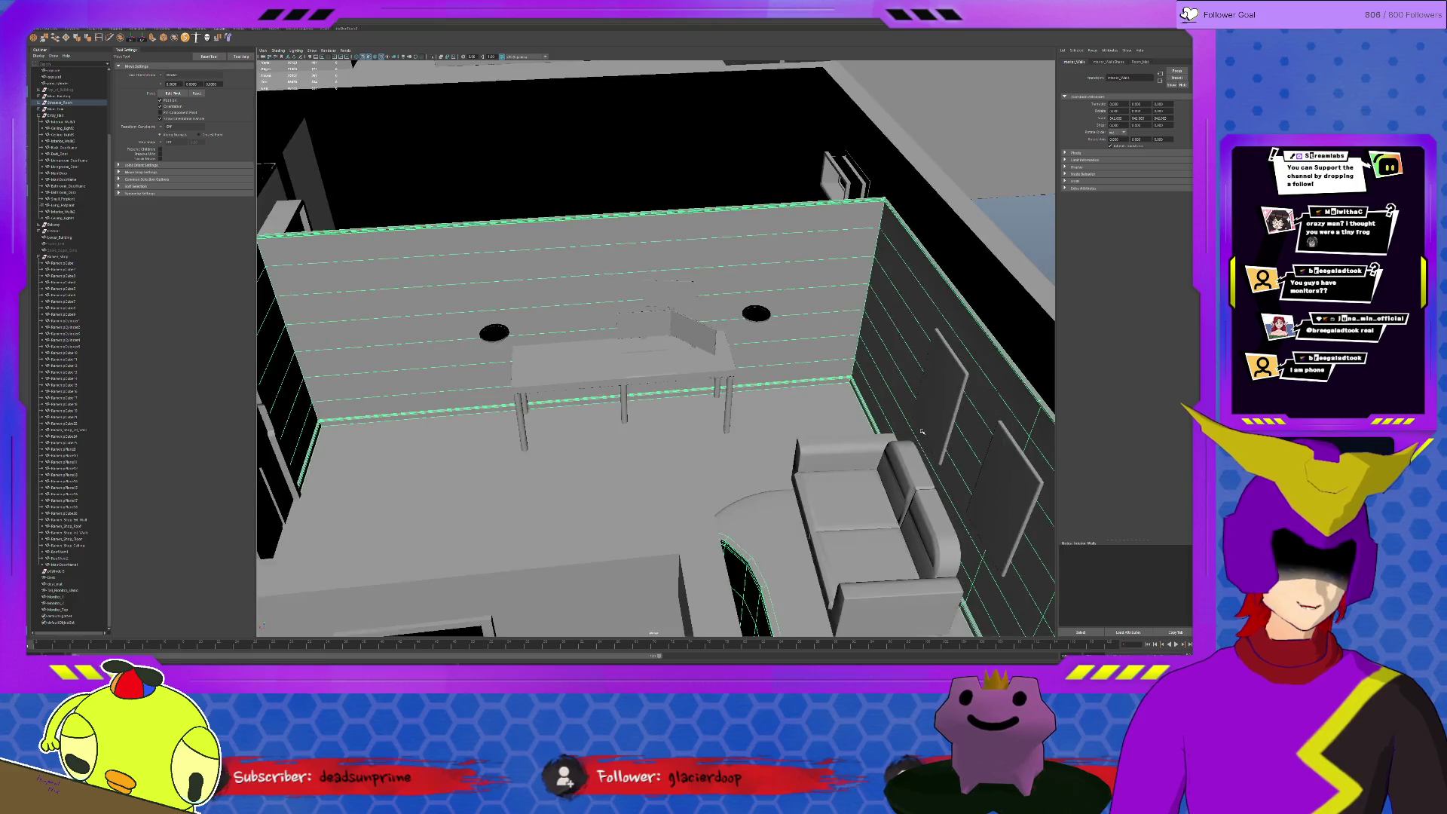
{"action": "scroll", "coordinate": [921, 432], "scroll_direction": "down", "scroll_amount": 5}
{"action": "mouse_move", "coordinate": [814, 436]}
{"action": "left_mouse_down", "text": "alt"}
{"action": "mouse_move", "coordinate": [865, 437]}
{"action": "mouse_move", "coordinate": [793, 446]}
{"action": "left_mouse_up", "text": "alt"}
{"action": "scroll", "coordinate": [860, 439], "scroll_direction": "down", "scroll_amount": 10}
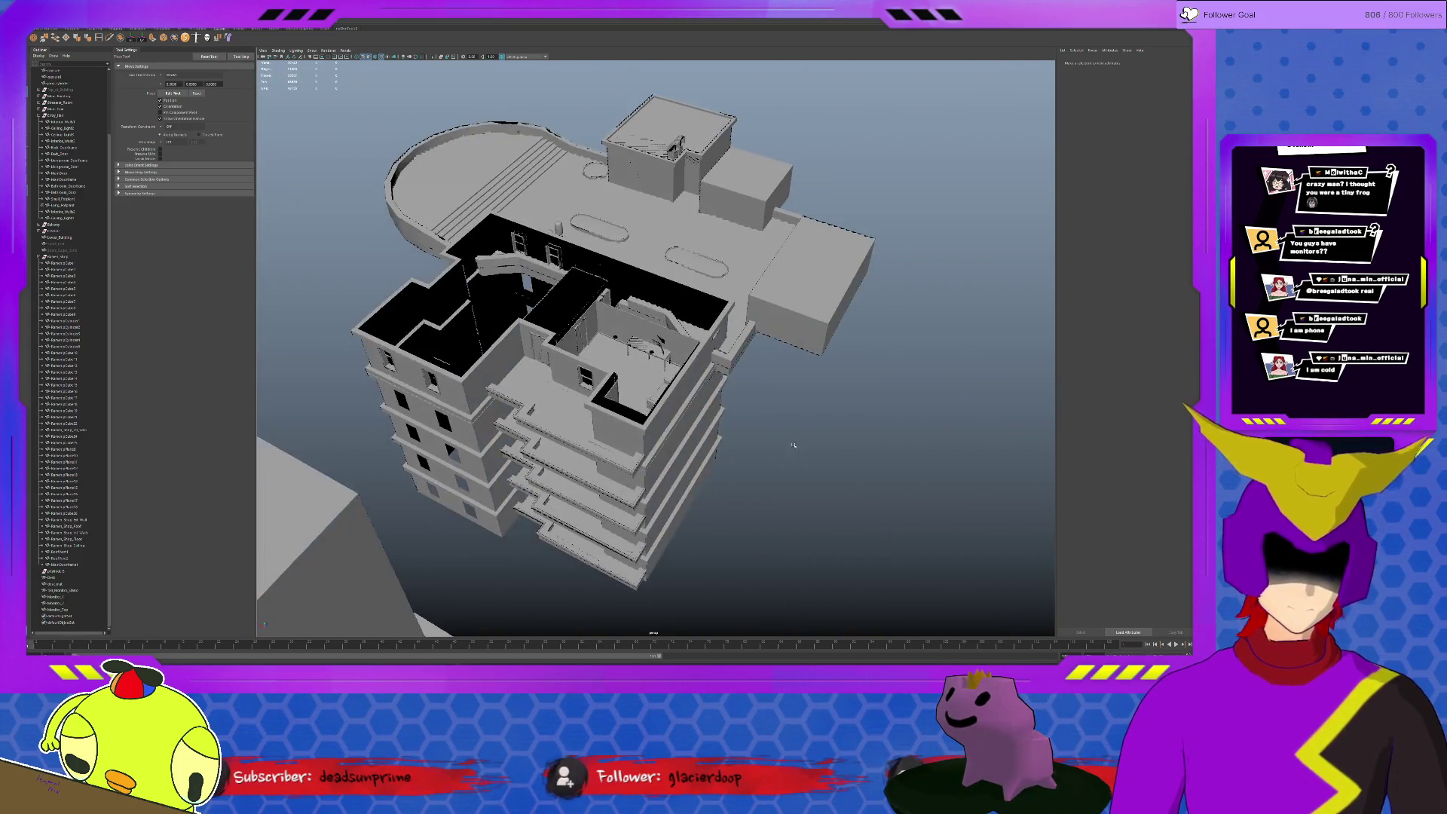
Unhide the Top_of_Building rooftop with Shift+H and orbit around the satellite dish
{"action": "left_click", "coordinate": [59, 89]}
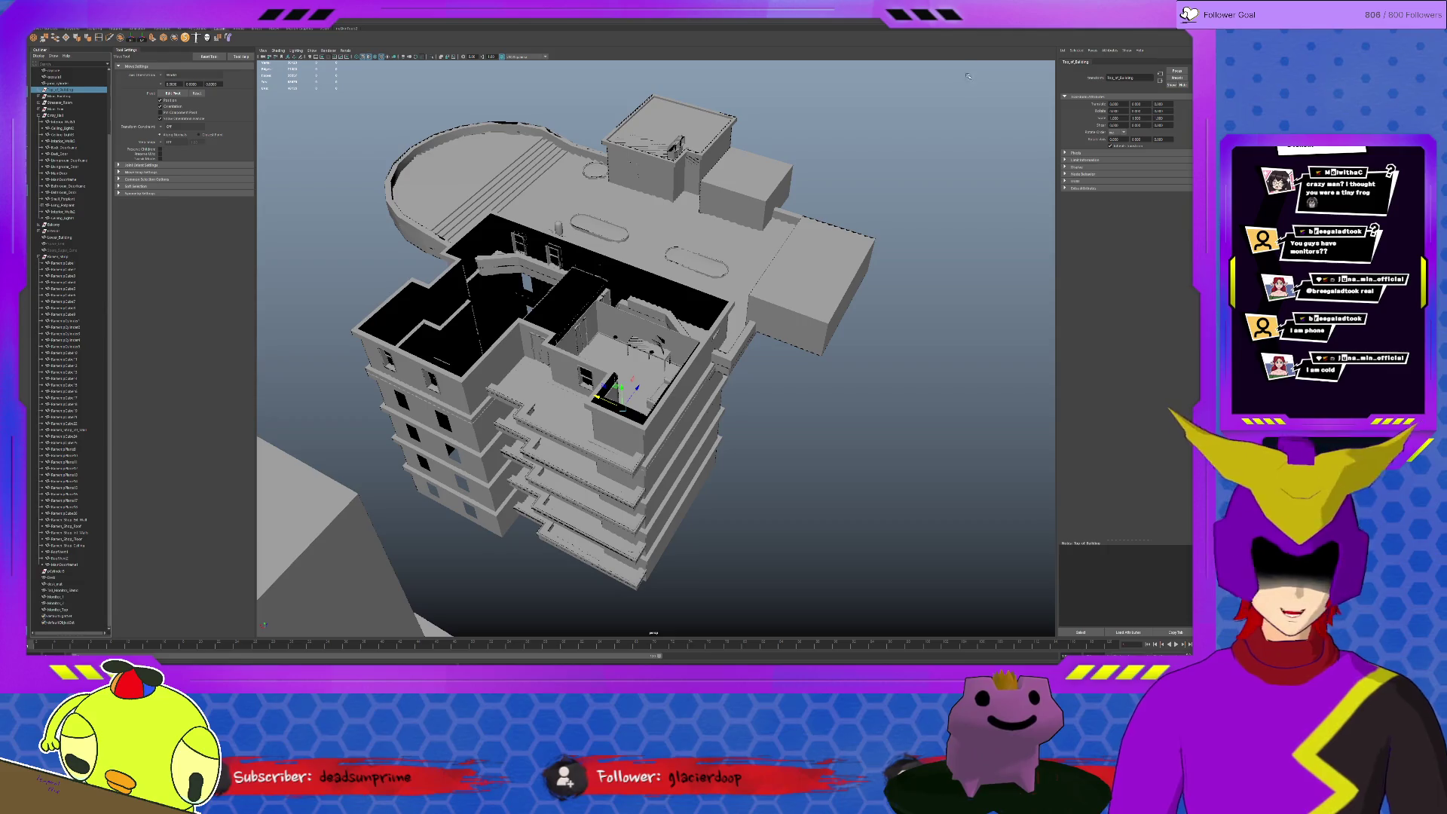
{"action": "key", "text": "ctrl+a"}
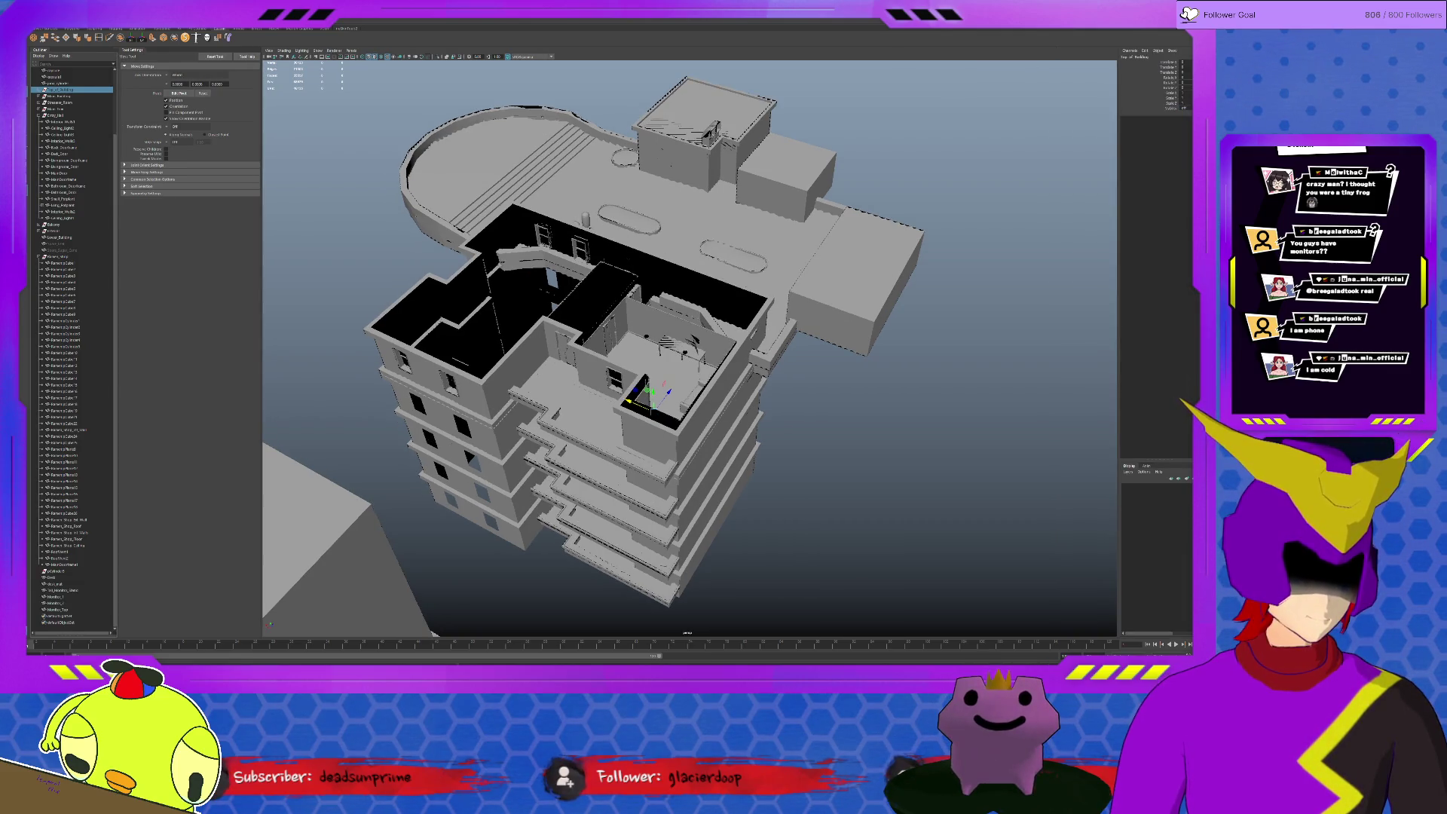
{"action": "key", "text": "shift+h"}
{"action": "left_click", "coordinate": [857, 429]}
{"action": "mouse_move", "coordinate": [857, 430]}
{"action": "left_mouse_down", "text": "alt"}
{"action": "mouse_move", "coordinate": [701, 291]}
{"action": "mouse_move", "coordinate": [682, 316]}
{"action": "left_mouse_up", "text": "alt"}
{"action": "scroll", "coordinate": [752, 443], "scroll_direction": "up", "scroll_amount": 10}
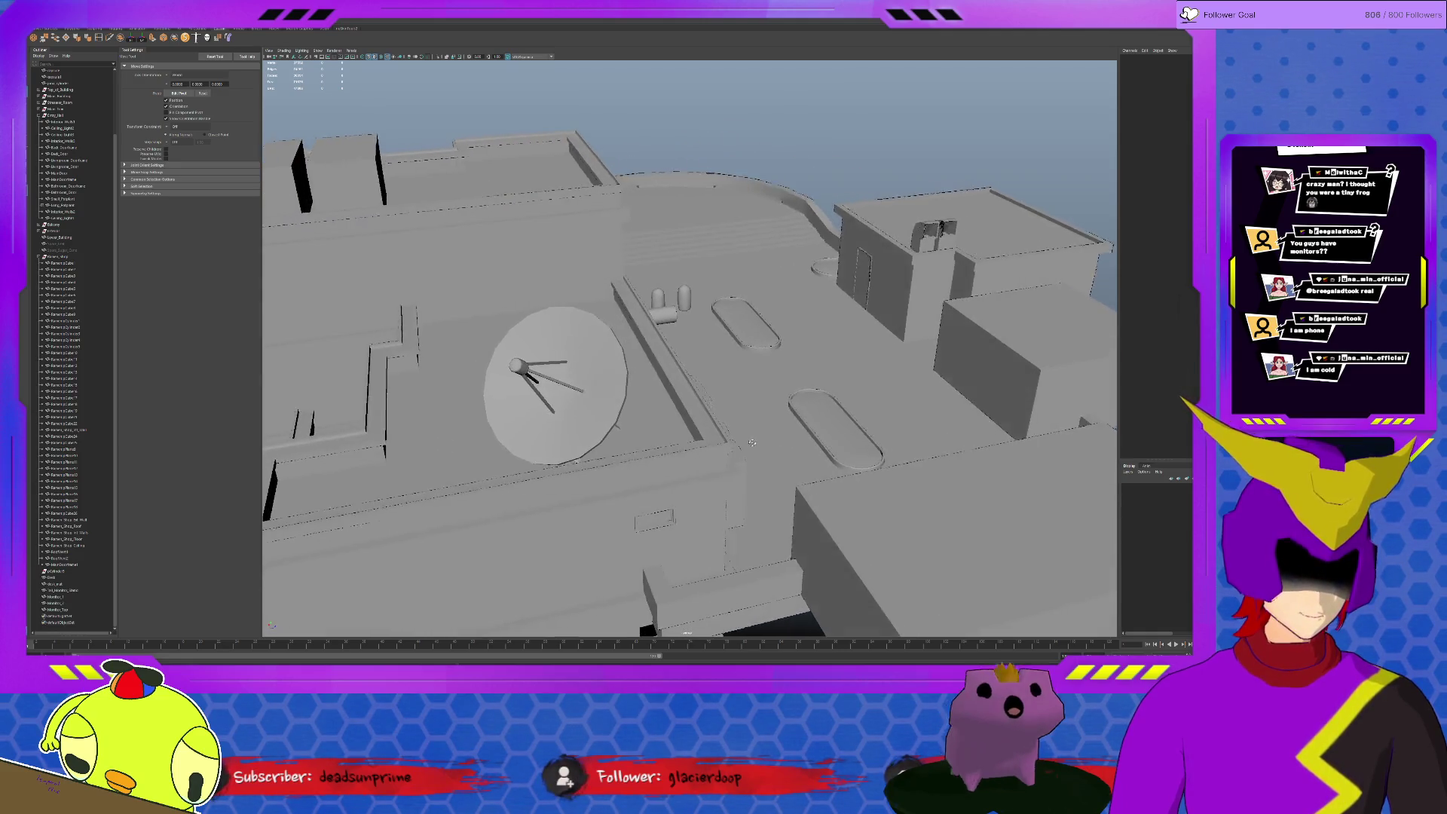
{"action": "left_click_drag", "start_coordinate": [751, 442], "coordinate": [663, 368], "text": "alt"}
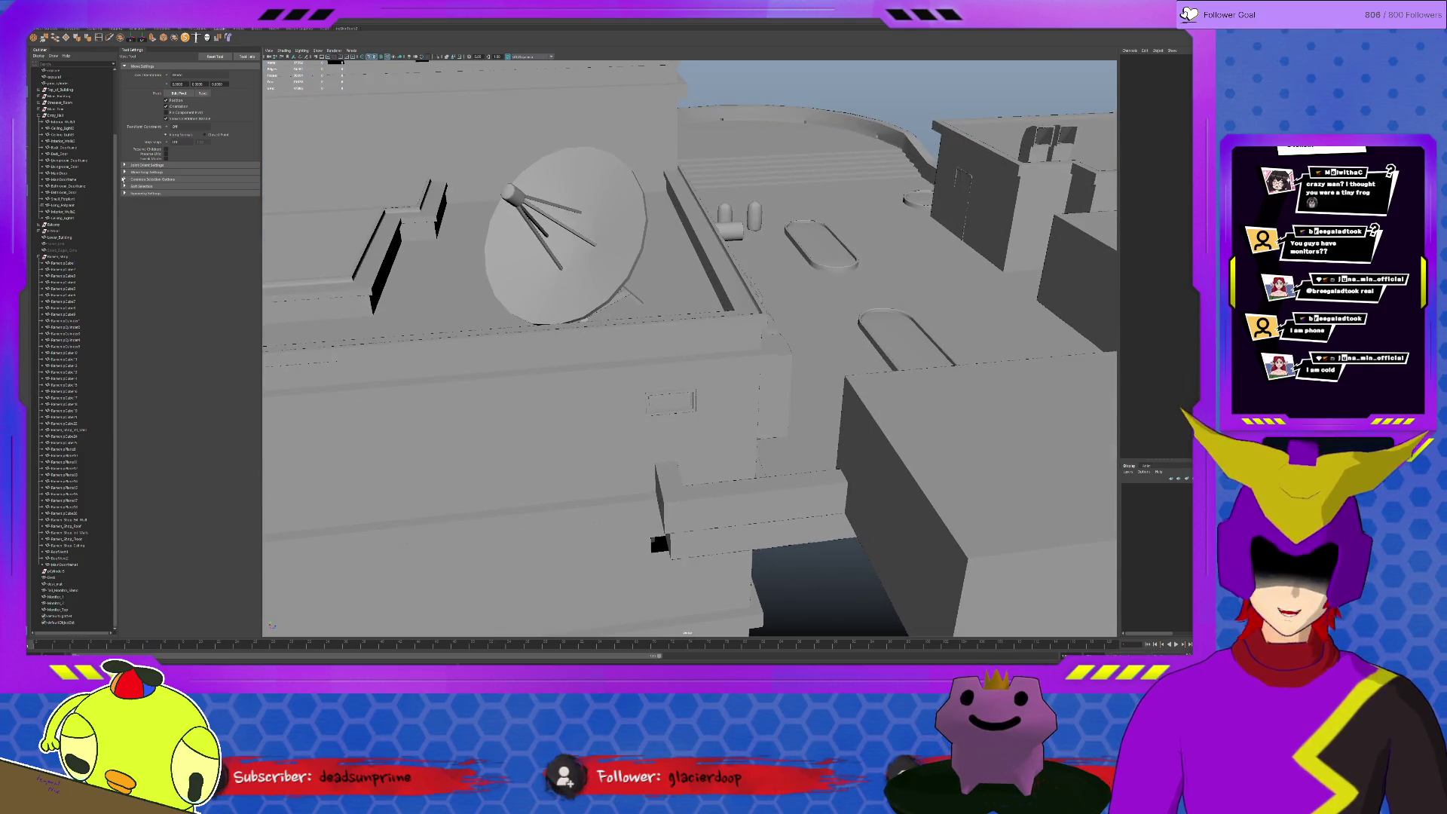
Hide Top_of_Building again and look down into the rooms of the Lower_Building
{"action": "left_click", "coordinate": [61, 90]}
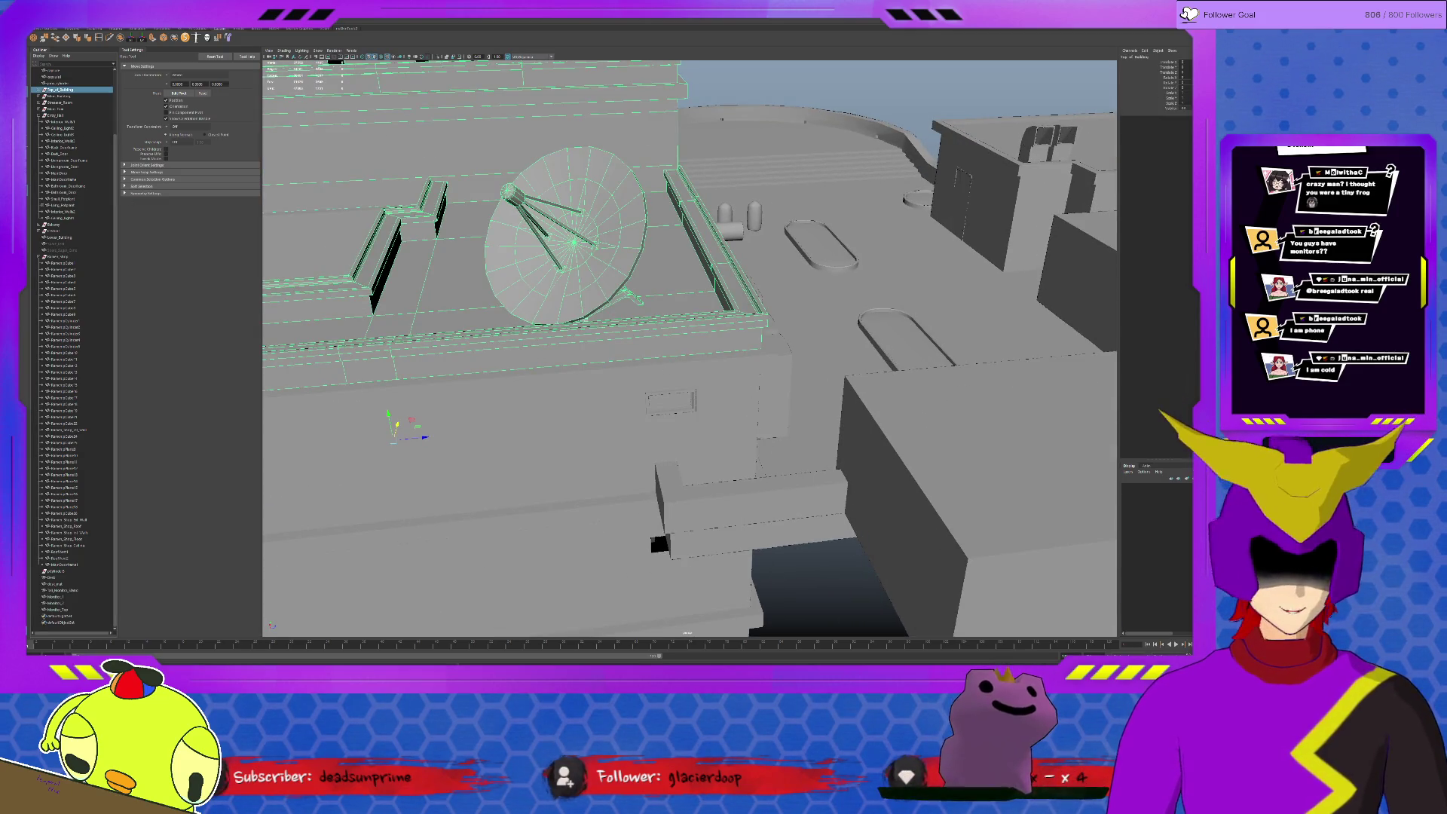
{"action": "key", "text": "ctrl+h"}
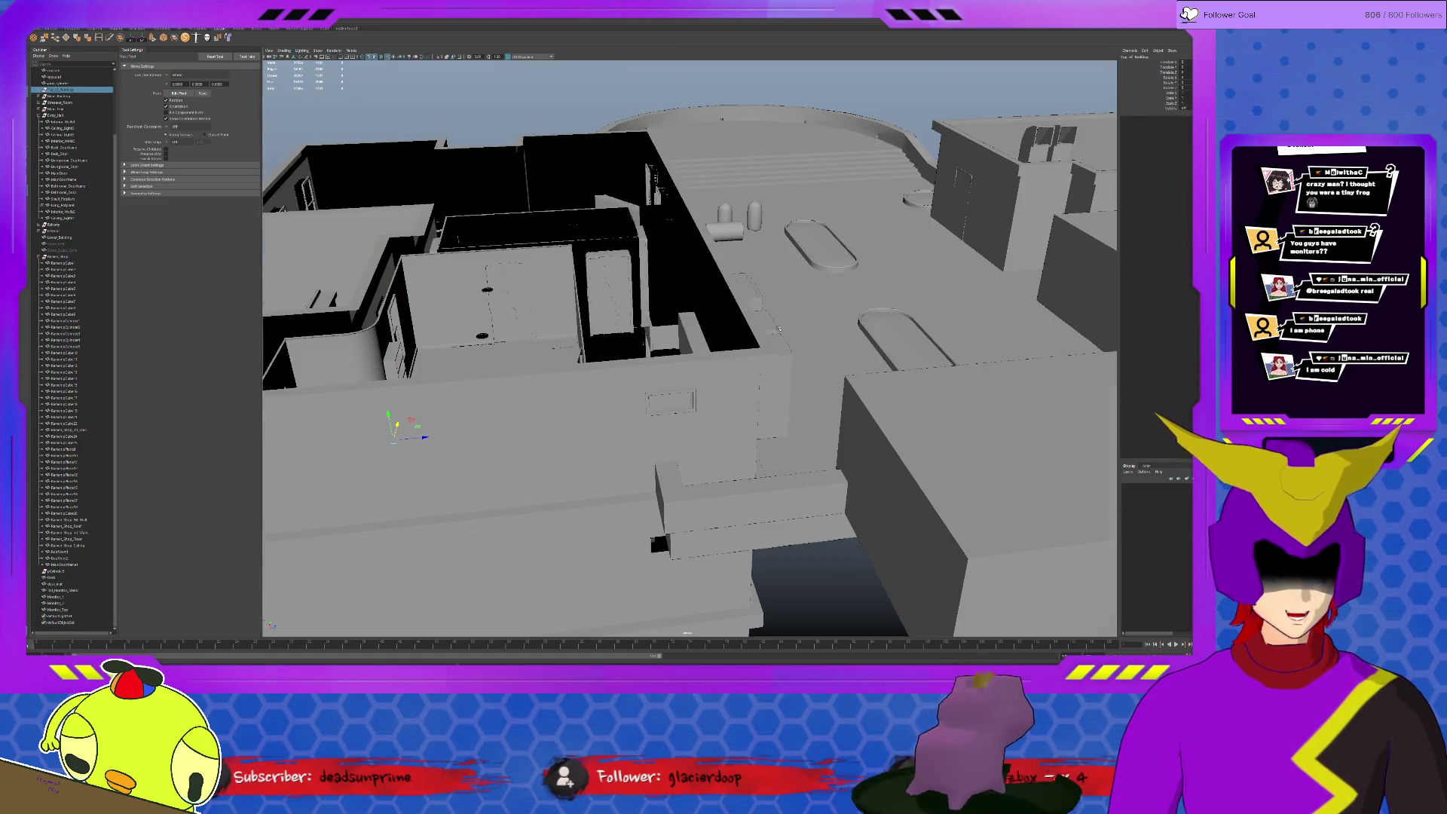
{"action": "left_click_drag", "start_coordinate": [723, 248], "coordinate": [733, 329], "text": "alt"}
{"action": "left_click", "coordinate": [620, 145]}
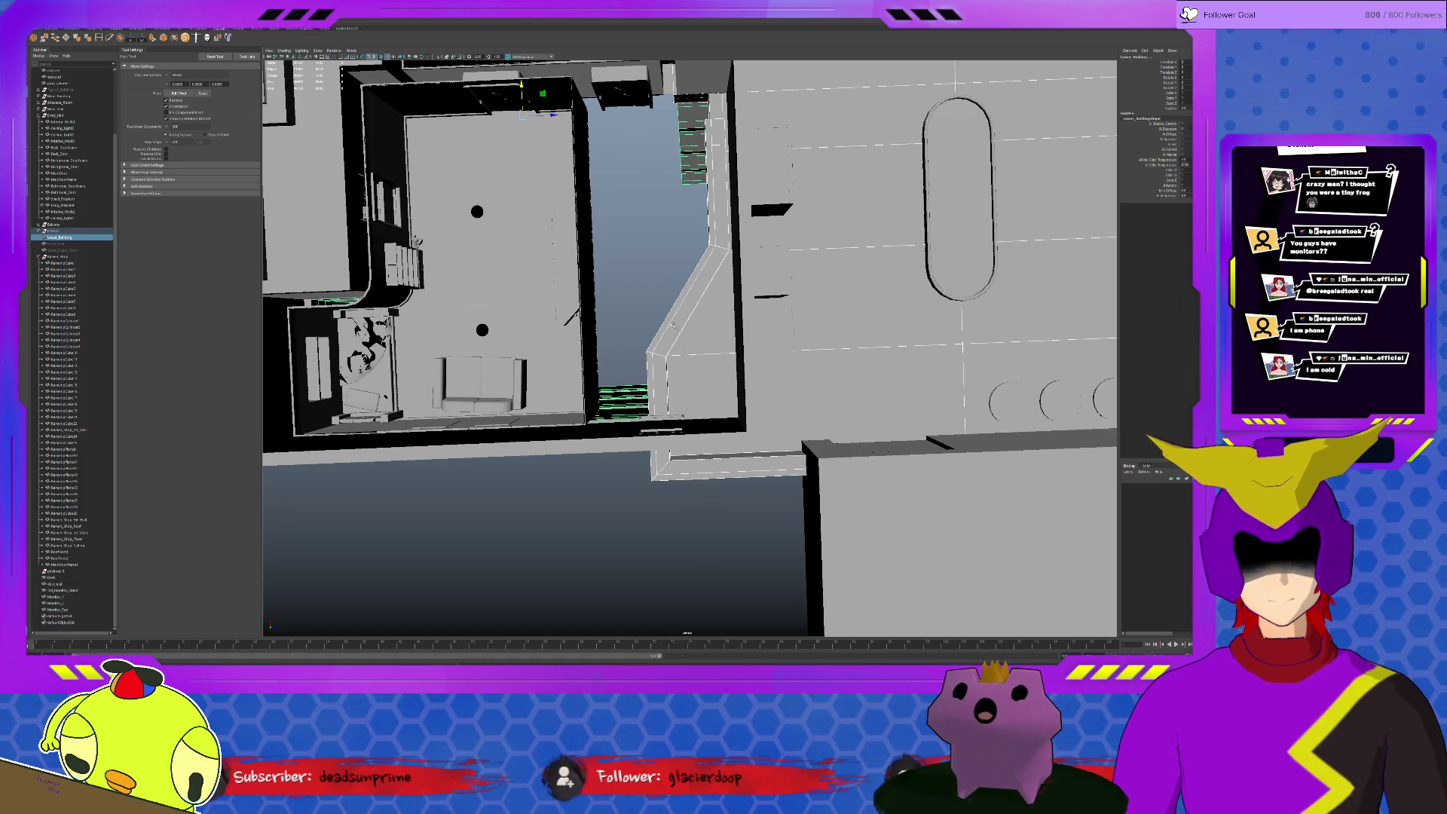
{"action": "left_click", "coordinate": [667, 378]}
{"action": "mouse_move", "coordinate": [653, 258]}
{"action": "left_mouse_down", "text": "alt"}
{"action": "mouse_move", "coordinate": [682, 346]}
{"action": "mouse_move", "coordinate": [695, 340]}
{"action": "left_mouse_up", "text": "alt"}
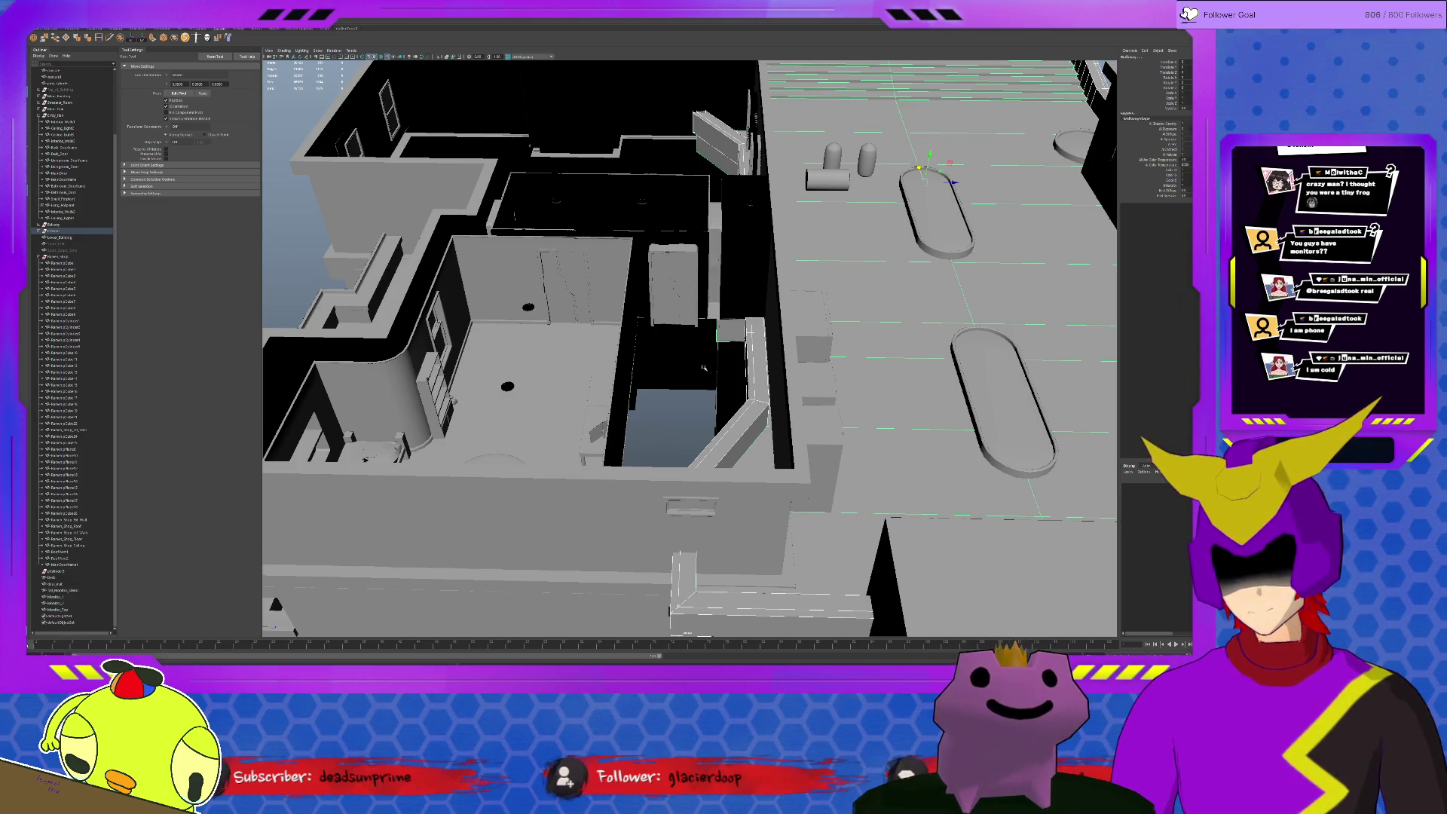
{"action": "scroll", "coordinate": [702, 368], "scroll_direction": "down", "scroll_amount": 5}
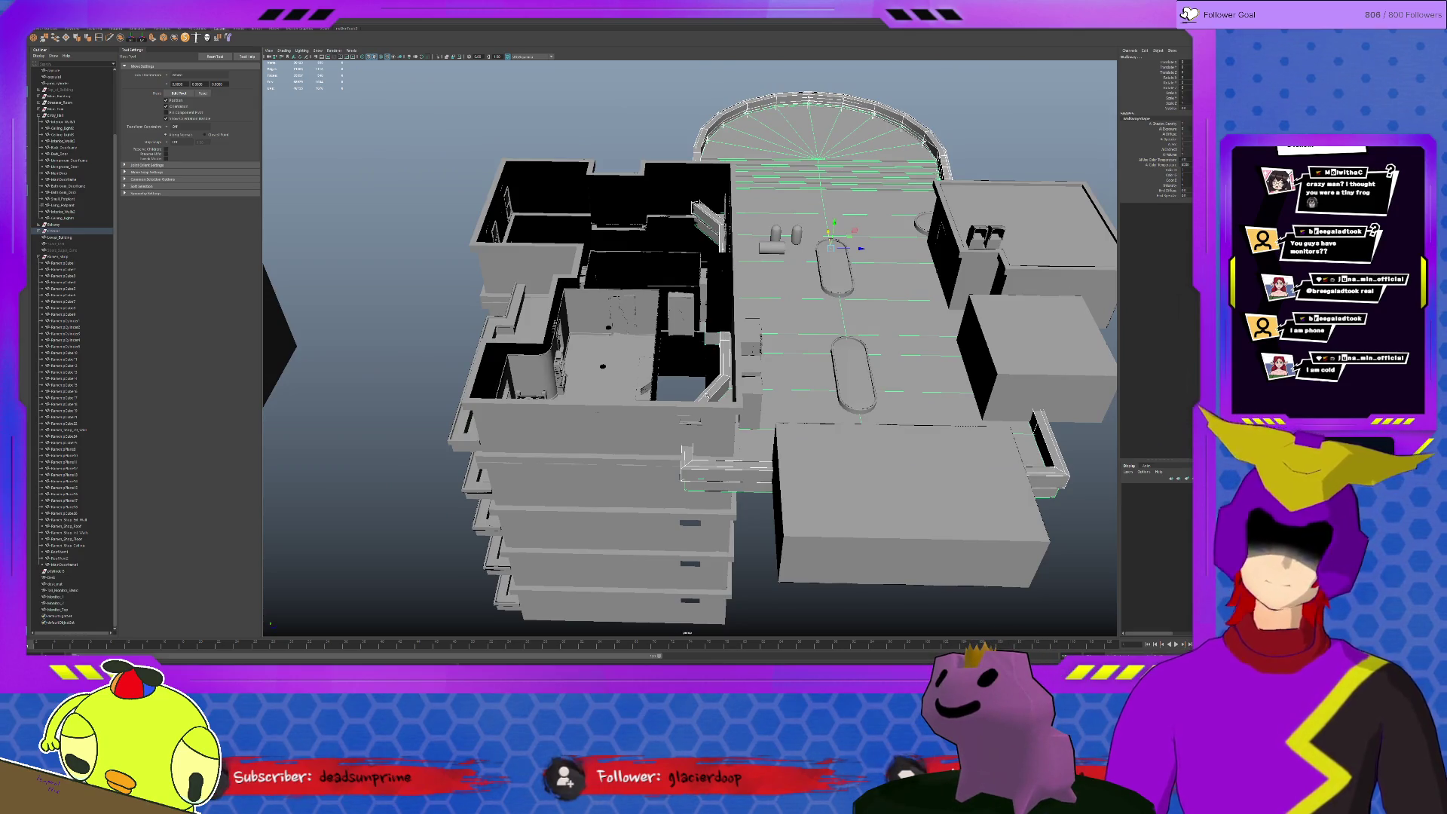
Frame the box on the upper level with F
{"action": "left_click", "coordinate": [1035, 351]}
{"action": "key", "text": "f"}
{"action": "mouse_move", "coordinate": [1035, 351]}
{"action": "left_mouse_down", "text": "alt"}
{"action": "mouse_move", "coordinate": [797, 457]}
{"action": "mouse_move", "coordinate": [819, 460]}
{"action": "left_mouse_up", "text": "alt"}
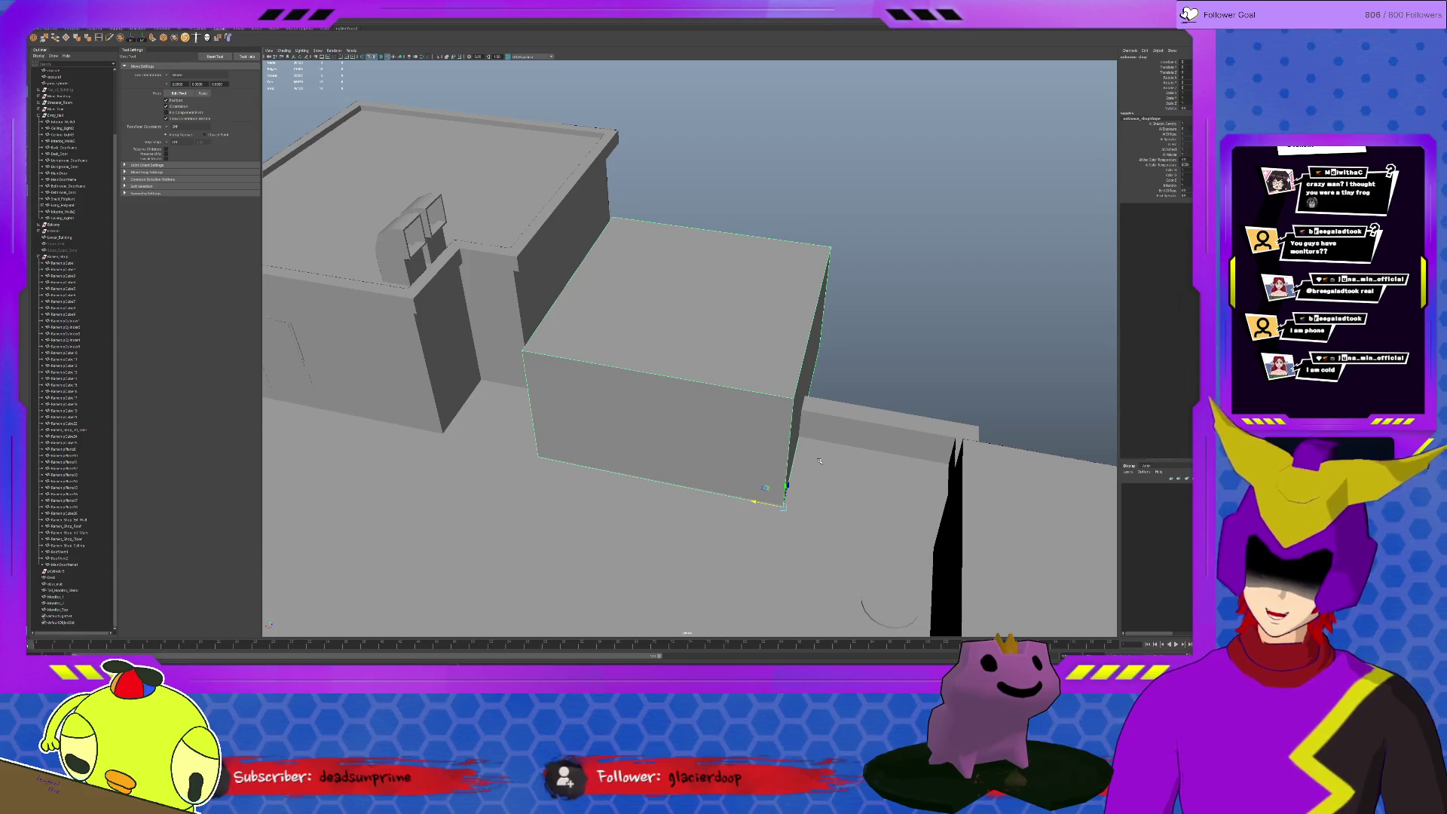
Frame the ramen shop and select Ramen_Shop_Roof in the Outliner
{"action": "left_click", "coordinate": [405, 365]}
{"action": "key", "text": "f"}
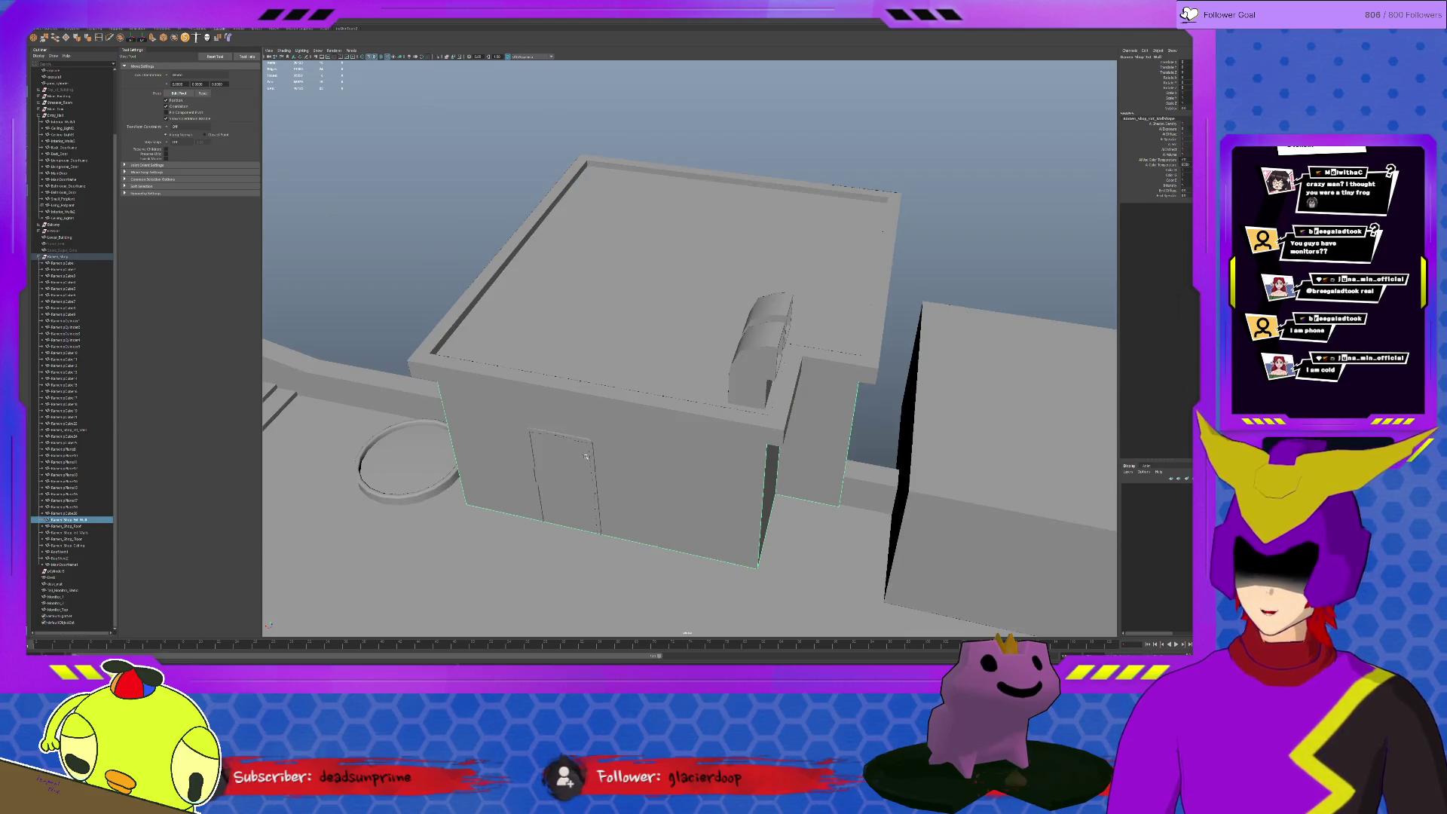
{"action": "left_click_drag", "start_coordinate": [584, 457], "coordinate": [600, 432], "text": "alt"}
{"action": "left_click", "coordinate": [72, 526]}
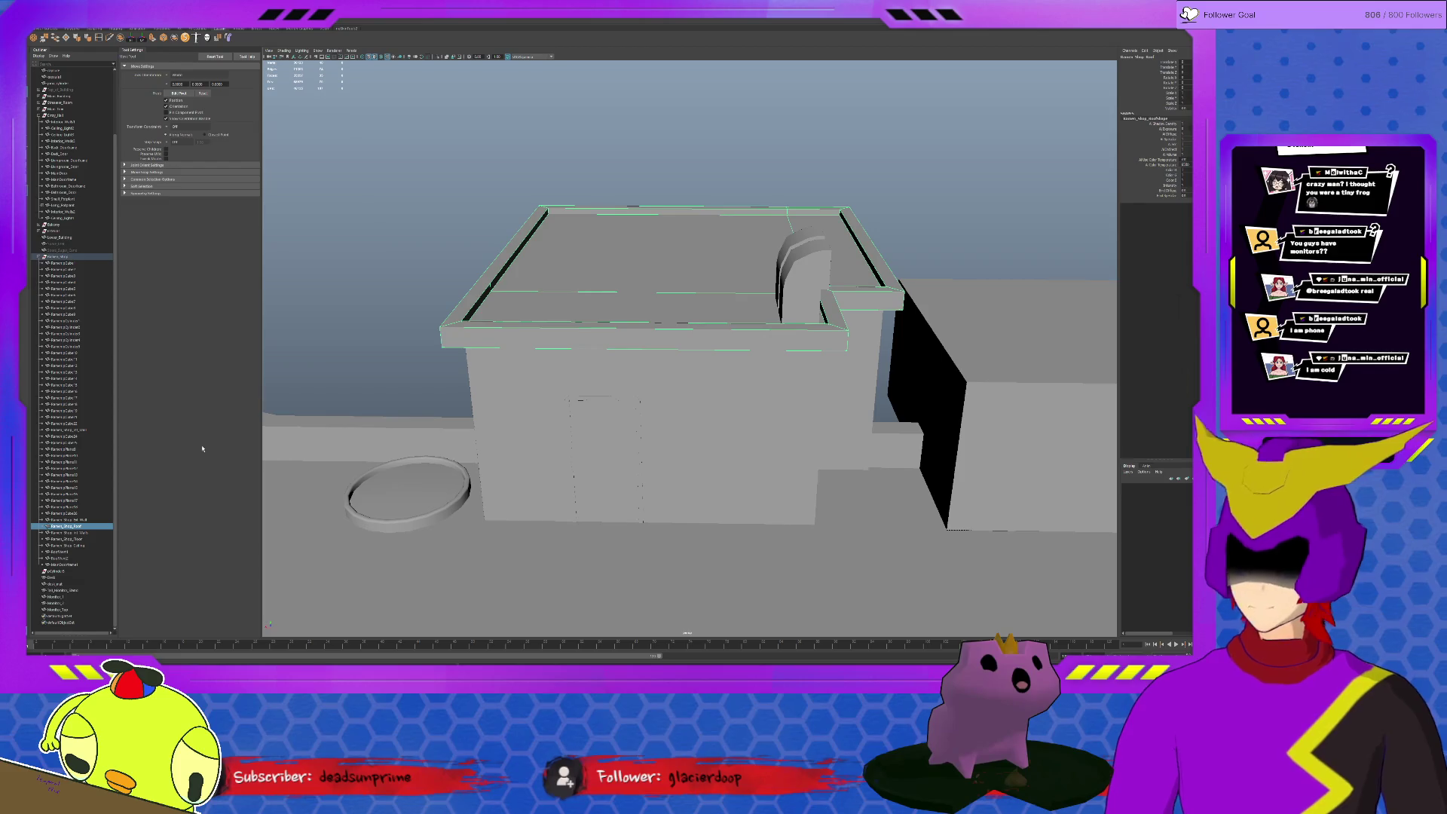
{"action": "left_click_drag", "start_coordinate": [591, 469], "coordinate": [726, 421], "text": "alt"}
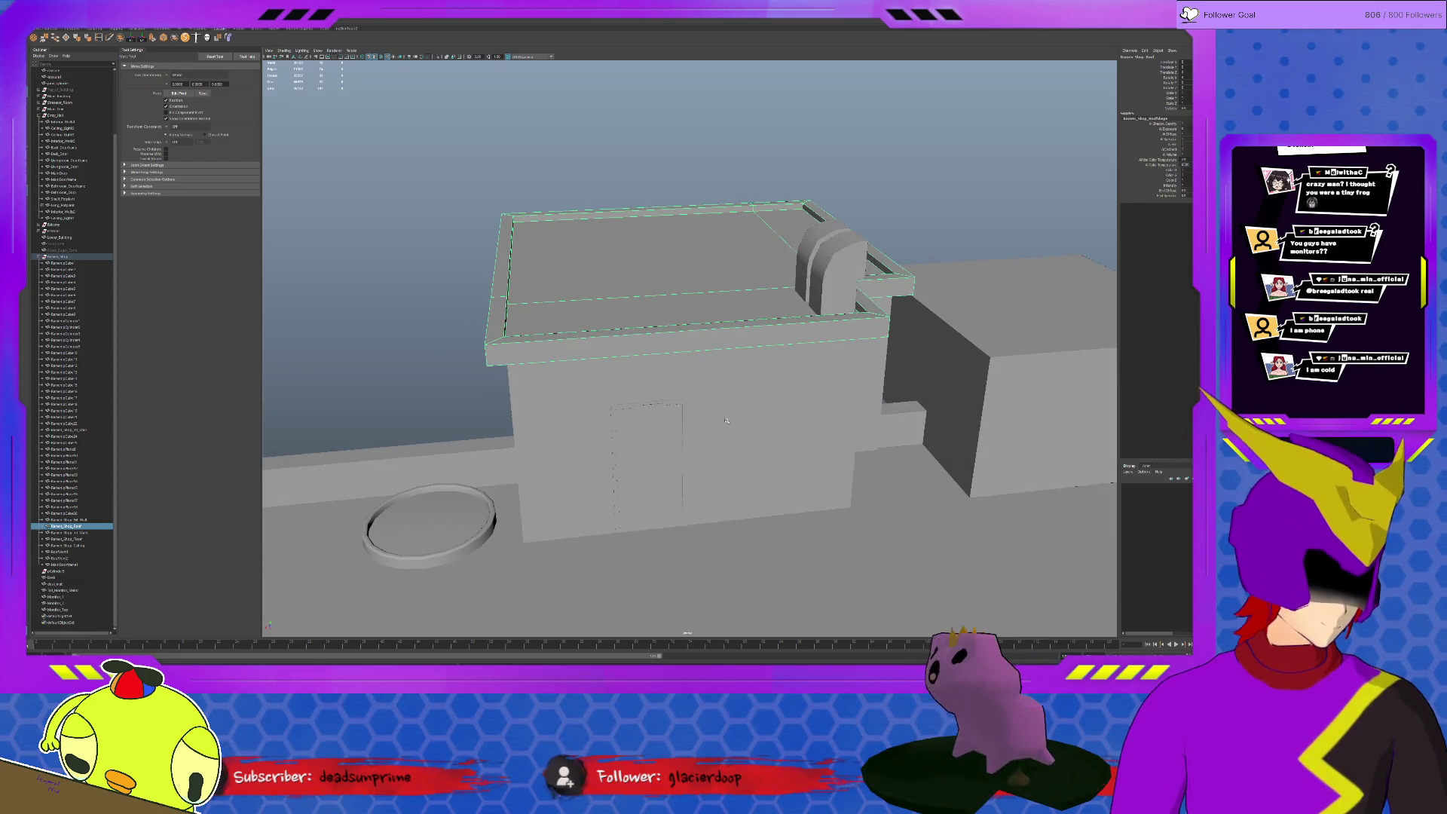
{"action": "left_click_drag", "start_coordinate": [726, 420], "coordinate": [675, 369], "text": "alt"}
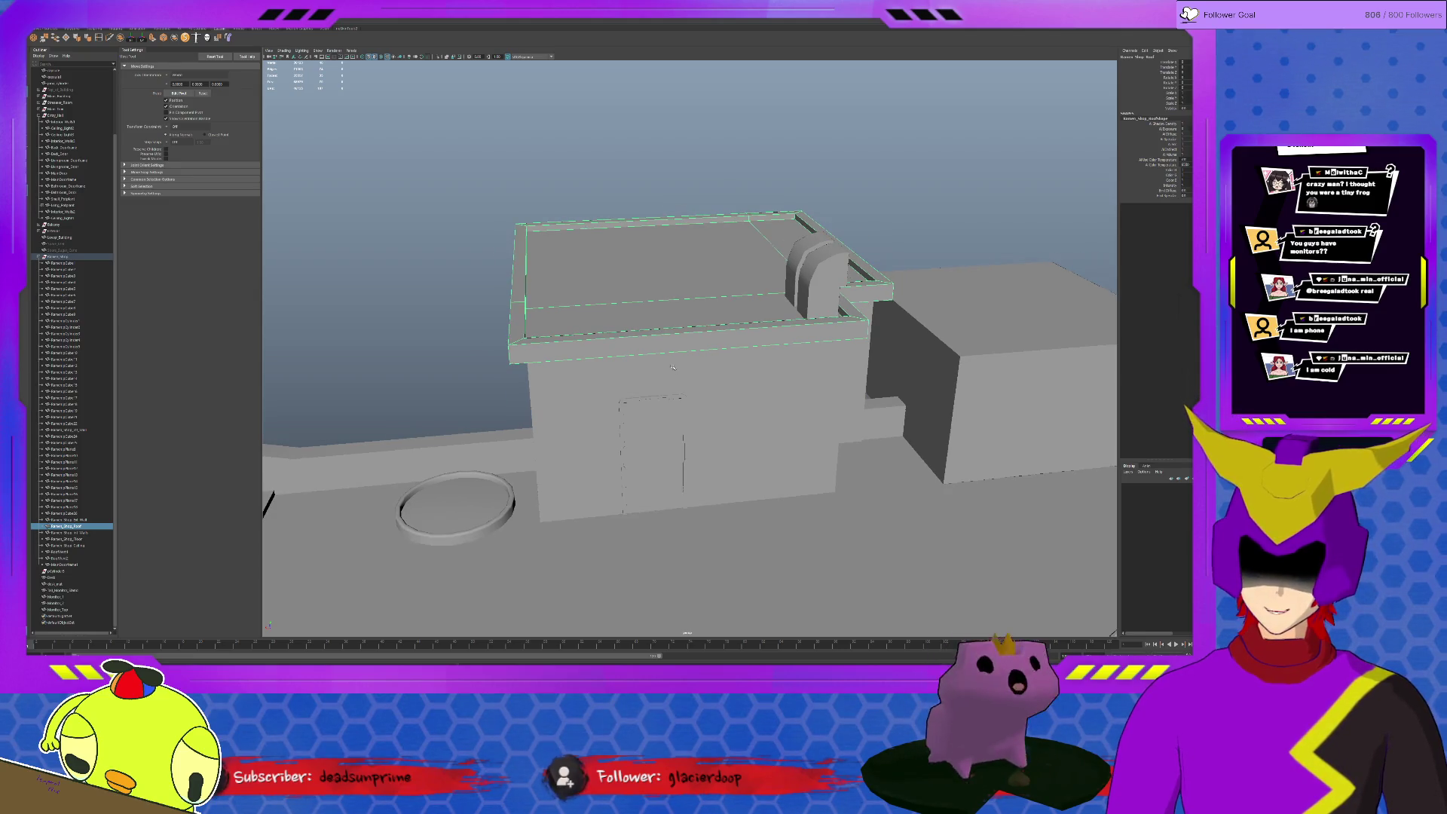
{"action": "scroll", "coordinate": [667, 365], "scroll_direction": "down", "scroll_amount": 6}
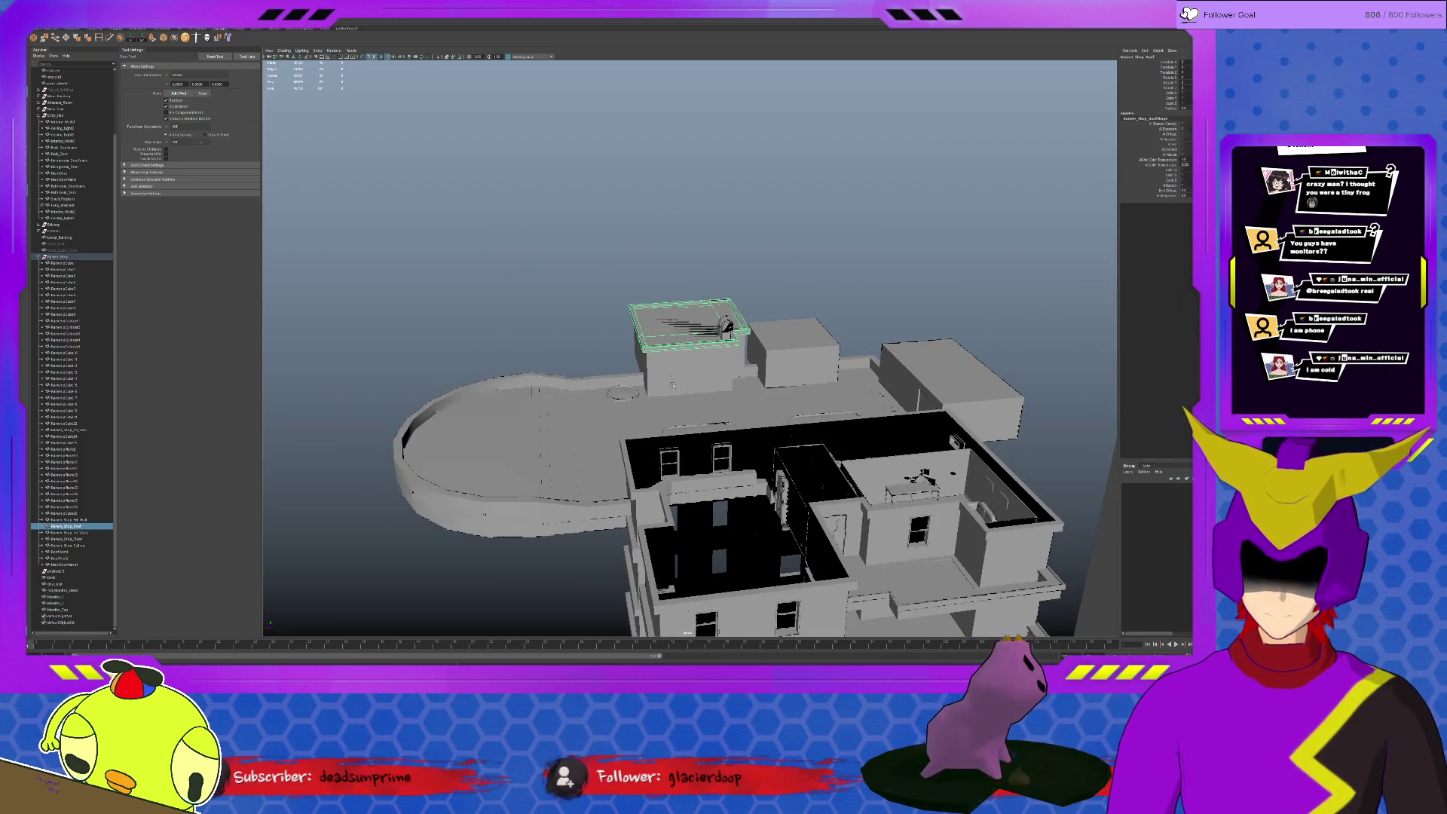
Reselect the ramen shop roof, orbit to the far side, and raise it upward
{"action": "left_click", "coordinate": [667, 283]}
{"action": "left_click", "coordinate": [666, 306]}
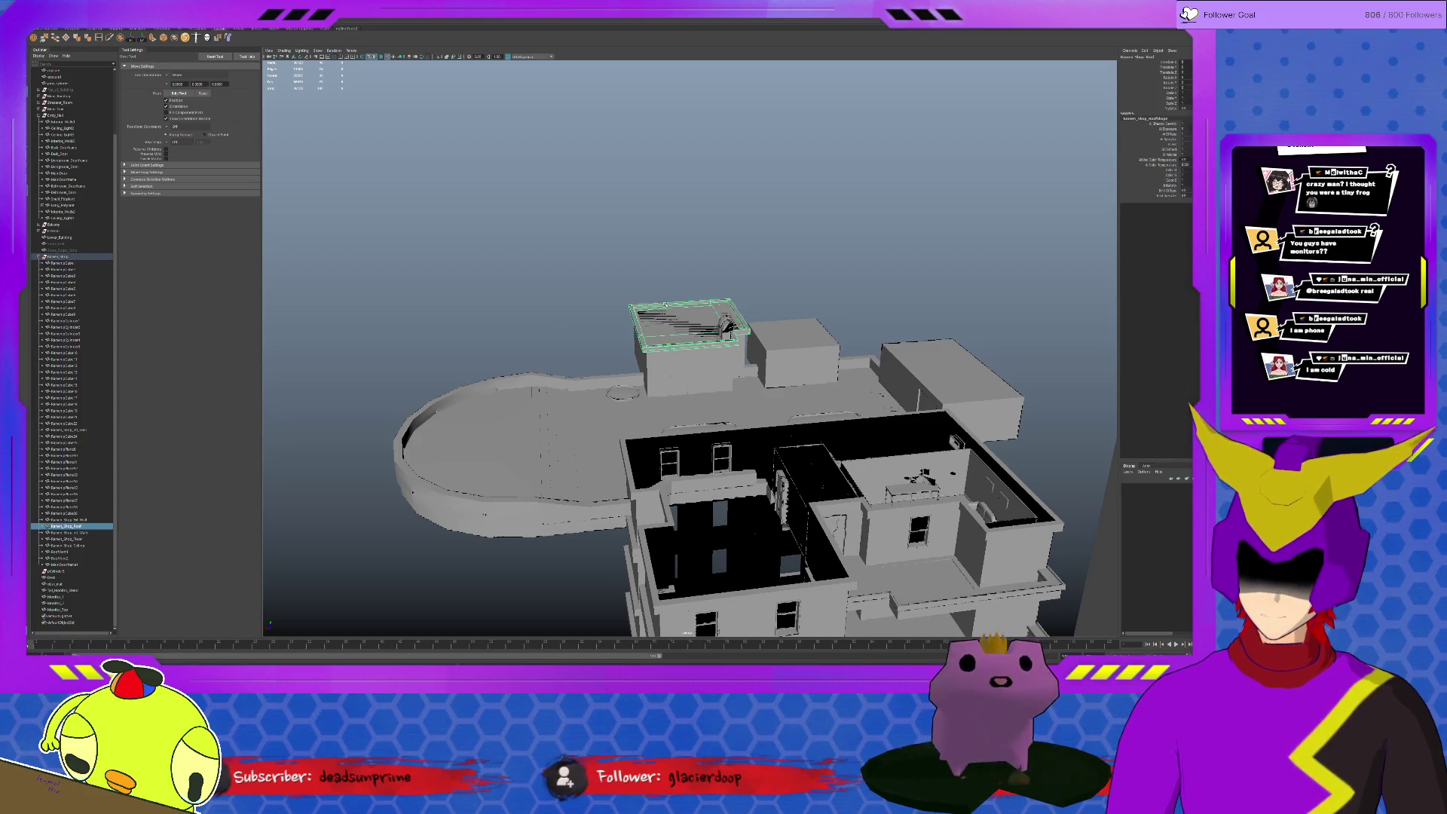
{"action": "left_click_drag", "start_coordinate": [658, 311], "coordinate": [905, 321], "text": "alt"}
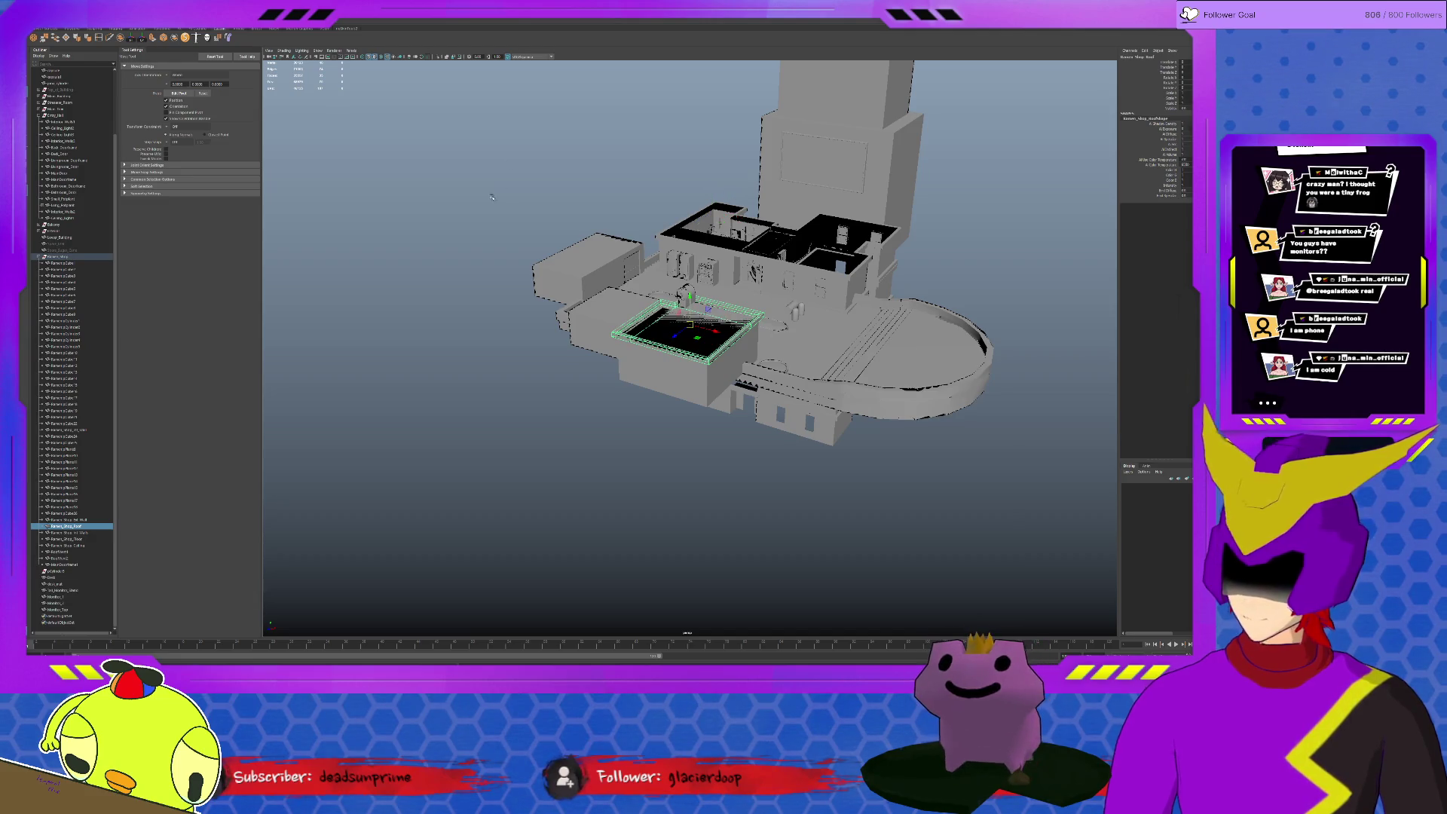
{"action": "left_click", "coordinate": [688, 295]}
{"action": "mouse_move", "coordinate": [689, 295]}
{"action": "left_mouse_down"}
{"action": "mouse_move", "coordinate": [689, 252]}
{"action": "mouse_move", "coordinate": [688, 295]}
{"action": "left_mouse_up"}
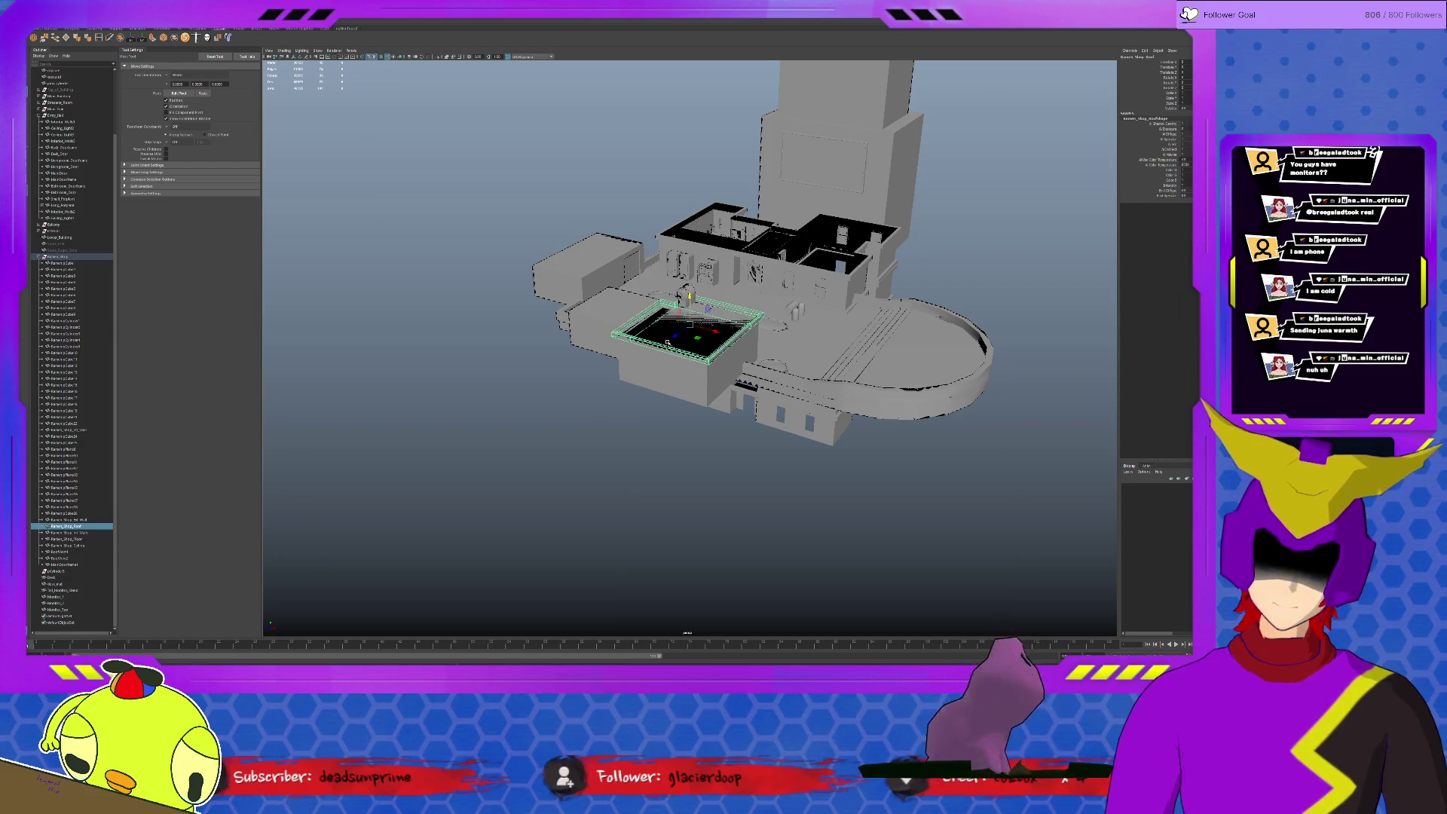
Zoom and tilt around the building to view its front wall
{"action": "left_click", "coordinate": [358, 162]}
{"action": "scroll", "coordinate": [358, 162], "scroll_direction": "up", "scroll_amount": 2}
{"action": "scroll", "coordinate": [519, 275], "scroll_direction": "down", "scroll_amount": 6}
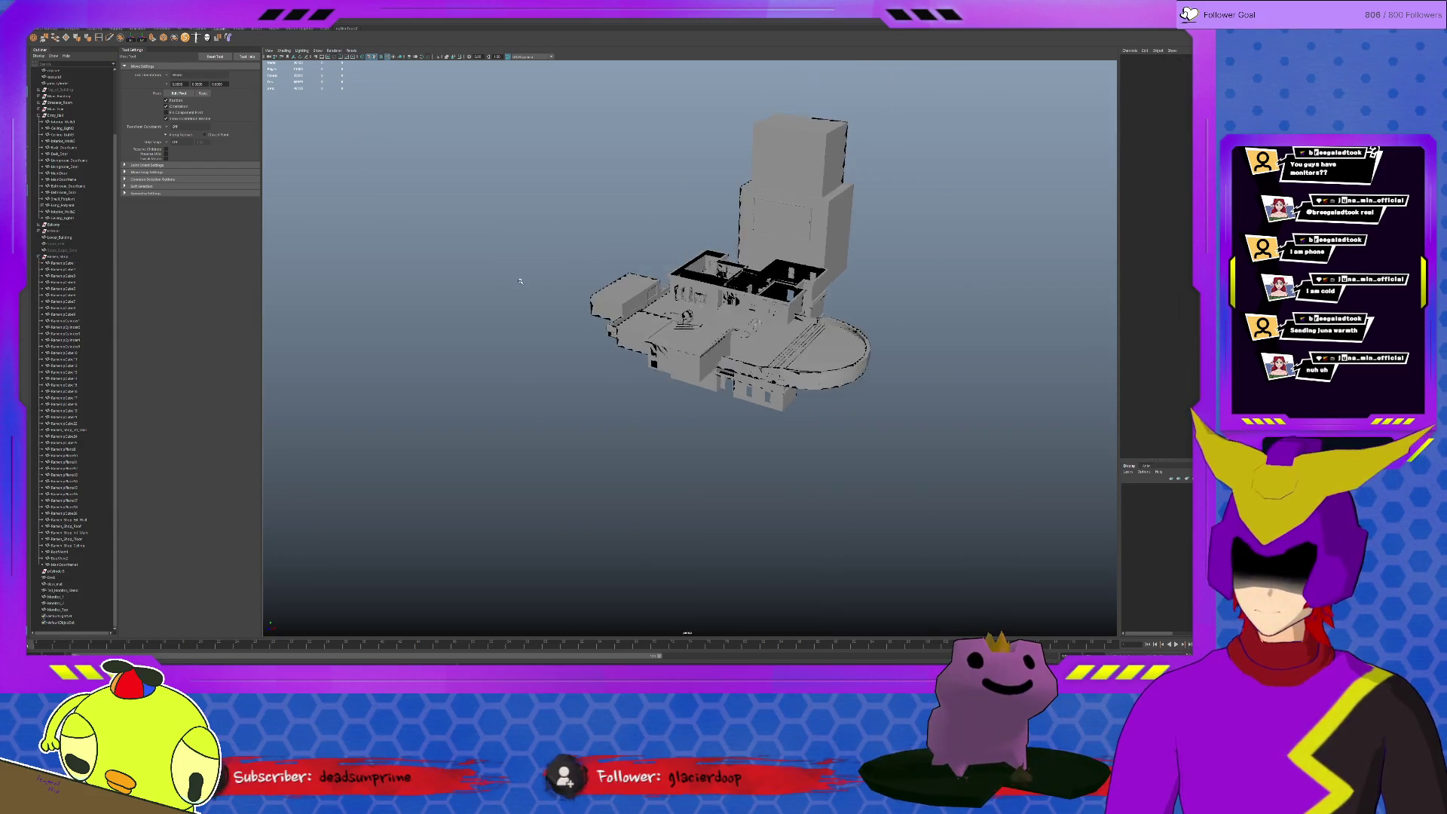
{"action": "scroll", "coordinate": [925, 371], "scroll_direction": "up", "scroll_amount": 10}
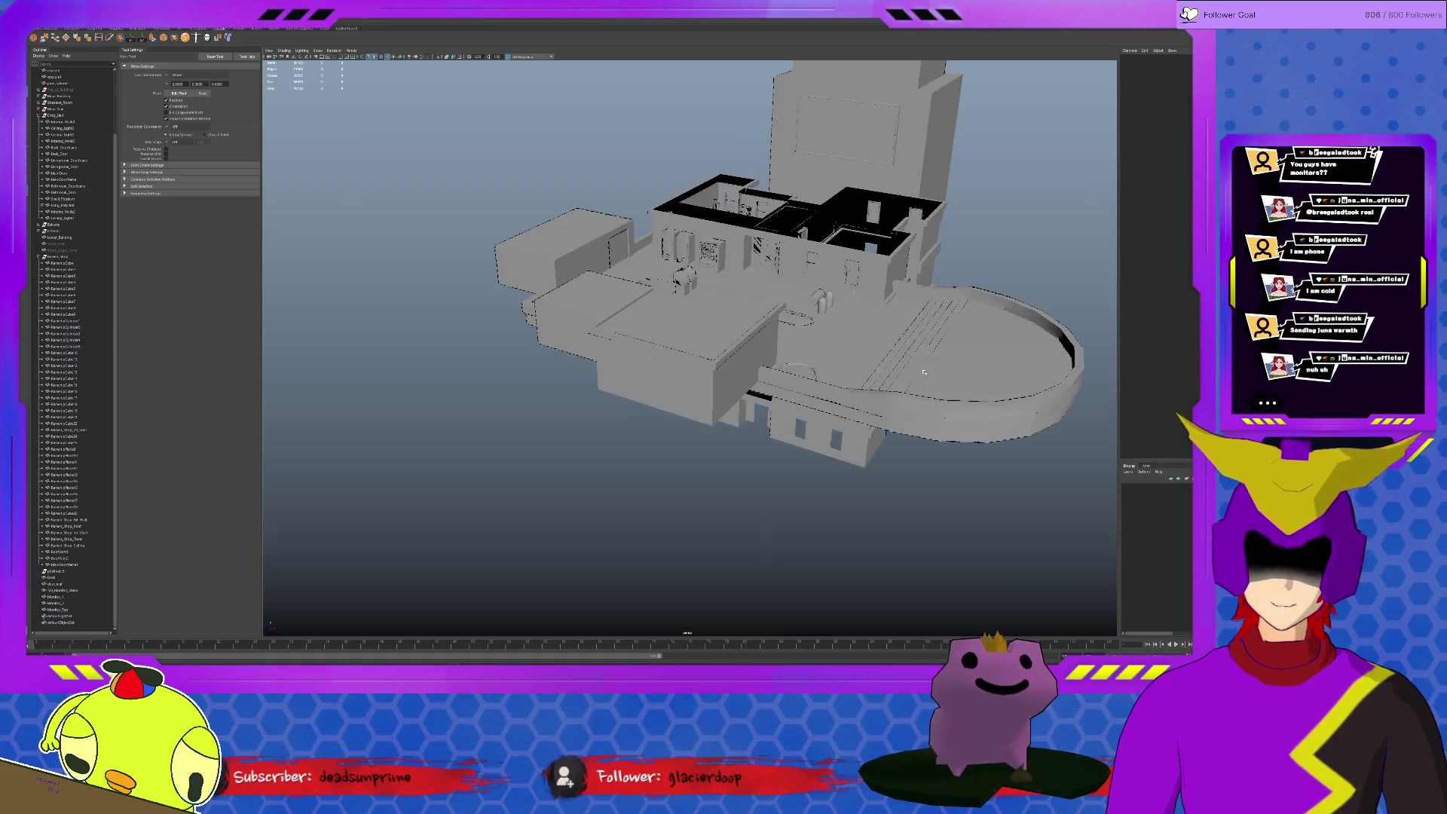
{"action": "left_click_drag", "start_coordinate": [835, 307], "coordinate": [838, 301], "text": "alt"}
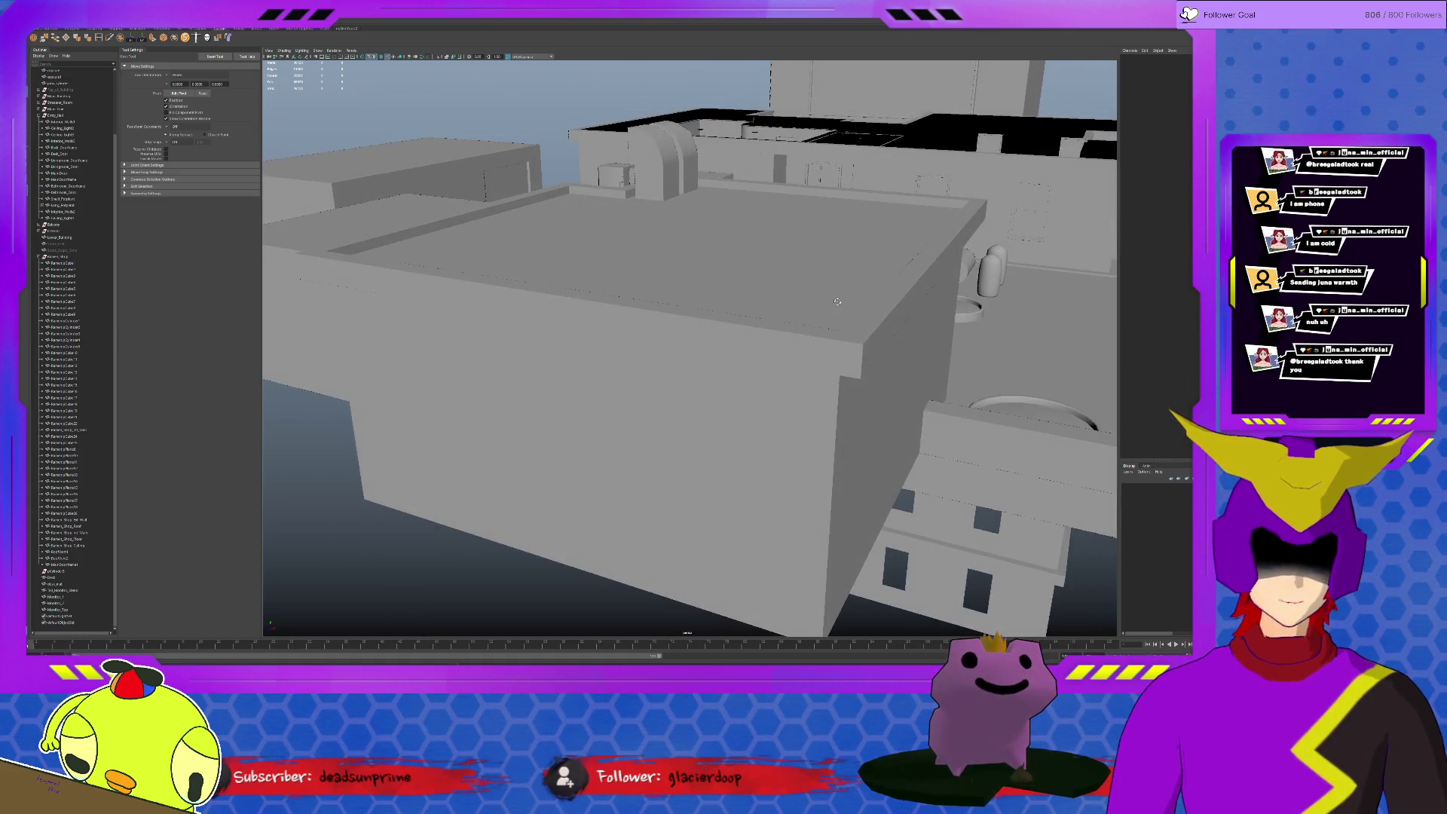
{"action": "scroll", "coordinate": [745, 384], "scroll_direction": "down", "scroll_amount": 8}
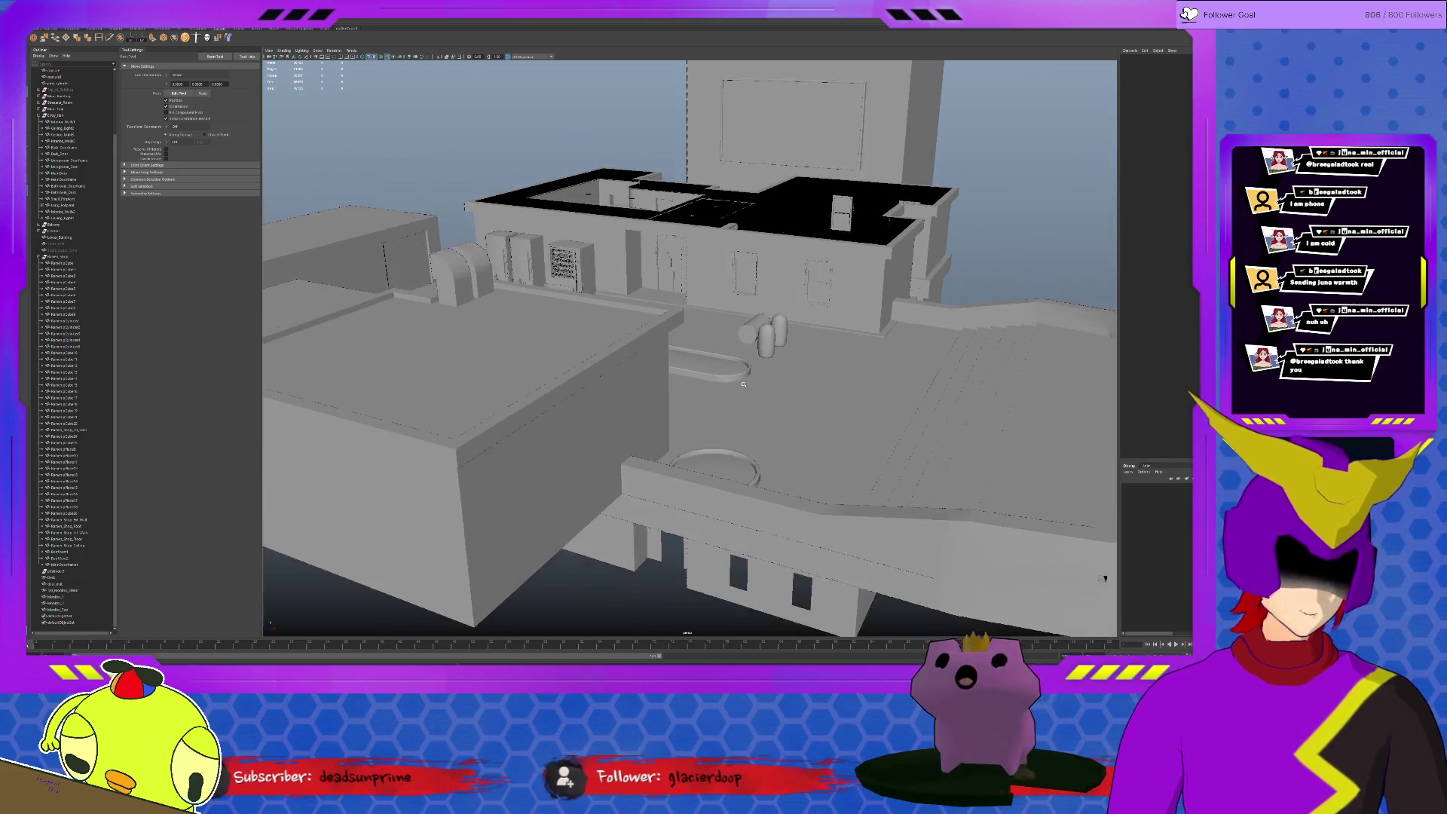
{"action": "scroll", "coordinate": [745, 385], "scroll_direction": "down", "scroll_amount": 6}
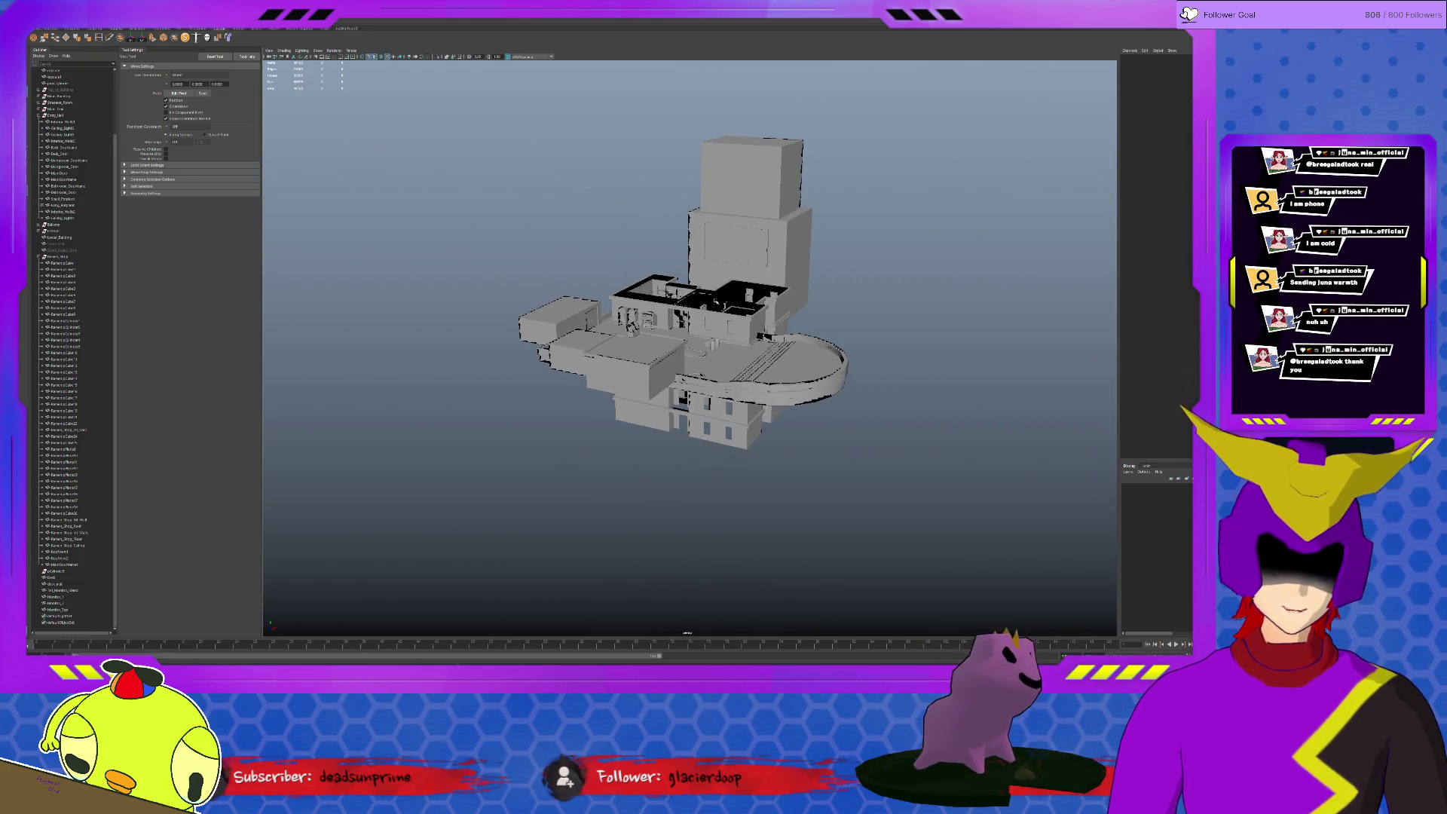
Select the perspective view's camera and show the Modeling Toolkit panel
{"action": "left_click", "coordinate": [699, 270]}
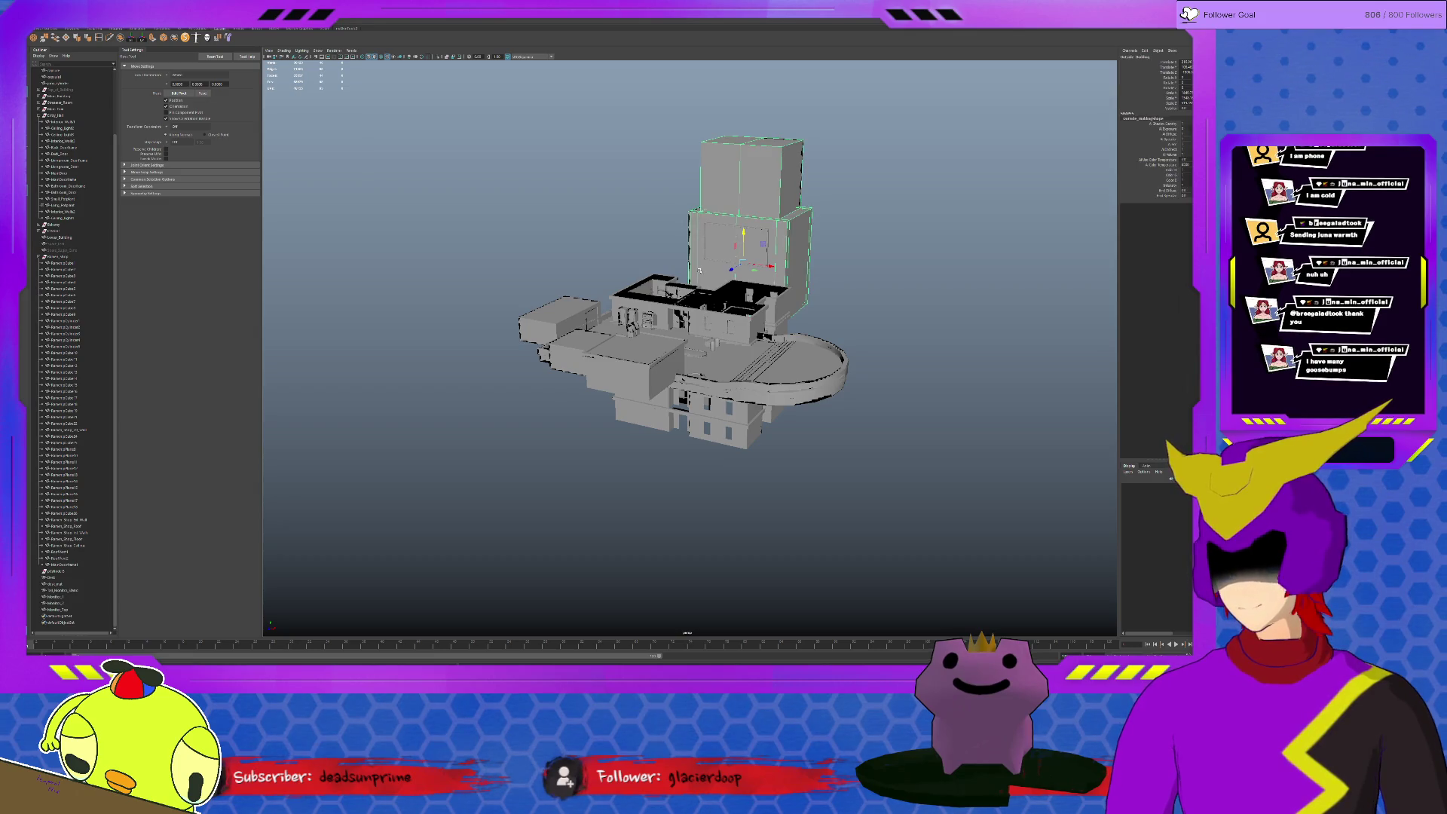
{"action": "left_click", "coordinate": [606, 226]}
{"action": "scroll", "coordinate": [606, 226], "scroll_direction": "down", "scroll_amount": 1}
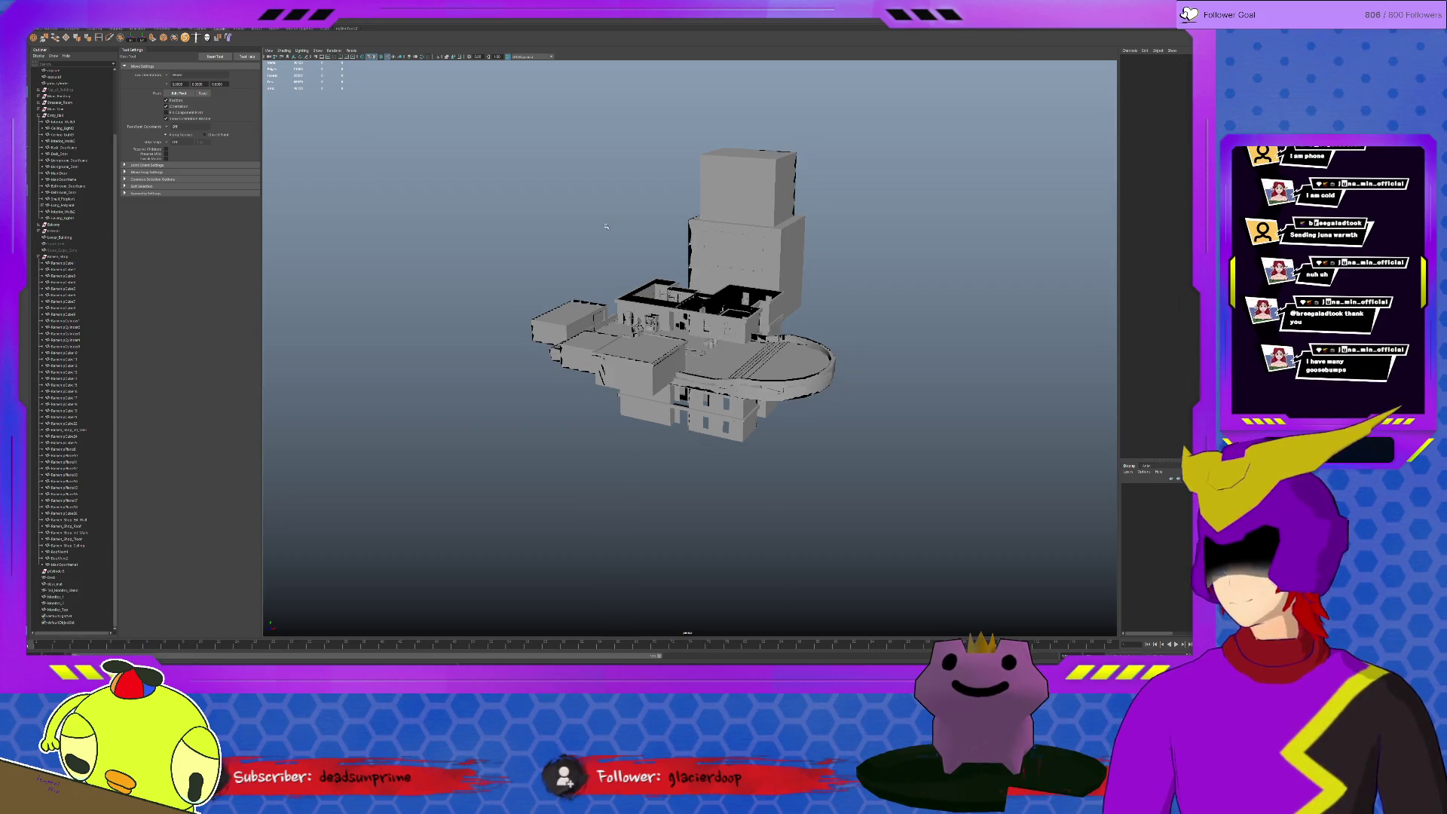
{"action": "left_click_drag", "start_coordinate": [606, 226], "coordinate": [591, 227], "text": "alt"}
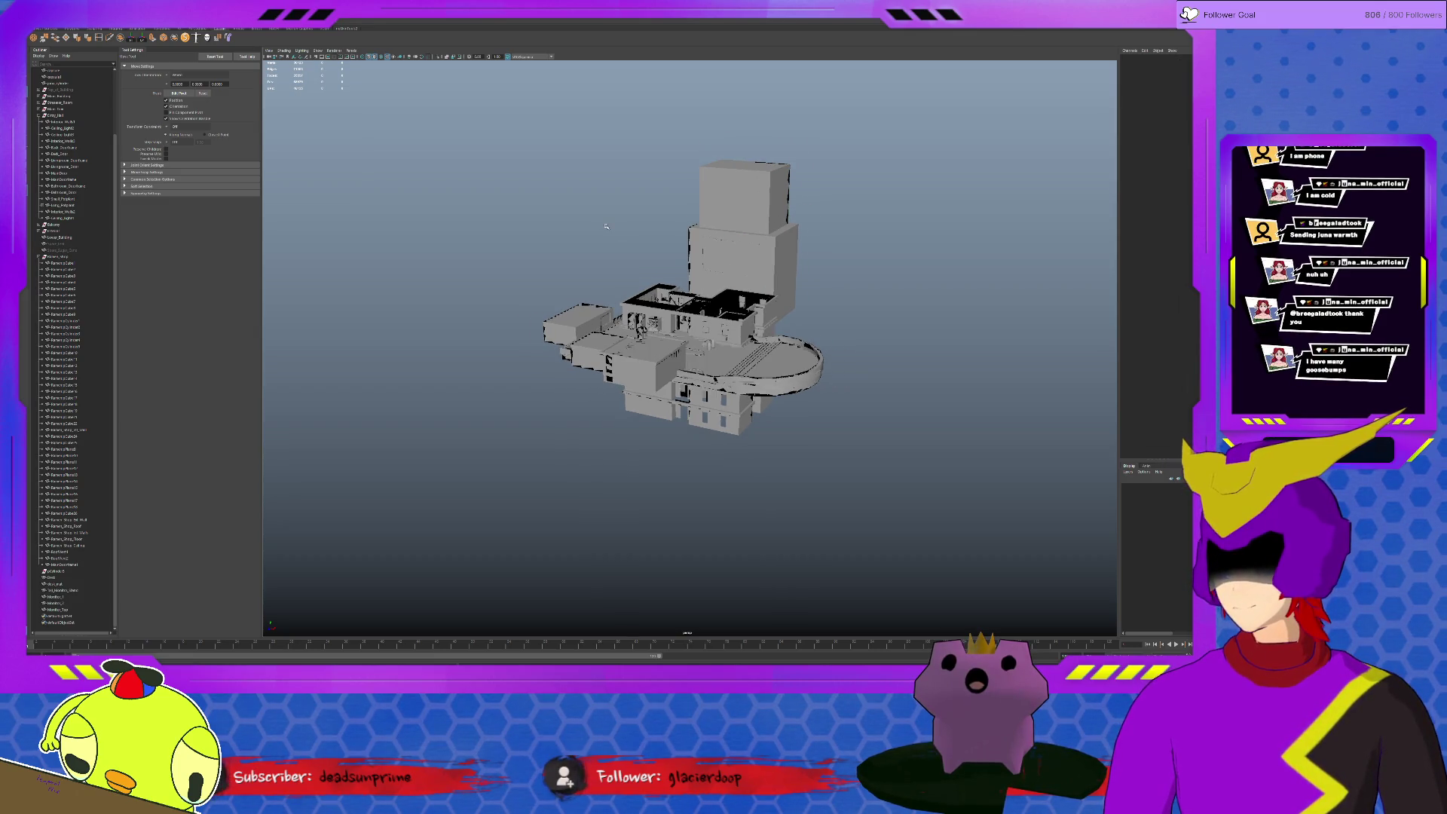
{"action": "left_click", "coordinate": [269, 57]}
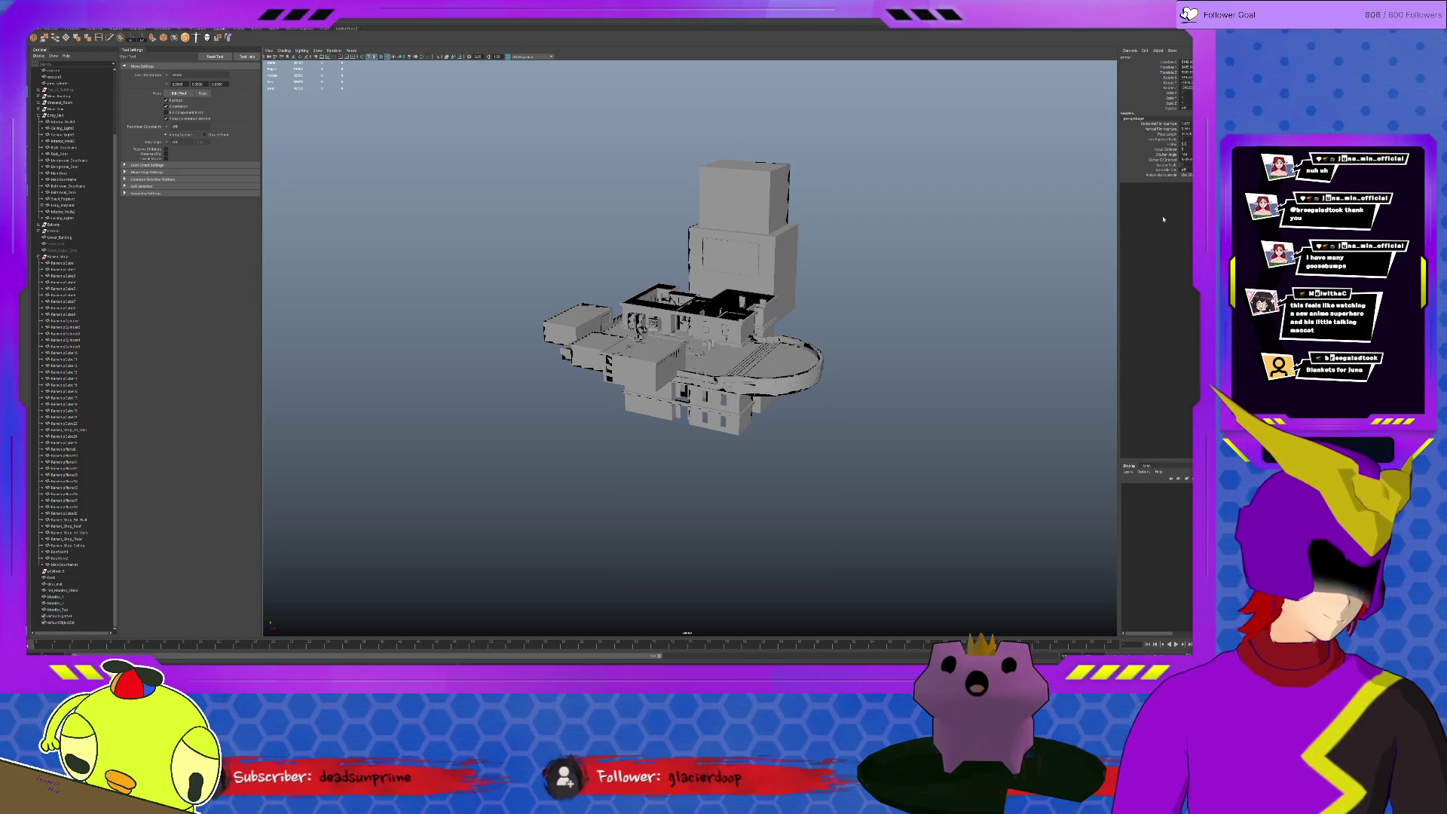
{"action": "left_click", "coordinate": [1197, 173]}
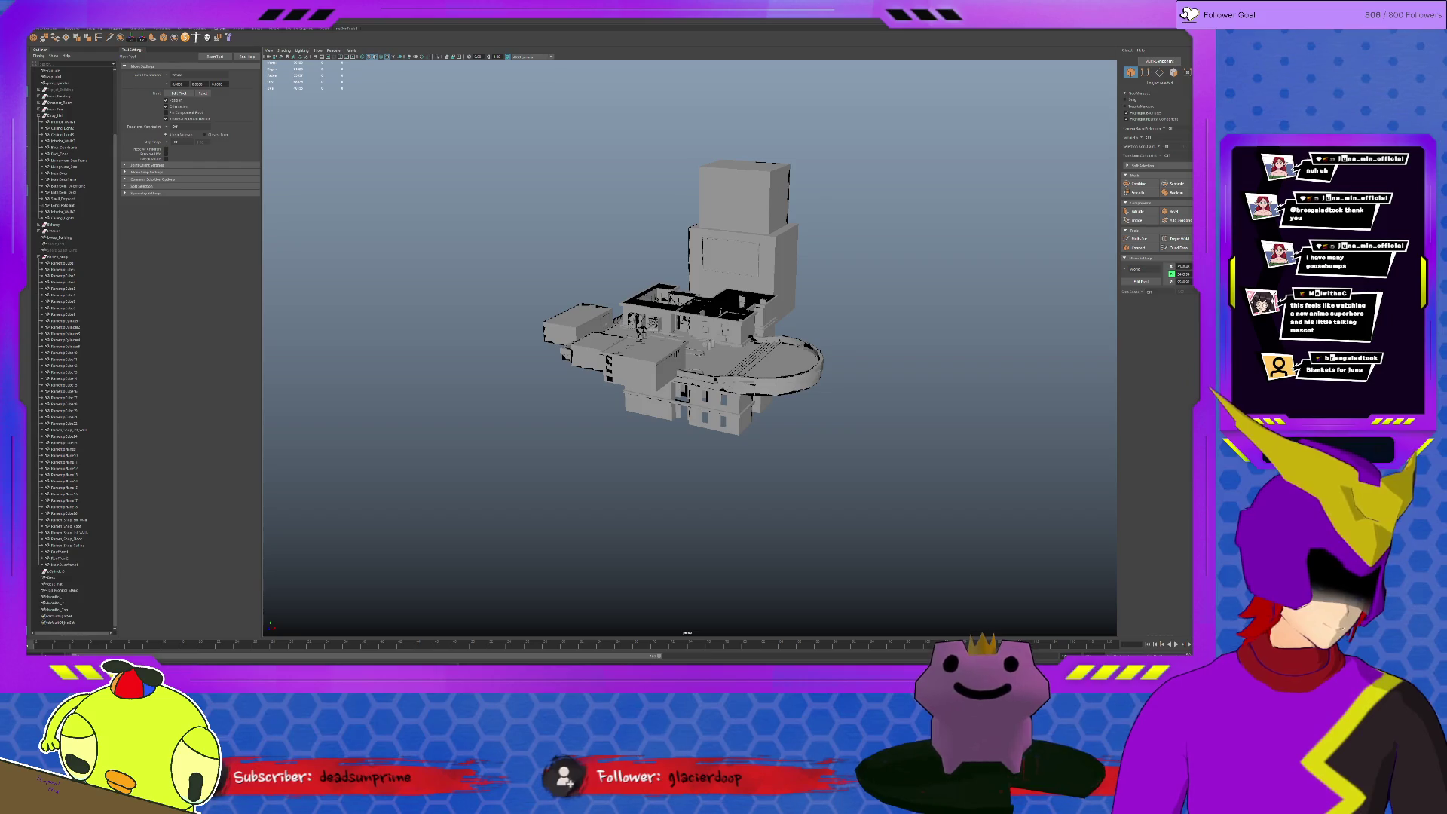
In the Attribute Editor's perspShape tab, set Far Clip Plane to 1000000, then deselect
{"action": "key", "text": "ctrl+a"}
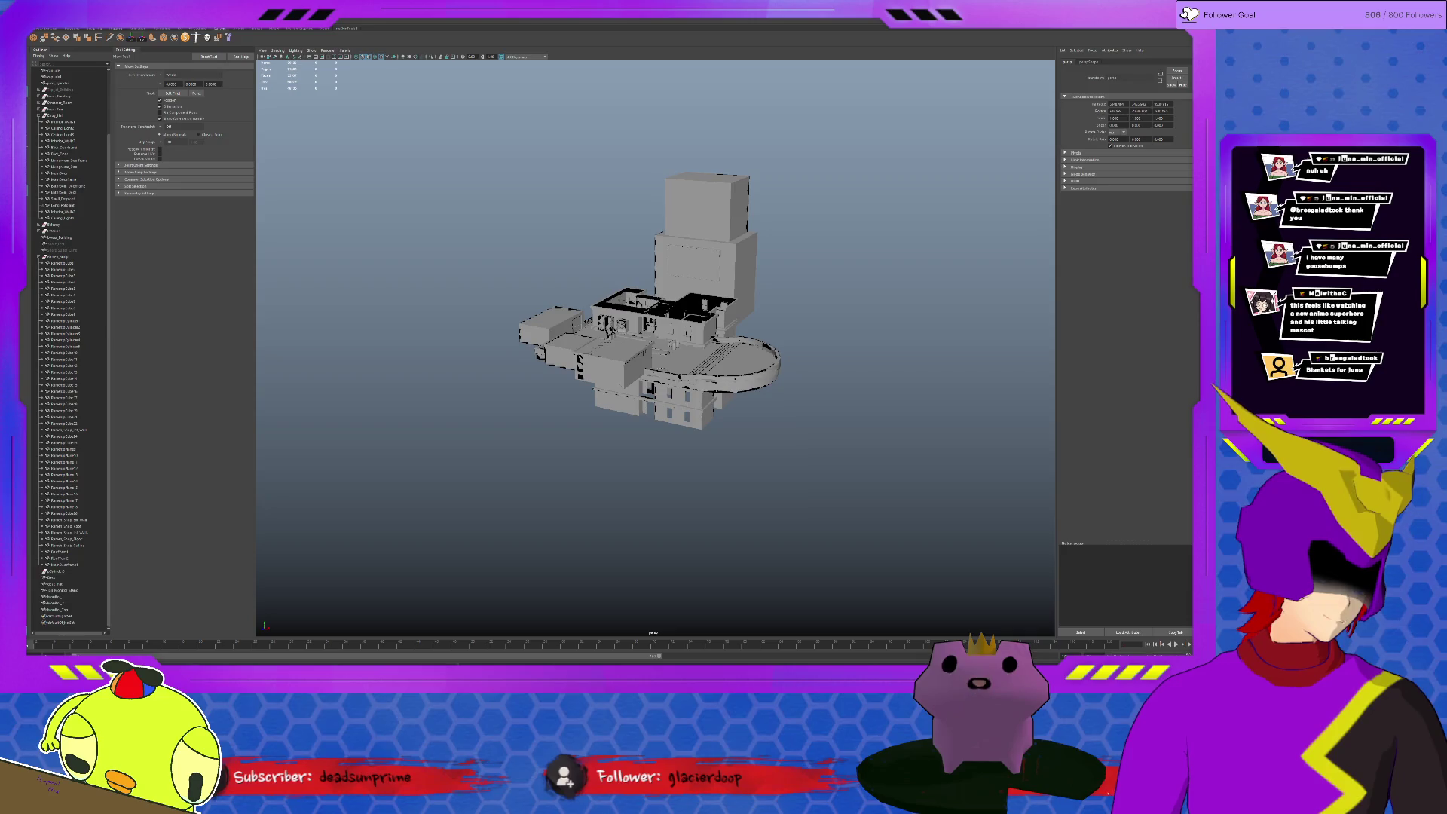
{"action": "key", "text": "ctrl+a"}
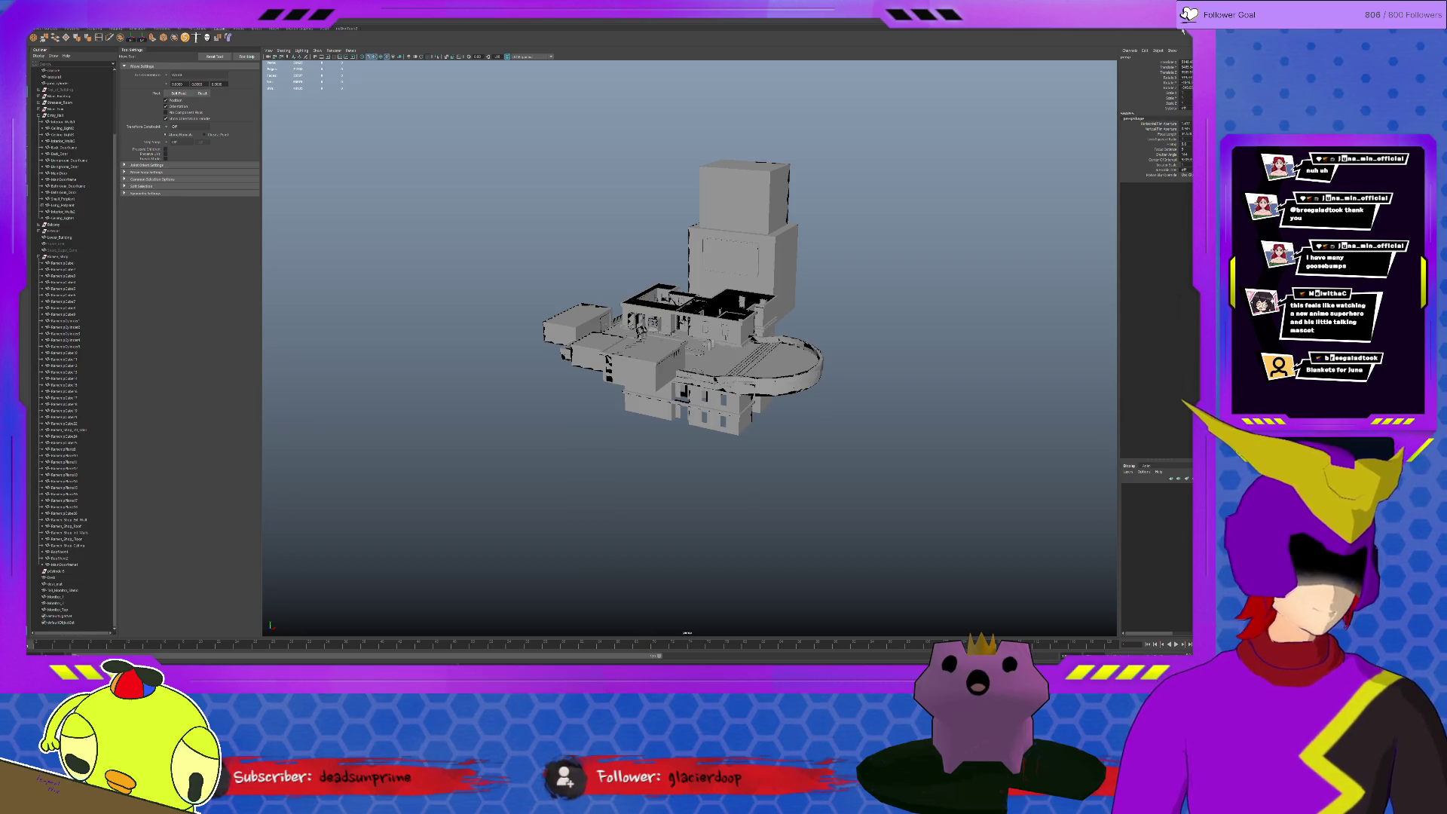
{"action": "key", "text": "ctrl+a"}
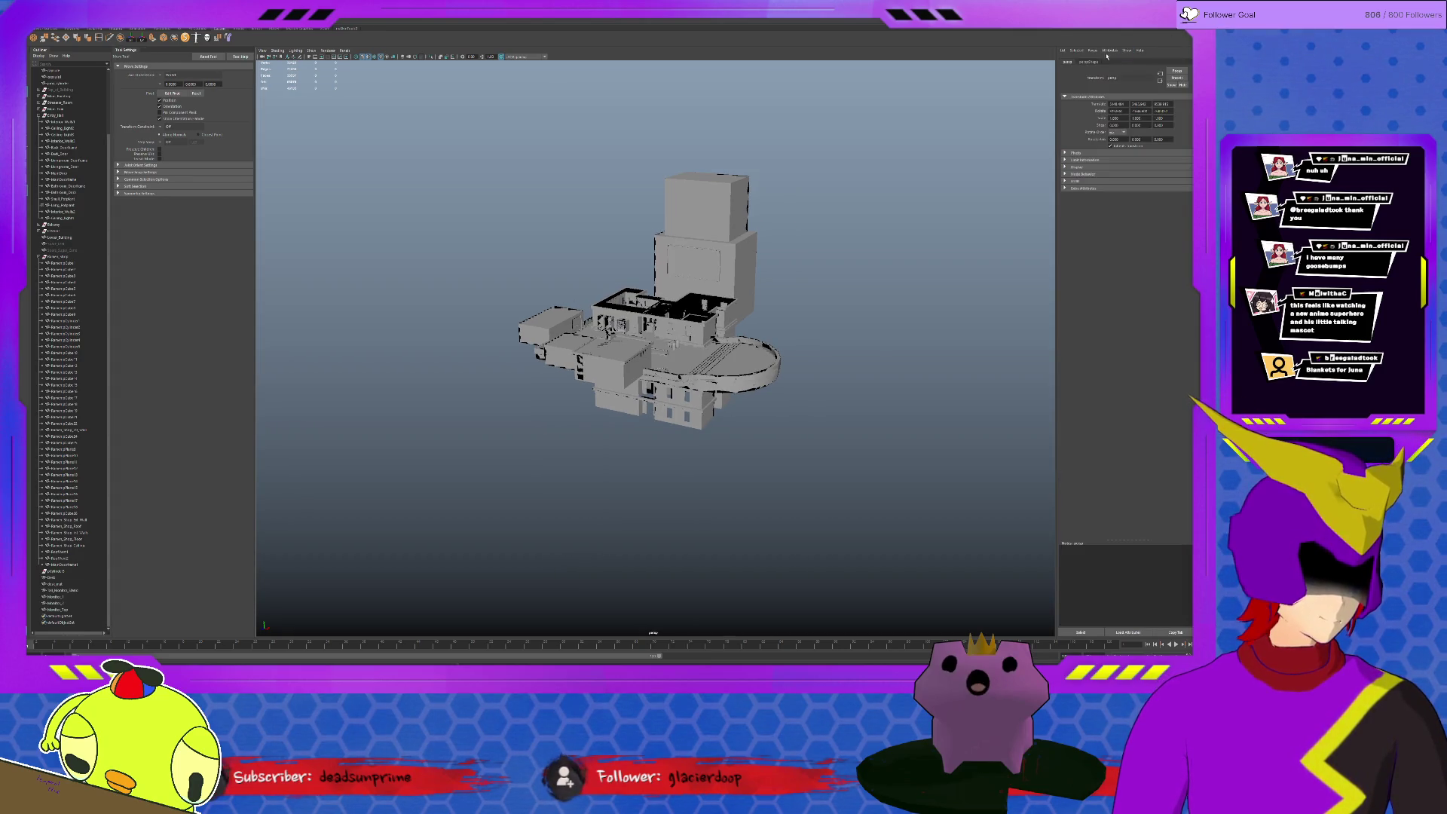
{"action": "left_click", "coordinate": [1090, 62]}
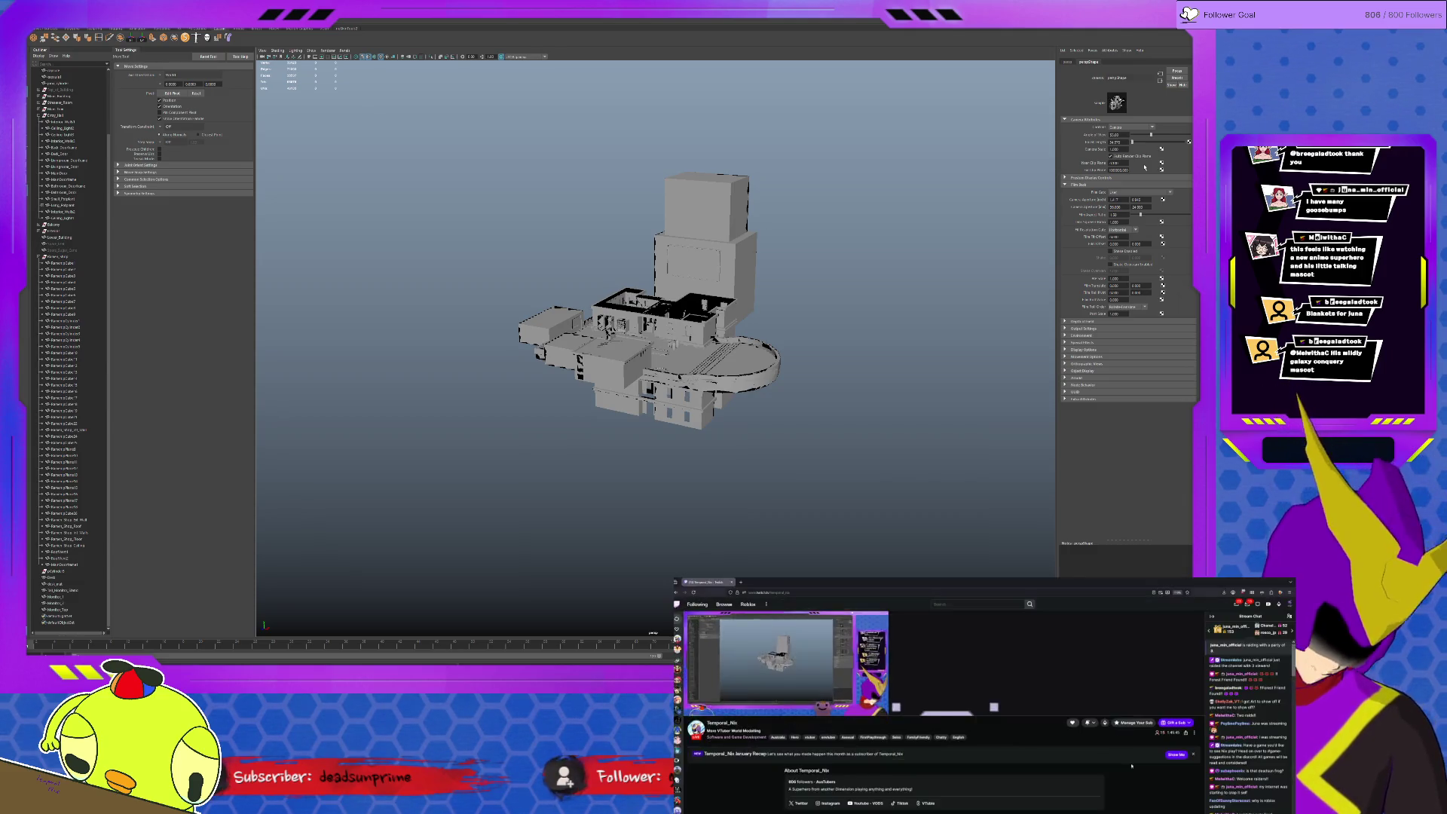
{"action": "key", "text": "f"}
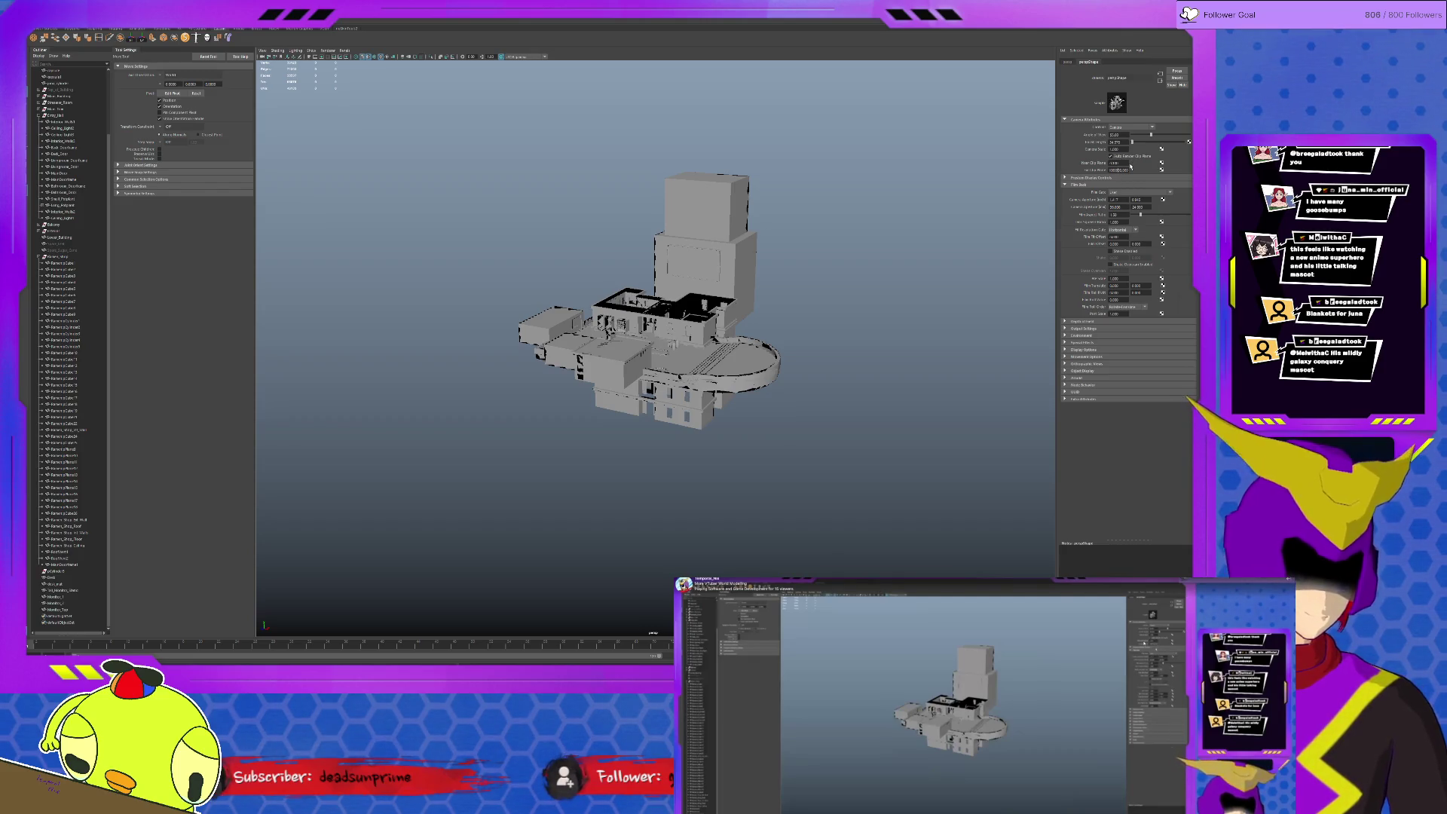
{"action": "double_click", "coordinate": [1130, 167]}
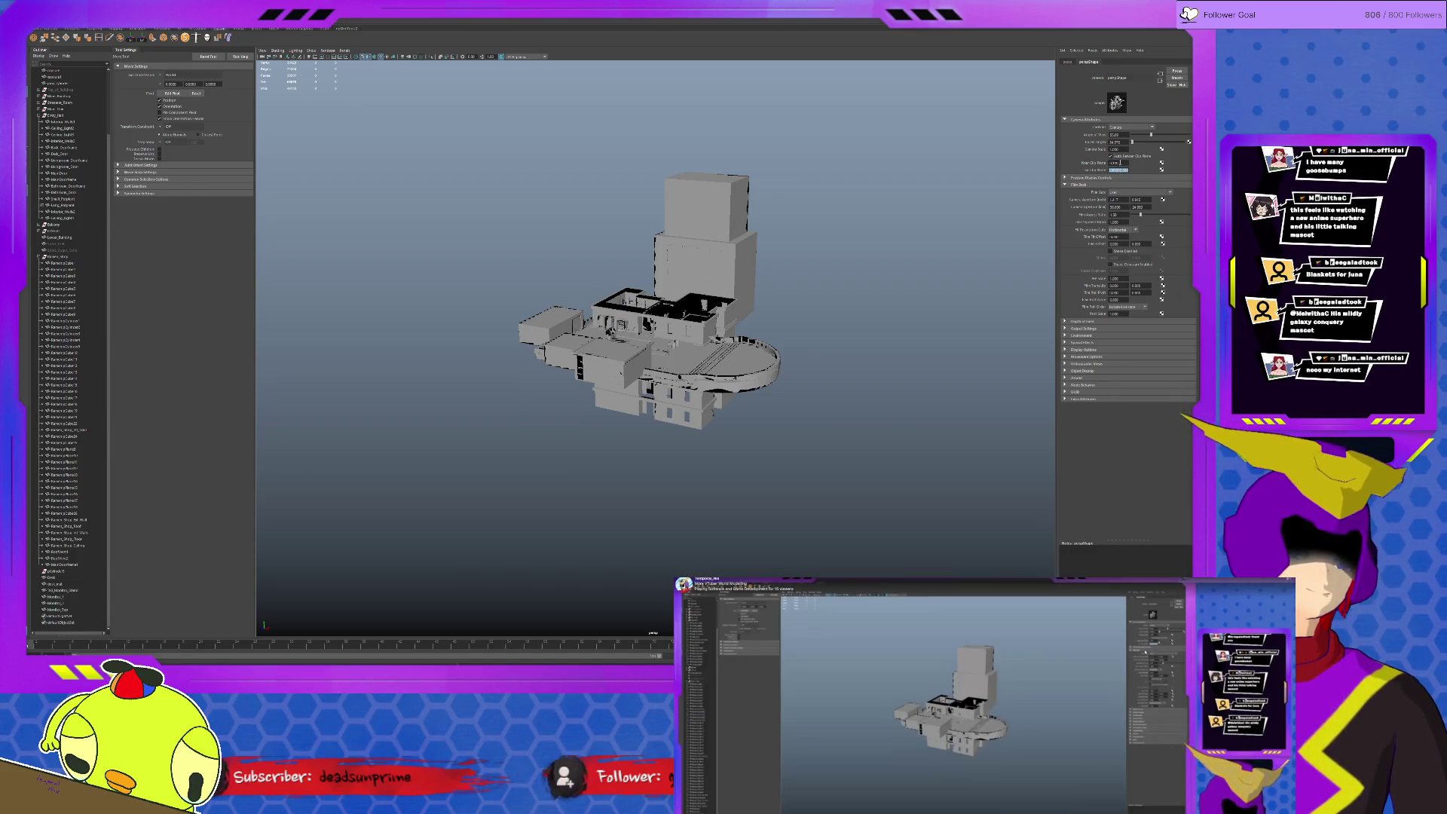
{"action": "type", "text": "100000"}
{"action": "key", "text": "Return"}
{"action": "double_click", "coordinate": [1120, 169]}
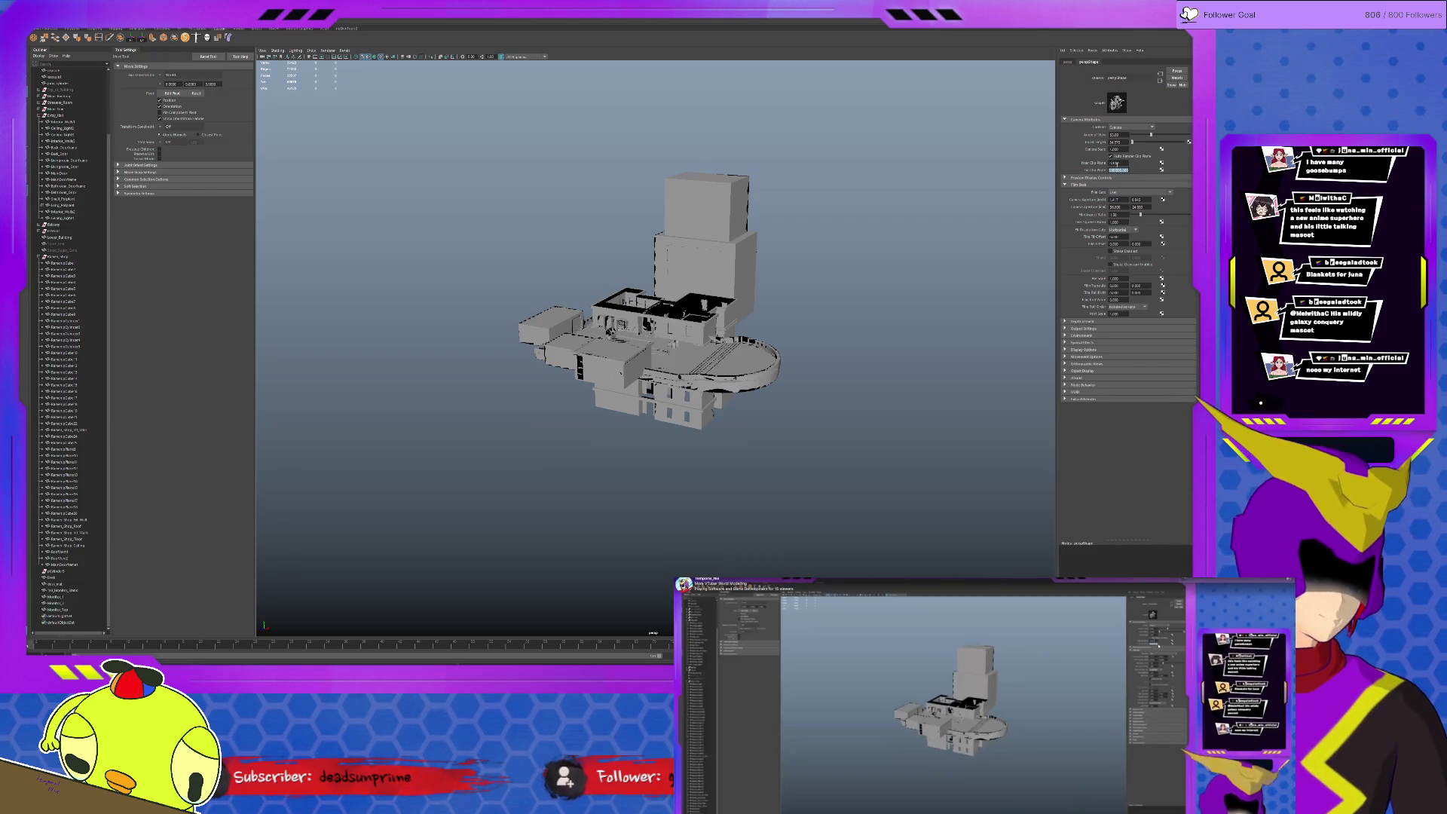
{"action": "type", "text": "1000000"}
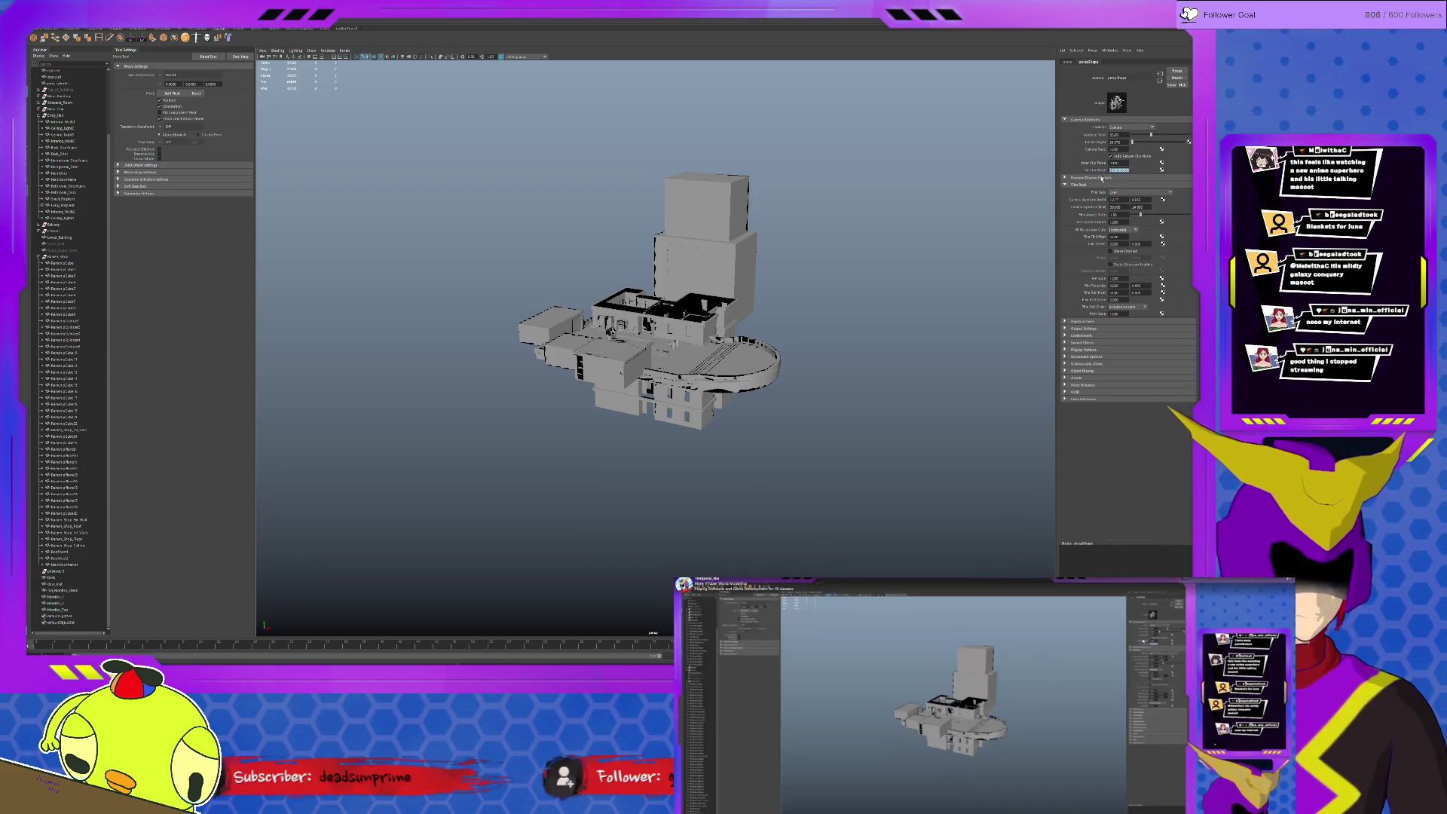
{"action": "left_click", "coordinate": [812, 198]}
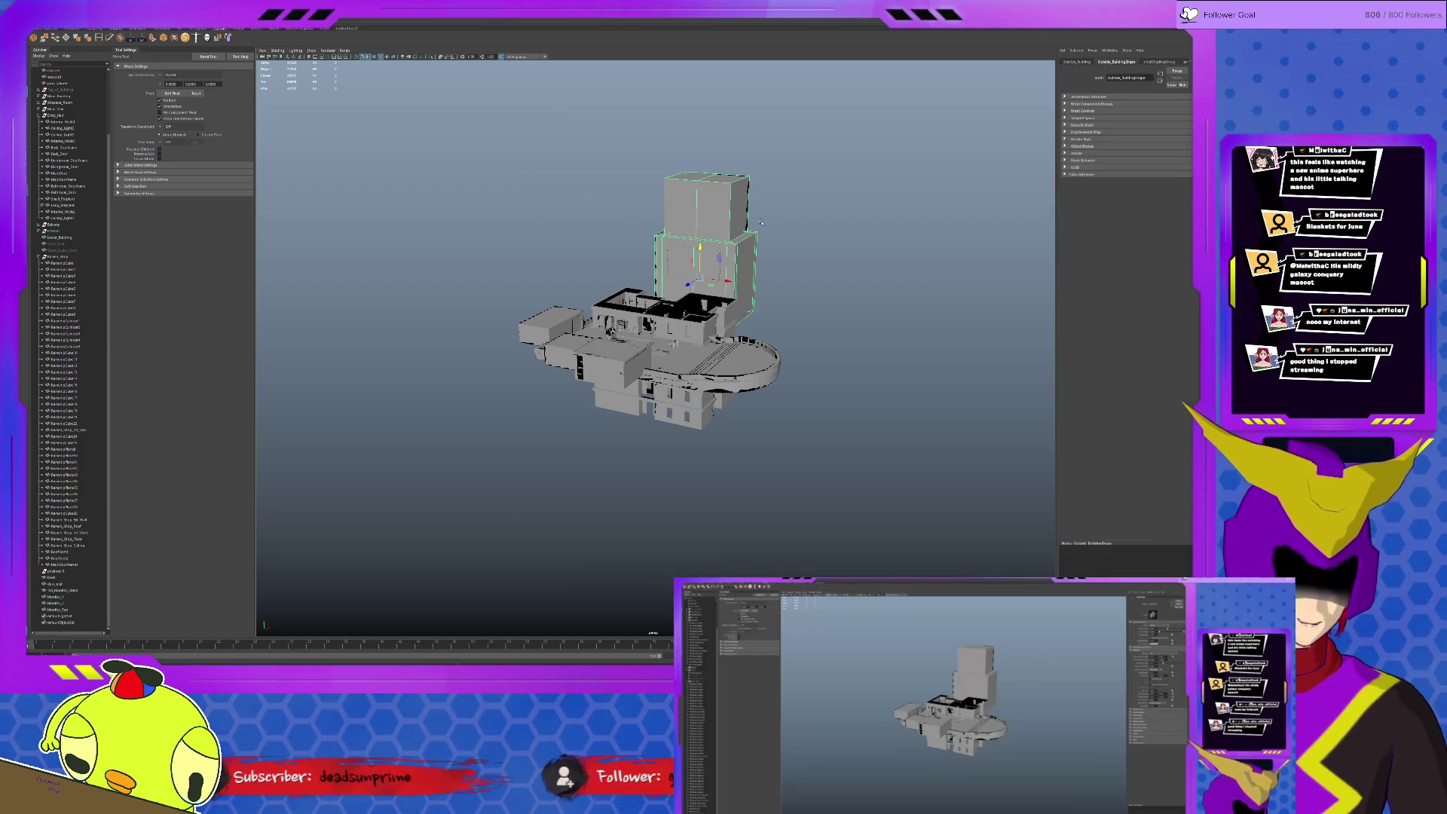
Select the perspective camera to show perspShape, then dolly close to the rooftop rooms
{"action": "scroll", "coordinate": [812, 198], "scroll_direction": "up", "scroll_amount": 3}
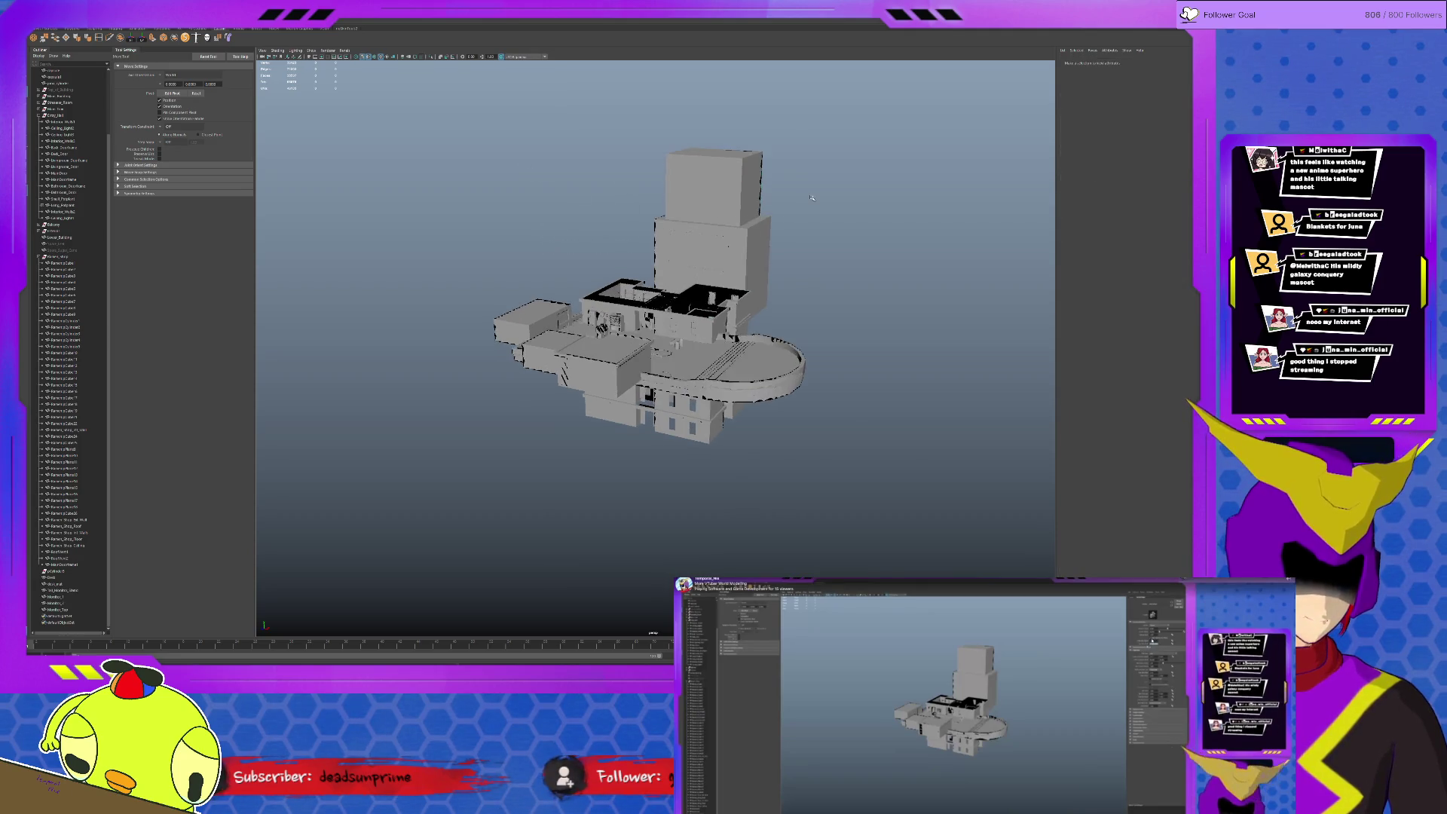
{"action": "left_click", "coordinate": [269, 57]}
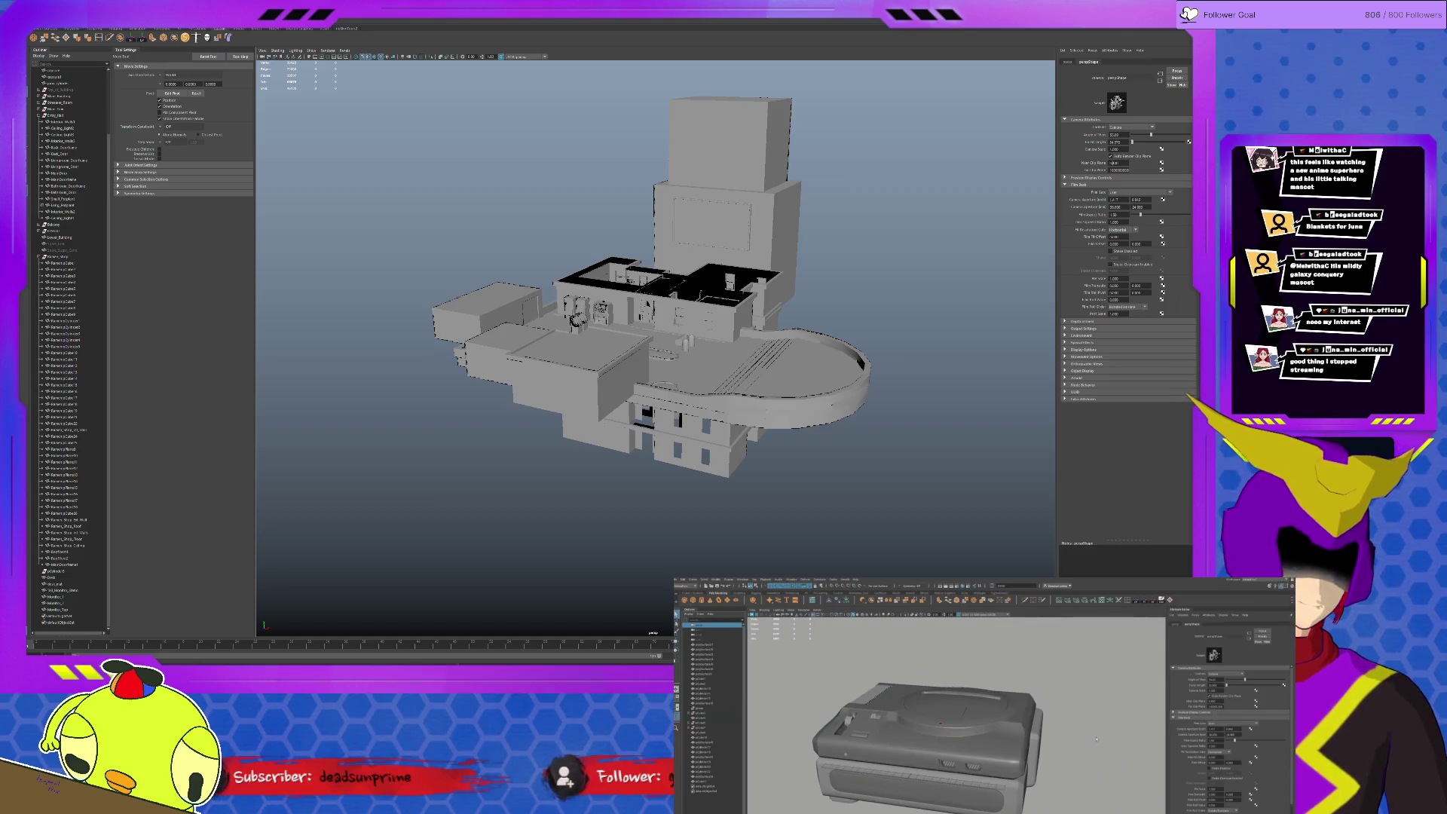
{"action": "scroll", "coordinate": [1094, 738], "scroll_direction": "down", "scroll_amount": 8}
{"action": "scroll", "coordinate": [1097, 738], "scroll_direction": "down", "scroll_amount": 3}
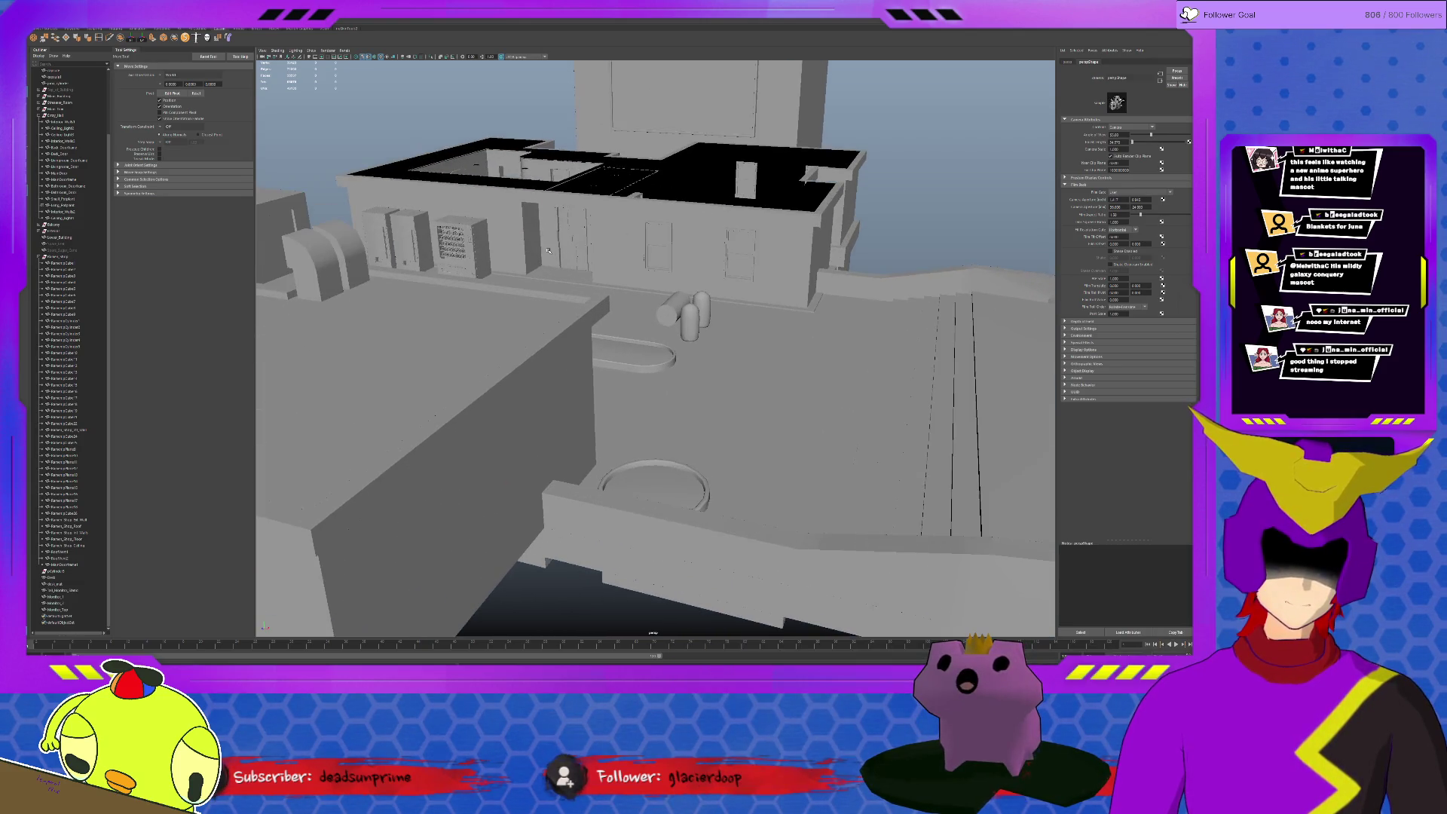
Select and frame the vending machine cabinets and the ramen item inside one
{"action": "left_click", "coordinate": [460, 259]}
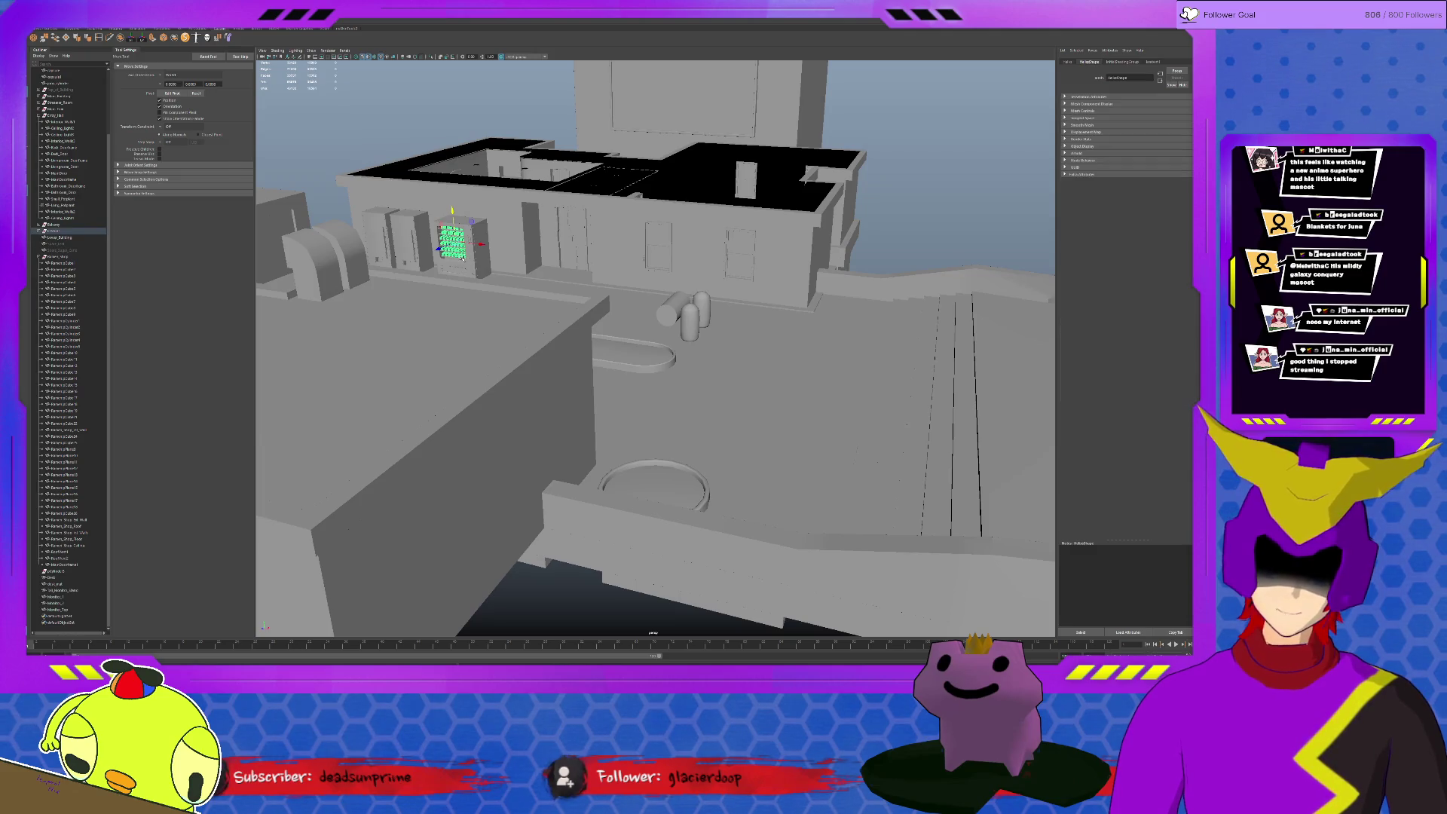
{"action": "key", "text": "f"}
{"action": "scroll", "coordinate": [651, 231], "scroll_direction": "down", "scroll_amount": 3}
{"action": "left_click", "coordinate": [651, 231]}
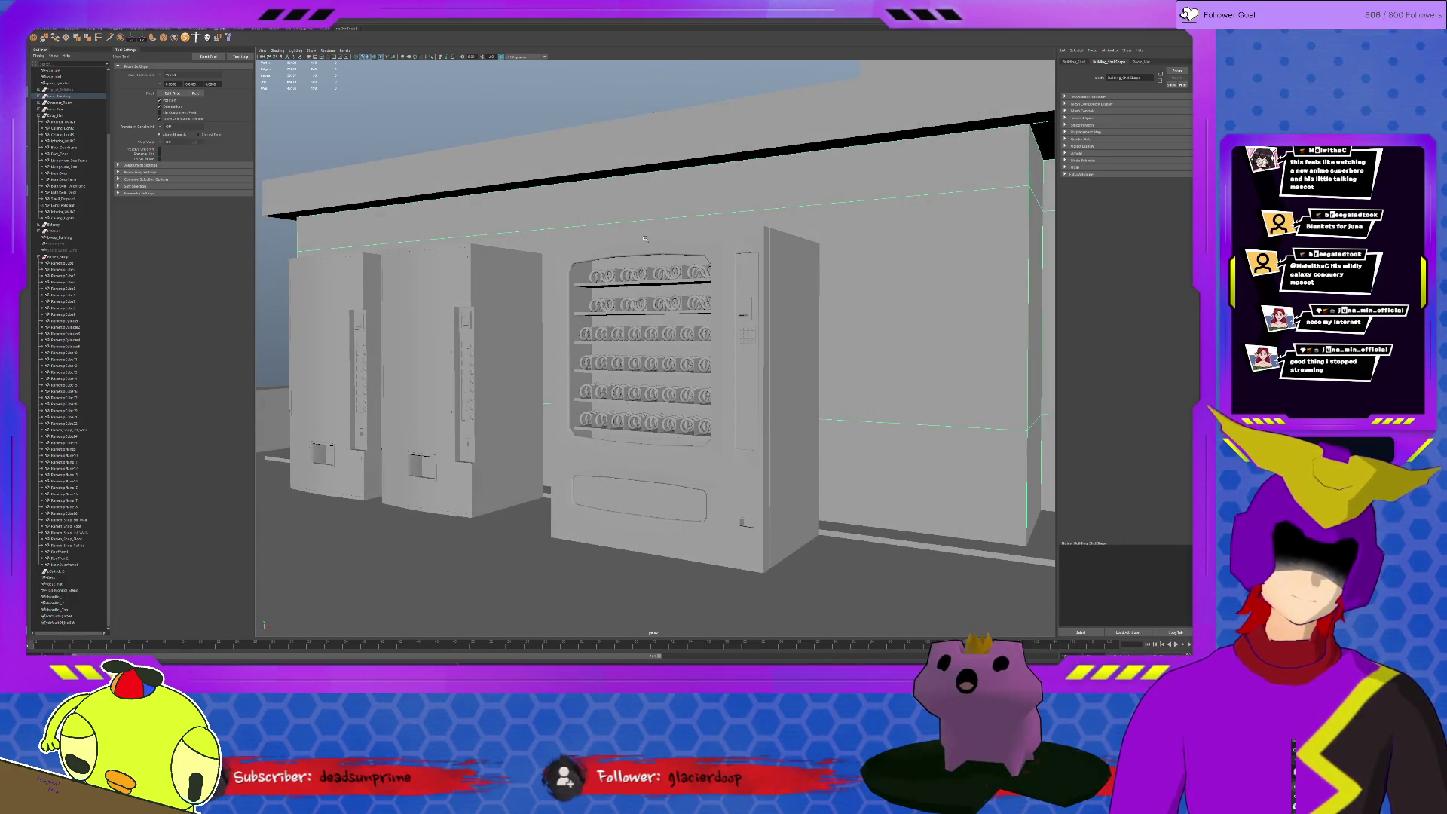
{"action": "left_click", "coordinate": [517, 368]}
{"action": "left_click", "coordinate": [677, 381]}
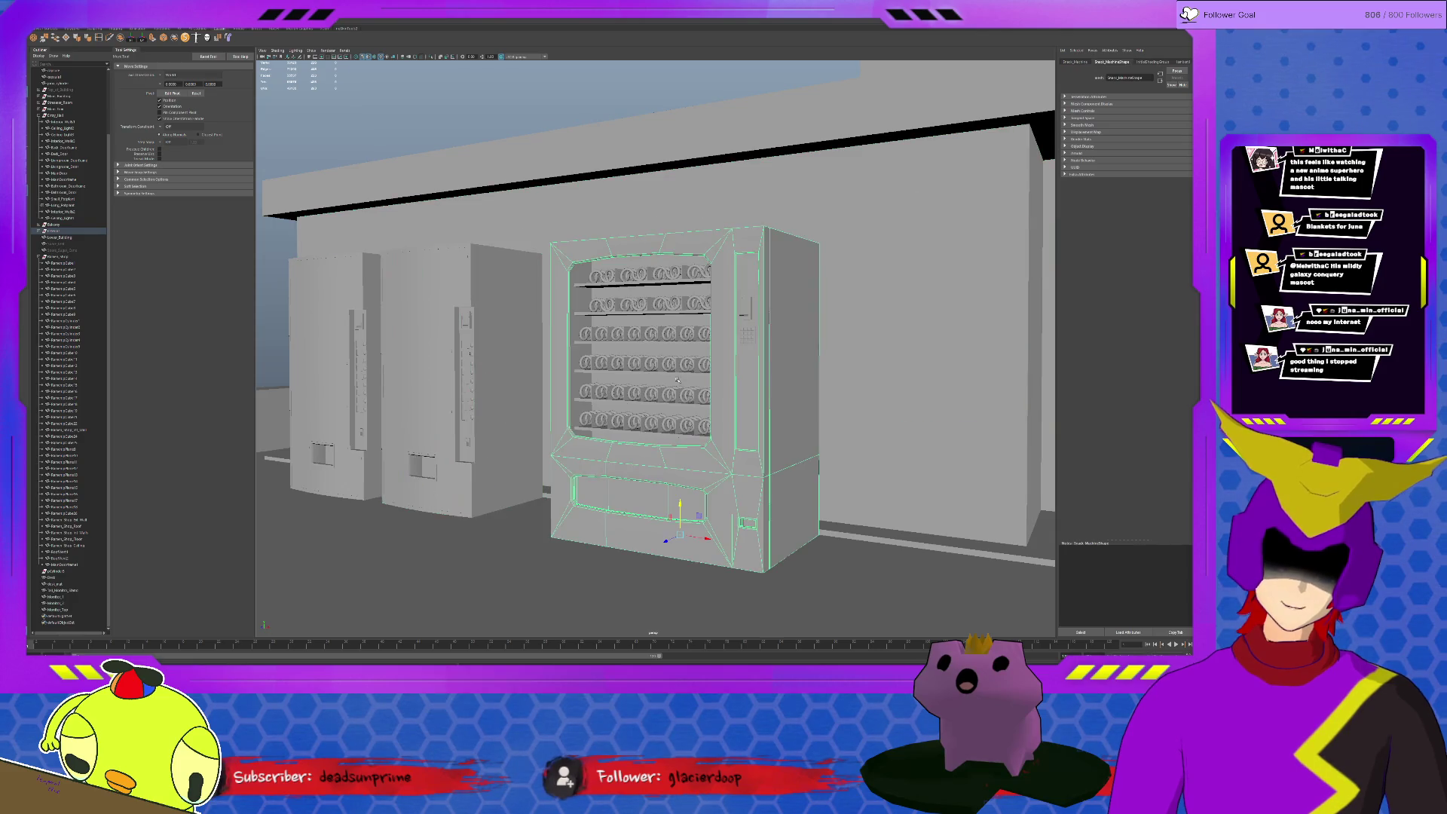
{"action": "left_click", "coordinate": [657, 347]}
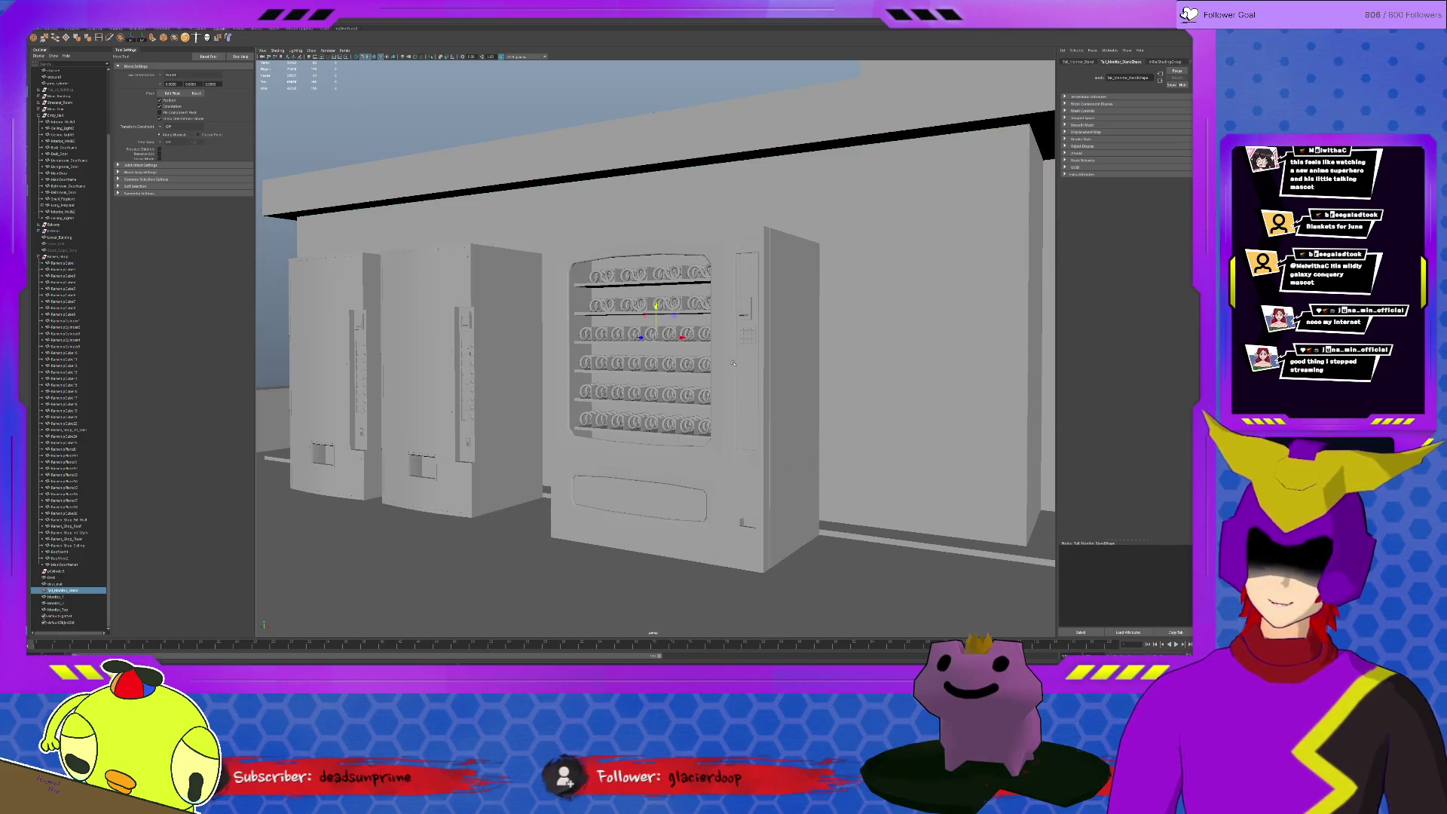
{"action": "scroll", "coordinate": [736, 365], "scroll_direction": "down", "scroll_amount": 10}
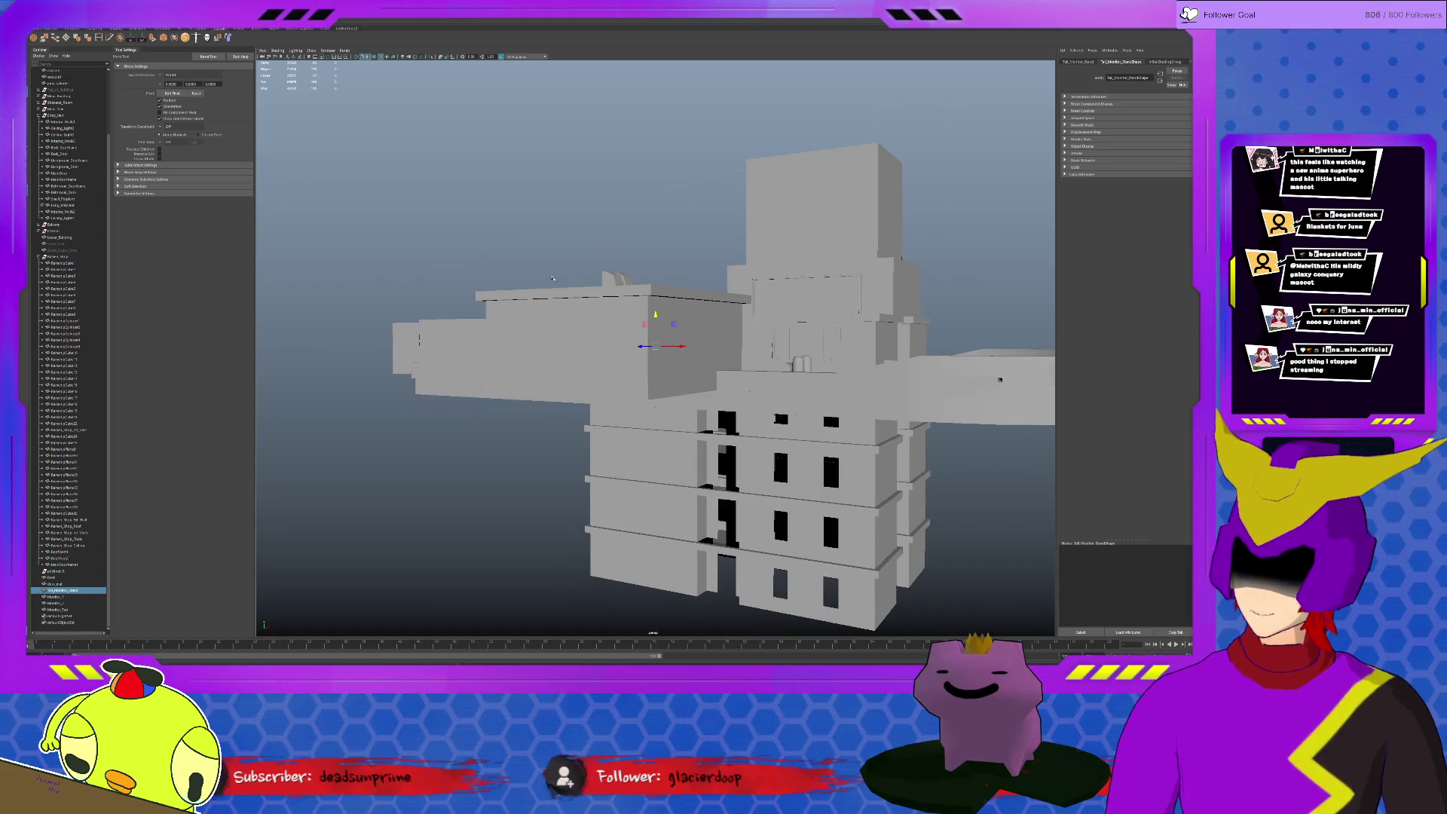
Deselect, pick Spare_Leaf and a higher object in the Outliner, and return to the Channel Box
{"action": "left_click", "coordinate": [528, 225]}
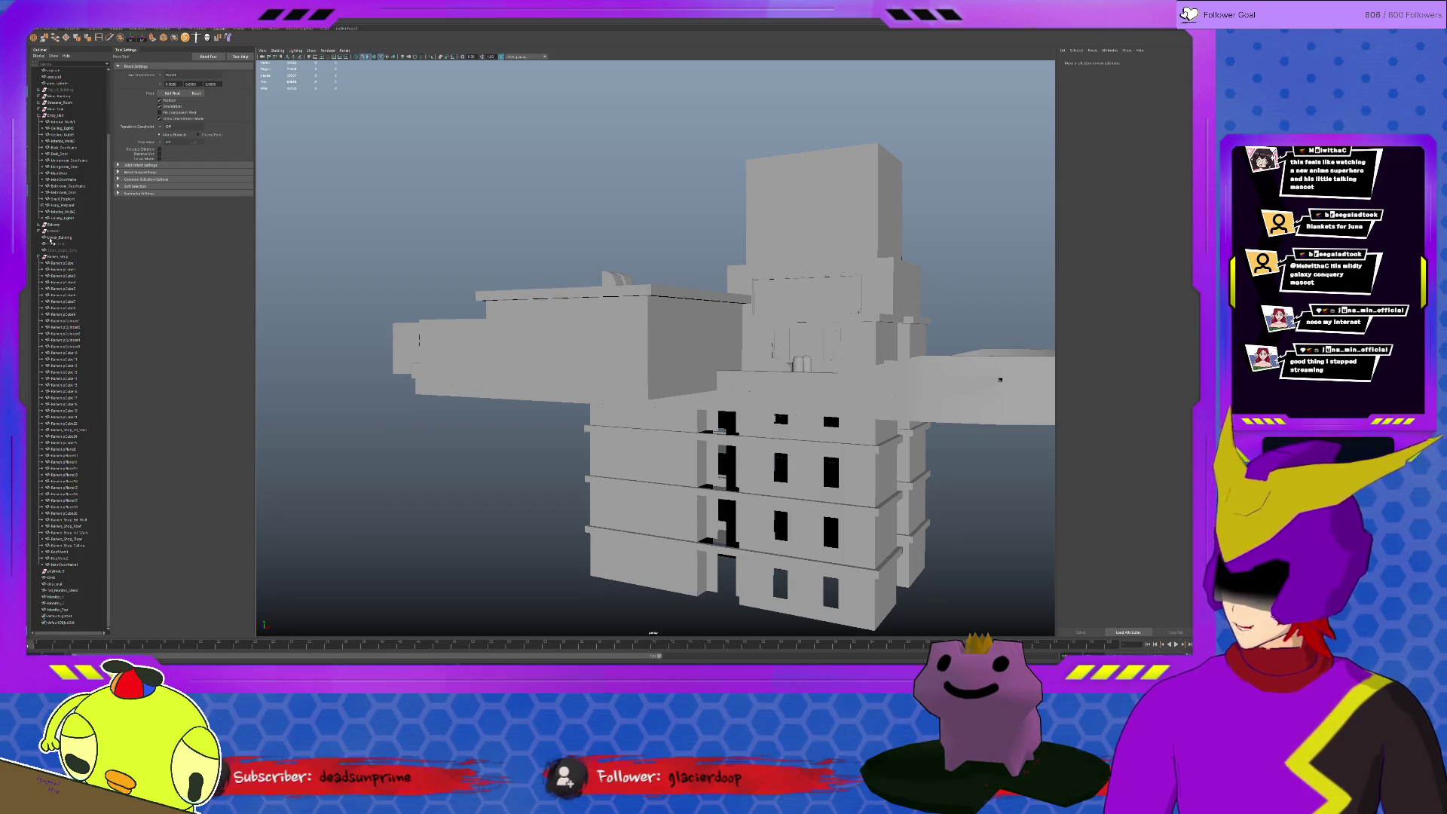
{"action": "left_click", "coordinate": [71, 244]}
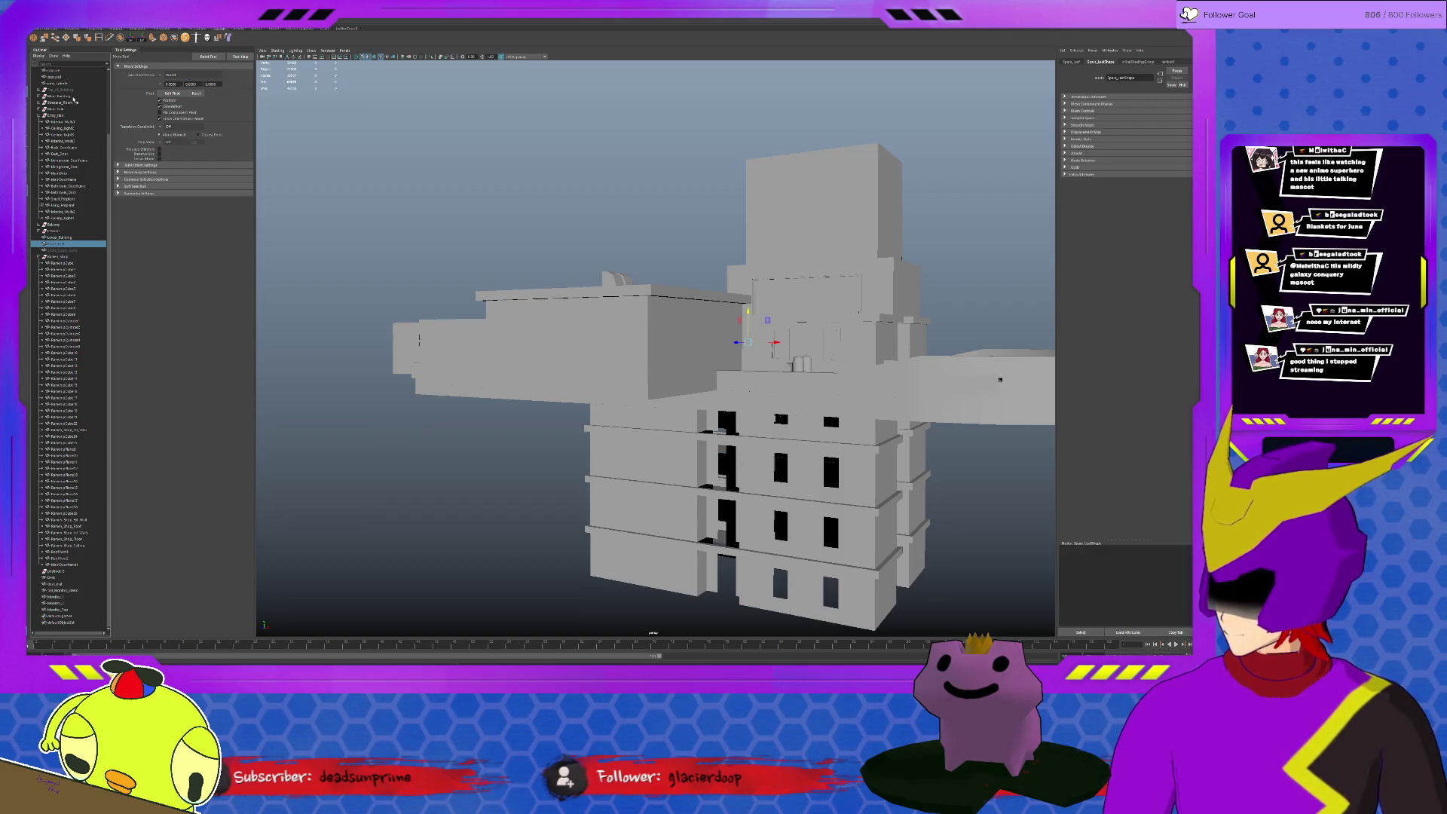
{"action": "left_click", "coordinate": [63, 90]}
{"action": "key", "text": "ctrl+a"}
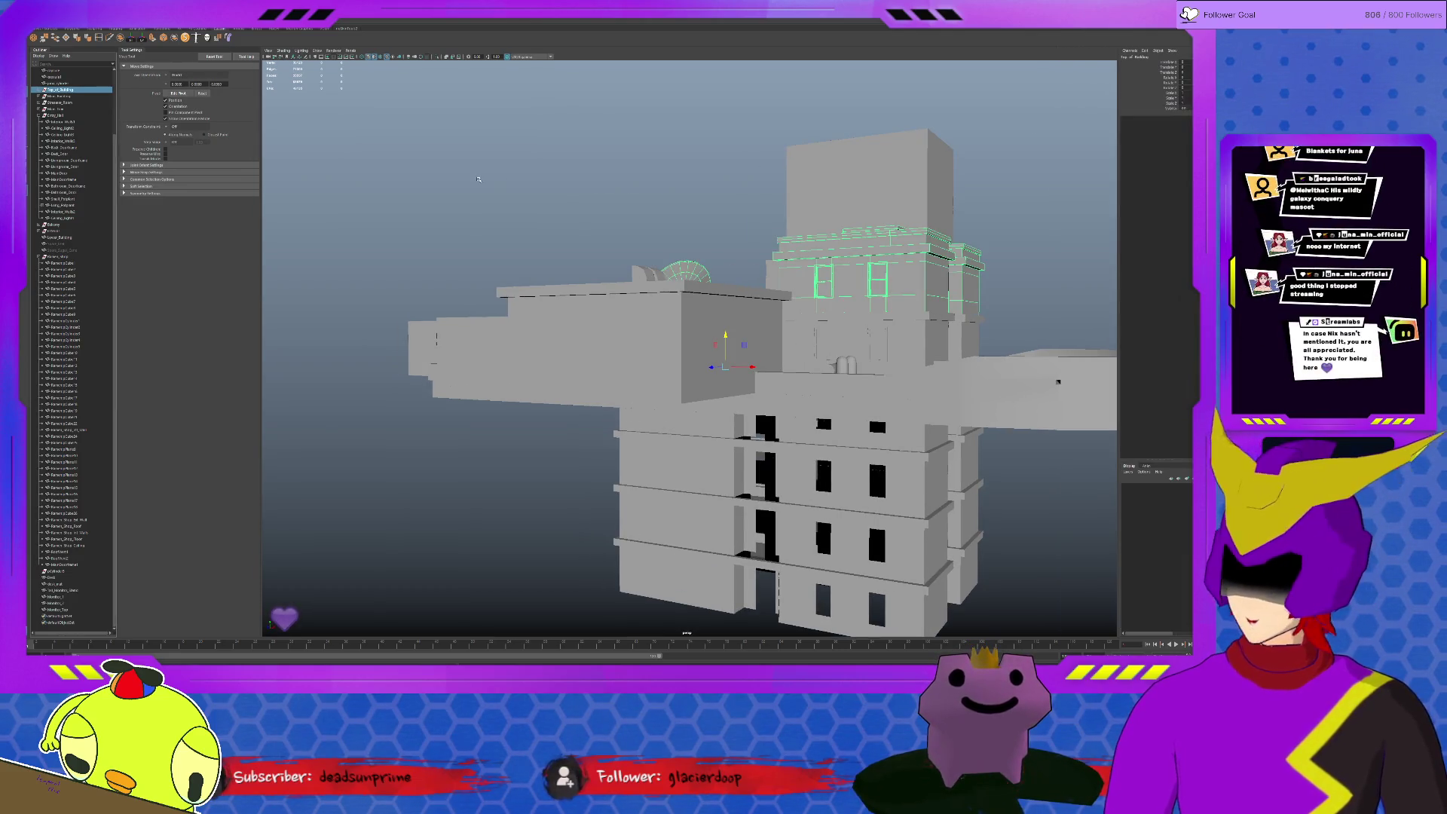
{"action": "left_click", "coordinate": [478, 179]}
{"action": "scroll", "coordinate": [742, 374], "scroll_direction": "up", "scroll_amount": 10}
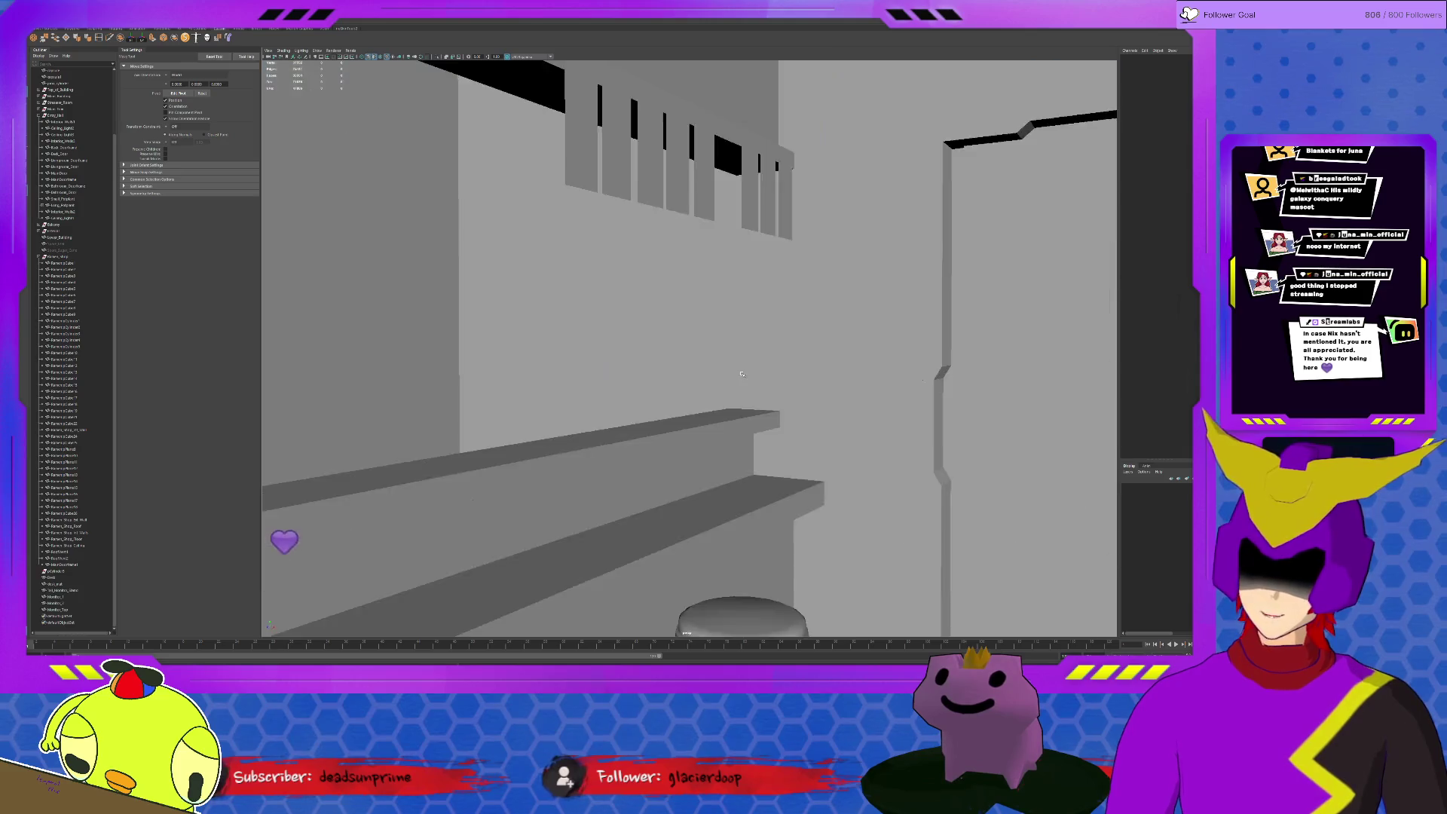
{"action": "scroll", "coordinate": [742, 374], "scroll_direction": "down", "scroll_amount": 10}
{"action": "left_click", "coordinate": [47, 232]}
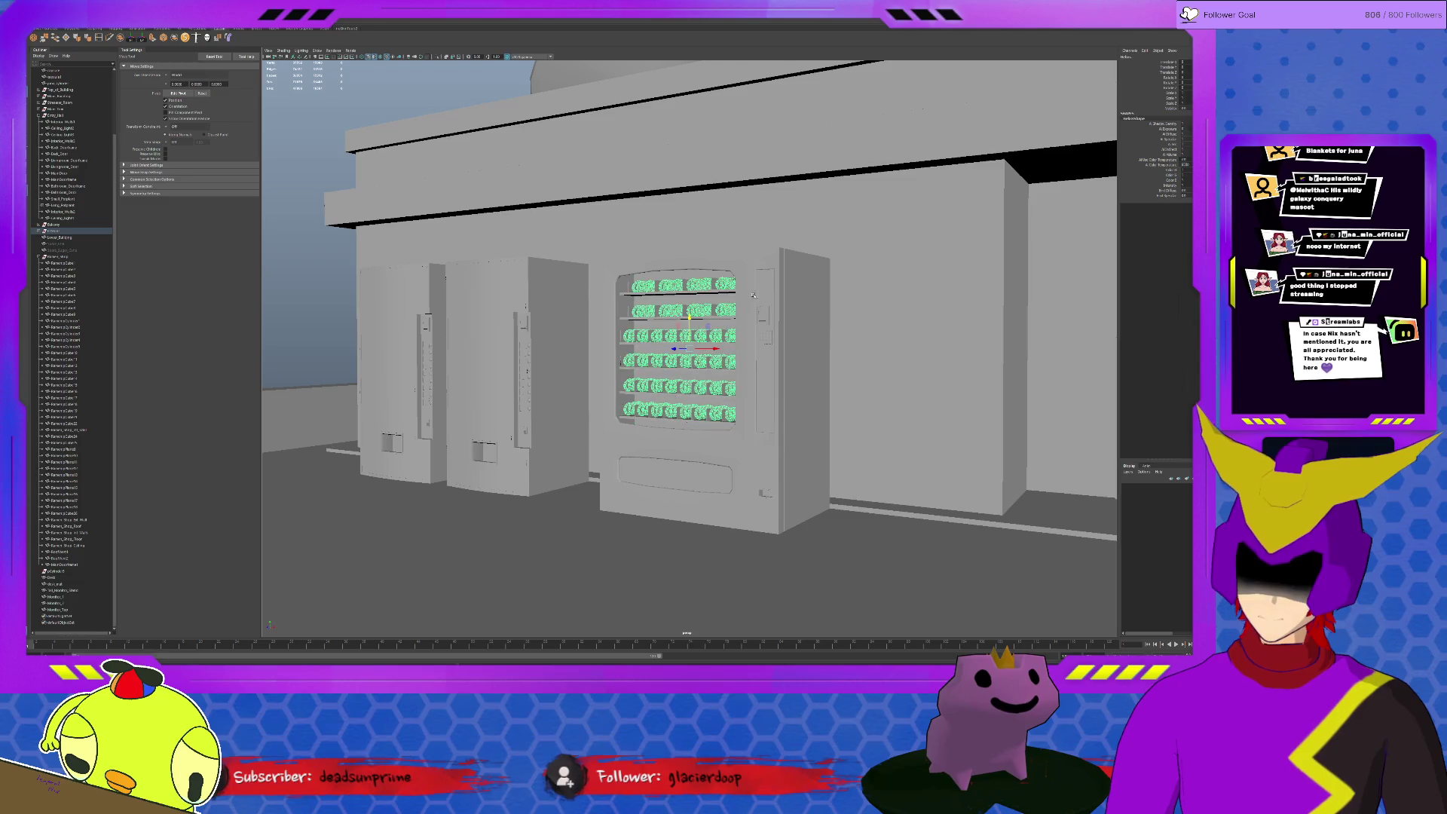
{"action": "left_click", "coordinate": [764, 316]}
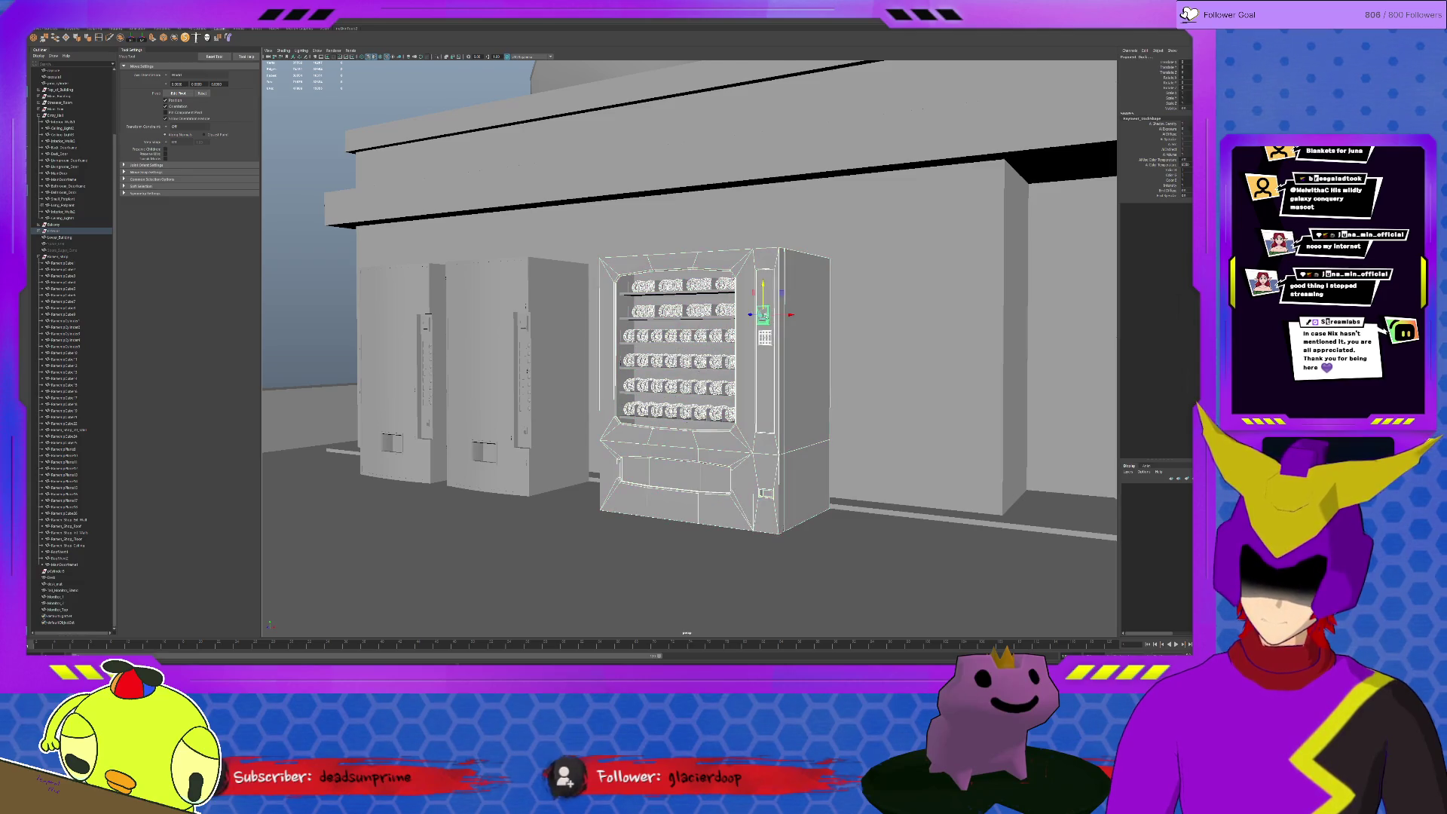
{"action": "left_click", "coordinate": [627, 318]}
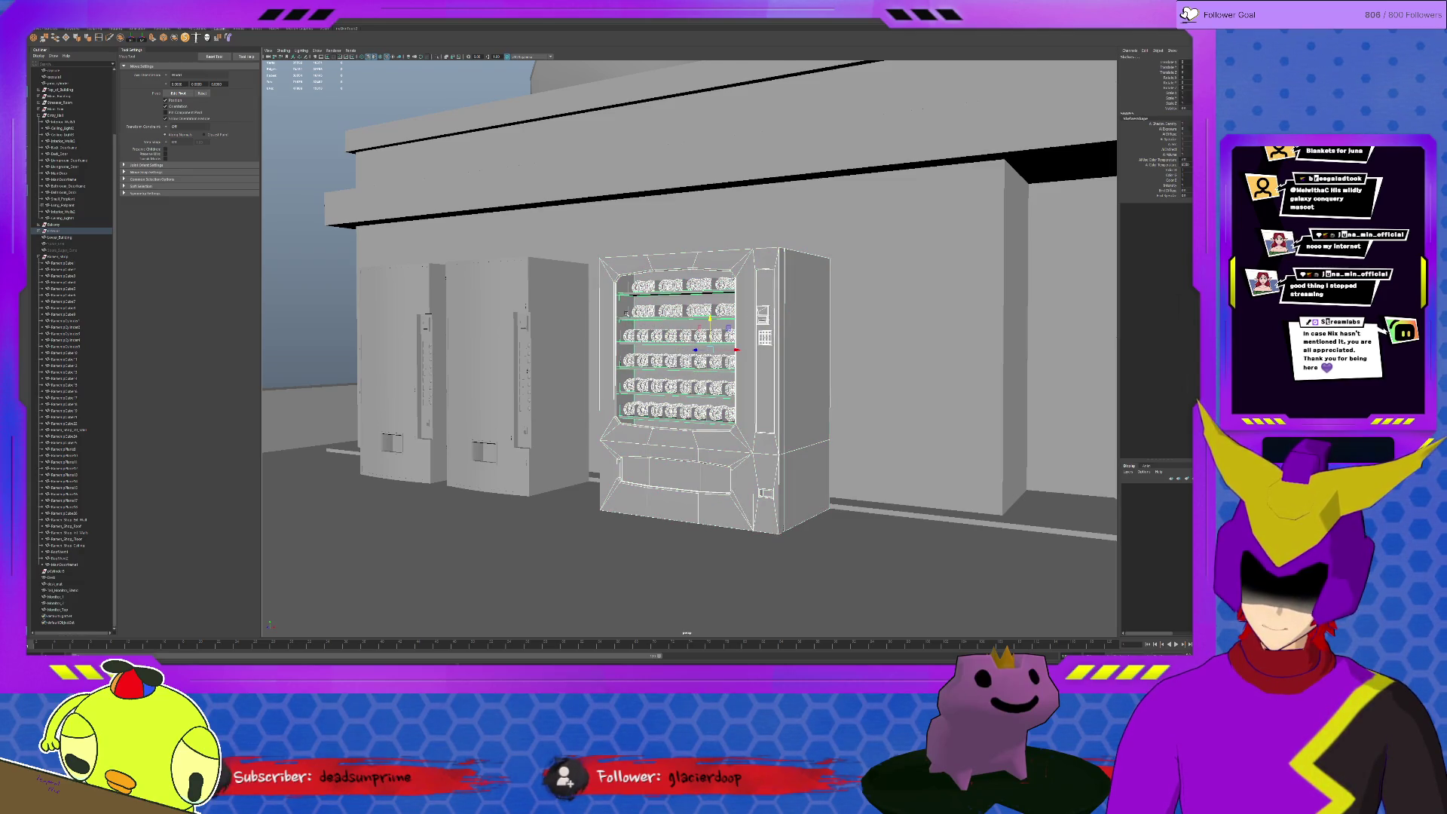
{"action": "left_click", "coordinate": [656, 308]}
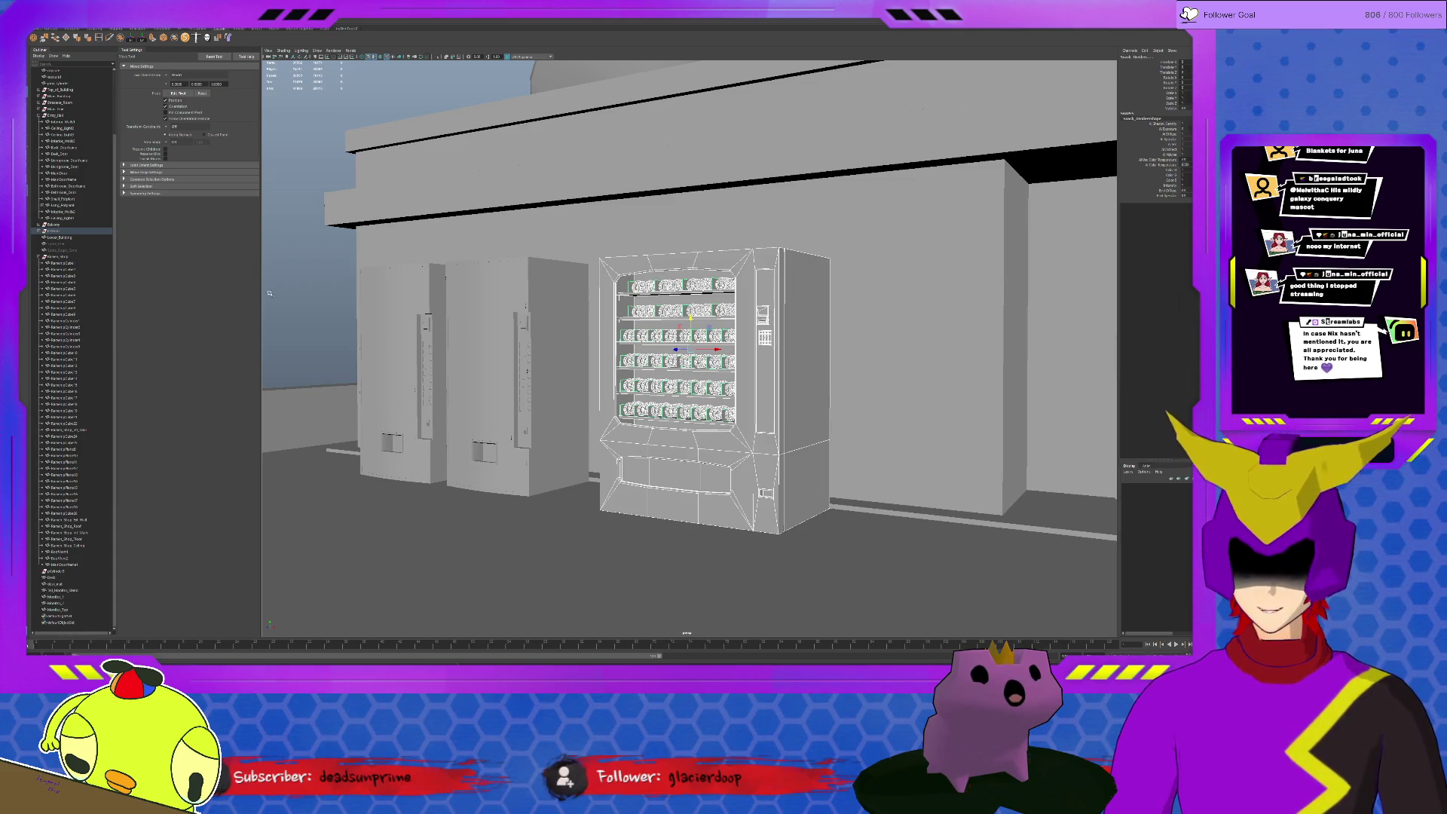
{"action": "left_click", "coordinate": [334, 296]}
Orbit to face the vending machine and inspect the rings inside it
{"action": "mouse_move", "coordinate": [708, 283]}
{"action": "left_mouse_down", "text": "alt"}
{"action": "mouse_move", "coordinate": [751, 285]}
{"action": "mouse_move", "coordinate": [694, 281]}
{"action": "left_mouse_up", "text": "alt"}
{"action": "scroll", "coordinate": [693, 281], "scroll_direction": "up", "scroll_amount": 8}
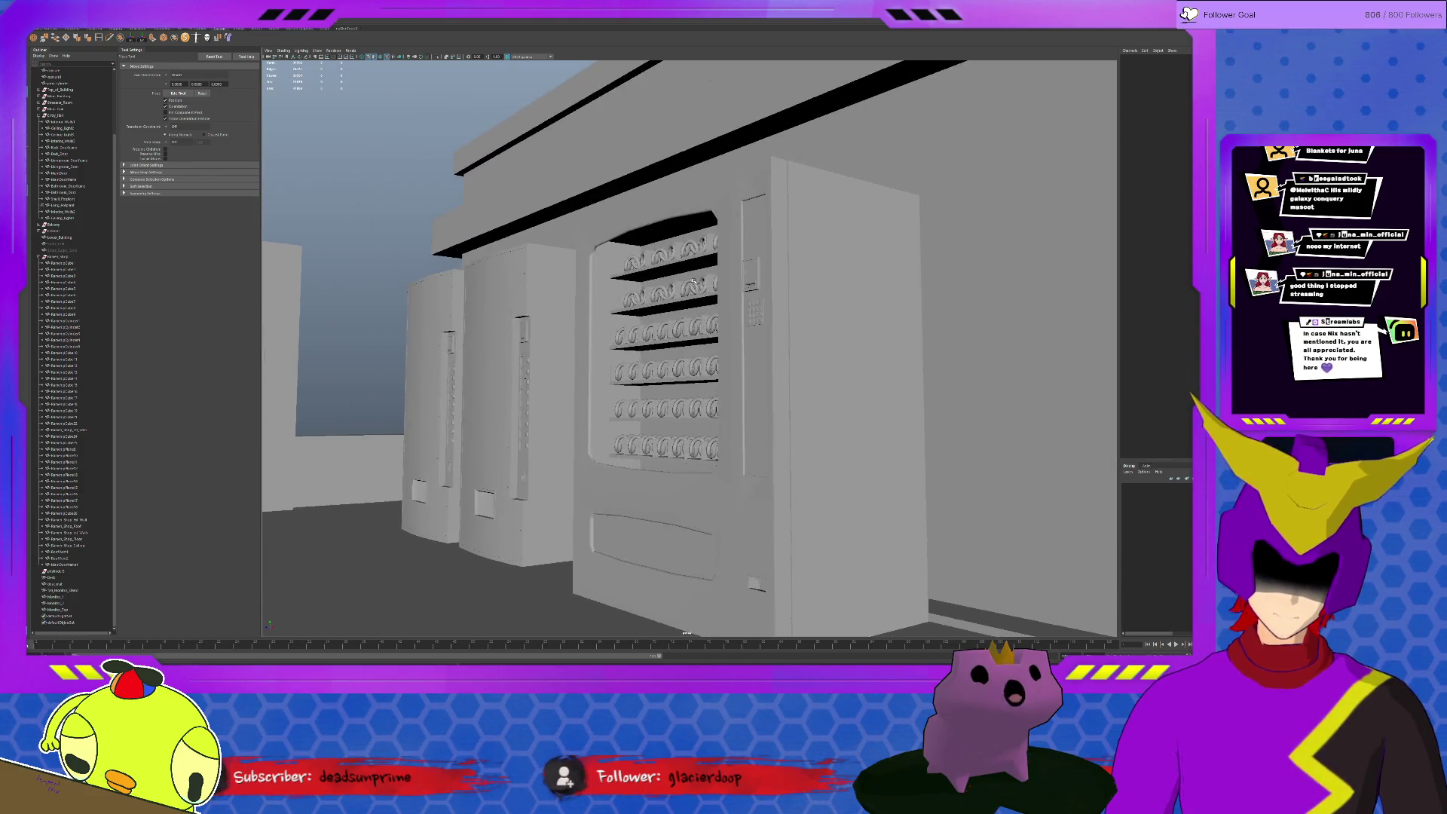
{"action": "left_click_drag", "start_coordinate": [697, 287], "coordinate": [700, 291], "text": "alt"}
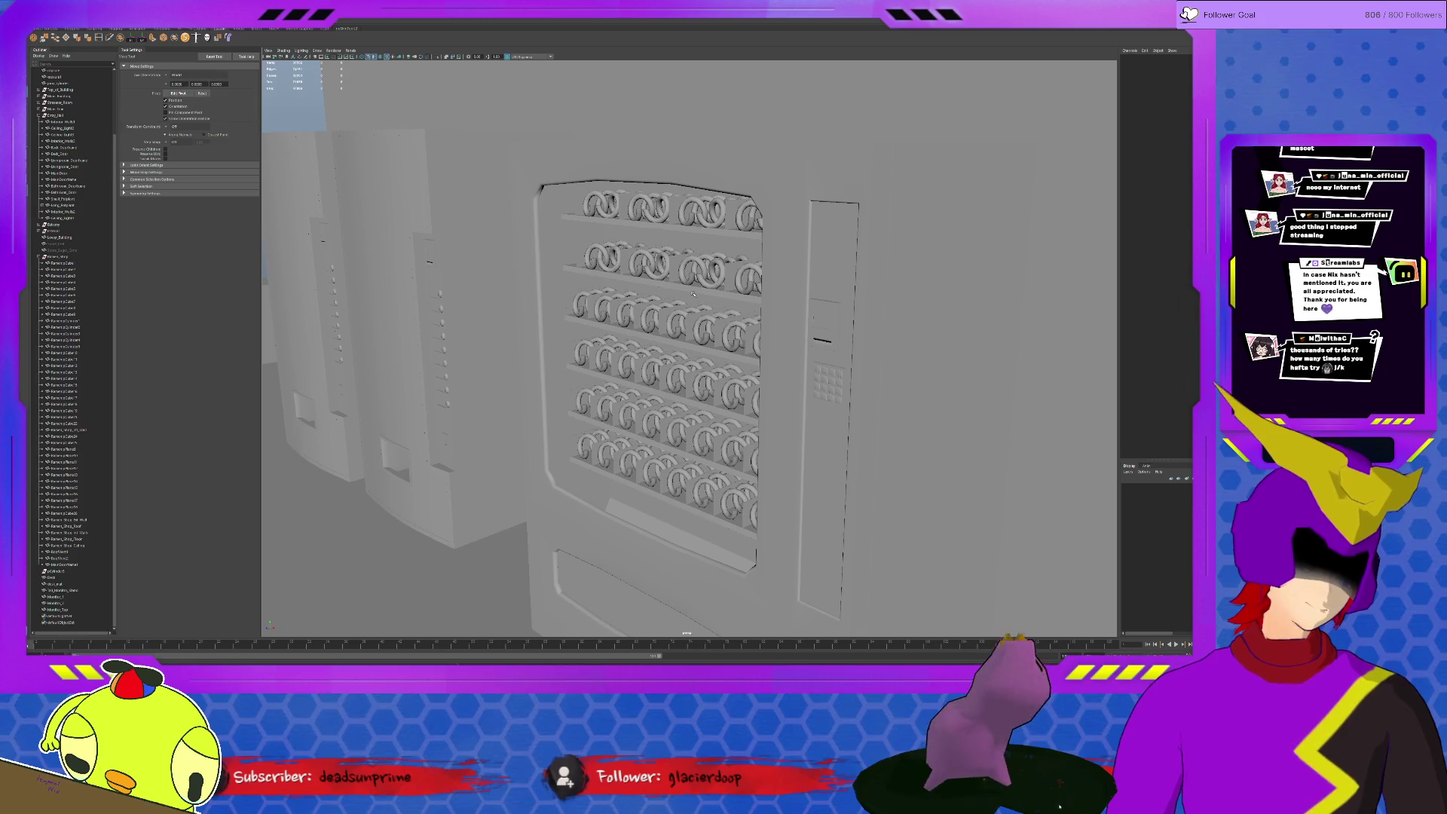
{"action": "scroll", "coordinate": [694, 293], "scroll_direction": "up", "scroll_amount": 10}
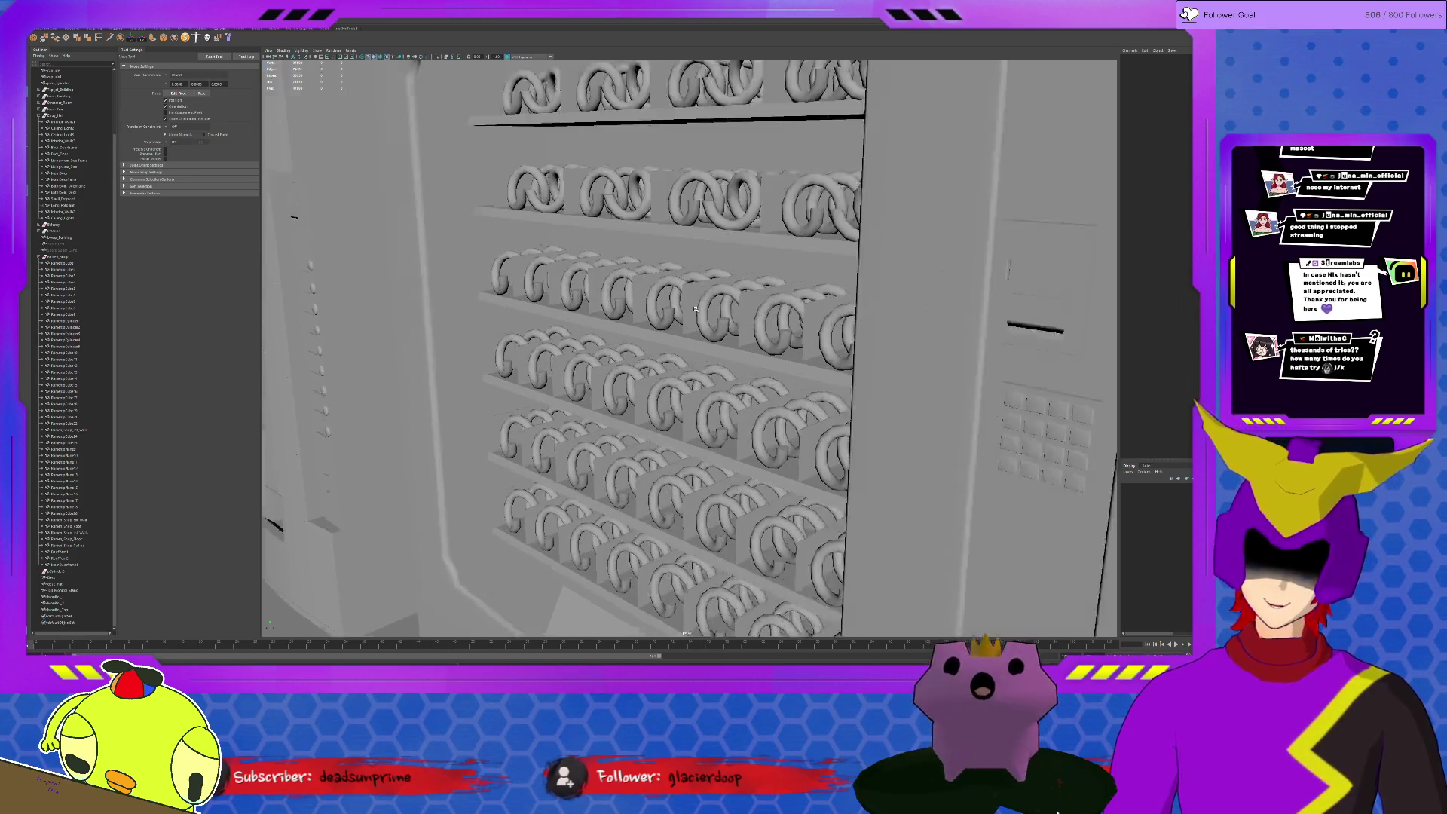
{"action": "left_click", "coordinate": [752, 302]}
{"action": "scroll", "coordinate": [752, 301], "scroll_direction": "down", "scroll_amount": 10}
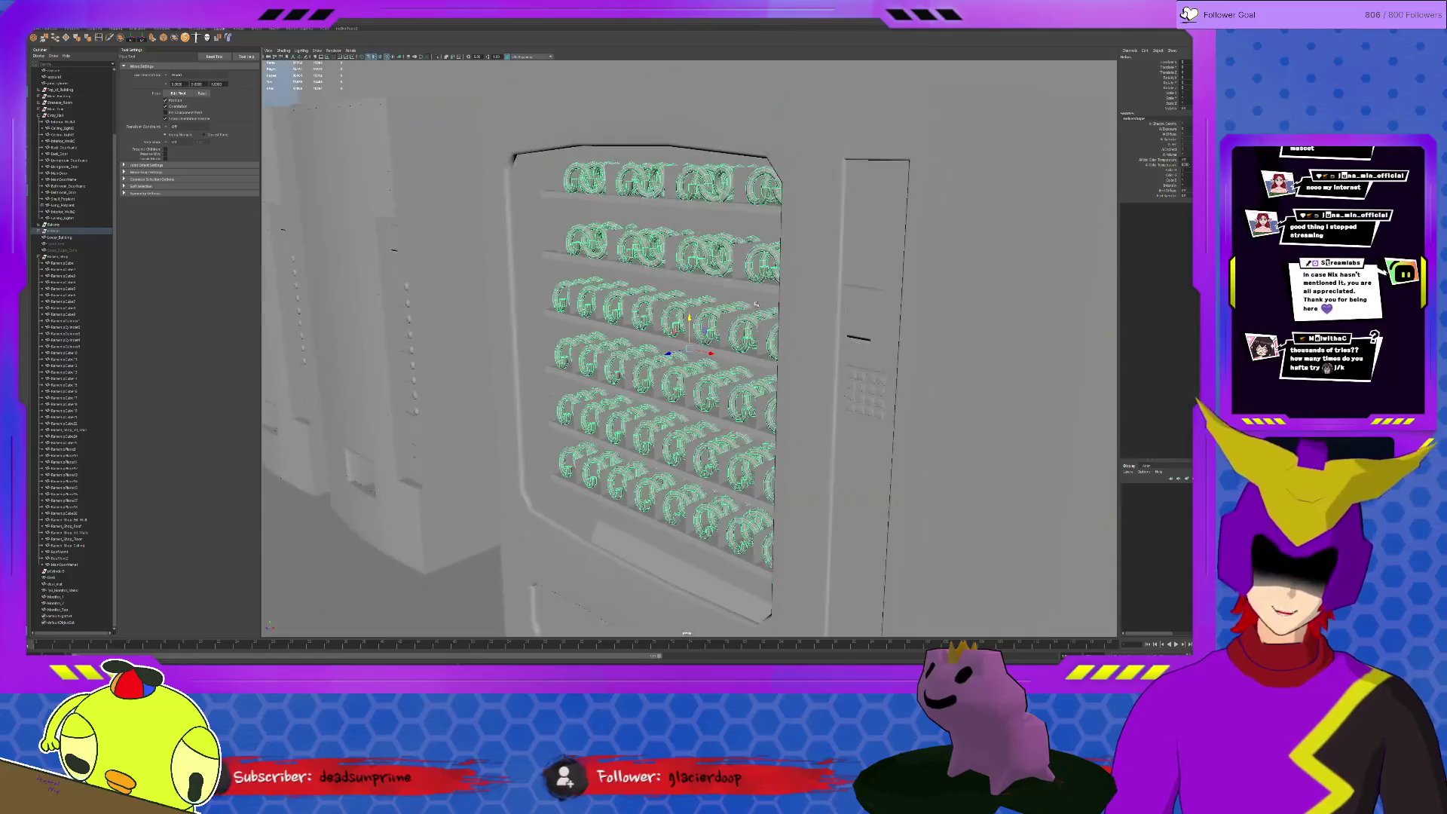
{"action": "scroll", "coordinate": [470, 337], "scroll_direction": "down", "scroll_amount": 10}
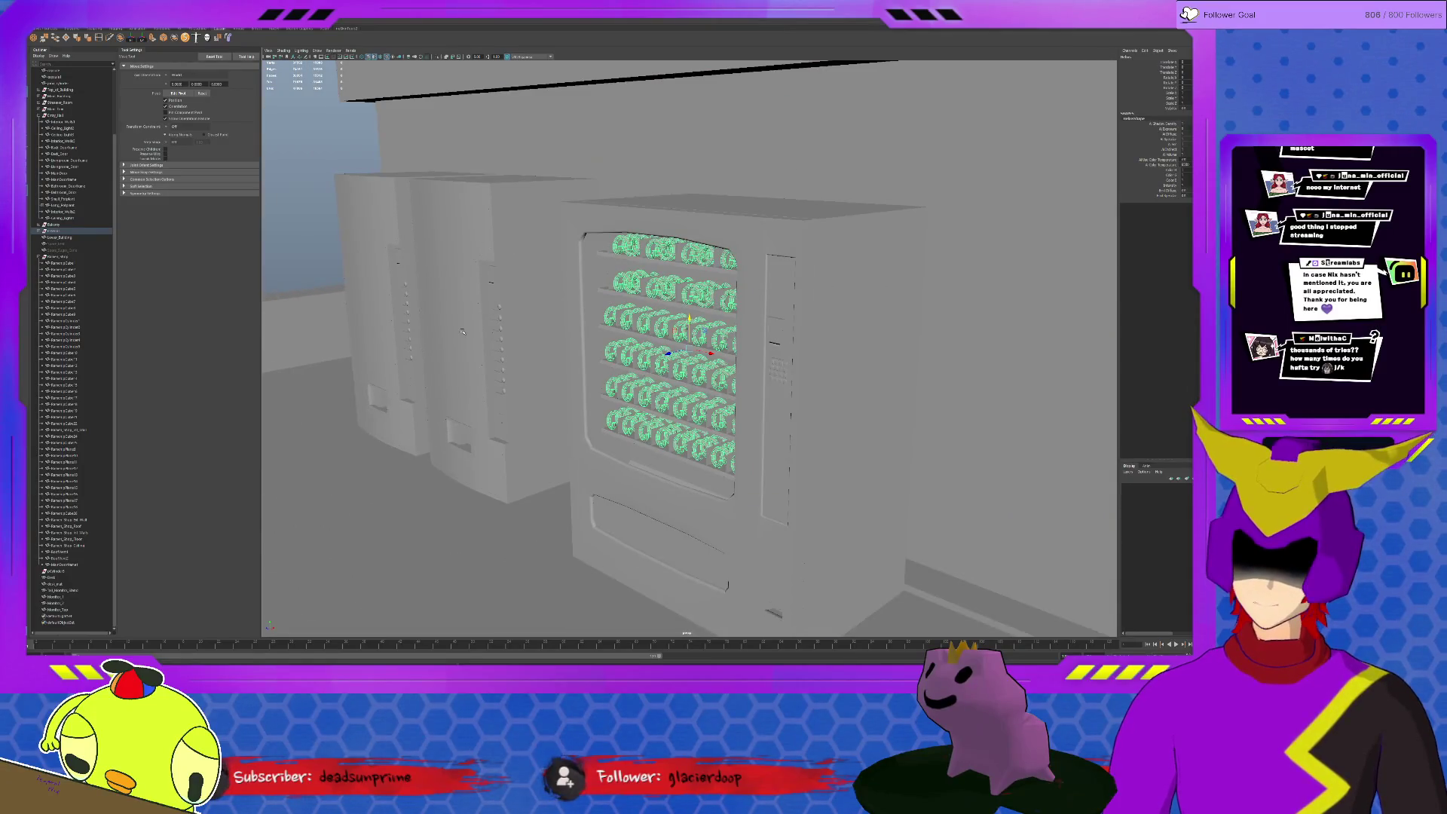
{"action": "left_click", "coordinate": [707, 281]}
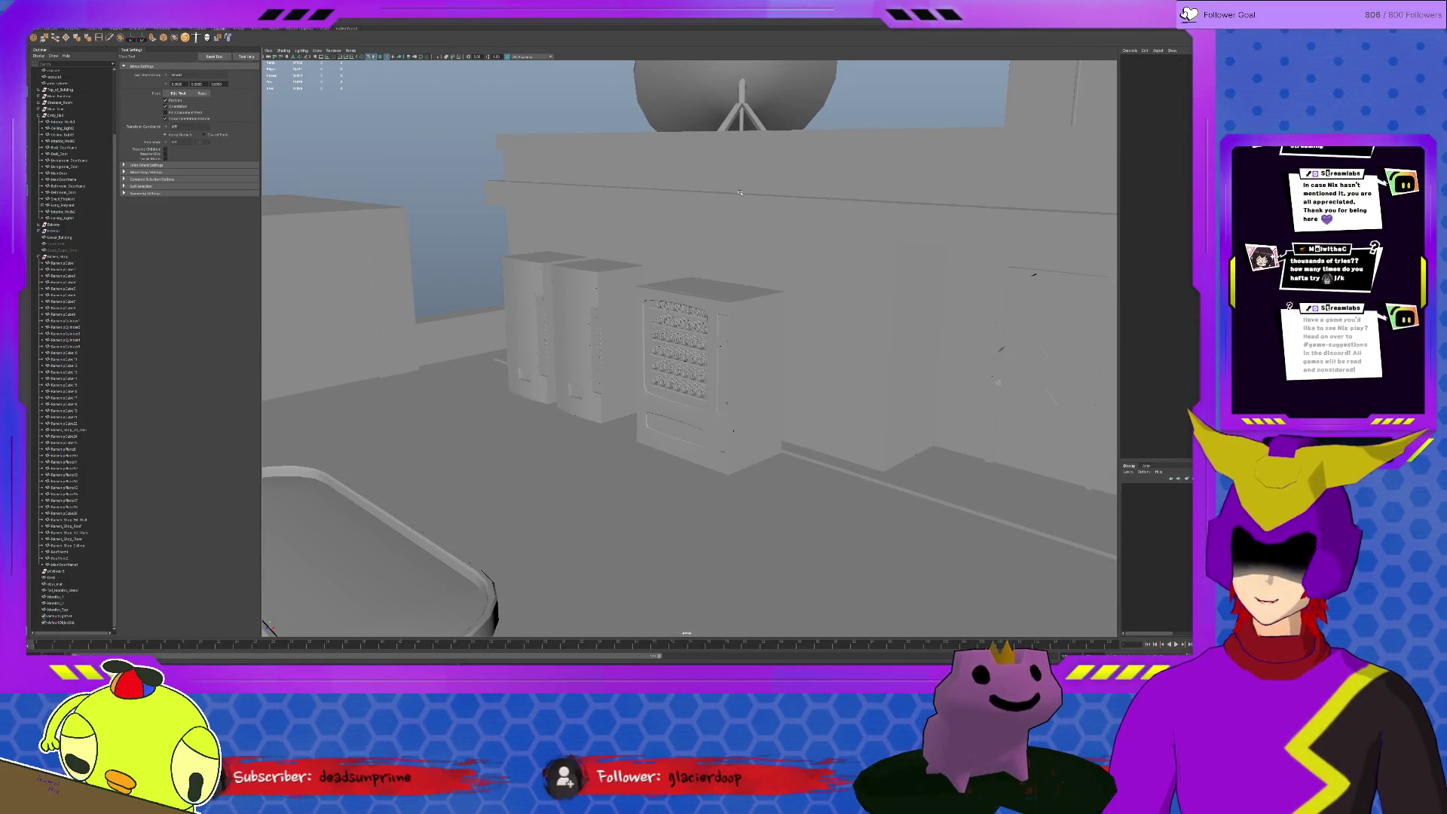
Hide the Top_of_Building group with its dome and tumble down into the interior
{"action": "left_click", "coordinate": [77, 97]}
{"action": "left_click", "coordinate": [75, 90]}
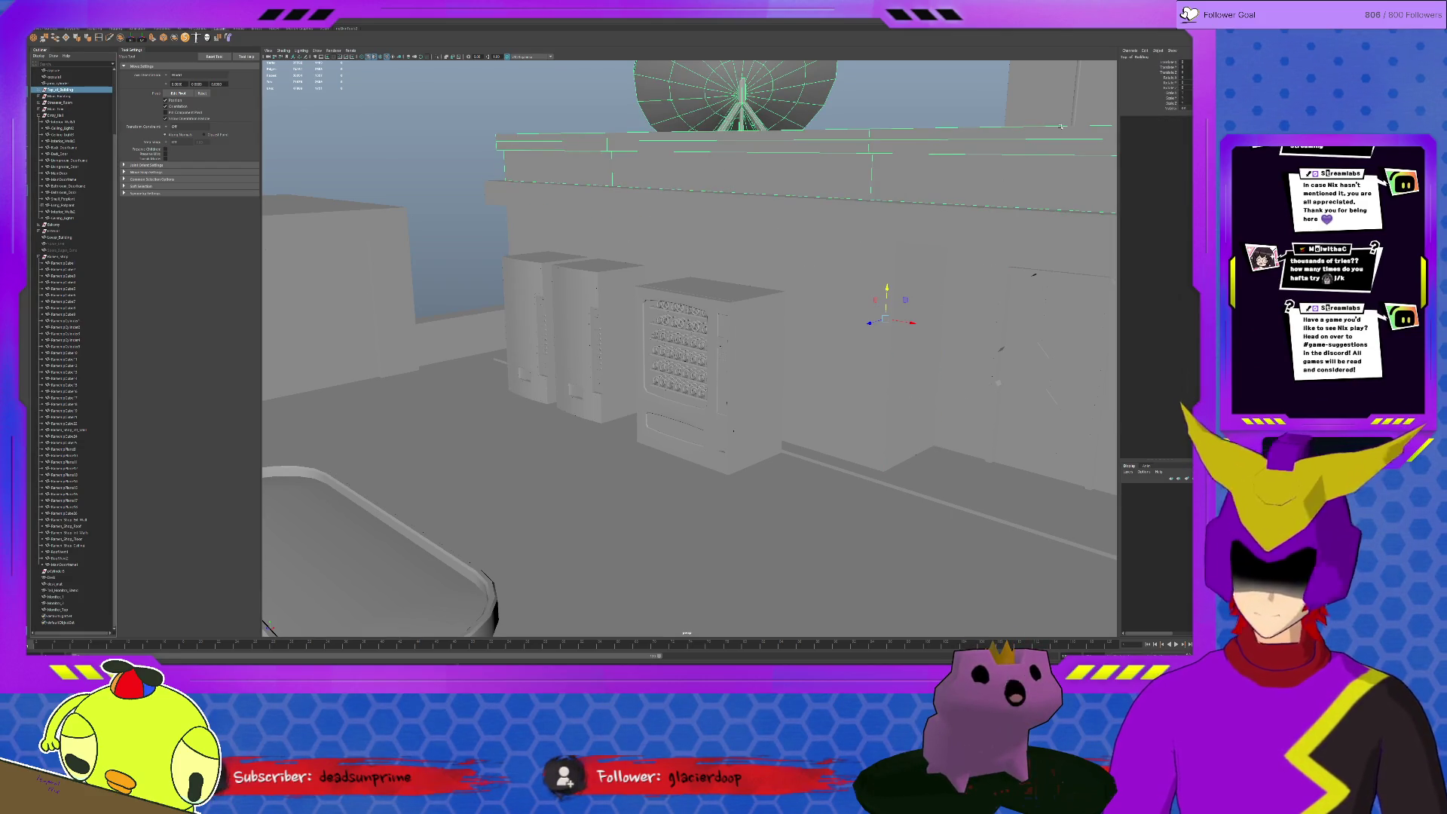
{"action": "key", "text": "ctrl+h"}
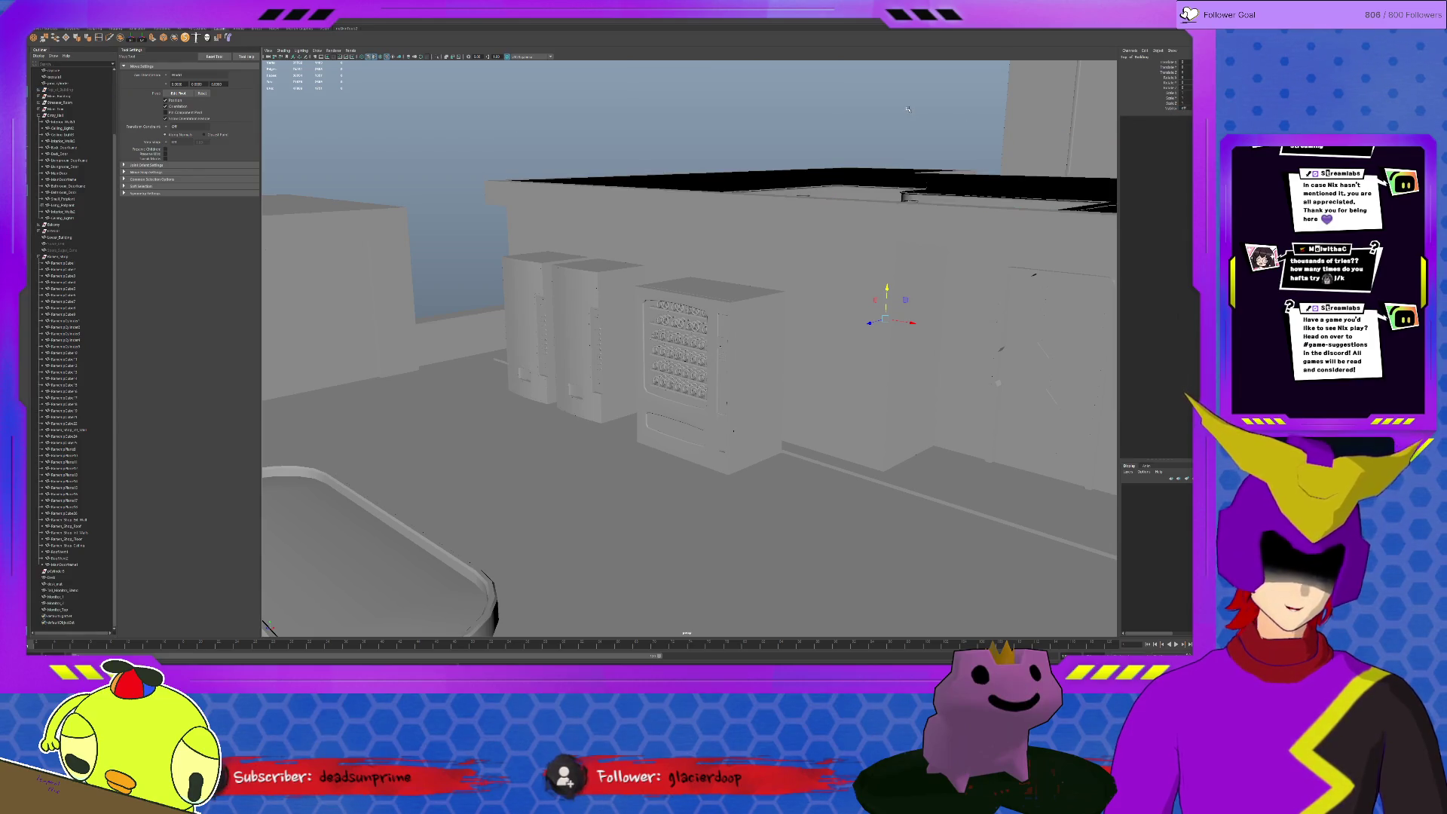
{"action": "mouse_move", "coordinate": [754, 302]}
{"action": "left_mouse_down", "text": "alt"}
{"action": "mouse_move", "coordinate": [821, 179]}
{"action": "mouse_move", "coordinate": [897, 348]}
{"action": "mouse_move", "coordinate": [825, 357]}
{"action": "left_mouse_up", "text": "alt"}
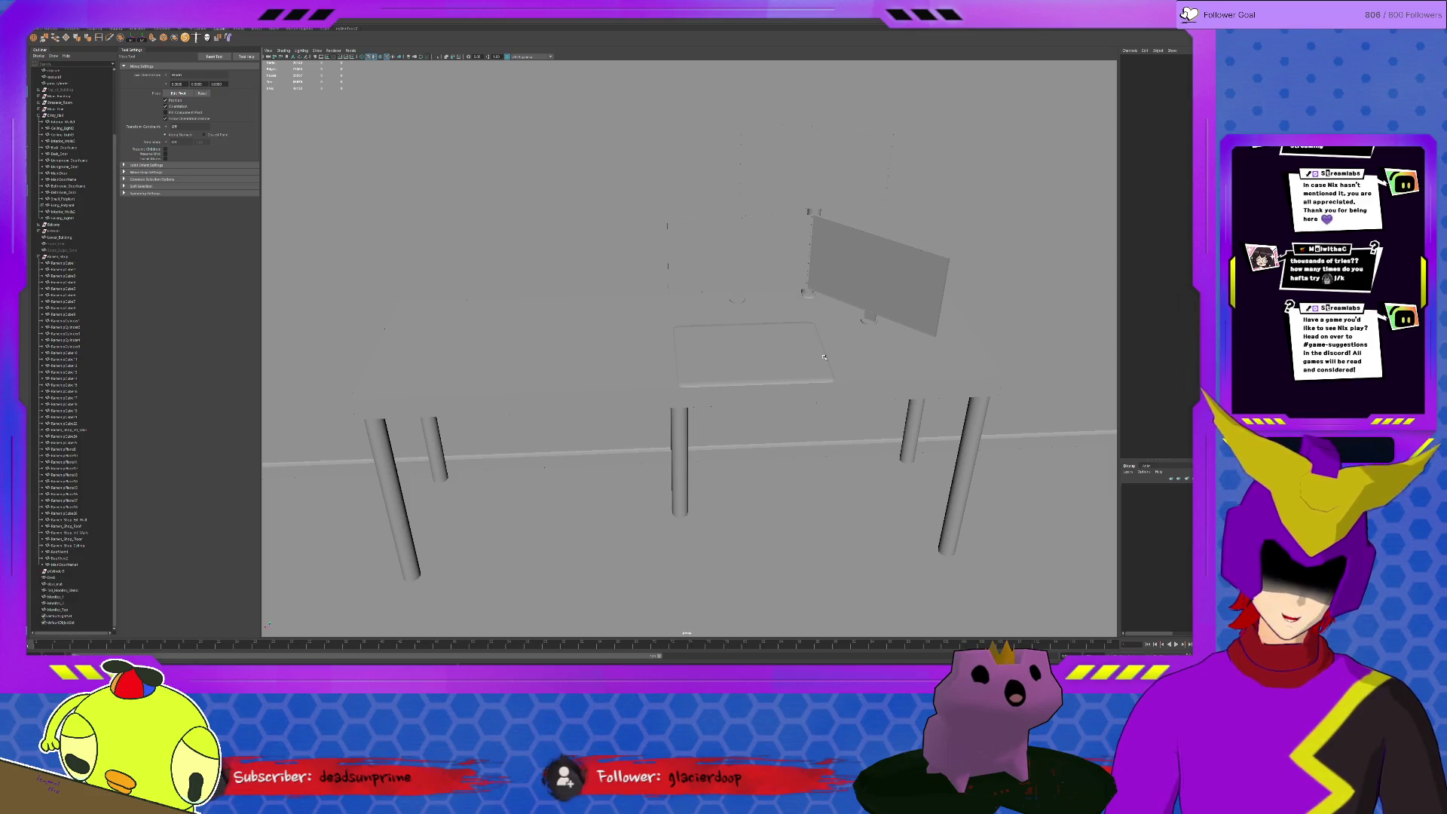
{"action": "scroll", "coordinate": [824, 356], "scroll_direction": "up", "scroll_amount": 2}
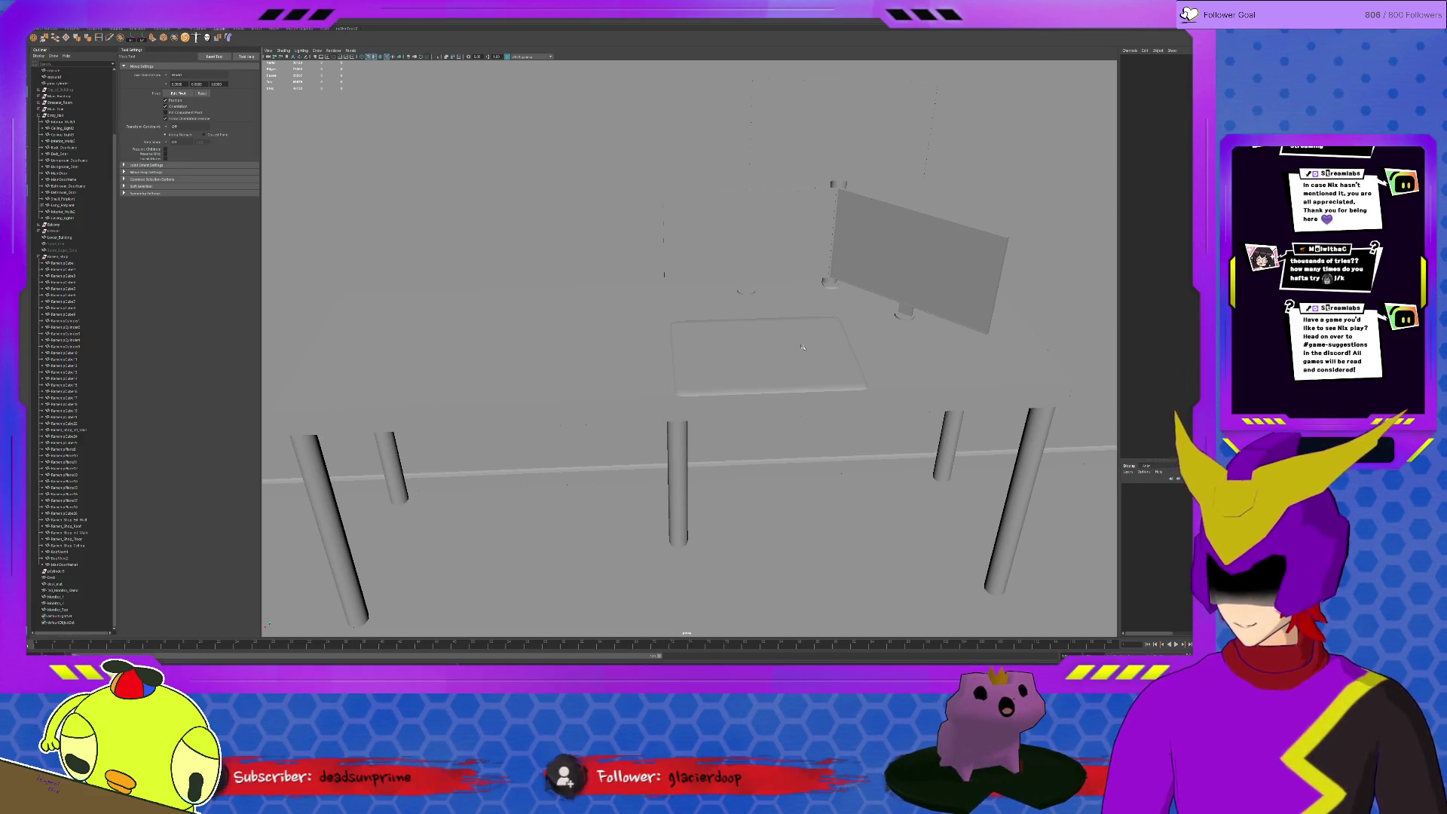
{"action": "scroll", "coordinate": [803, 347], "scroll_direction": "up", "scroll_amount": 2}
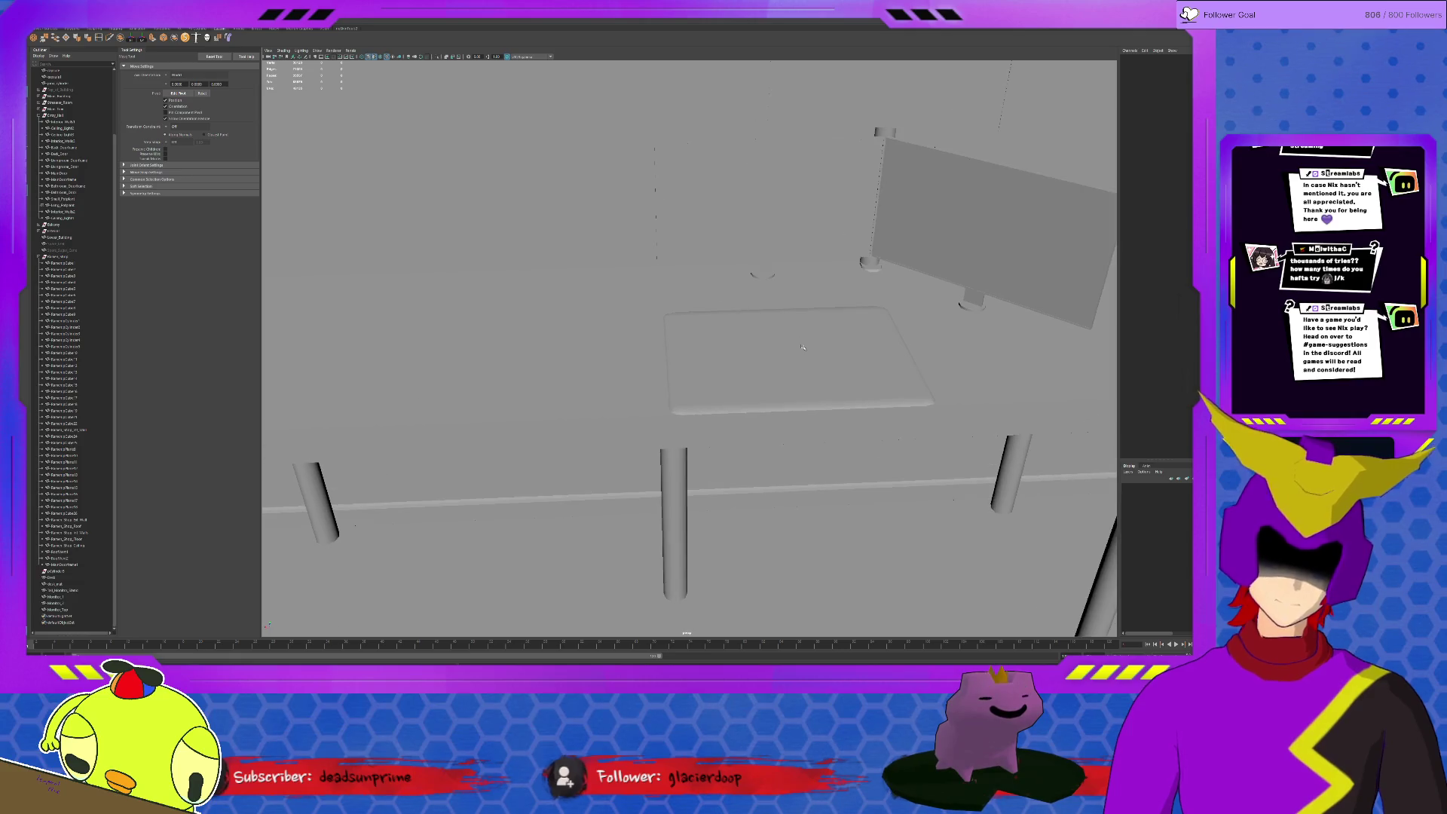
{"action": "mouse_move", "coordinate": [805, 345]}
{"action": "left_mouse_down", "text": "alt"}
{"action": "mouse_move", "coordinate": [780, 448]}
{"action": "mouse_move", "coordinate": [647, 453]}
{"action": "mouse_move", "coordinate": [804, 443]}
{"action": "mouse_move", "coordinate": [785, 455]}
{"action": "mouse_move", "coordinate": [557, 391]}
{"action": "mouse_move", "coordinate": [775, 407]}
{"action": "left_mouse_up", "text": "alt"}
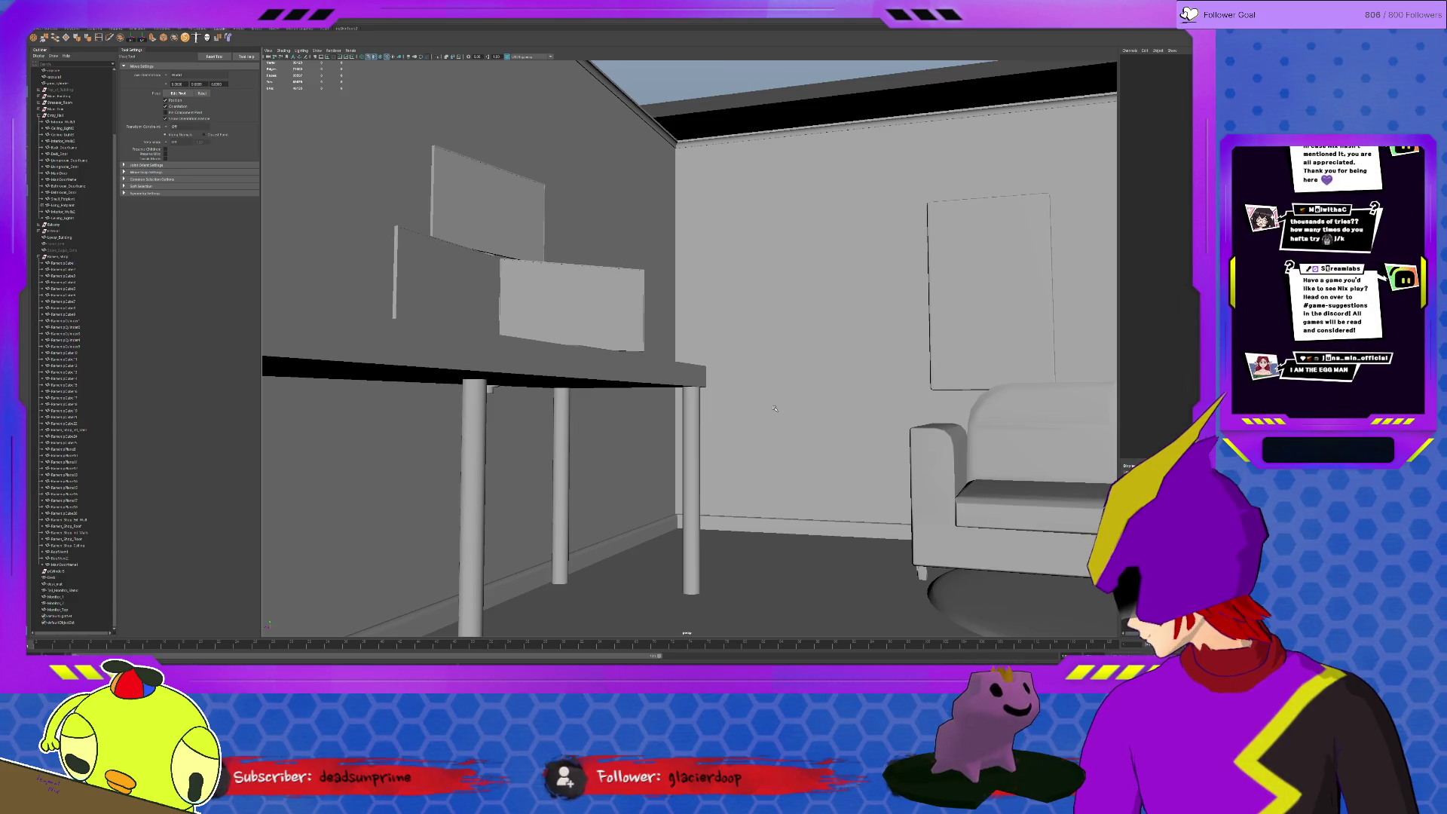
Duplicate the sofa and move the copy forward beside the desk
{"action": "left_click", "coordinate": [980, 482]}
{"action": "left_click_drag", "start_coordinate": [980, 483], "coordinate": [916, 474], "text": "alt"}
{"action": "key", "text": "ctrl+d"}
{"action": "mouse_move", "coordinate": [1002, 392]}
{"action": "left_mouse_down"}
{"action": "mouse_move", "coordinate": [799, 461]}
{"action": "mouse_move", "coordinate": [783, 450]}
{"action": "left_mouse_up"}
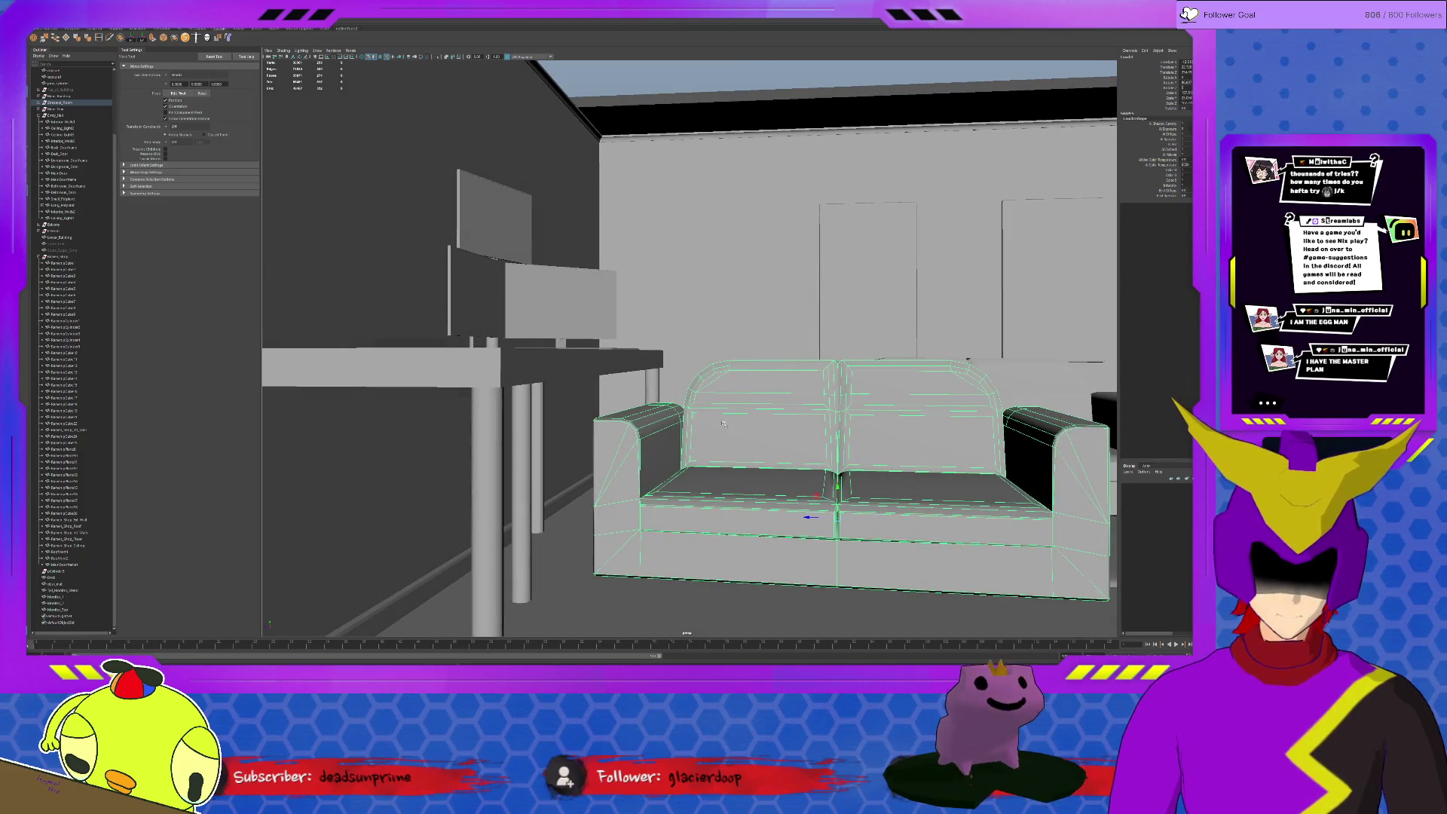
Try lowering the desk with its three monitors together, then undo it
{"action": "left_click", "coordinate": [653, 373]}
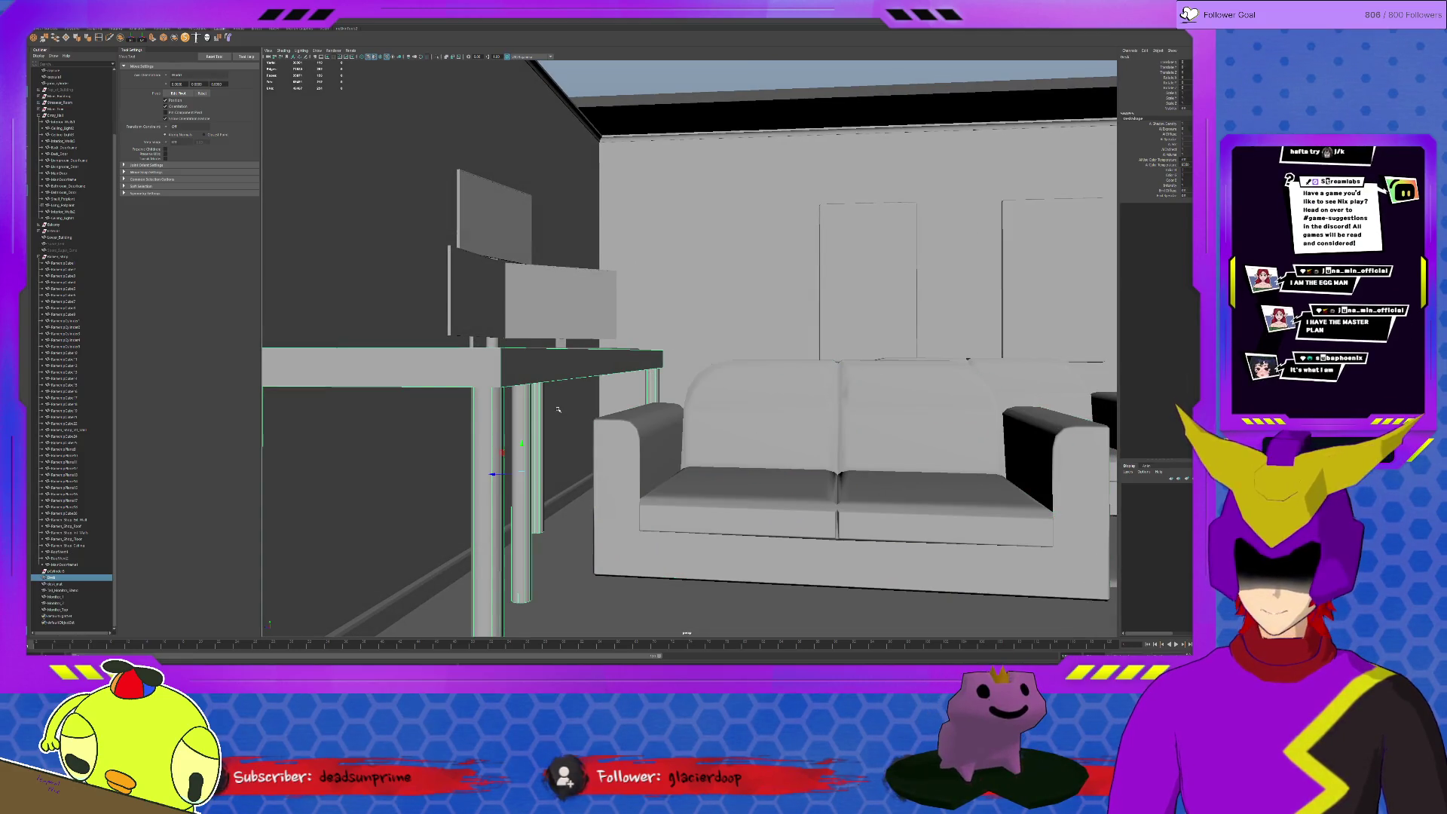
{"action": "left_click", "coordinate": [562, 302], "text": "shift"}
{"action": "left_click", "coordinate": [499, 242], "text": "shift"}
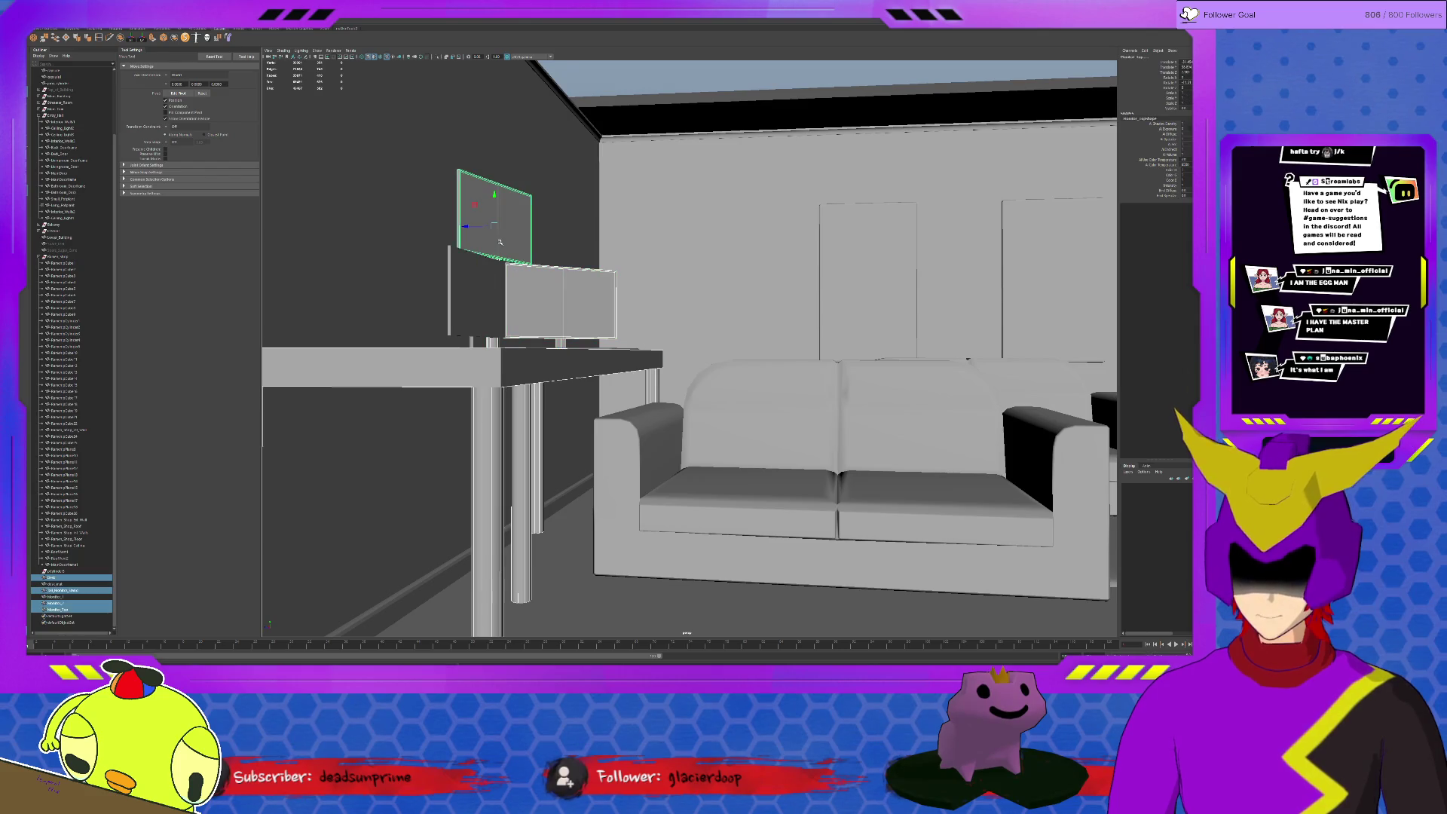
{"action": "left_click", "coordinate": [464, 291], "text": "shift"}
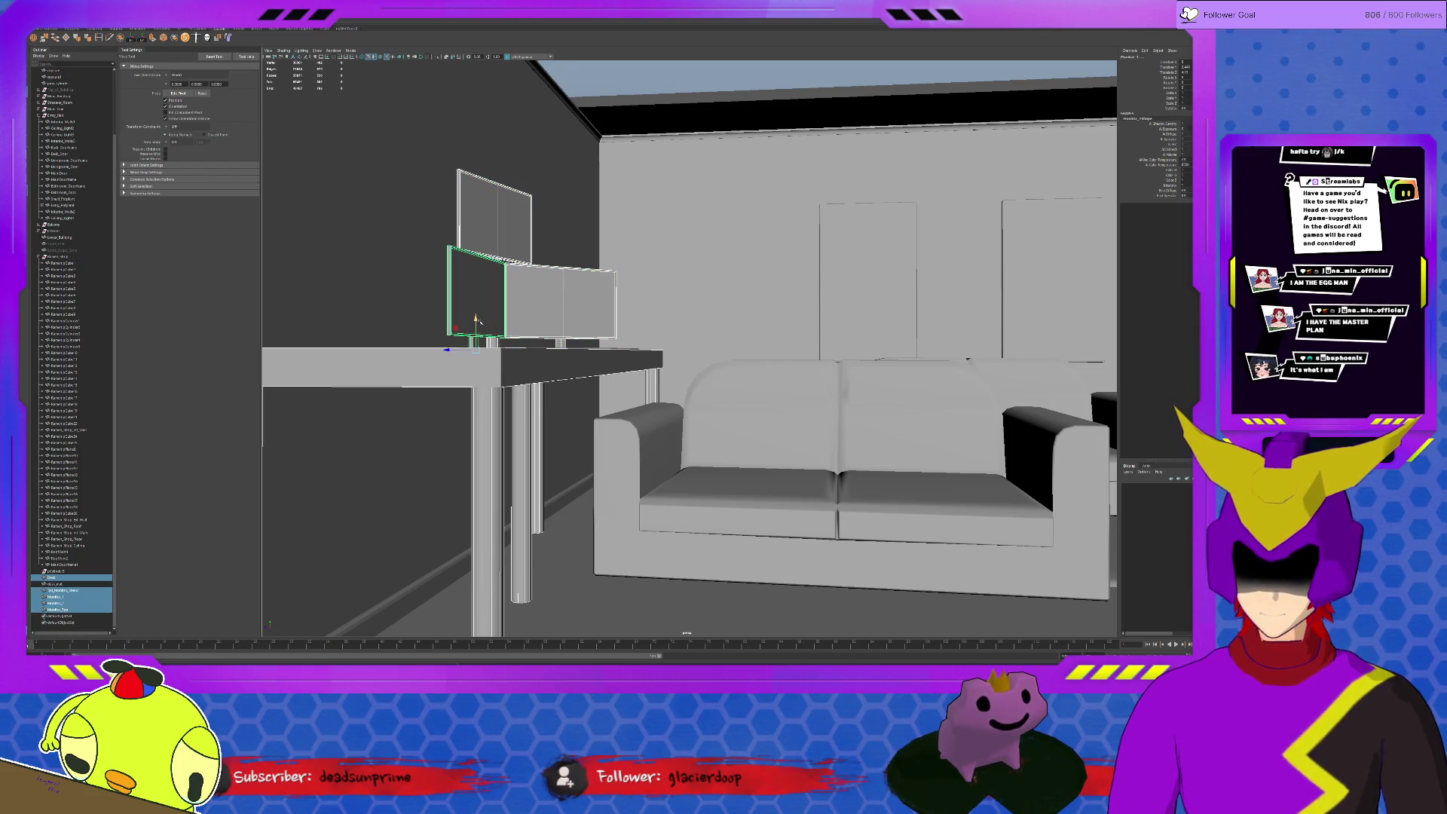
{"action": "mouse_move", "coordinate": [475, 319]}
{"action": "left_mouse_down"}
{"action": "mouse_move", "coordinate": [504, 337]}
{"action": "mouse_move", "coordinate": [543, 324]}
{"action": "mouse_move", "coordinate": [630, 335]}
{"action": "mouse_move", "coordinate": [632, 351]}
{"action": "left_mouse_up"}
{"action": "left_click", "coordinate": [551, 324], "text": "shift"}
{"action": "left_click", "coordinate": [821, 477]}
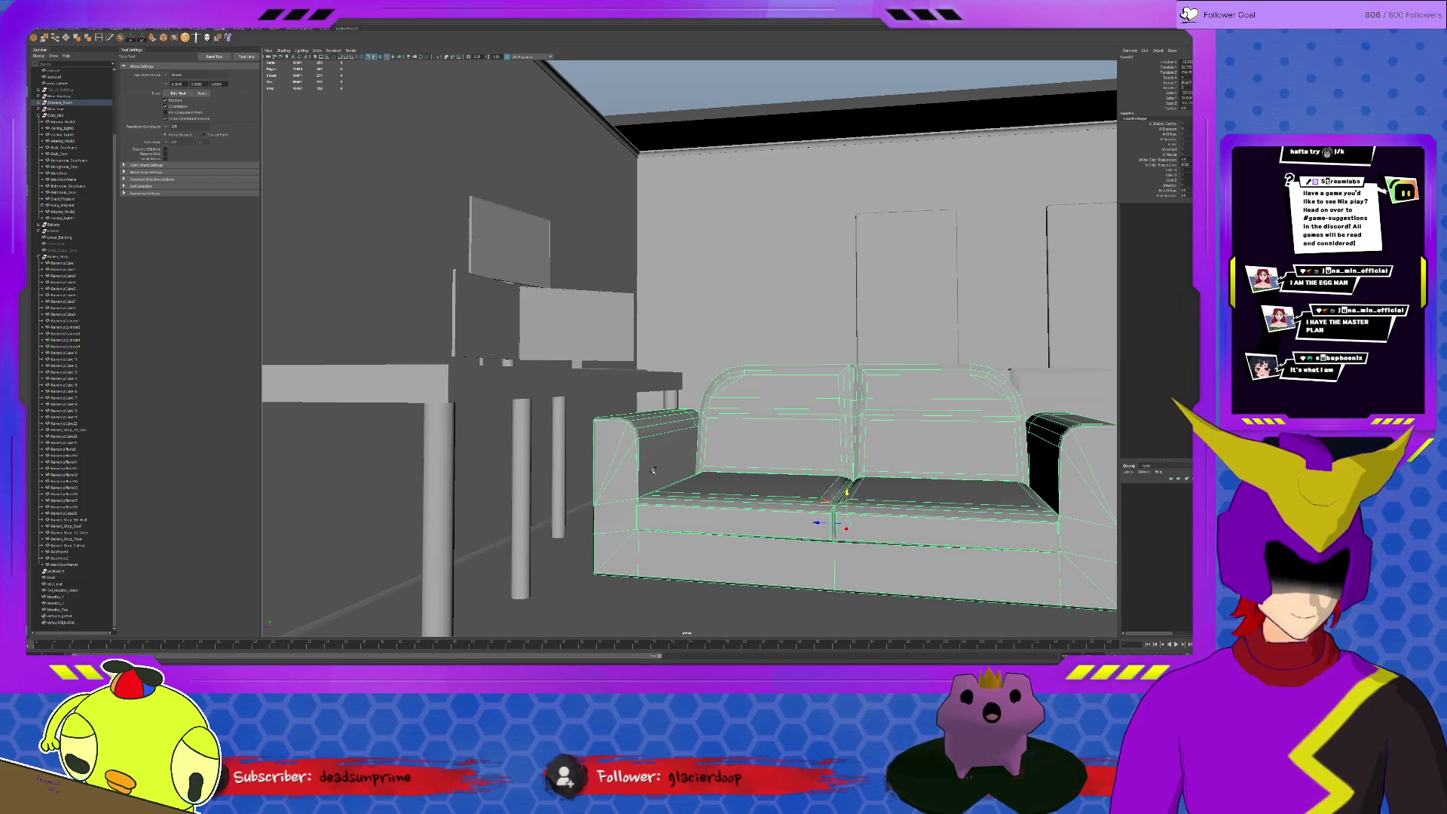
{"action": "key", "text": "ctrl+z"}
{"action": "key", "text": "ctrl+z"}
{"action": "key", "text": "ctrl+z"}
{"action": "key", "text": "ctrl+z"}
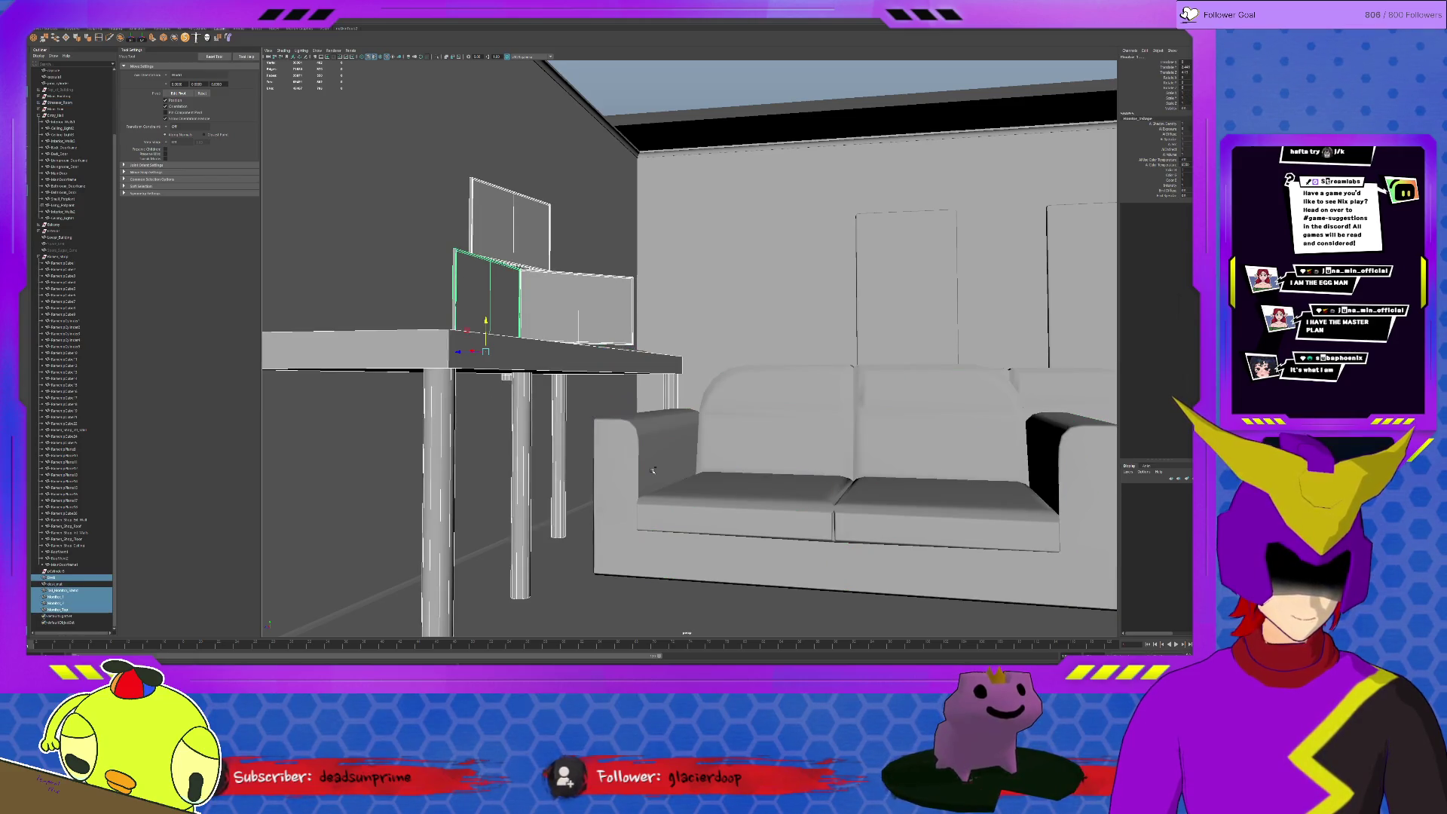
{"action": "key", "text": "ctrl+z"}
{"action": "key", "text": "ctrl+z"}
{"action": "key", "text": "ctrl+z"}
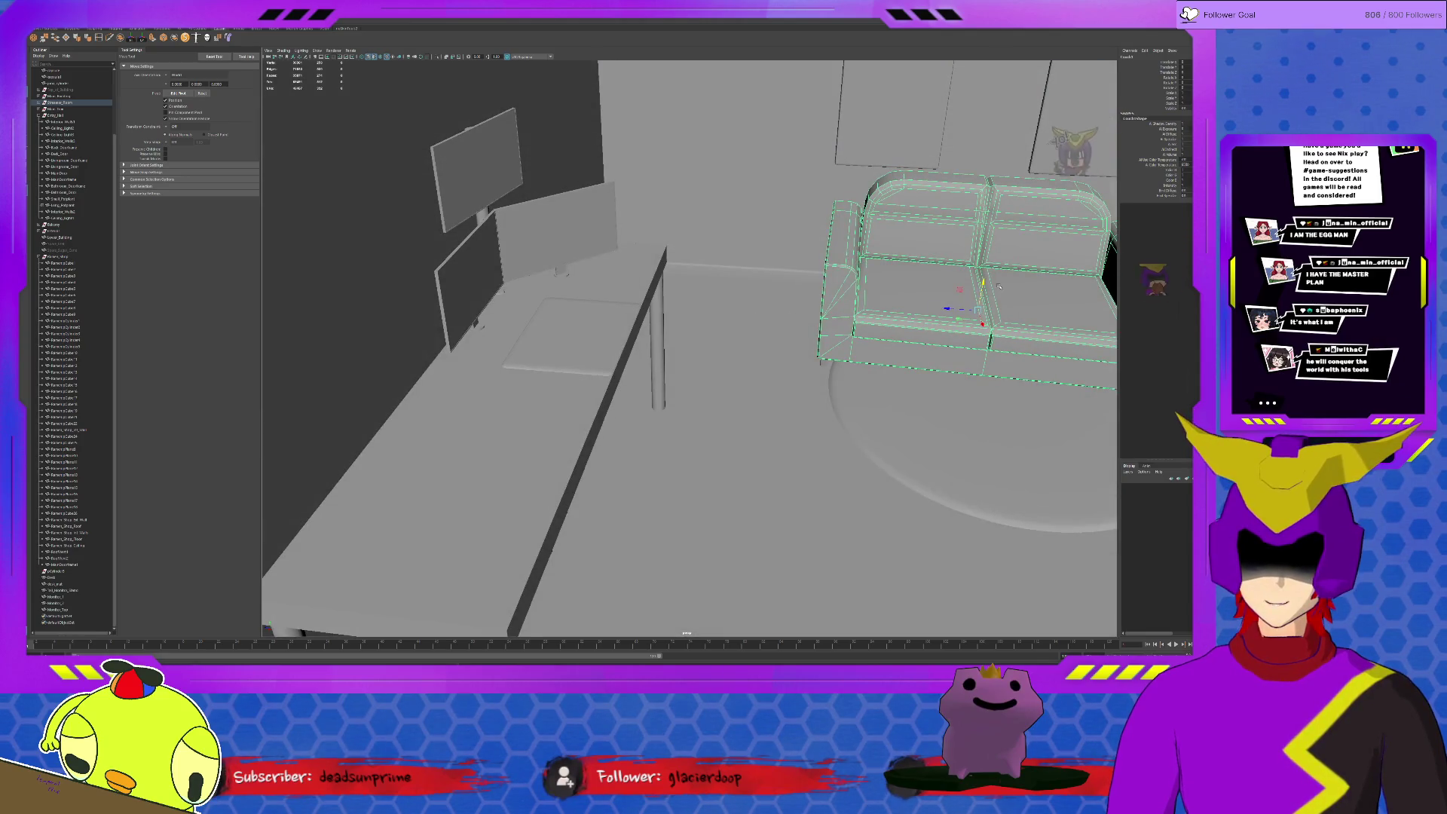
Try moving the sofa copy to the room centre, undo, then frame the sofa
{"action": "left_click_drag", "start_coordinate": [978, 309], "coordinate": [802, 446]}
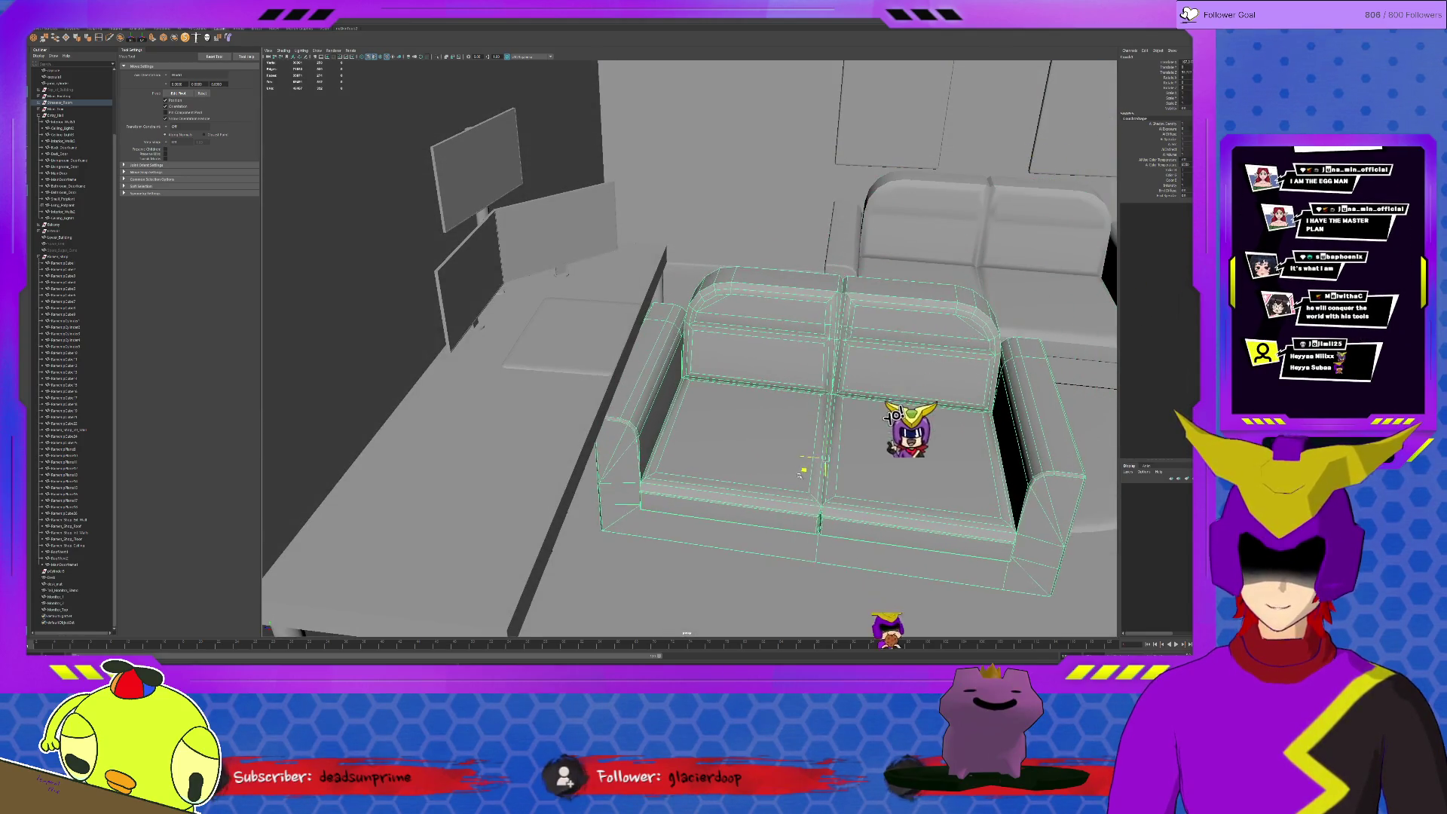
{"action": "key", "text": "ctrl+z"}
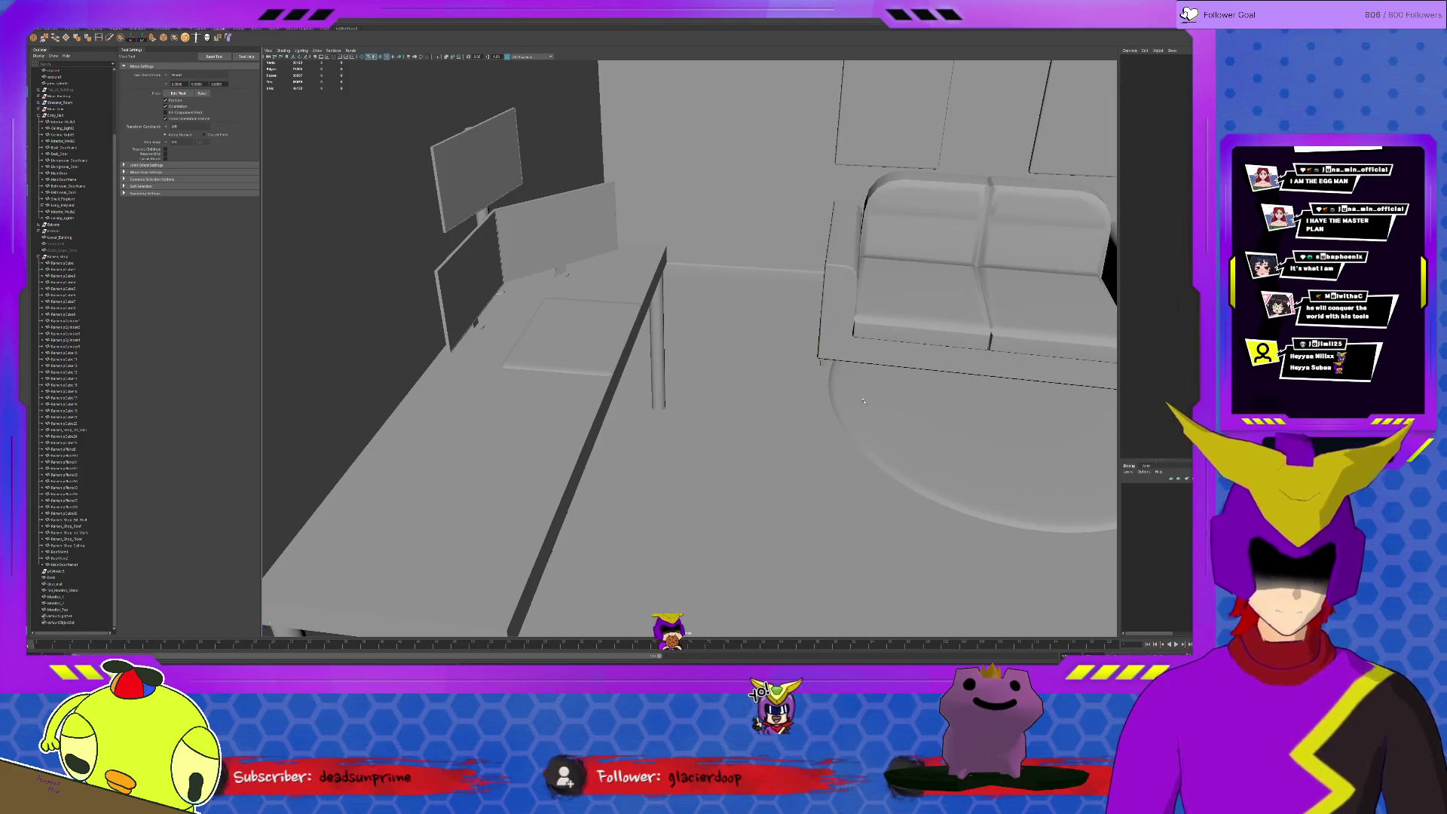
{"action": "left_click", "coordinate": [866, 400]}
{"action": "left_click", "coordinate": [878, 340]}
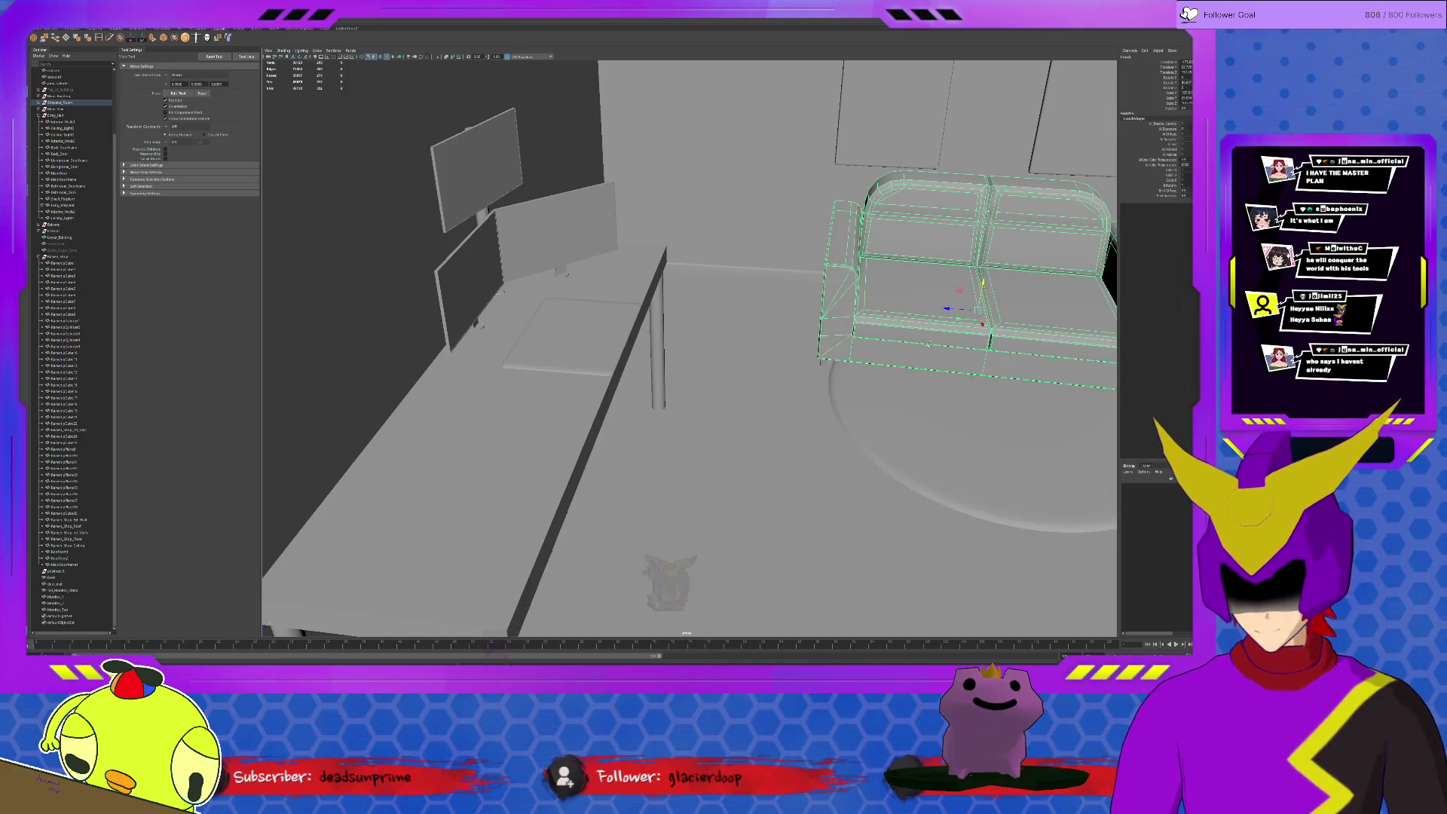
{"action": "key", "text": "f"}
{"action": "left_click_drag", "start_coordinate": [775, 527], "coordinate": [566, 375], "text": "alt"}
Select the desk plate, three monitors and desk, and tilt to an overhead room view
{"action": "left_click", "coordinate": [569, 347]}
{"action": "left_click", "coordinate": [566, 279], "text": "shift"}
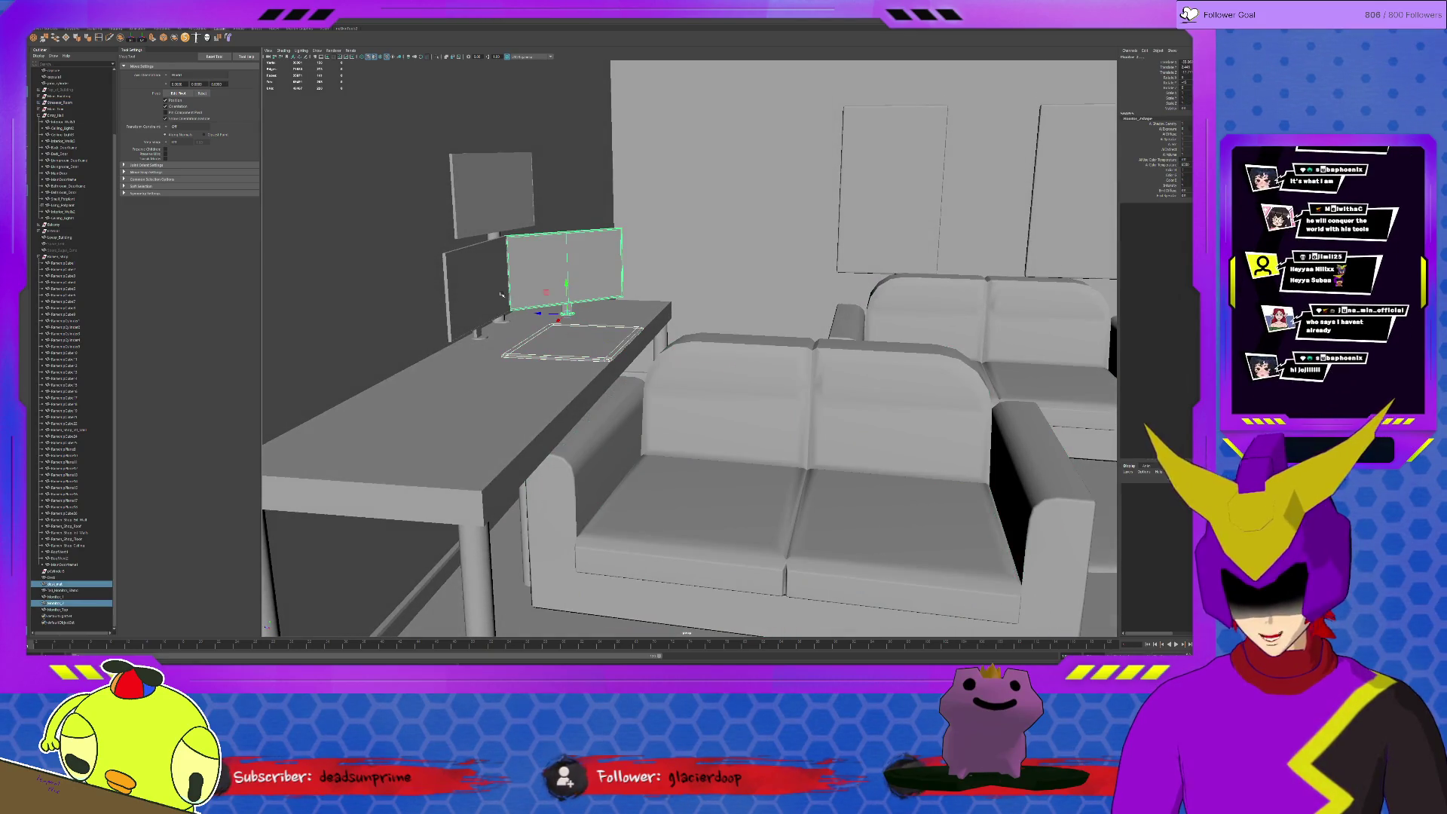
{"action": "left_click", "coordinate": [494, 209], "text": "shift"}
{"action": "left_click", "coordinate": [472, 287], "text": "shift"}
{"action": "left_click", "coordinate": [462, 431], "text": "shift"}
{"action": "scroll", "coordinate": [462, 432], "scroll_direction": "down", "scroll_amount": 10}
{"action": "mouse_move", "coordinate": [462, 432]}
{"action": "left_mouse_down", "text": "alt"}
{"action": "mouse_move", "coordinate": [547, 474]}
{"action": "mouse_move", "coordinate": [466, 337]}
{"action": "left_mouse_up", "text": "alt"}
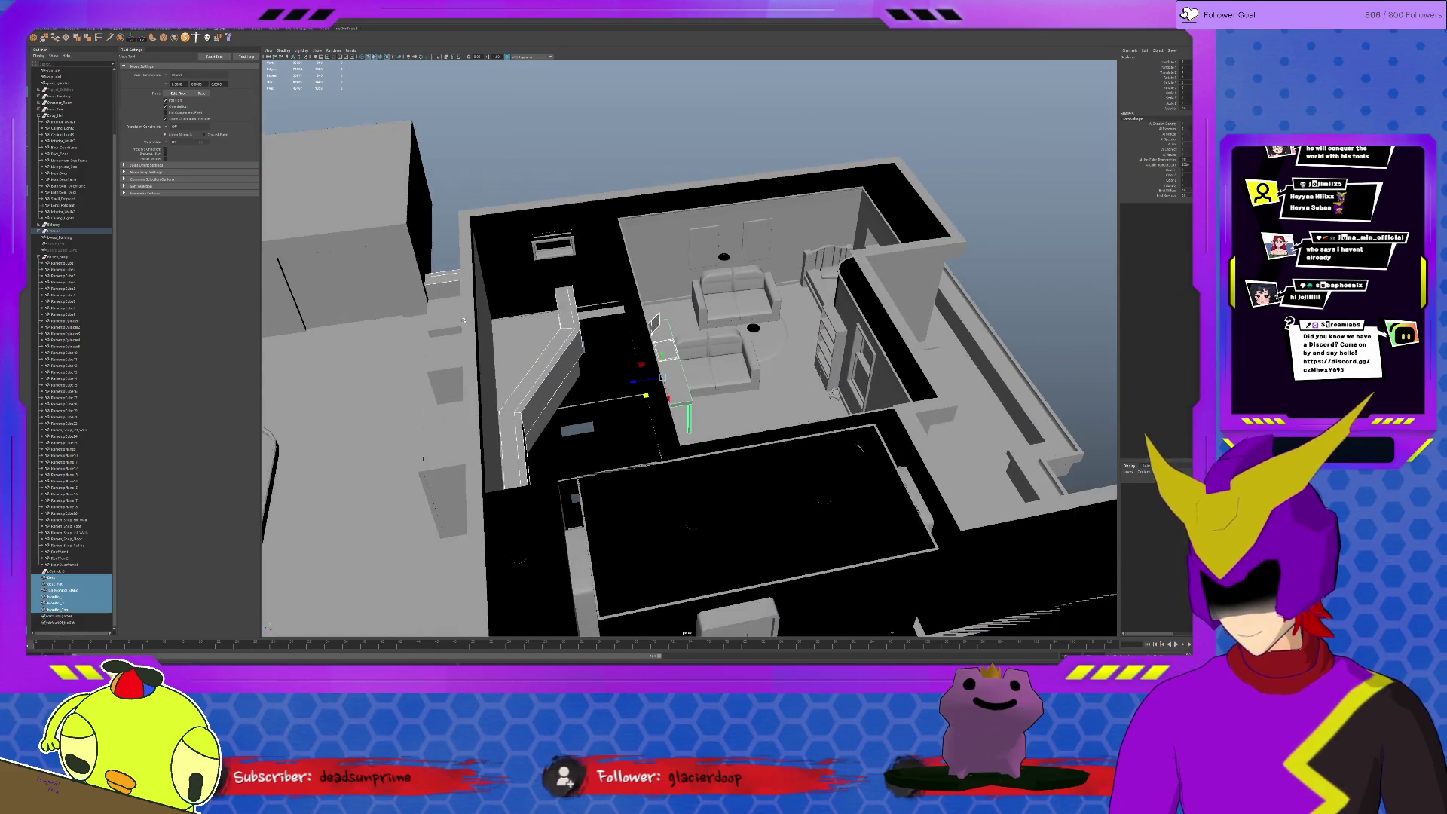
Briefly isolate the desk and monitors, zoom in, and delete the front sofa to reveal the desk
{"action": "right_click_drag", "start_coordinate": [540, 368], "coordinate": [602, 424], "text": "alt"}
{"action": "key", "text": "ctrl+1"}
{"action": "mouse_move", "coordinate": [602, 424]}
{"action": "left_mouse_down", "text": "alt"}
{"action": "mouse_move", "coordinate": [678, 414]}
{"action": "mouse_move", "coordinate": [497, 458]}
{"action": "mouse_move", "coordinate": [496, 491]}
{"action": "mouse_move", "coordinate": [475, 501]}
{"action": "left_mouse_up", "text": "alt"}
{"action": "key", "text": "ctrl+1"}
{"action": "scroll", "coordinate": [690, 392], "scroll_direction": "up", "scroll_amount": 6}
{"action": "scroll", "coordinate": [700, 370], "scroll_direction": "up", "scroll_amount": 3}
{"action": "scroll", "coordinate": [497, 459], "scroll_direction": "up", "scroll_amount": 5}
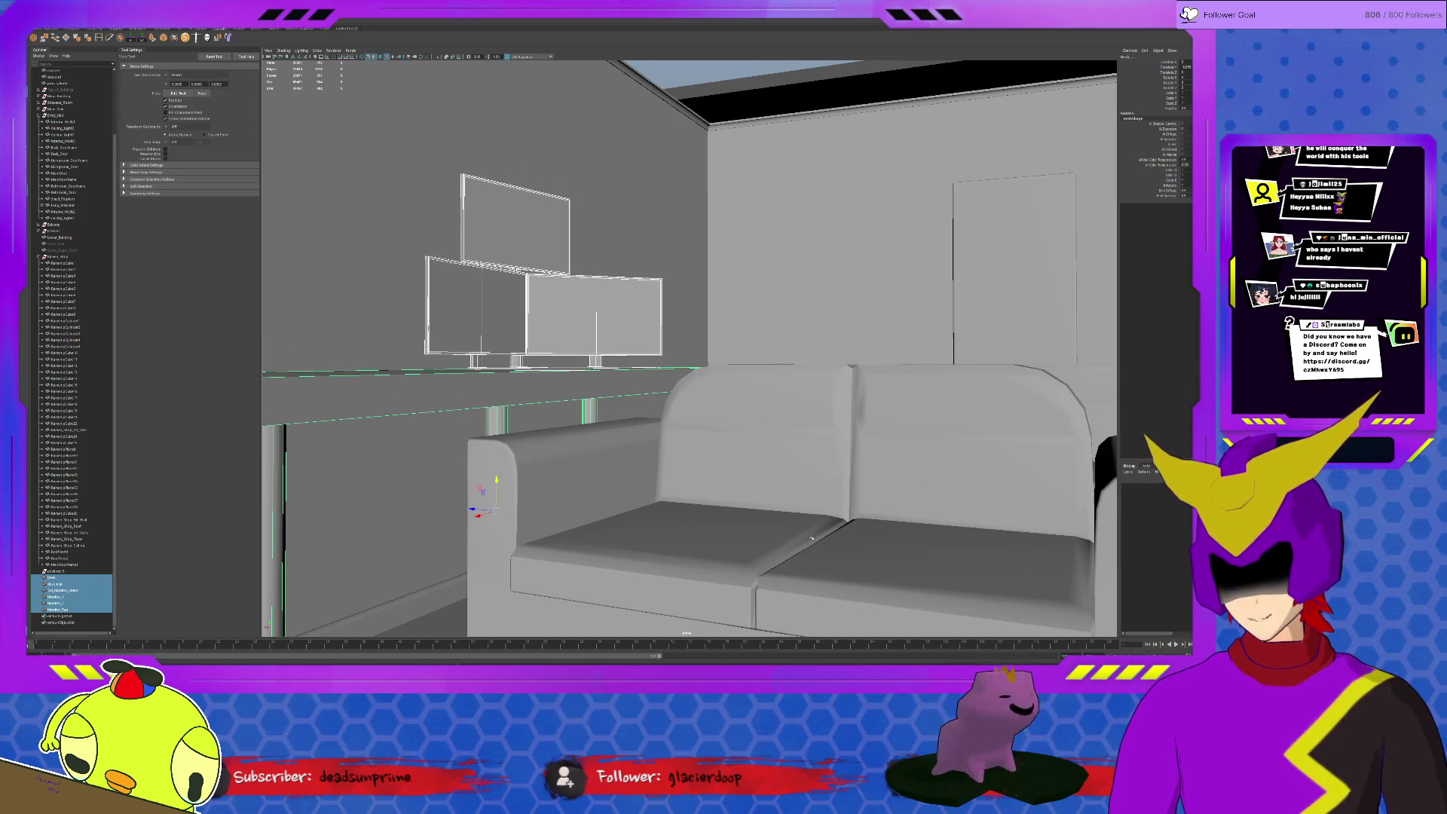
{"action": "left_click", "coordinate": [814, 546]}
{"action": "key", "text": "Delete"}
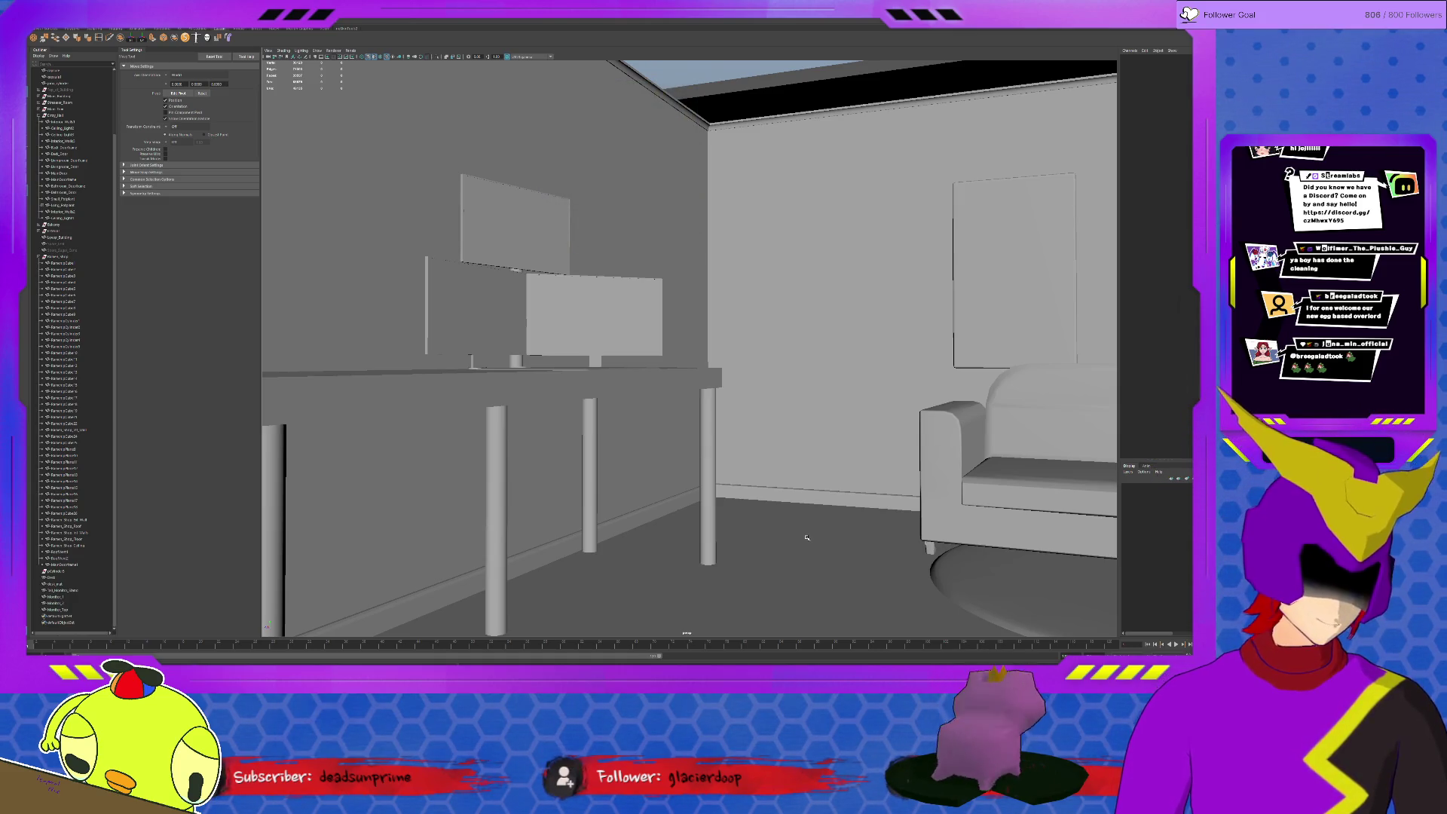
Orbit and dolly close over the desk top, then select the desk
{"action": "scroll", "coordinate": [806, 537], "scroll_direction": "up", "scroll_amount": 5}
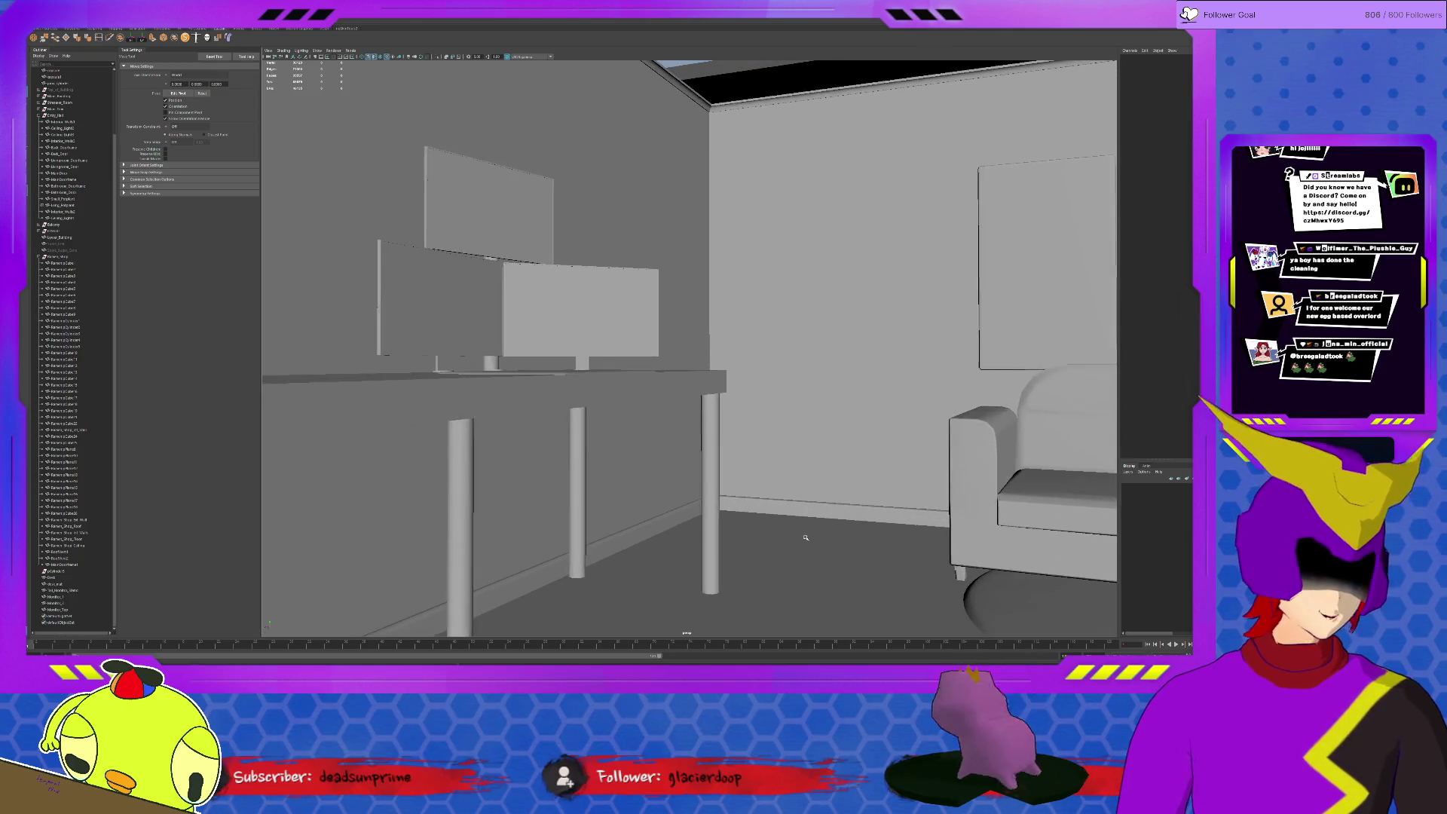
{"action": "scroll", "coordinate": [805, 538], "scroll_direction": "up", "scroll_amount": 2}
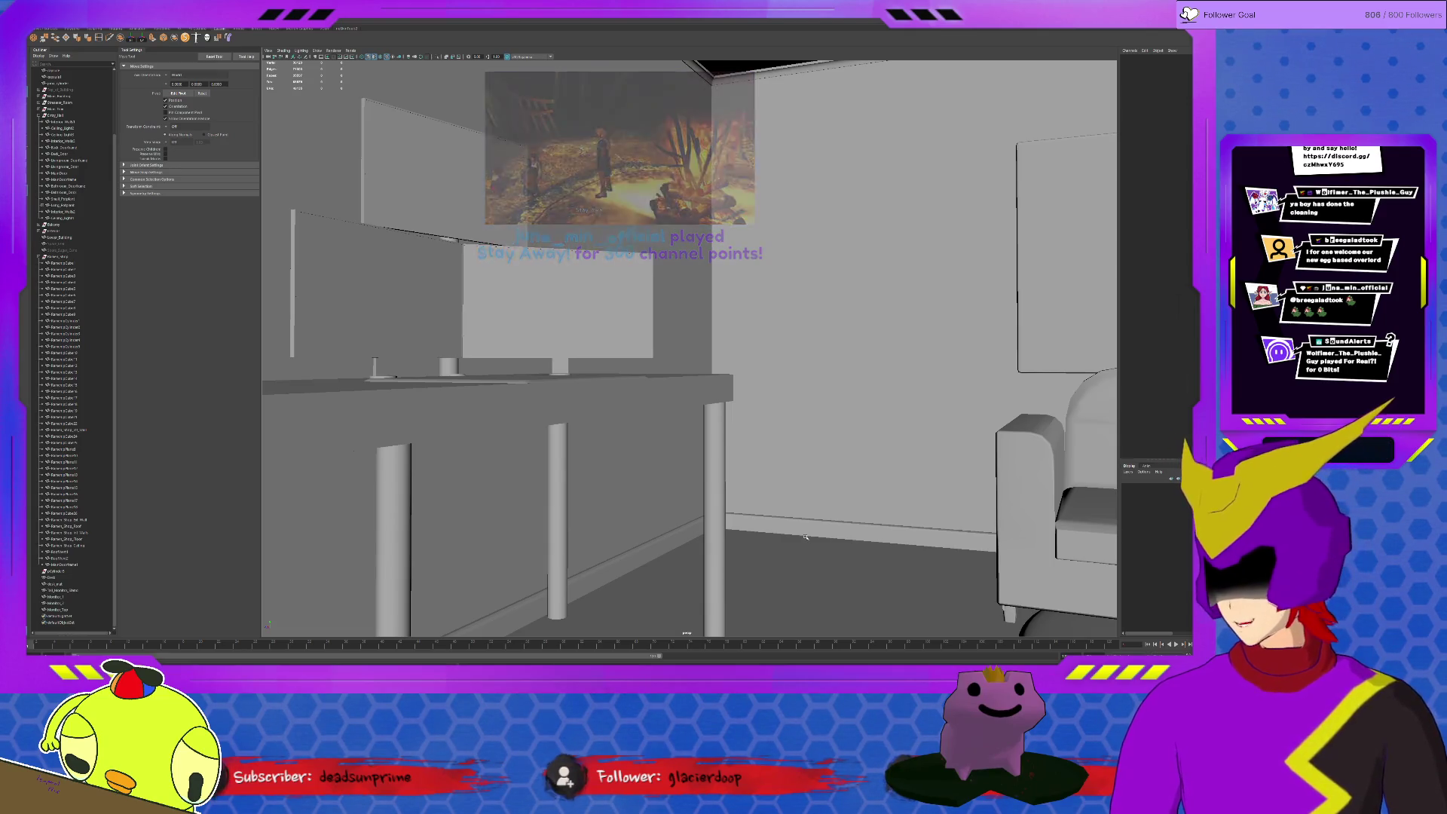
{"action": "left_click_drag", "start_coordinate": [806, 537], "coordinate": [755, 503], "text": "alt"}
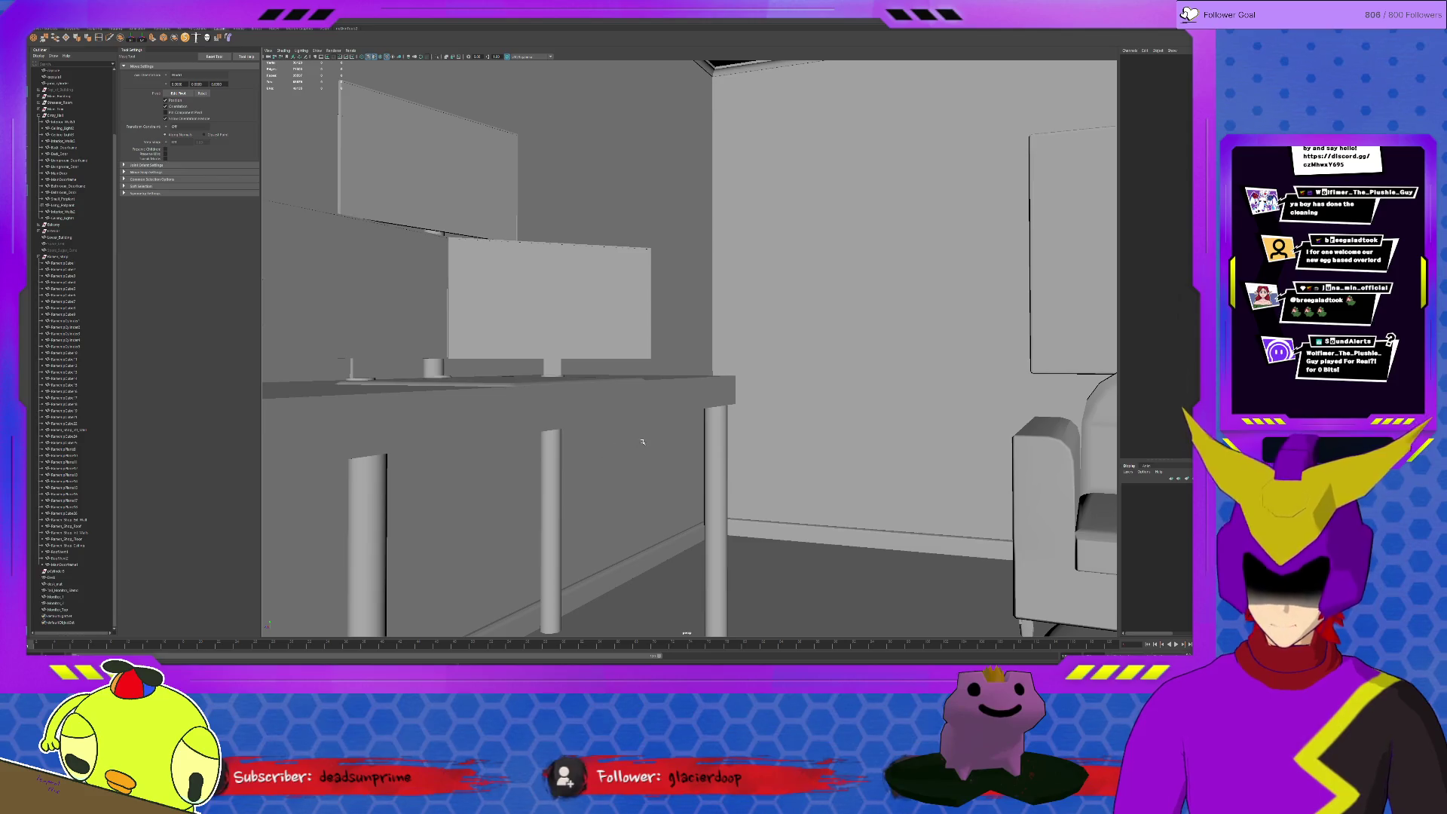
{"action": "left_click_drag", "start_coordinate": [707, 429], "coordinate": [689, 431], "text": "alt"}
{"action": "scroll", "coordinate": [672, 432], "scroll_direction": "up", "scroll_amount": 5}
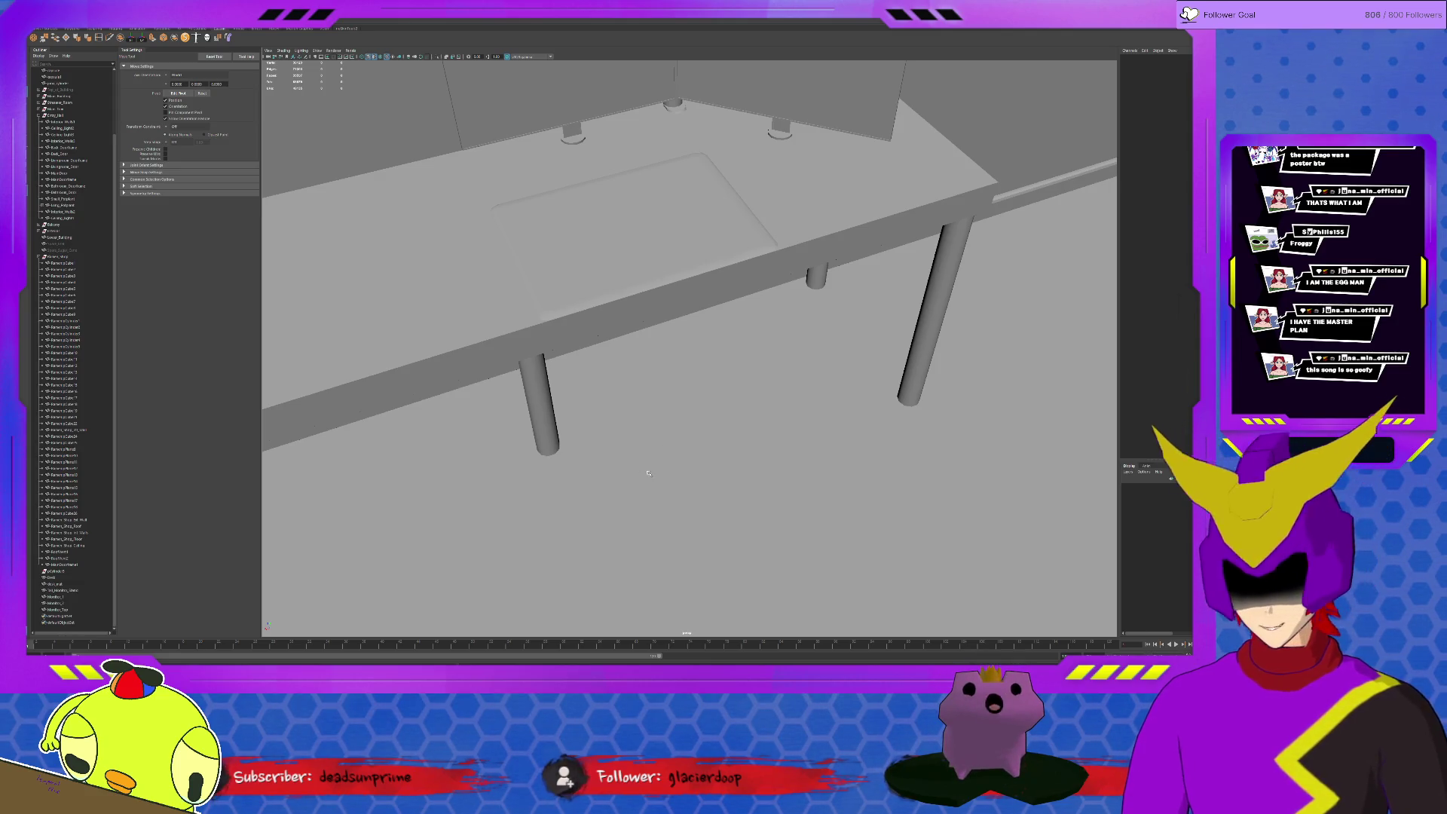
{"action": "left_click", "coordinate": [368, 246]}
{"action": "scroll", "coordinate": [453, 302], "scroll_direction": "down", "scroll_amount": 10}
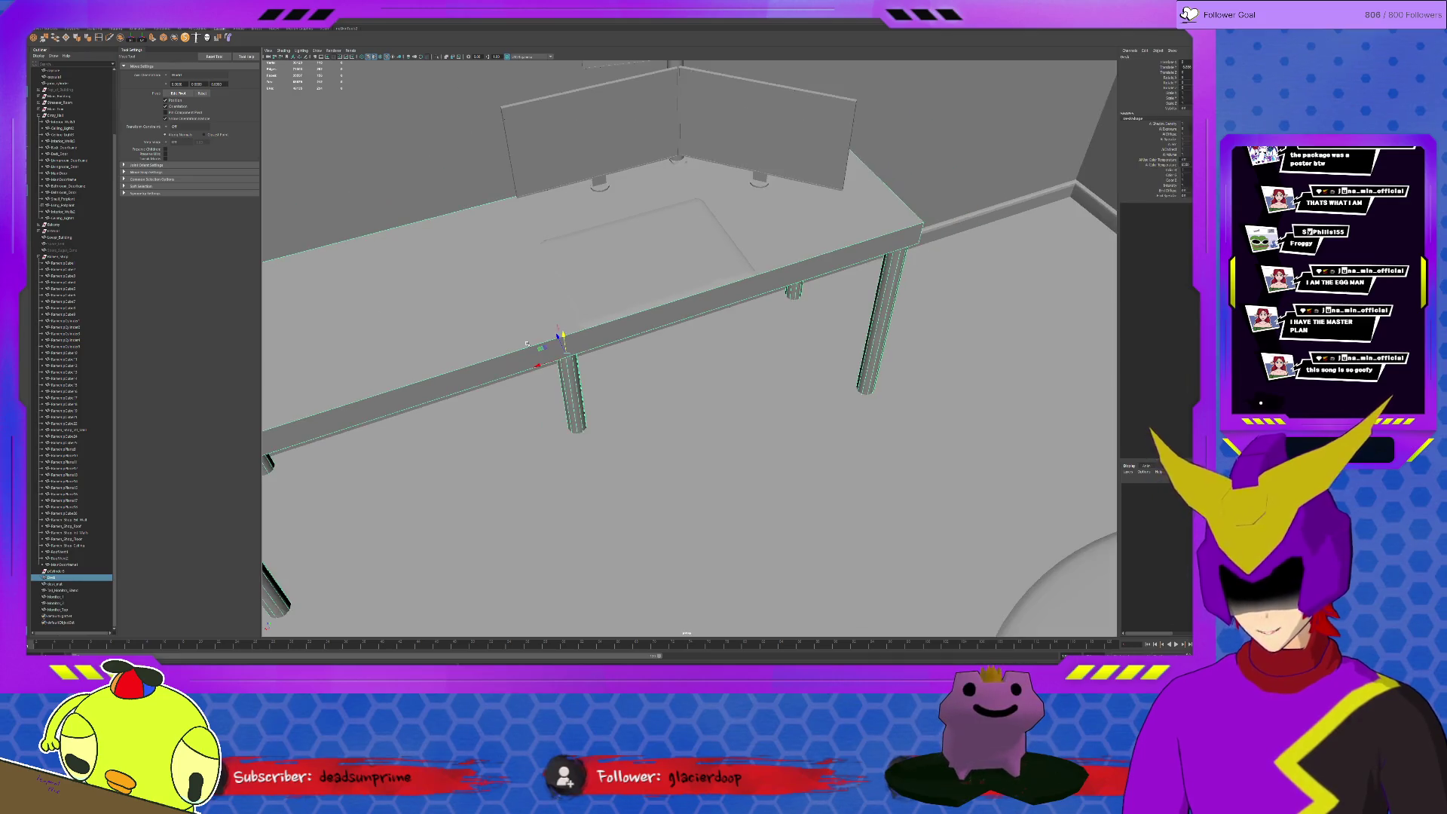
Switch the shelf to Poly Modeling, create a polygon cube, and frame it
{"action": "left_click_drag", "start_coordinate": [530, 358], "coordinate": [528, 359], "text": "alt"}
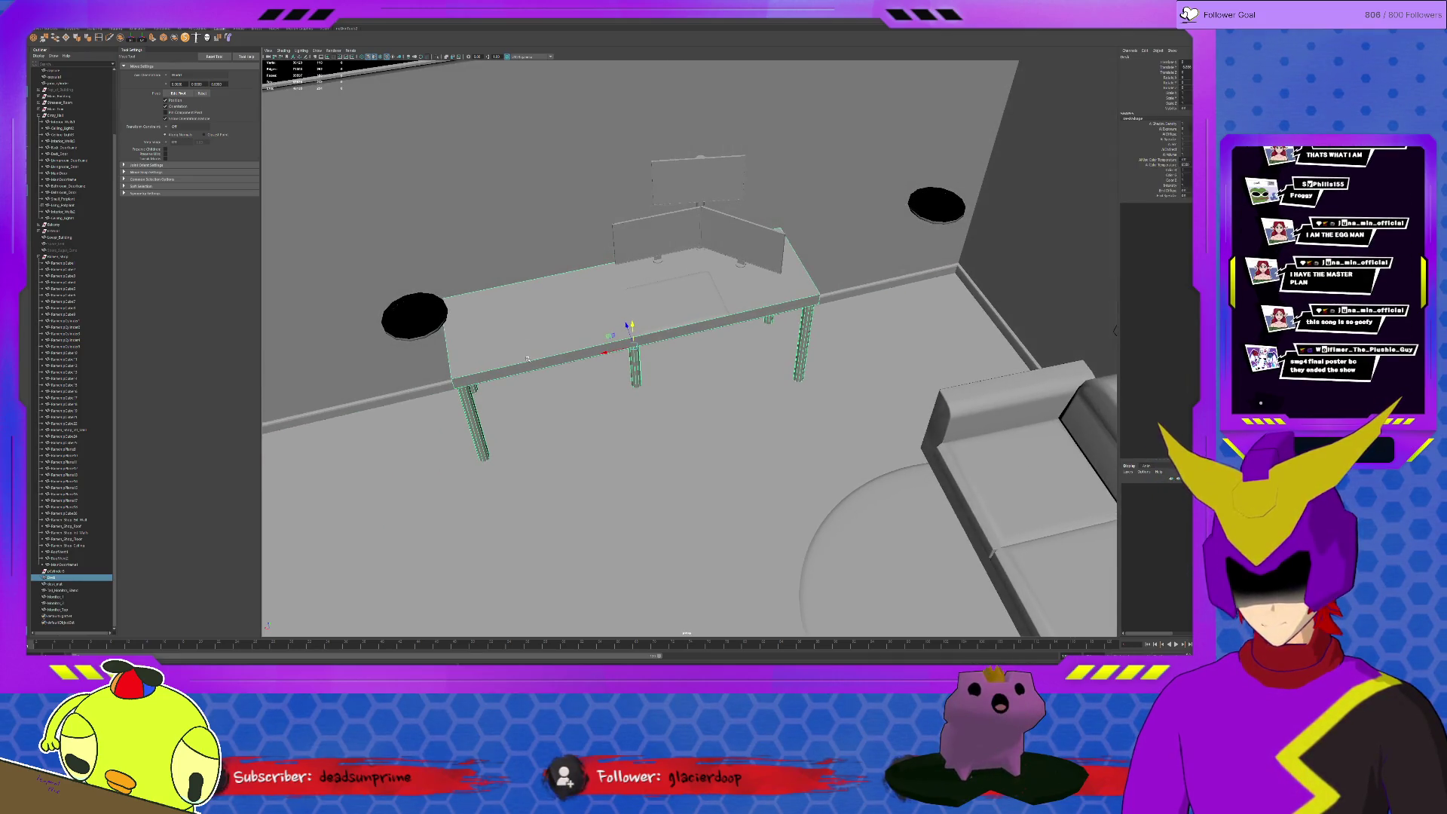
{"action": "scroll", "coordinate": [526, 358], "scroll_direction": "down", "scroll_amount": 3}
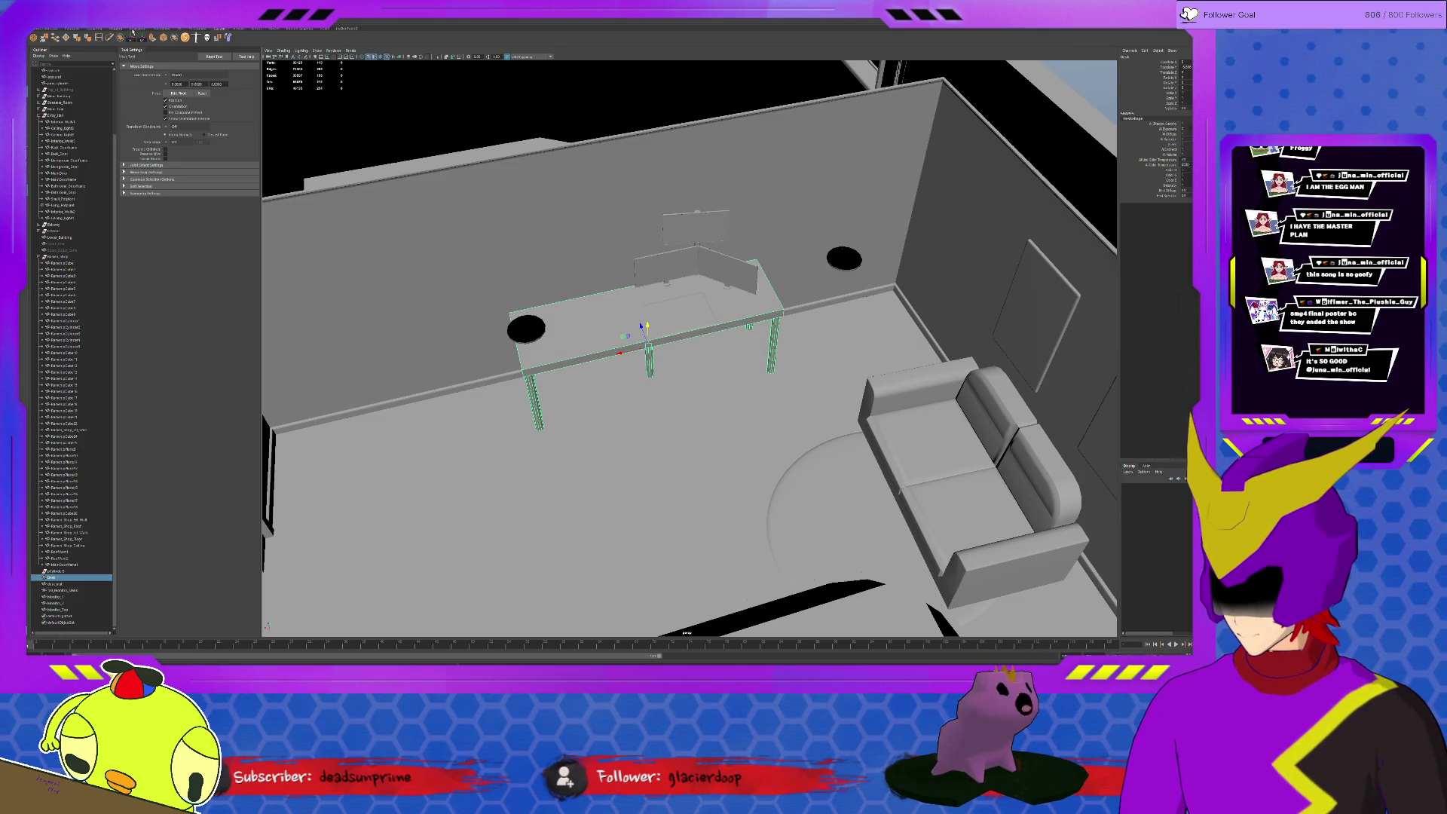
{"action": "left_click", "coordinate": [73, 29]}
{"action": "left_click", "coordinate": [54, 616]}
{"action": "key", "text": "f"}
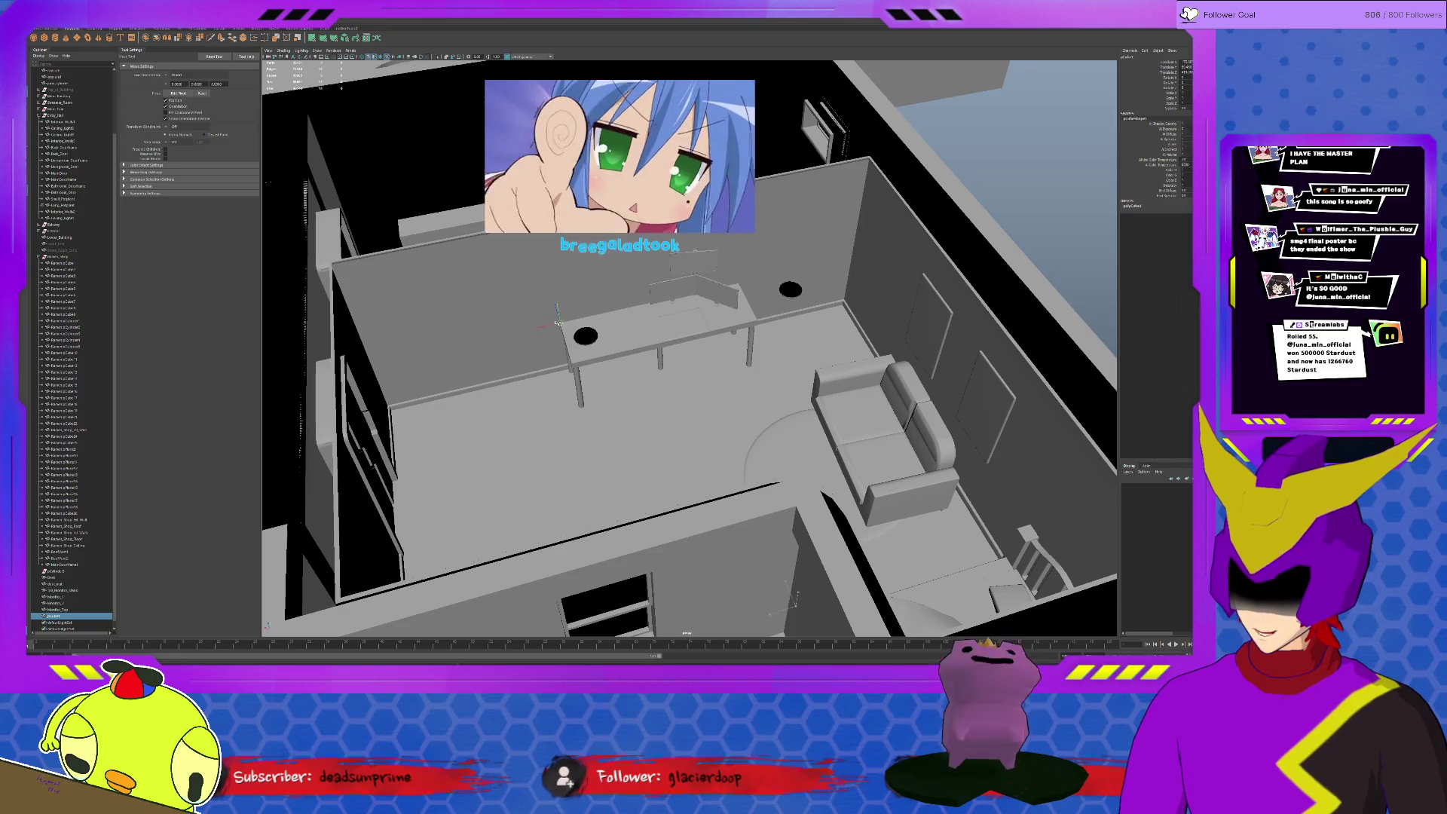
{"action": "key", "text": "f"}
{"action": "scroll", "coordinate": [607, 342], "scroll_direction": "down", "scroll_amount": 5}
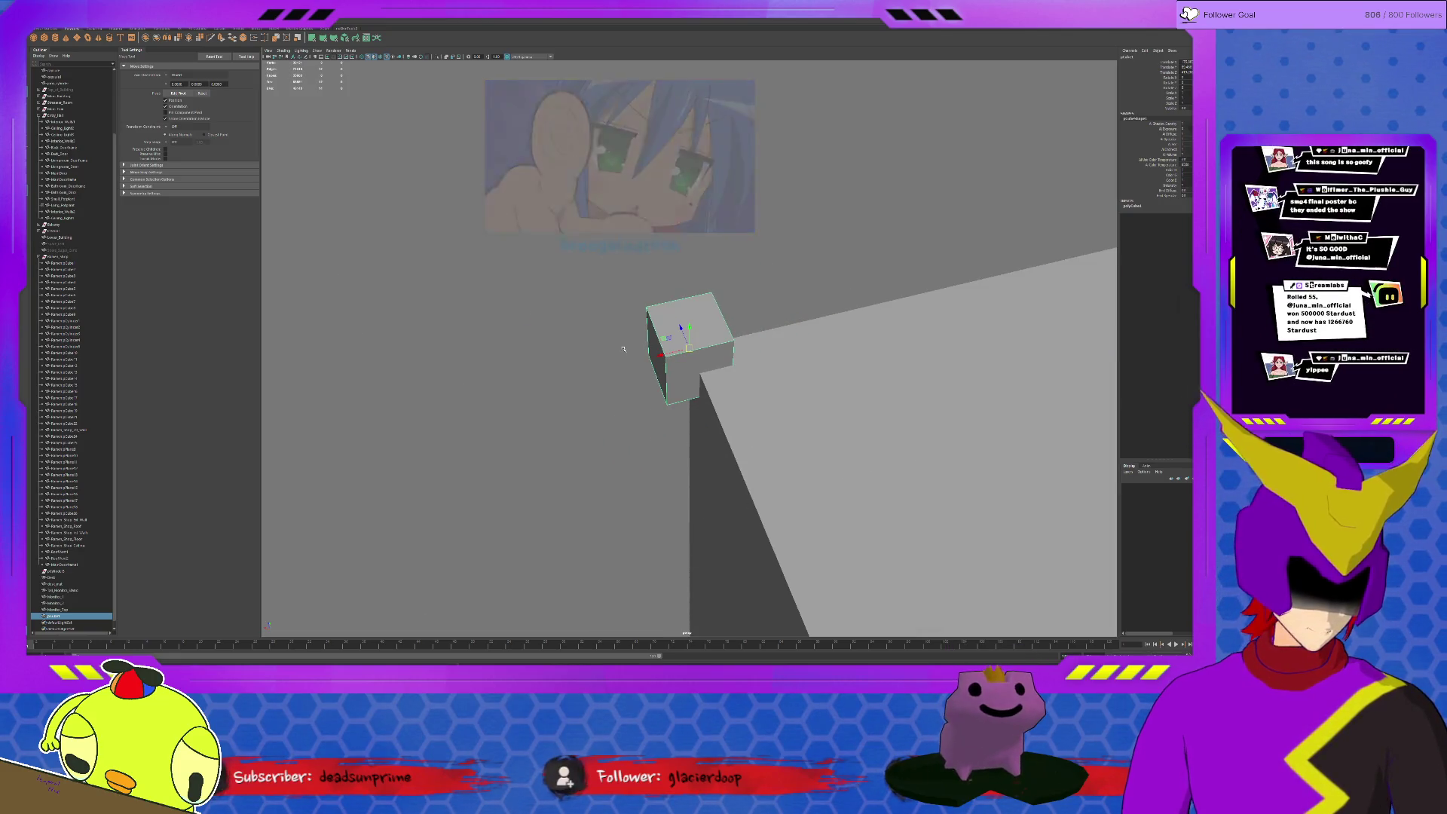
Undo a trial move and scale the cube into a wide flat slab on the desk
{"action": "scroll", "coordinate": [615, 353], "scroll_direction": "down", "scroll_amount": 3}
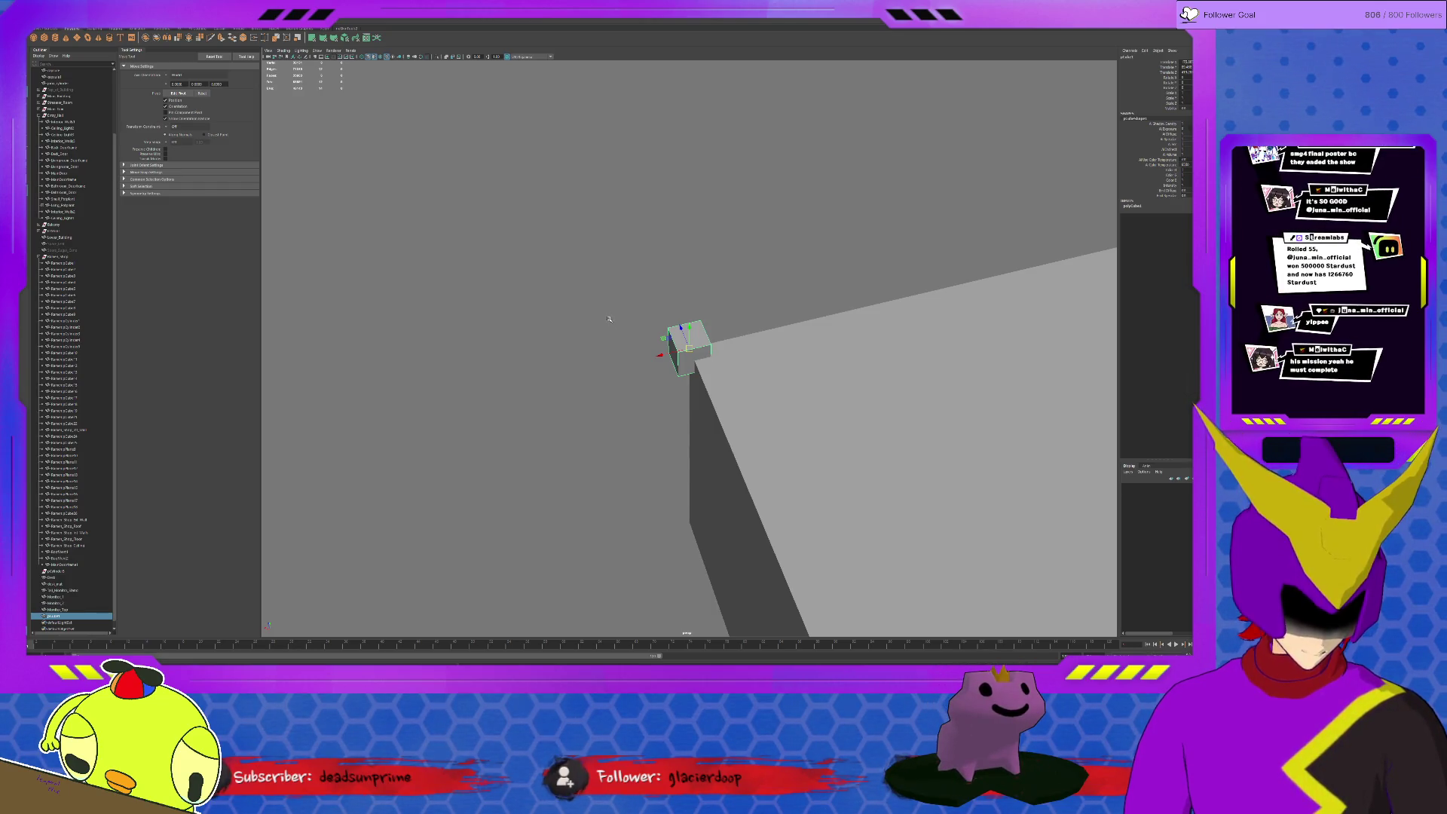
{"action": "mouse_move", "coordinate": [669, 341]}
{"action": "middle_mouse_down"}
{"action": "mouse_move", "coordinate": [951, 377]}
{"action": "mouse_move", "coordinate": [964, 245]}
{"action": "middle_mouse_up"}
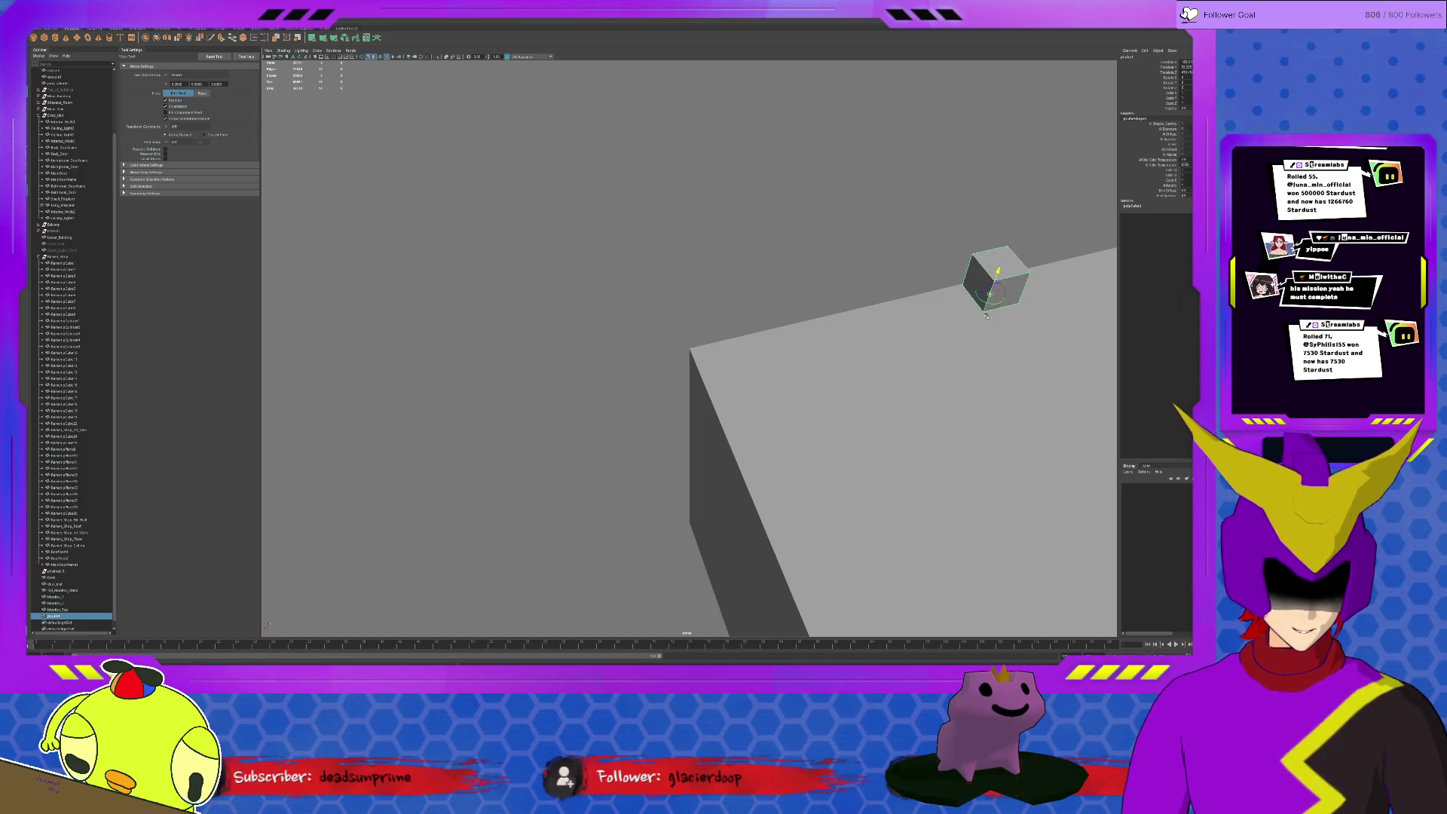
{"action": "key", "text": "ctrl+z"}
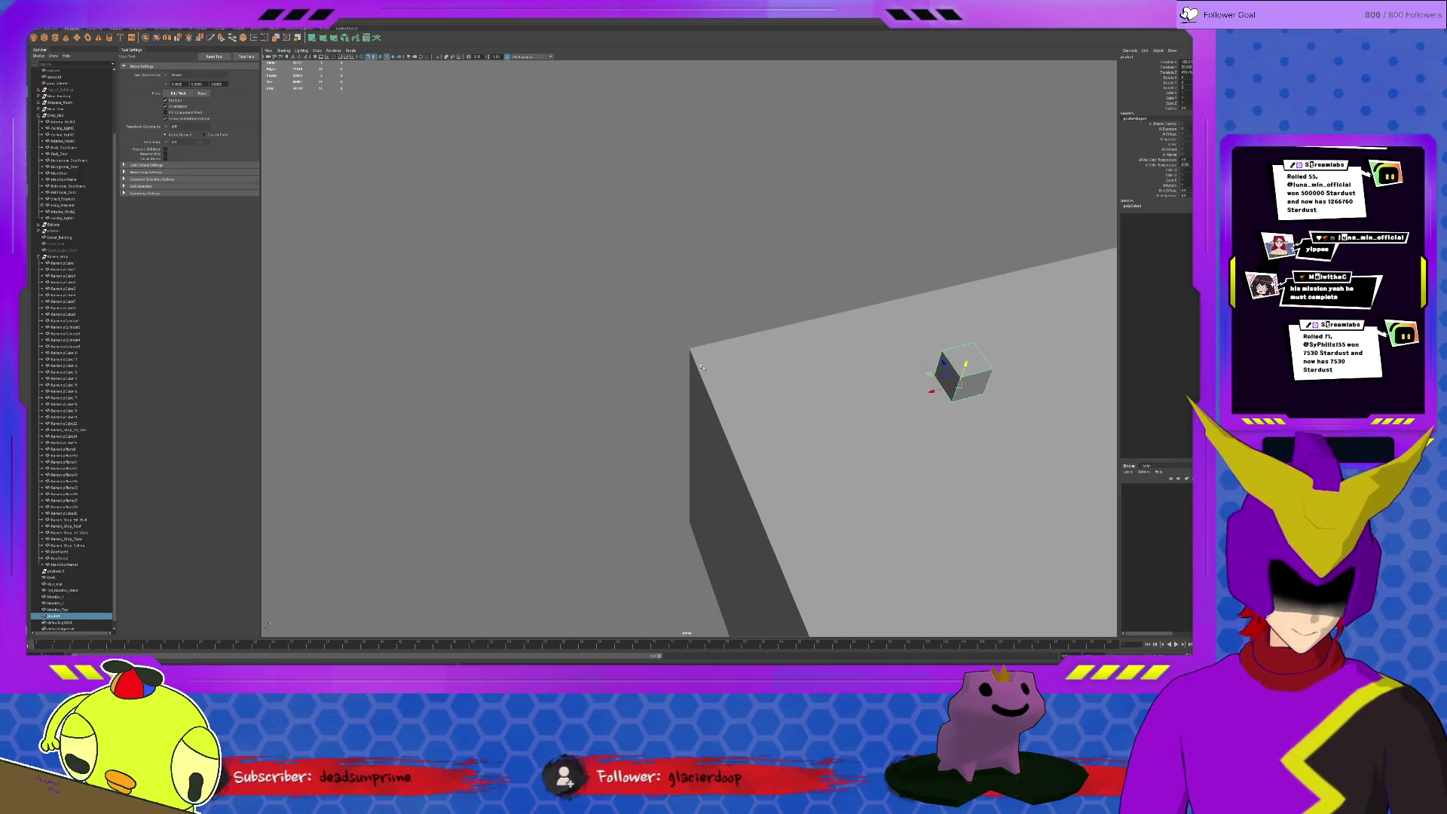
{"action": "key", "text": "ctrl+z"}
{"action": "key", "text": "r"}
{"action": "mouse_move", "coordinate": [796, 371]}
{"action": "left_mouse_down"}
{"action": "mouse_move", "coordinate": [765, 354]}
{"action": "mouse_move", "coordinate": [799, 371]}
{"action": "left_mouse_up"}
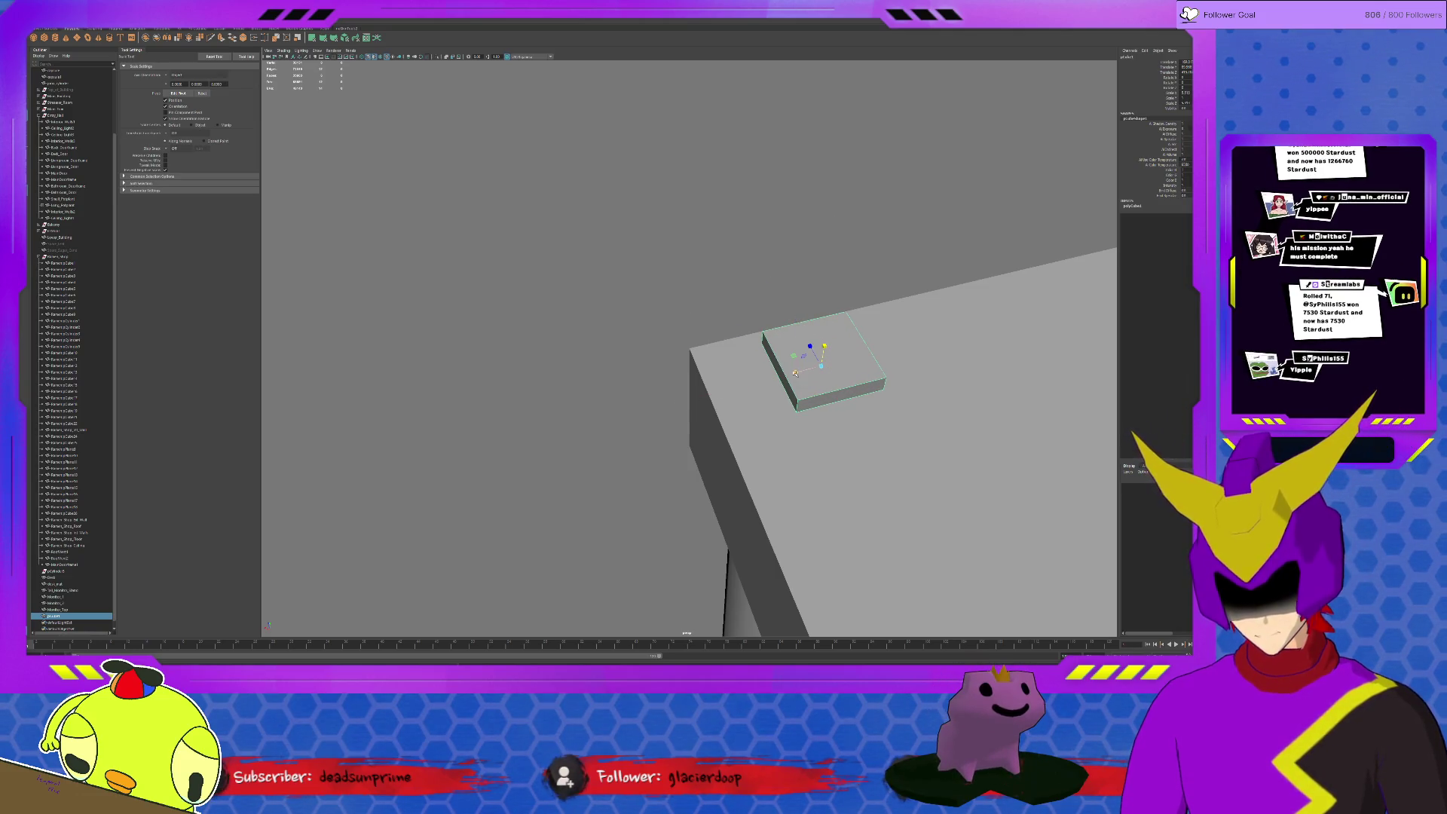
{"action": "scroll", "coordinate": [796, 377], "scroll_direction": "down", "scroll_amount": 5}
{"action": "left_click_drag", "start_coordinate": [796, 381], "coordinate": [718, 357], "text": "alt"}
Shrink the slab slightly along its depth
{"action": "key", "text": "w"}
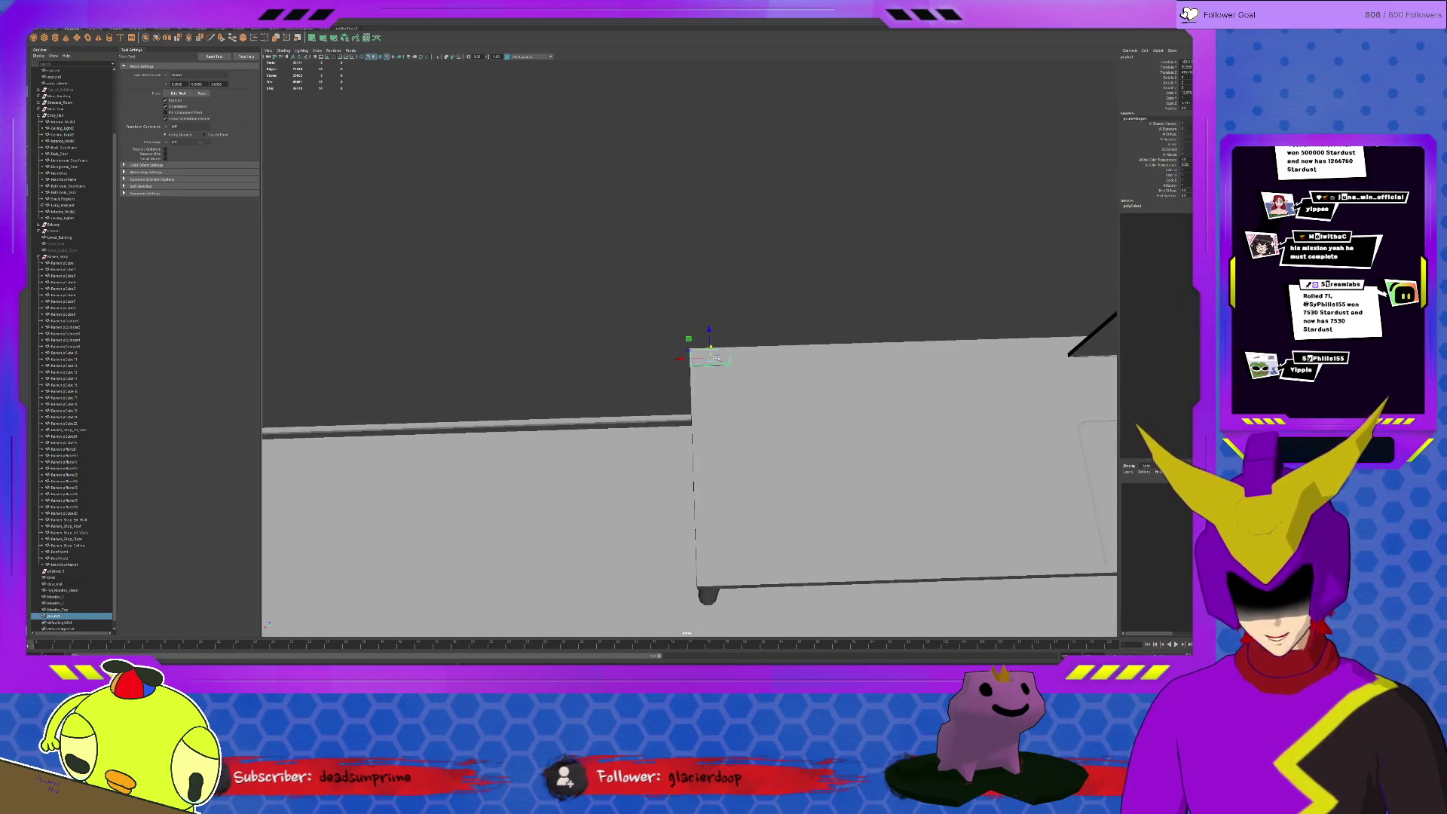
{"action": "key", "text": "r"}
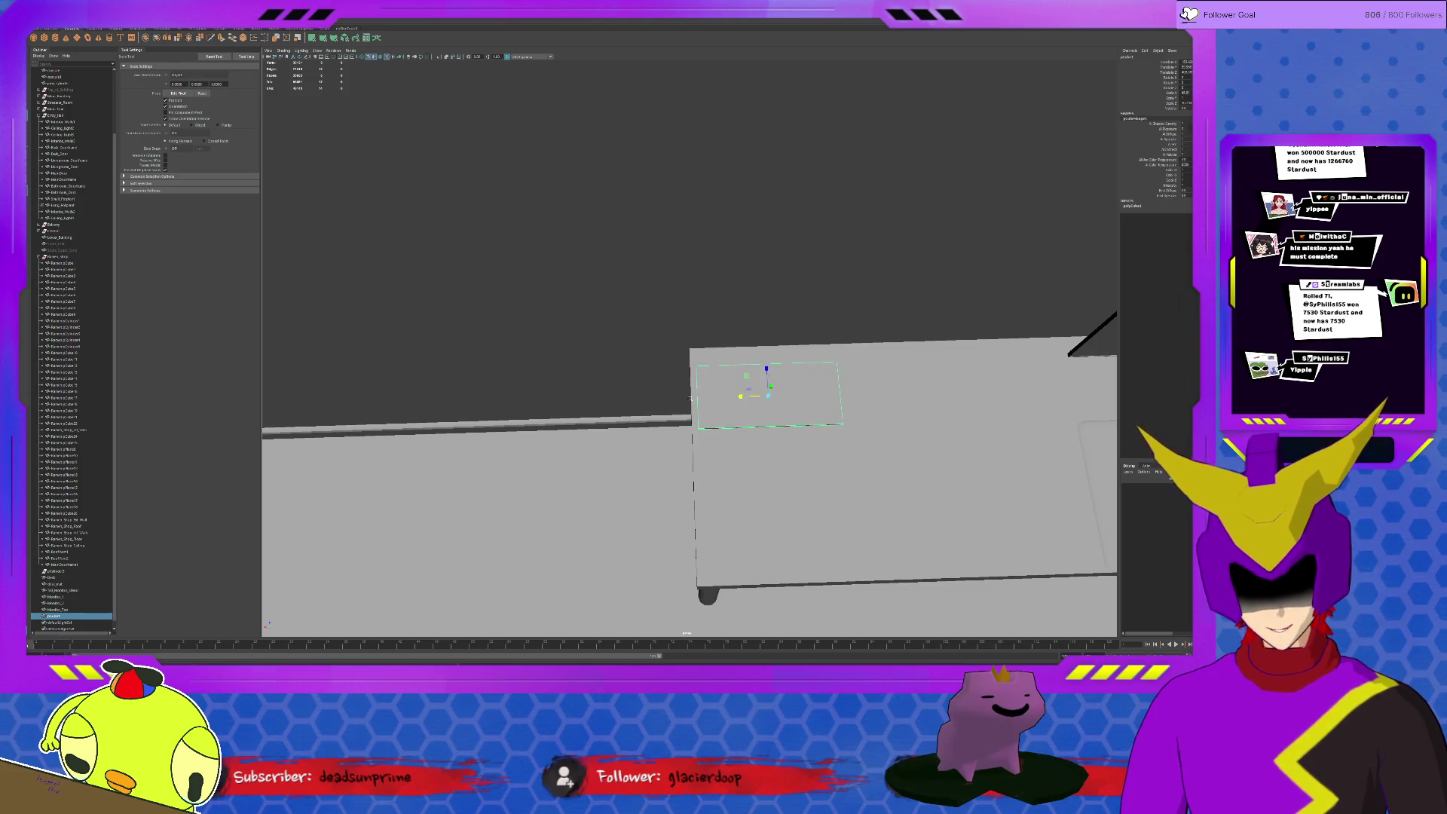
{"action": "mouse_move", "coordinate": [766, 352]}
{"action": "left_mouse_down"}
{"action": "mouse_move", "coordinate": [733, 396]}
{"action": "mouse_move", "coordinate": [758, 395]}
{"action": "left_mouse_up"}
{"action": "key", "text": "w"}
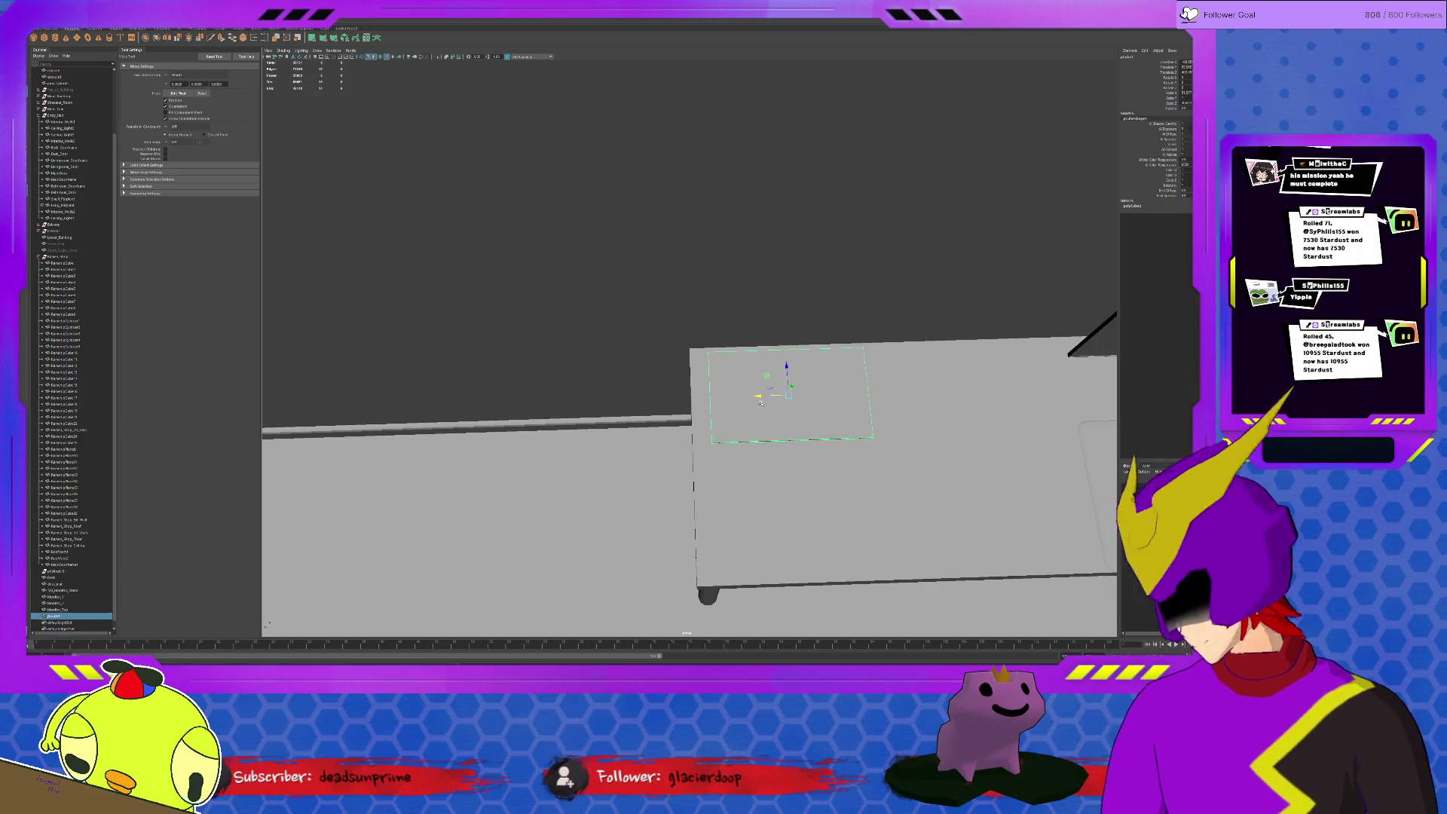
{"action": "left_click_drag", "start_coordinate": [762, 402], "coordinate": [646, 377], "text": "alt"}
Slide the slab to the right along the desk top
{"action": "key", "text": "r"}
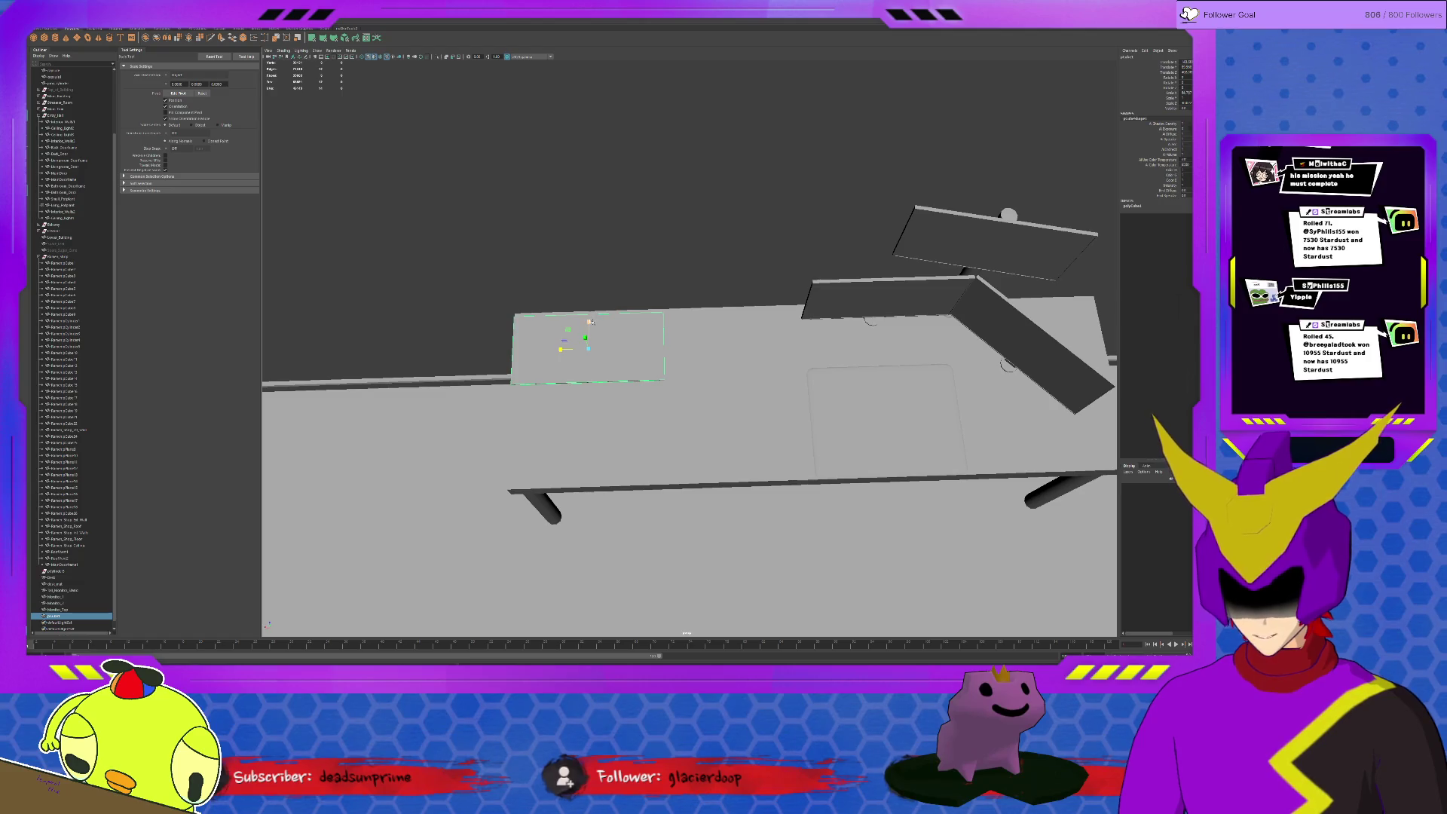
{"action": "key", "text": "w"}
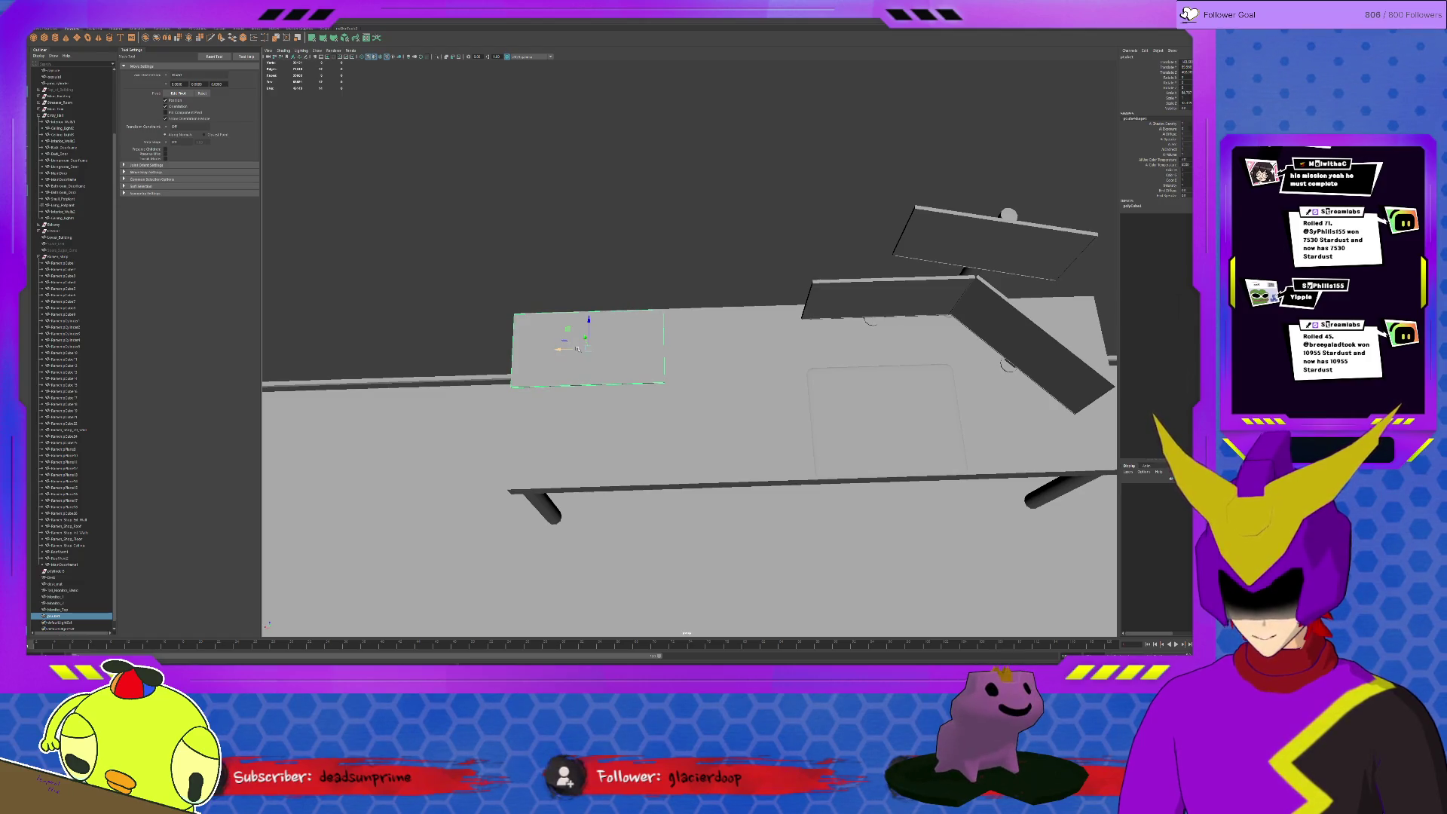
{"action": "mouse_move", "coordinate": [589, 321]}
{"action": "left_mouse_down"}
{"action": "mouse_move", "coordinate": [678, 324]}
{"action": "mouse_move", "coordinate": [695, 281]}
{"action": "mouse_move", "coordinate": [689, 330]}
{"action": "mouse_move", "coordinate": [689, 298]}
{"action": "mouse_move", "coordinate": [730, 292]}
{"action": "mouse_move", "coordinate": [739, 313]}
{"action": "mouse_move", "coordinate": [749, 294]}
{"action": "mouse_move", "coordinate": [743, 332]}
{"action": "left_mouse_up"}
{"action": "key", "text": "r"}
{"action": "scroll", "coordinate": [697, 275], "scroll_direction": "down", "scroll_amount": 5}
{"action": "key", "text": "w"}
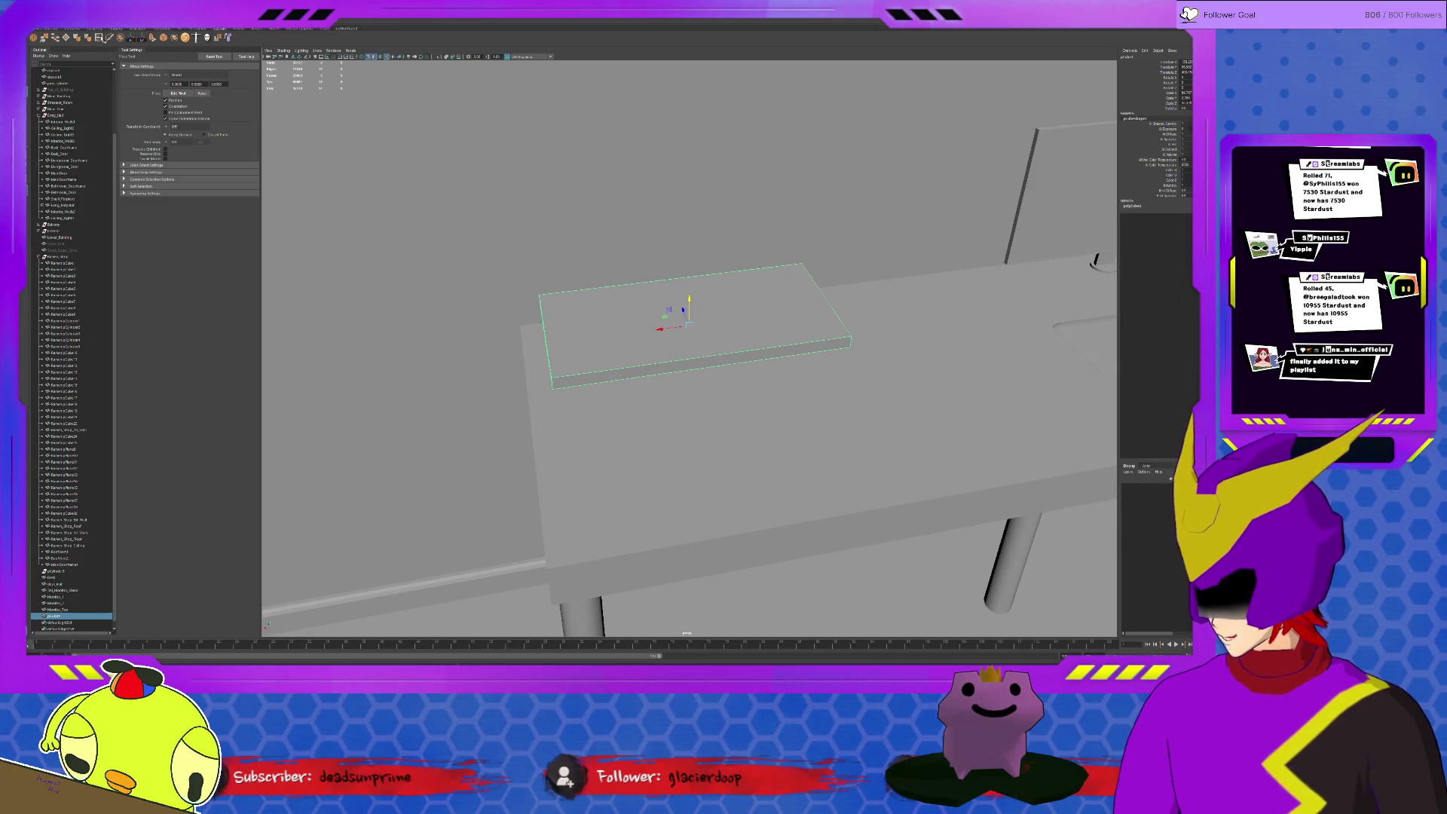
Insert edge loops across the slab with Insert Edge Loop (Multiple), including one near the left end
{"action": "left_click", "coordinate": [99, 38]}
{"action": "left_click", "coordinate": [179, 103]}
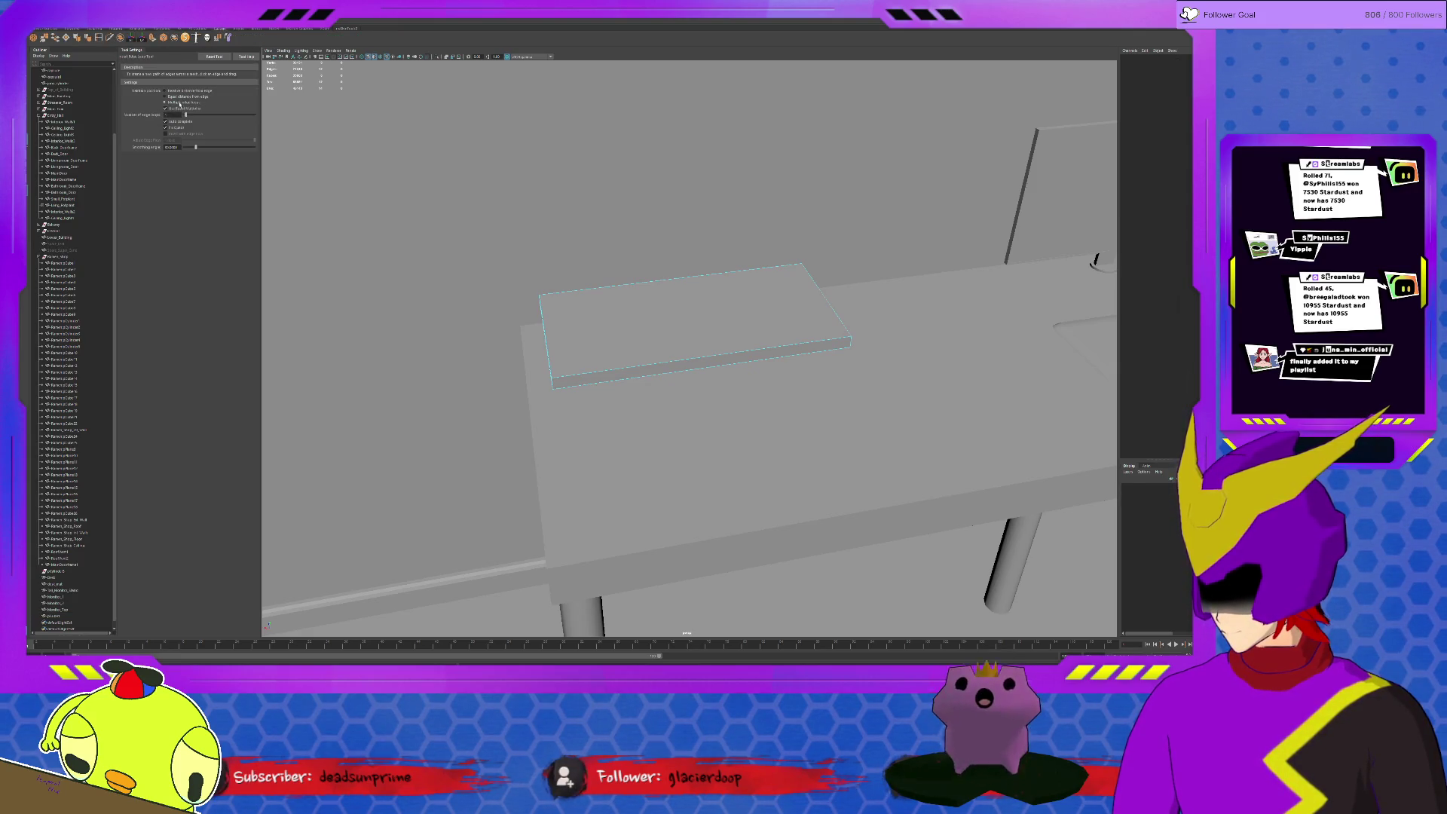
{"action": "left_click", "coordinate": [707, 354]}
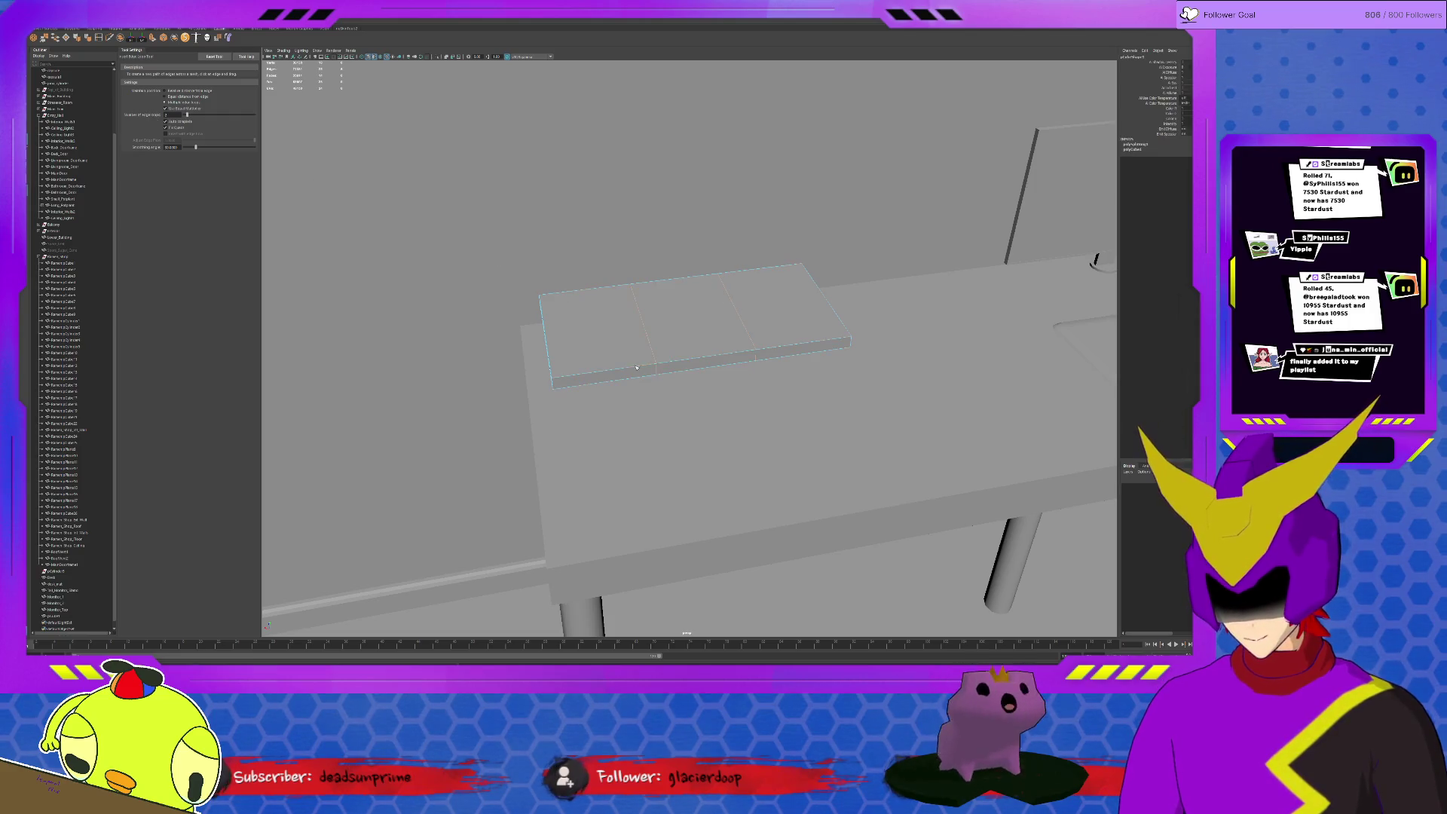
{"action": "key", "text": "r"}
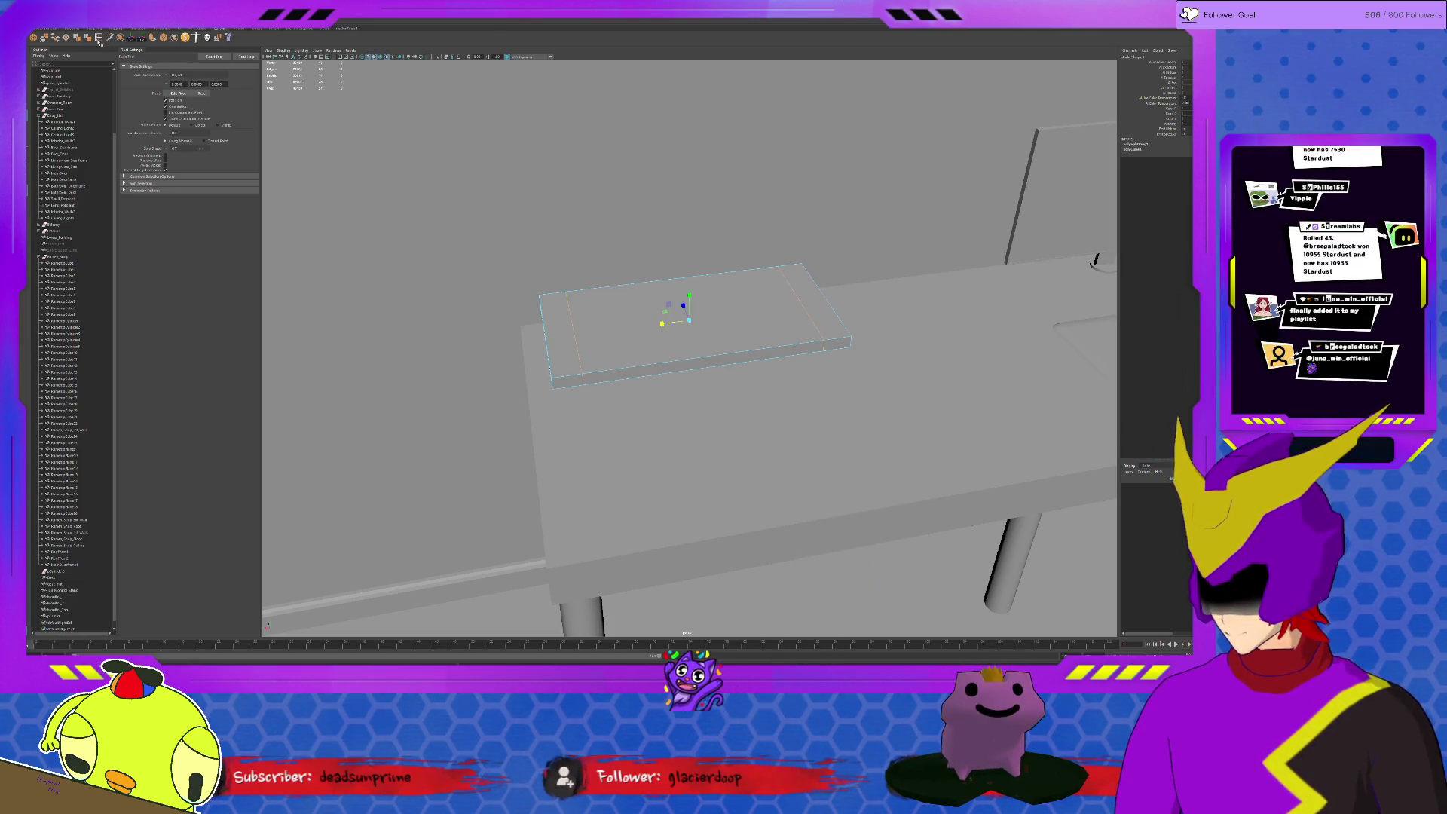
{"action": "key", "text": "g"}
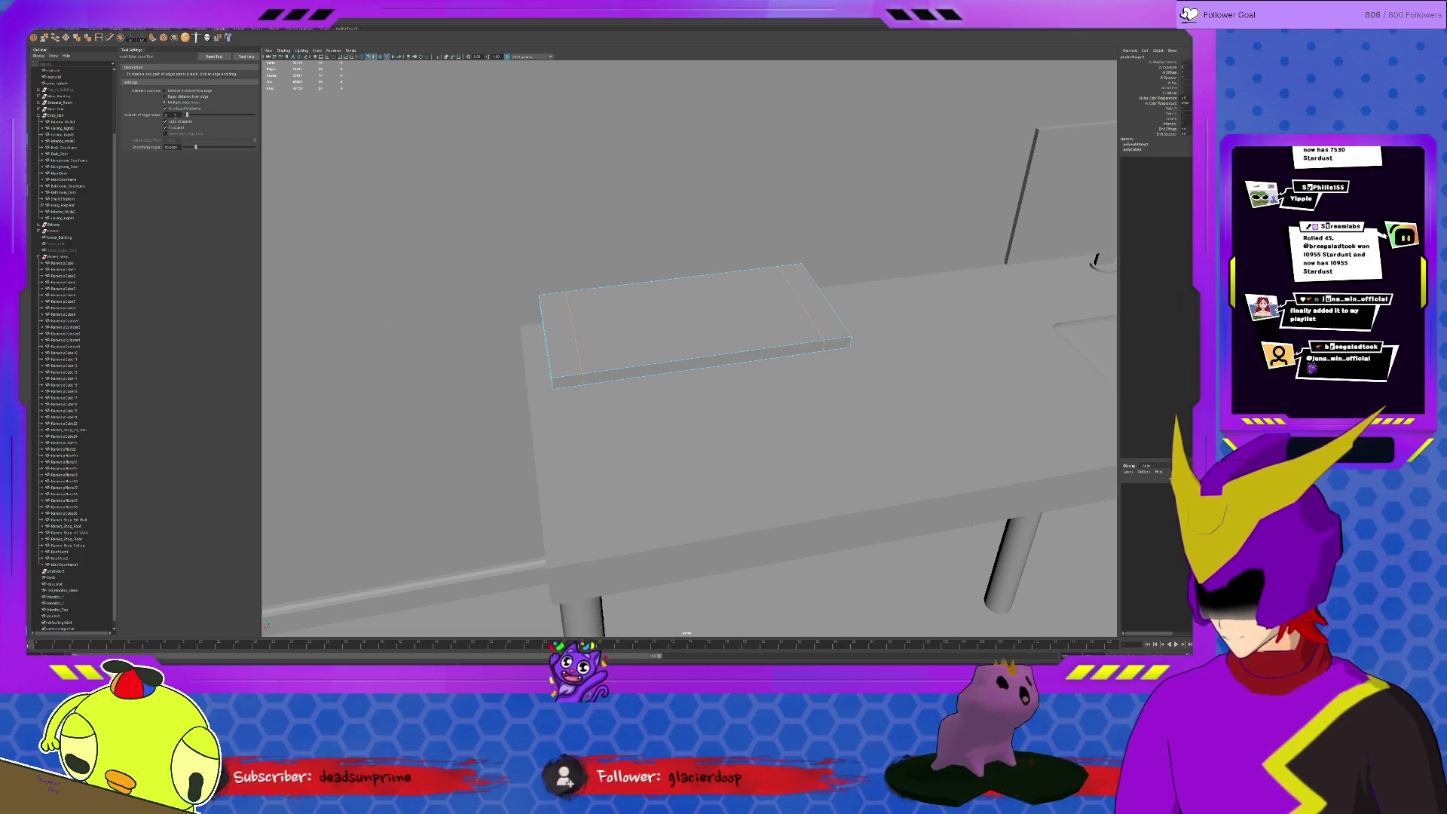
{"action": "left_click", "coordinate": [570, 376]}
{"action": "left_click", "coordinate": [836, 341]}
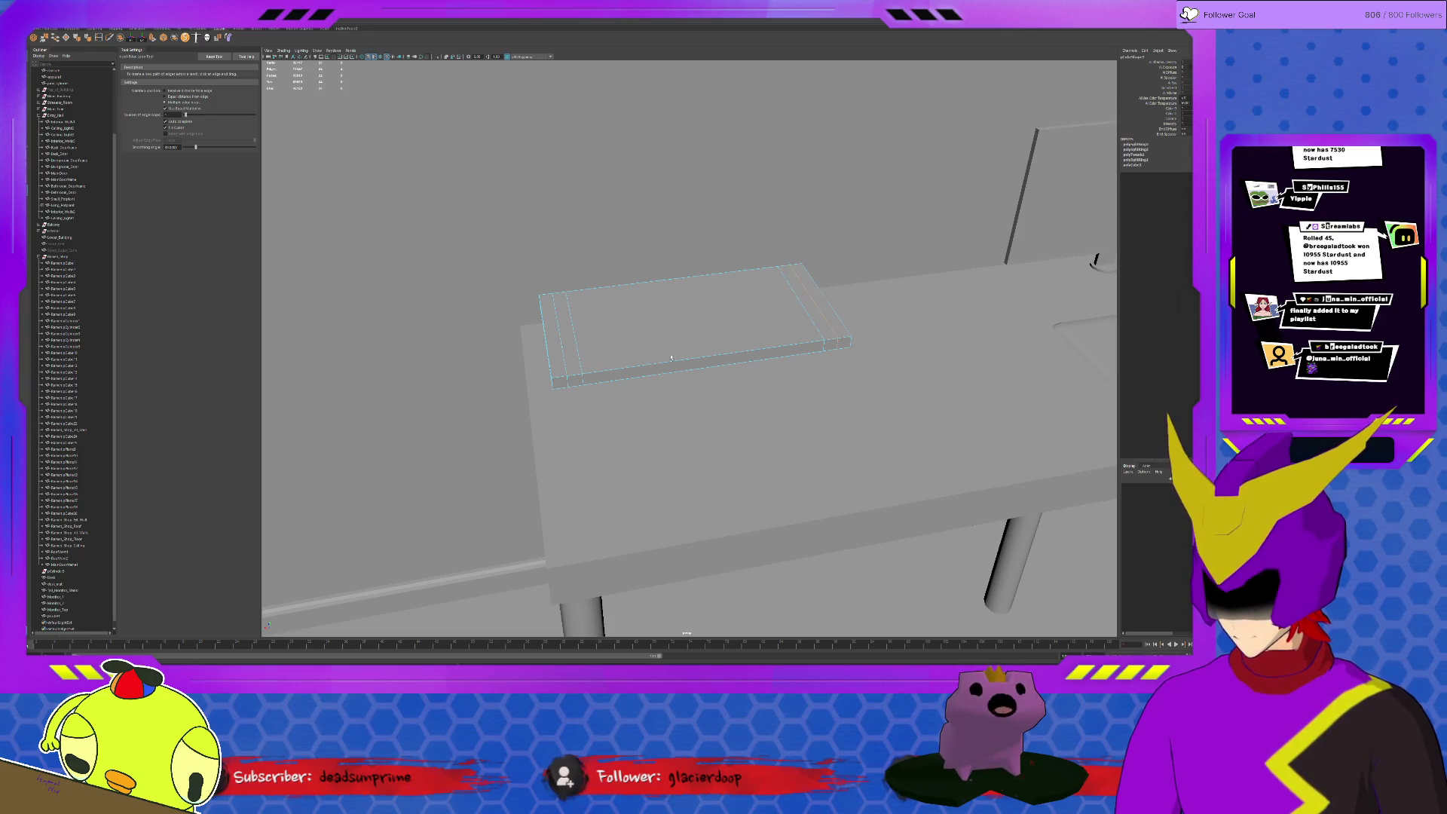
{"action": "key", "text": "q"}
Isolate the slab and orbit to view it from below
{"action": "key", "text": "r"}
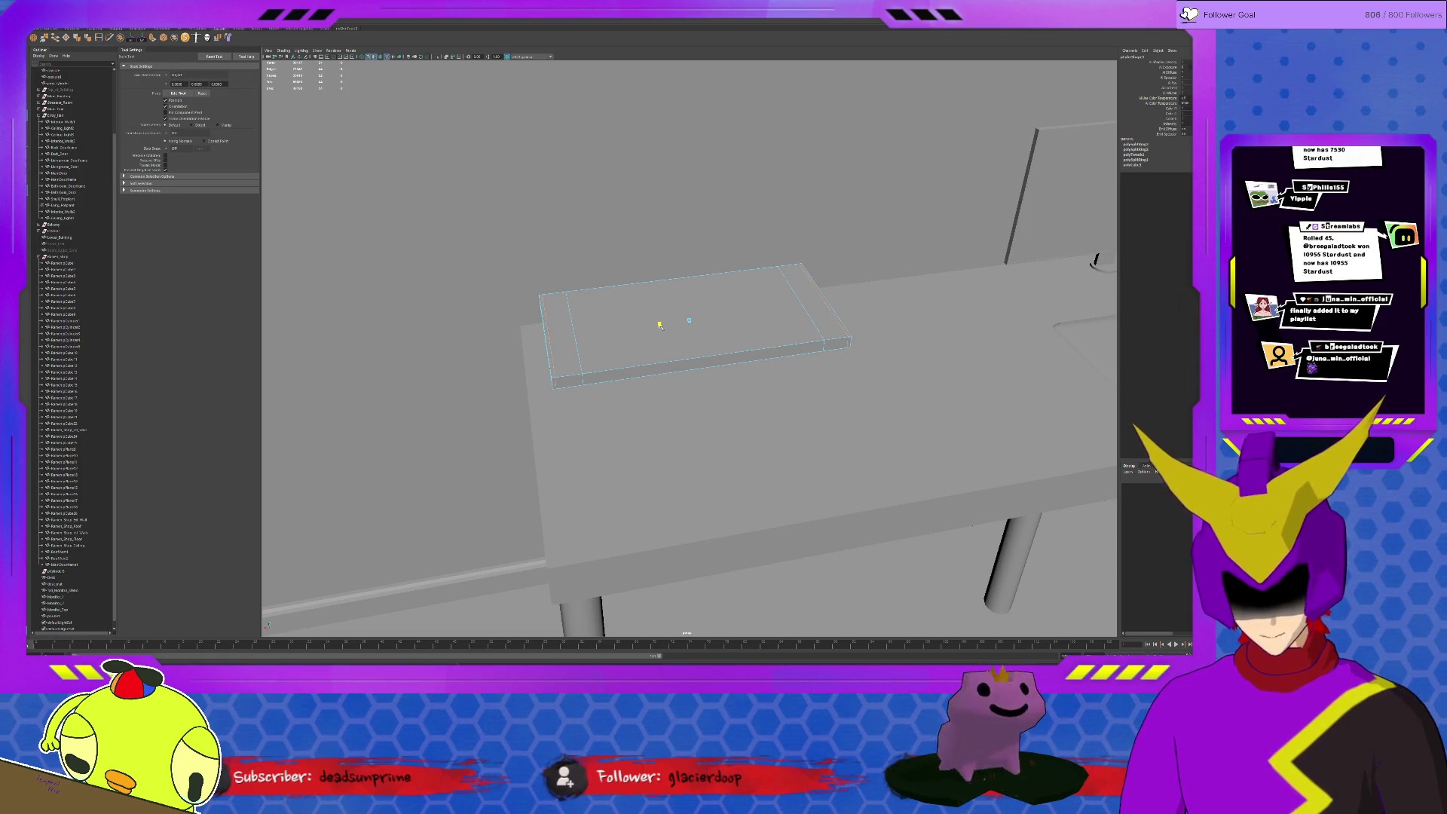
{"action": "left_click", "coordinate": [661, 363]}
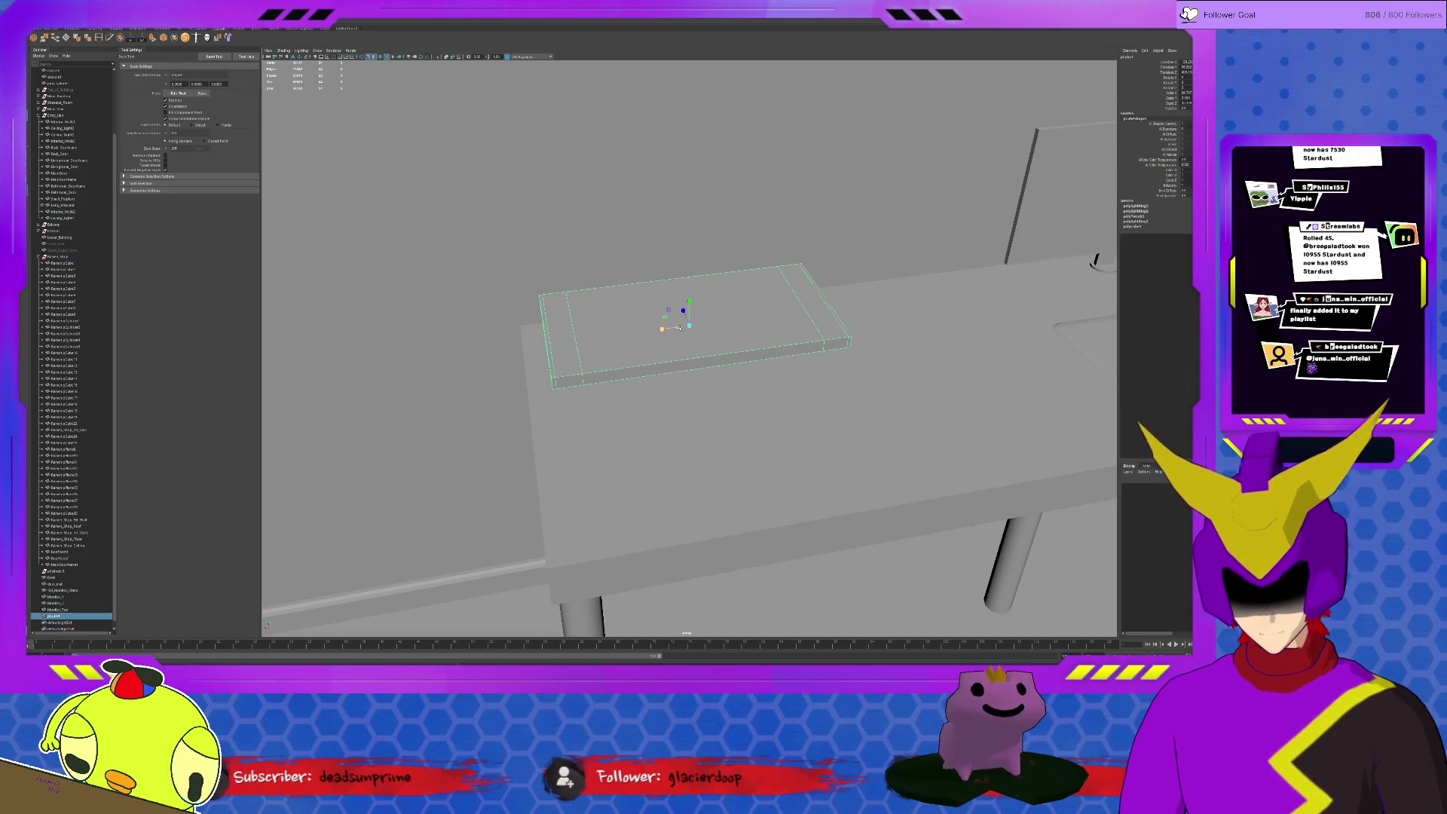
{"action": "key", "text": "ctrl+1"}
{"action": "left_click_drag", "start_coordinate": [661, 363], "coordinate": [635, 282], "text": "alt"}
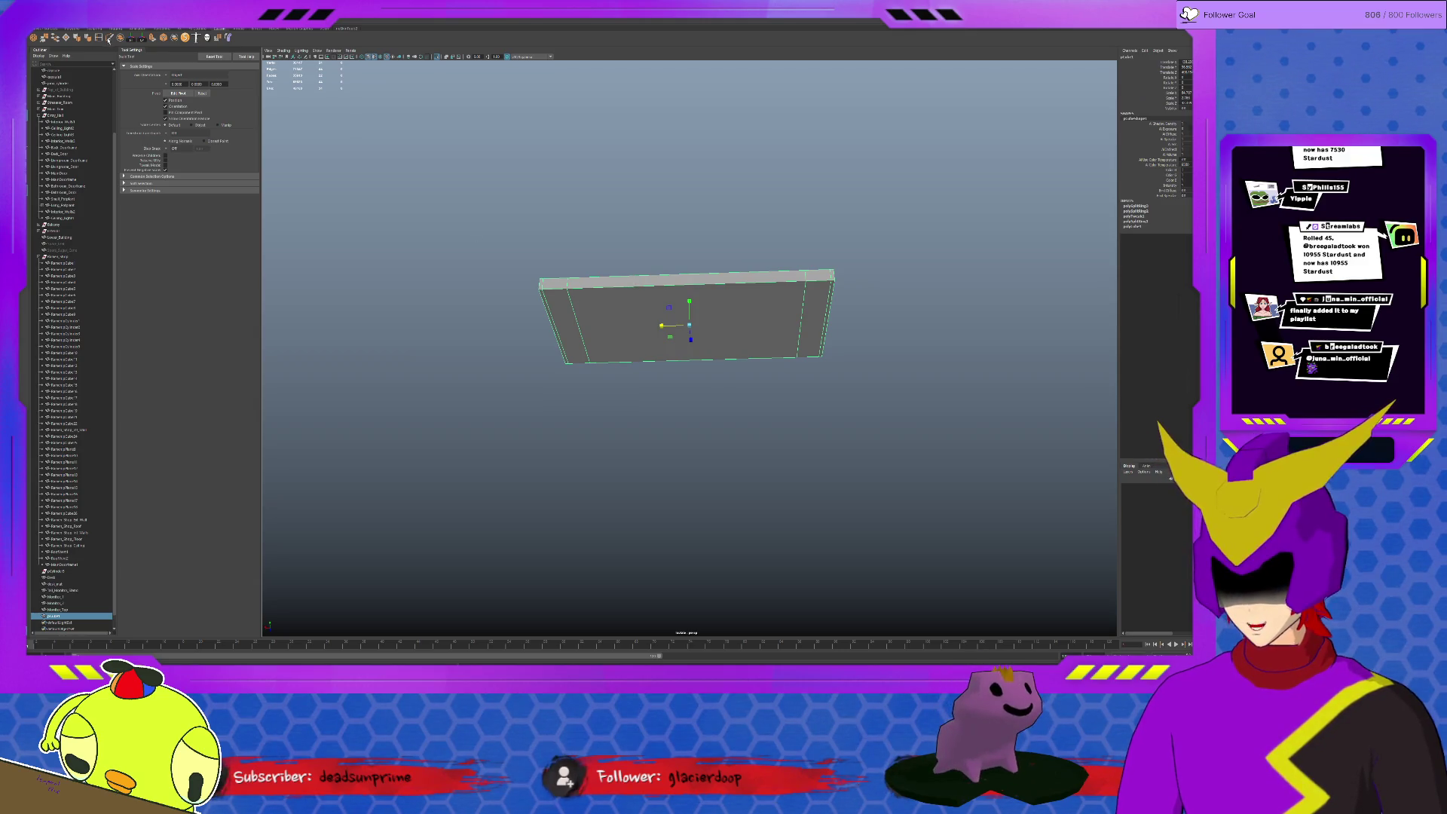
Add underside edge loops, extrude the box faces with an offset, then delete the extruded faces
{"action": "left_click", "coordinate": [98, 38]}
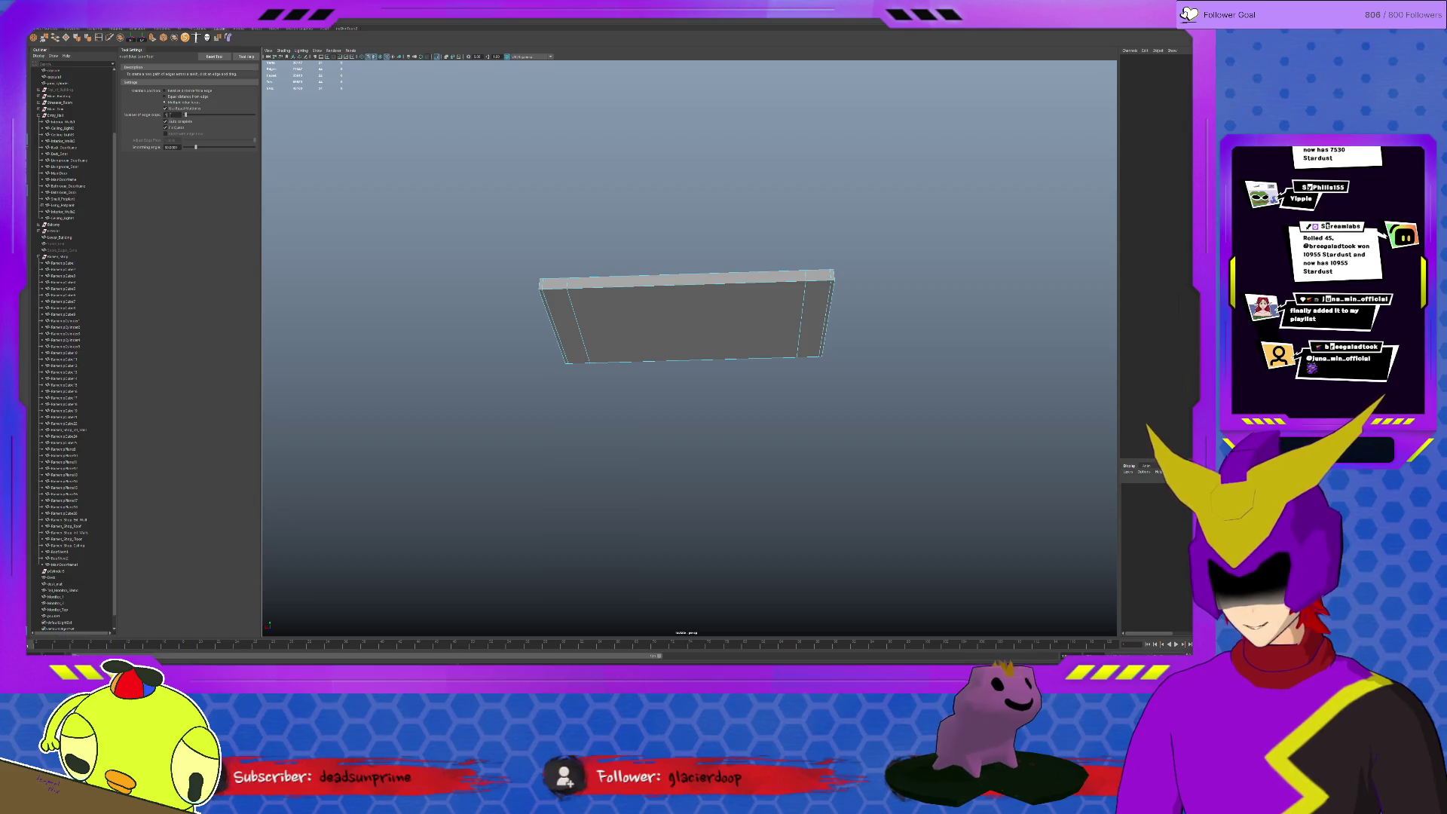
{"action": "left_click", "coordinate": [578, 316]}
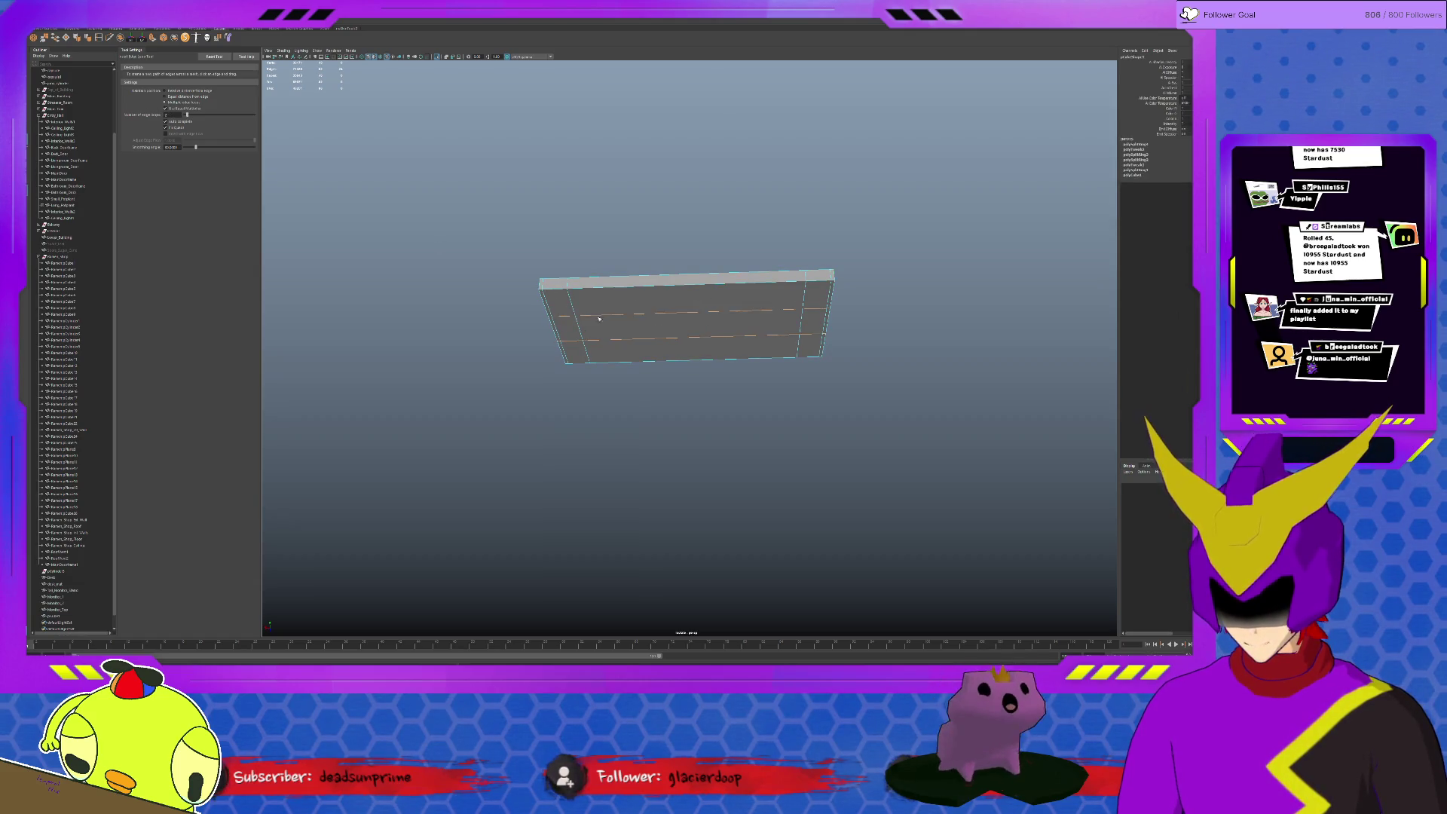
{"action": "key", "text": "r"}
{"action": "key", "text": "ctrl+e"}
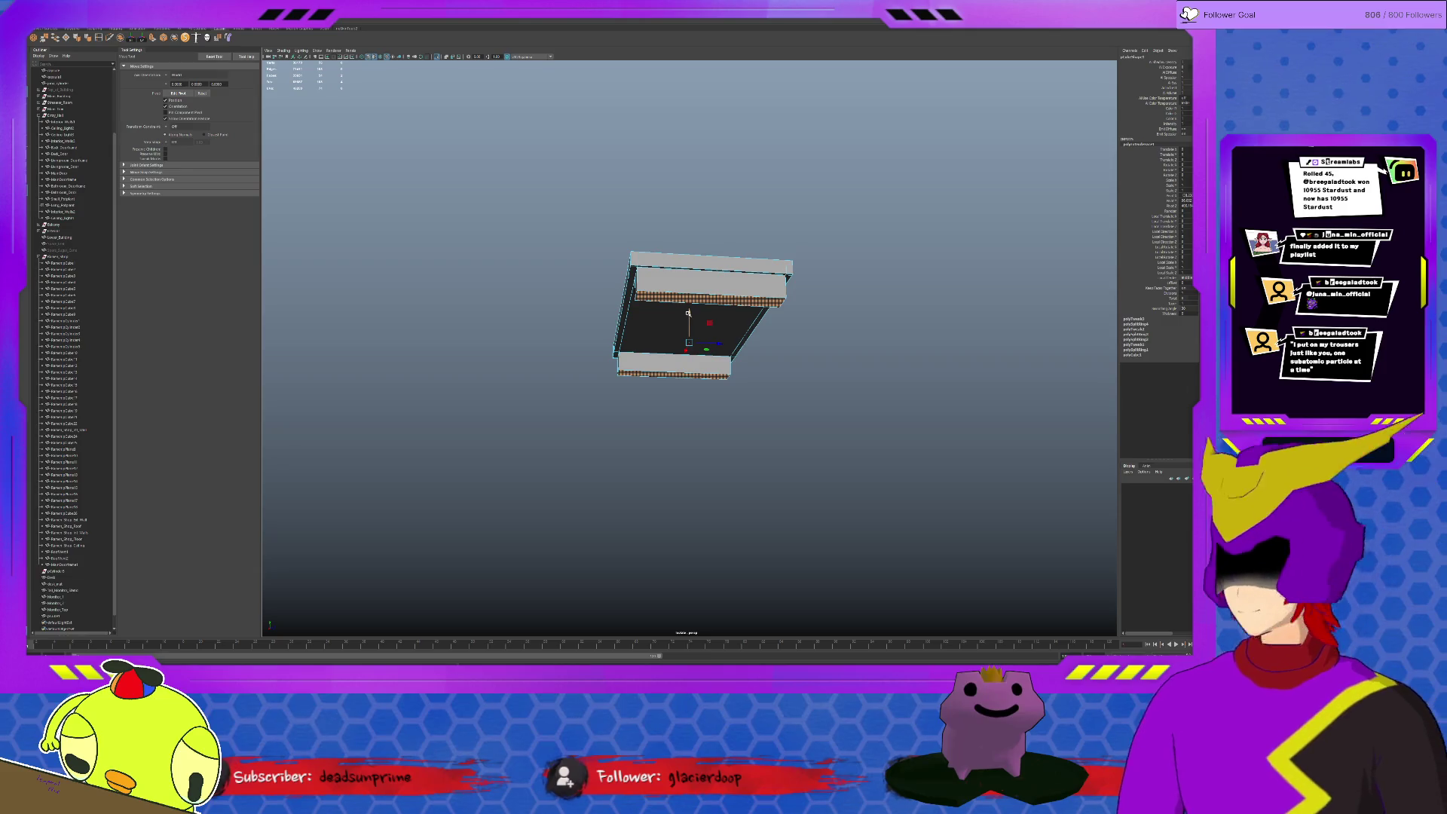
{"action": "mouse_move", "coordinate": [689, 313]}
{"action": "left_mouse_down", "text": "alt"}
{"action": "mouse_move", "coordinate": [589, 246]}
{"action": "mouse_move", "coordinate": [609, 289]}
{"action": "left_mouse_up", "text": "alt"}
{"action": "left_click", "coordinate": [555, 271], "text": "shift"}
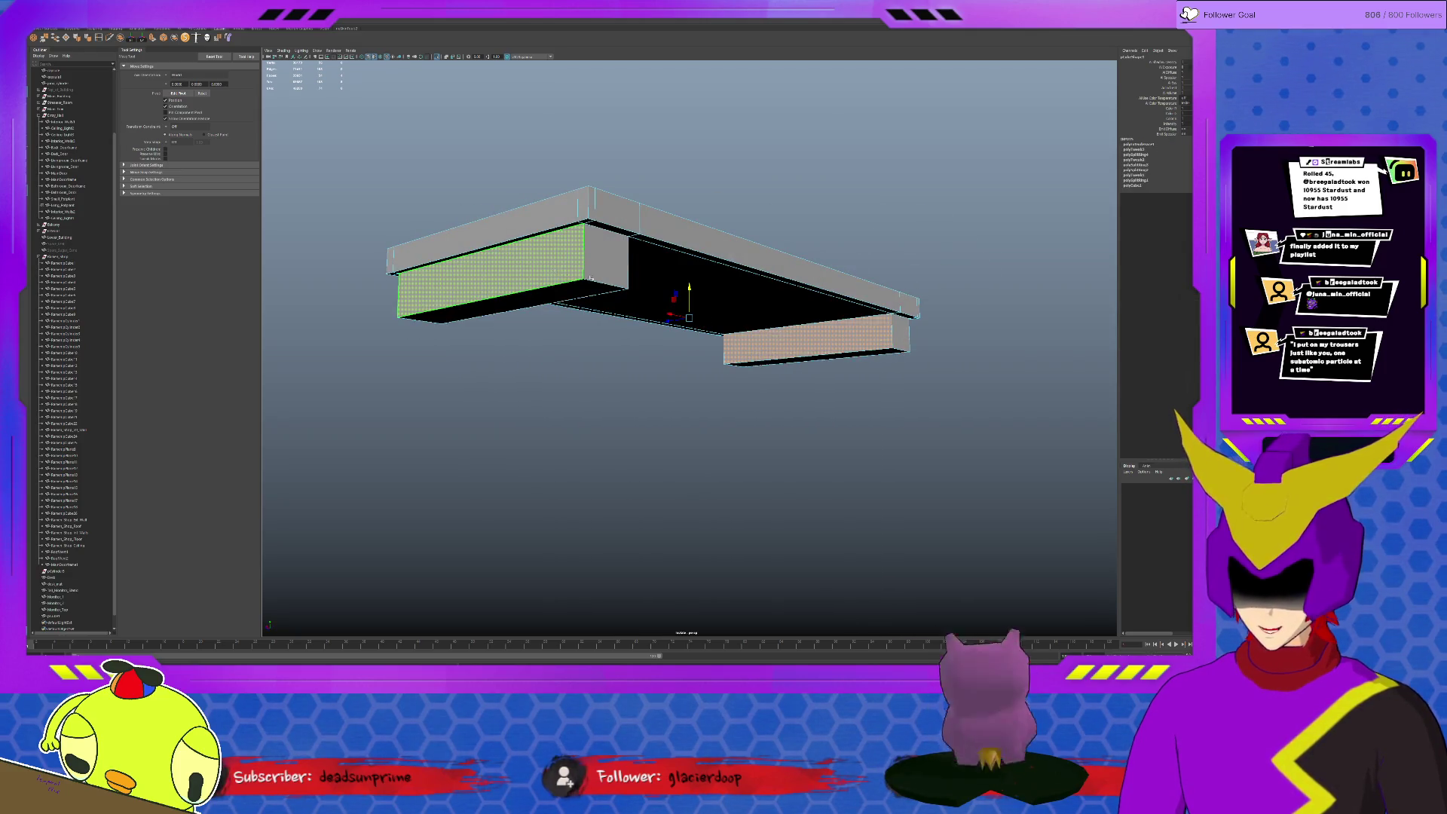
{"action": "key", "text": "ctrl+e"}
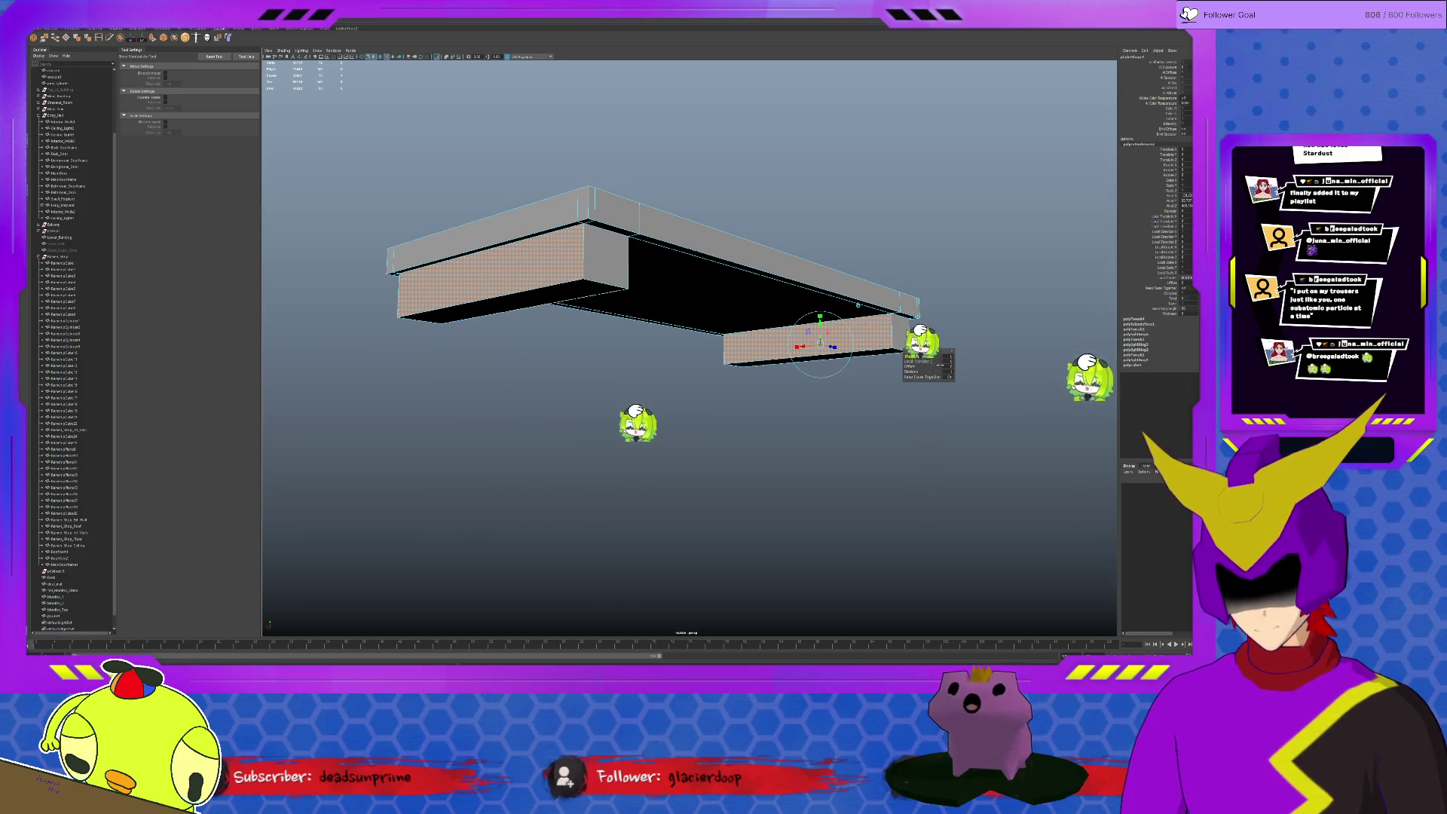
{"action": "left_click_drag", "start_coordinate": [956, 365], "coordinate": [979, 365]}
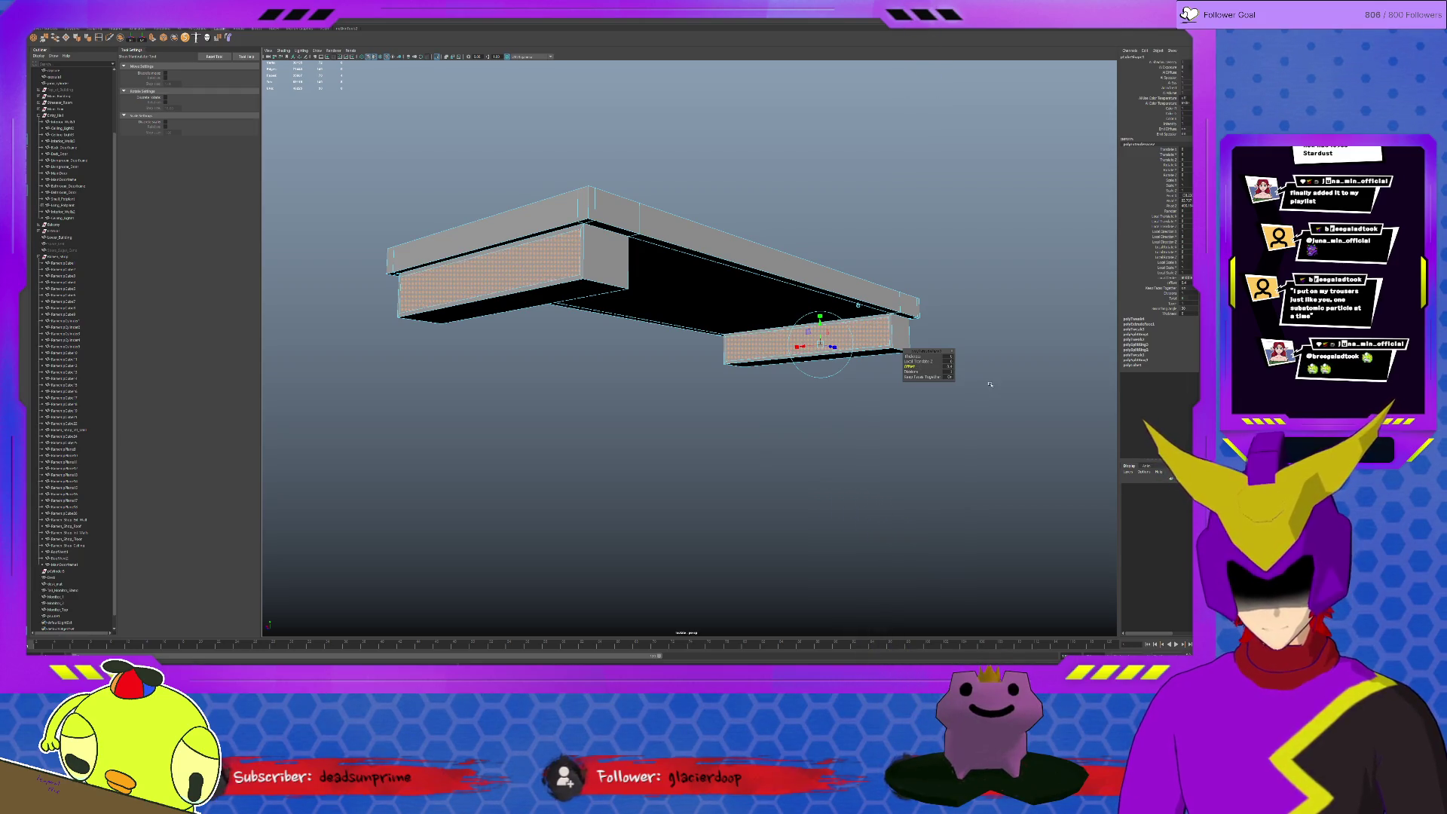
{"action": "key", "text": "Delete"}
Bridge the open border edges of the lower and upper boxes under the slab
{"action": "key", "text": "q"}
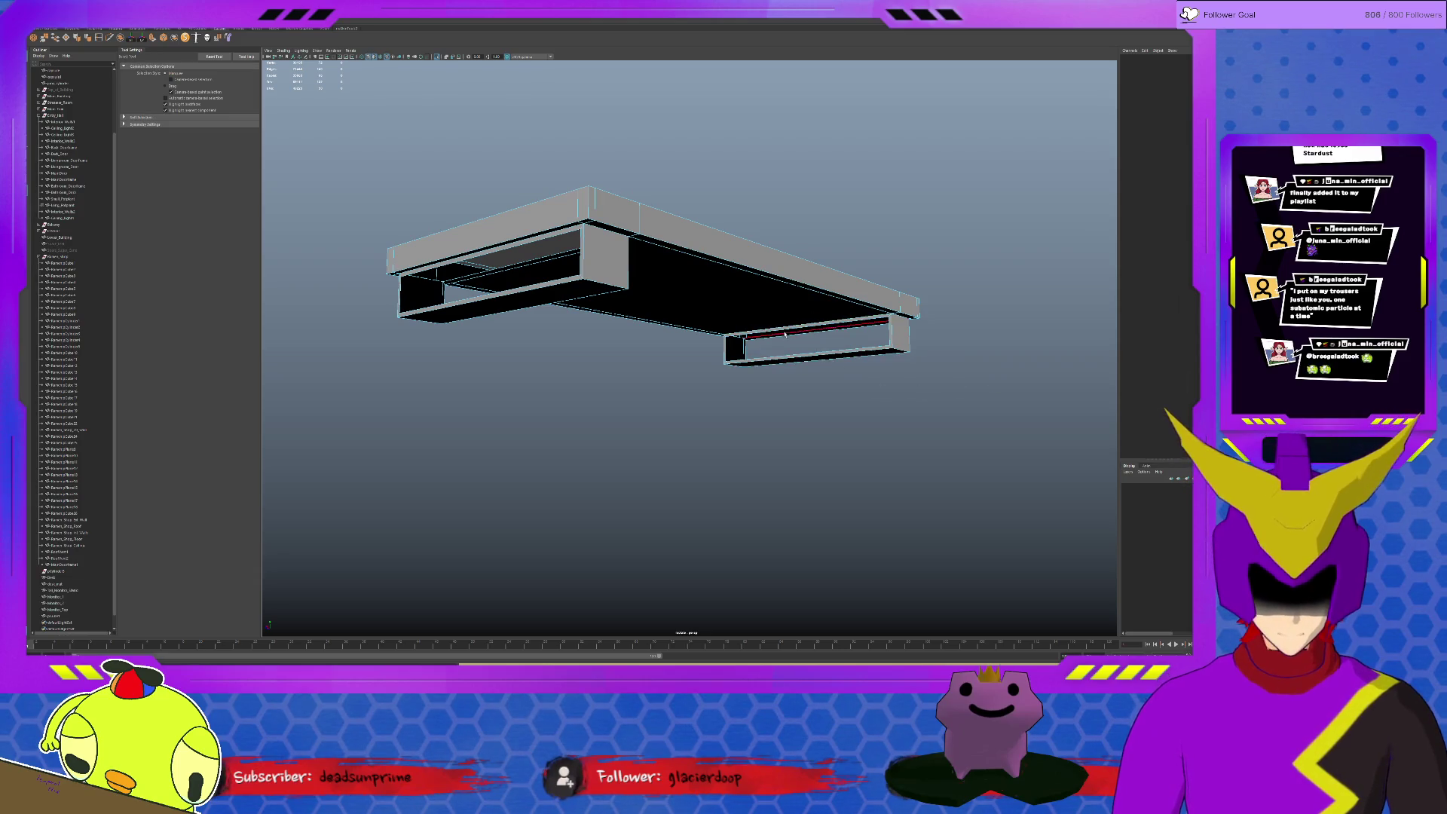
{"action": "left_click", "coordinate": [735, 339]}
{"action": "left_click", "coordinate": [737, 337]}
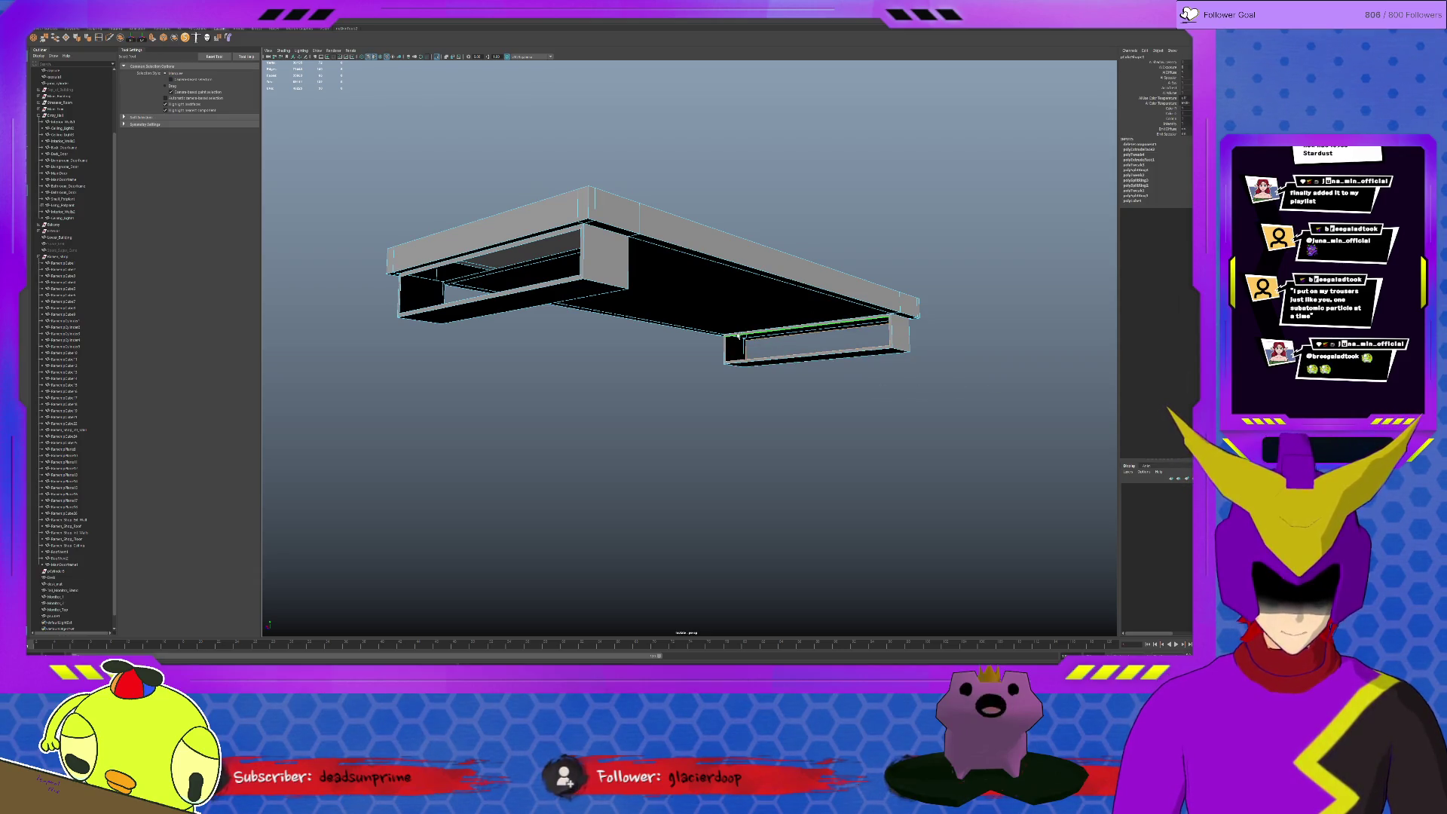
{"action": "left_click_drag", "start_coordinate": [691, 299], "coordinate": [652, 350], "text": "alt"}
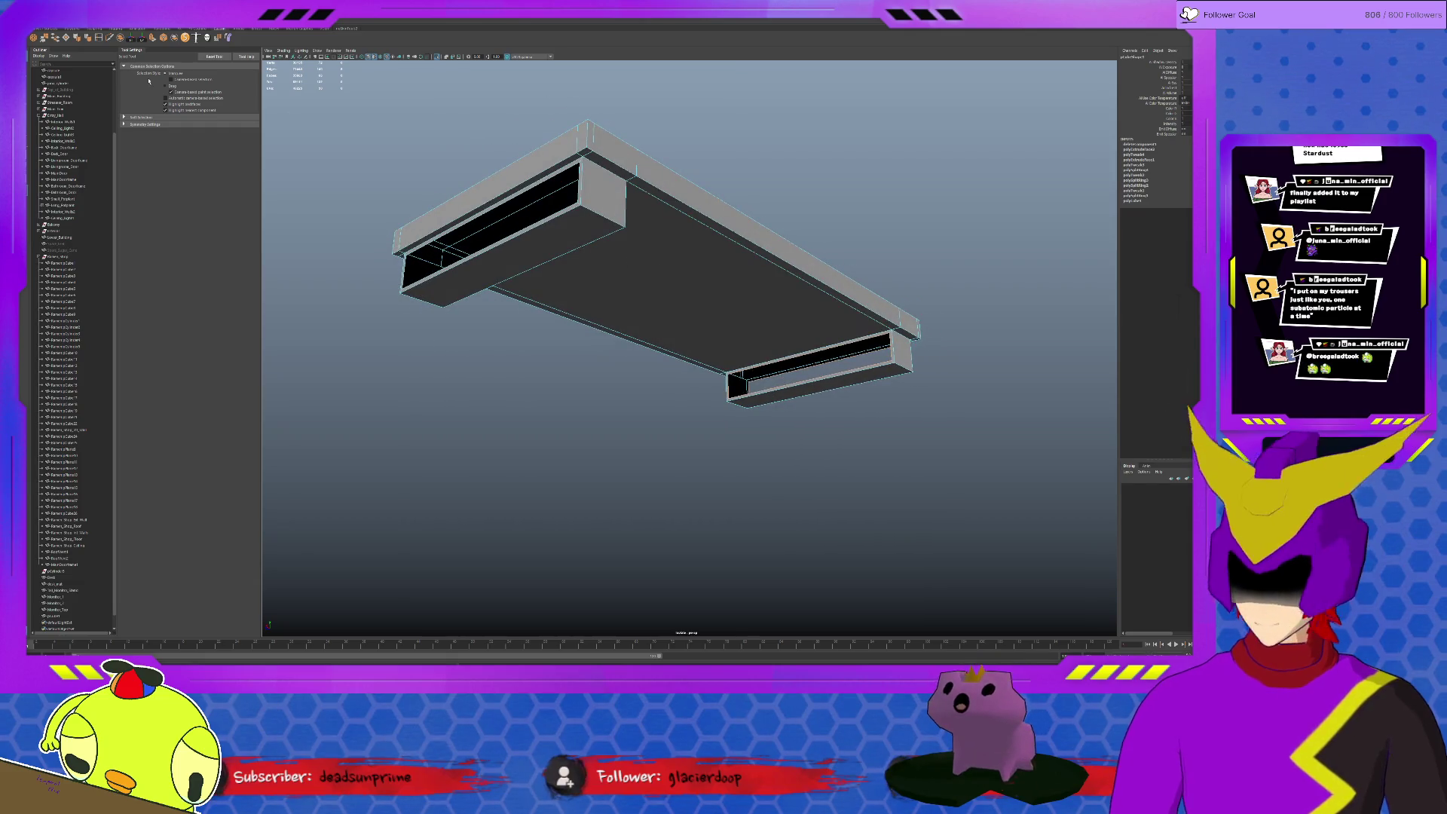
{"action": "left_click", "coordinate": [55, 37]}
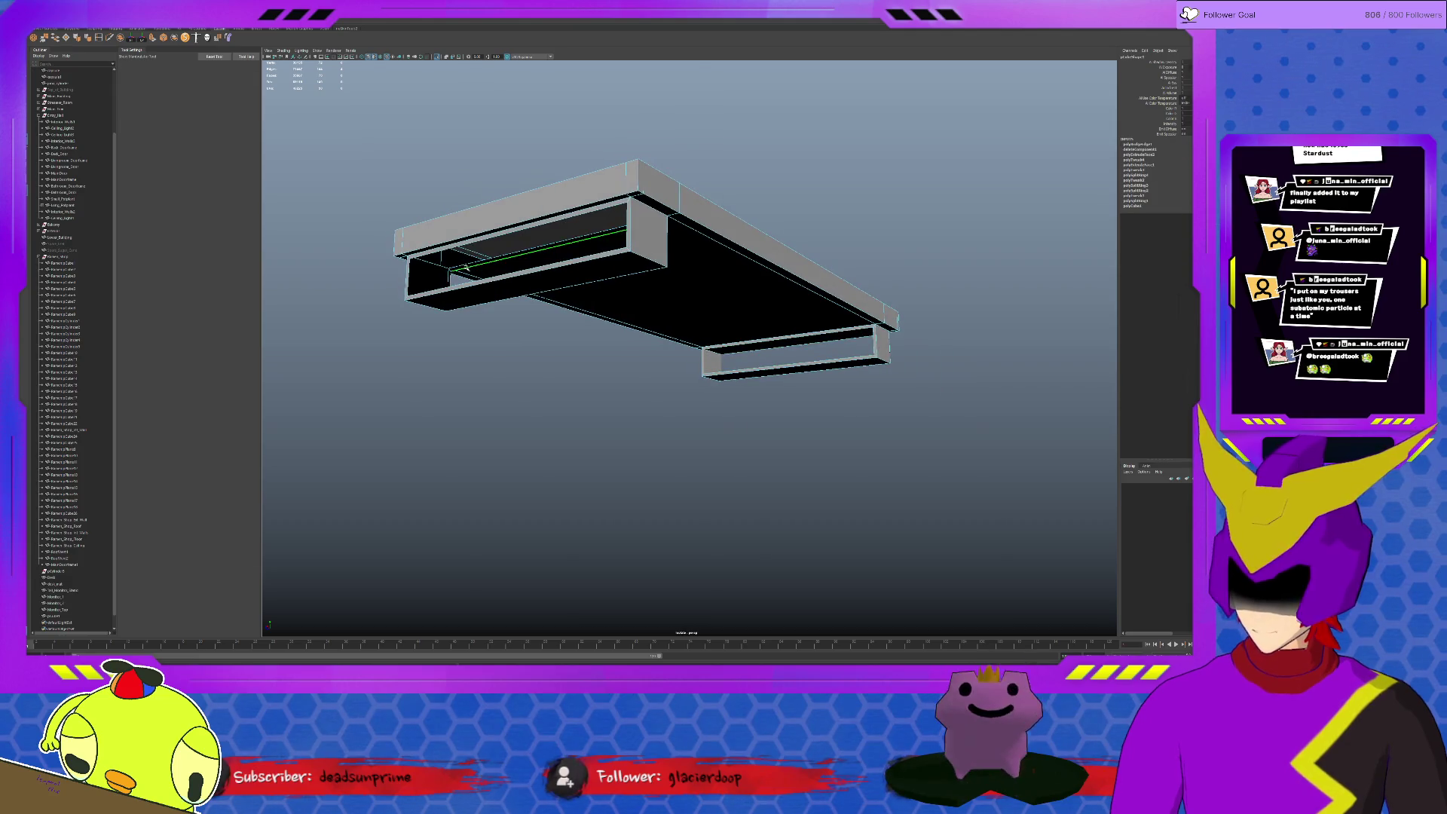
{"action": "left_click", "coordinate": [439, 253]}
{"action": "key", "text": "g"}
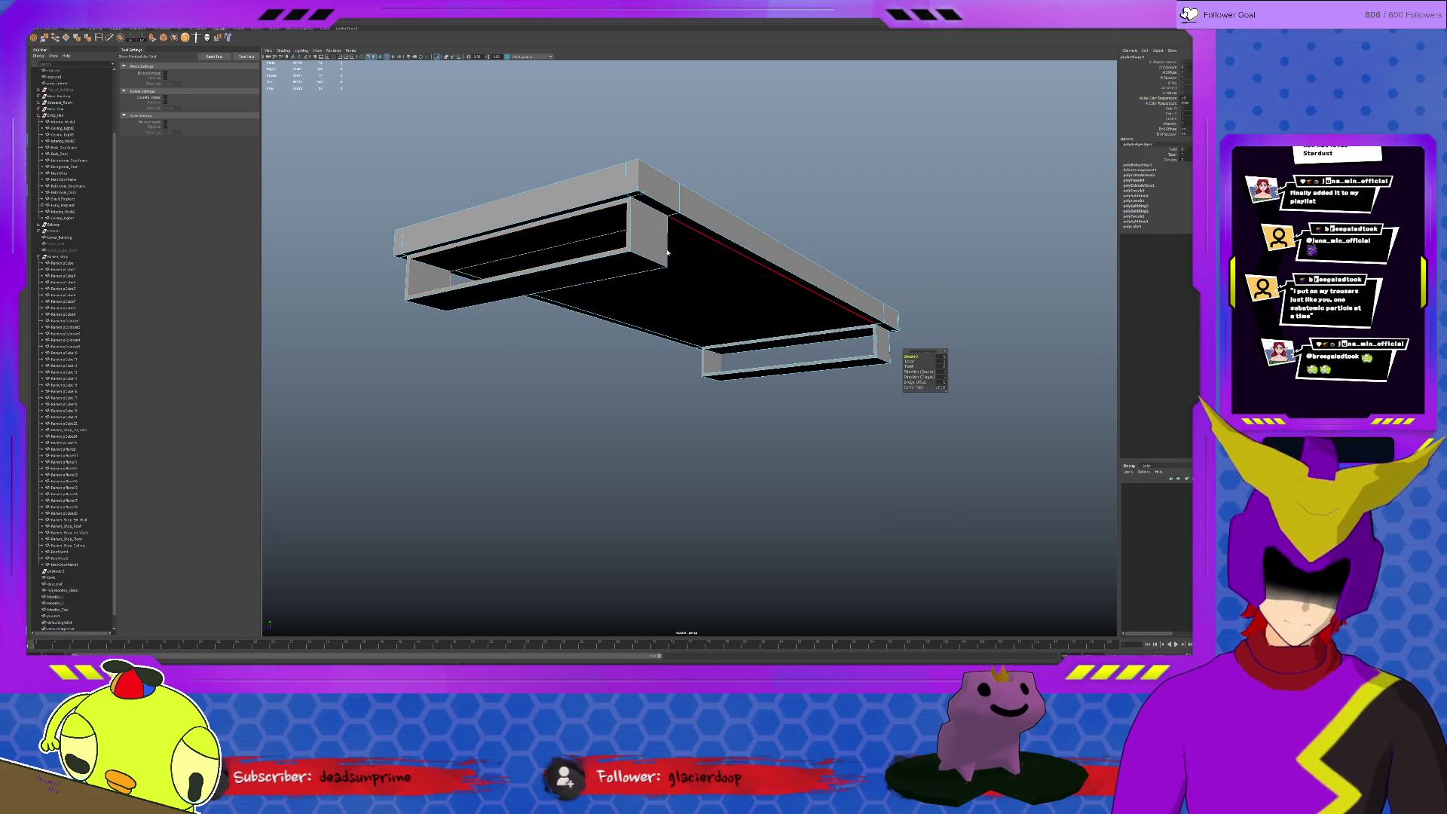
{"action": "key", "text": "q"}
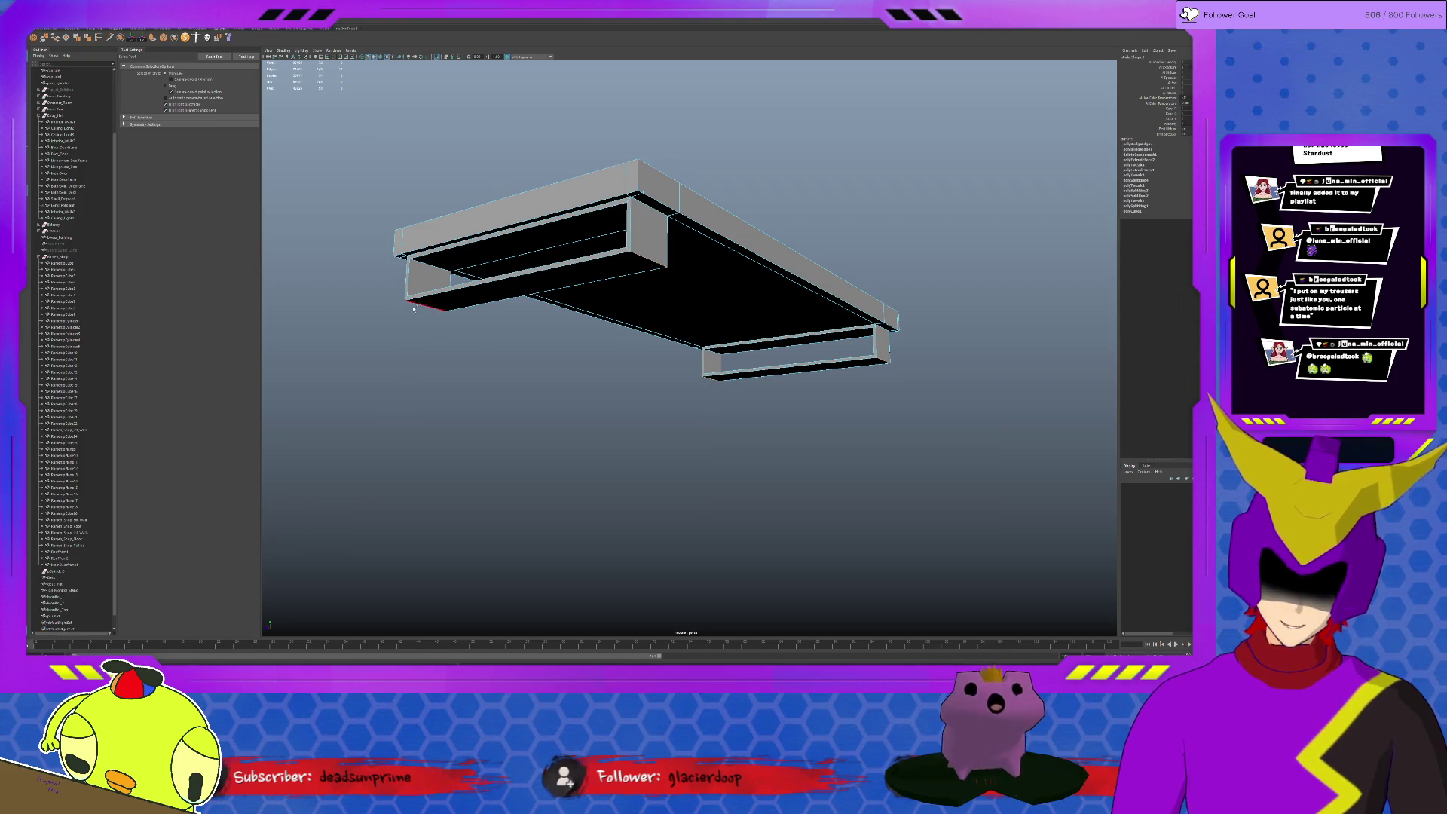
Tumble the camera to a straight side view of the slab and its lower frame
{"action": "left_click_drag", "start_coordinate": [534, 308], "coordinate": [720, 316], "text": "alt"}
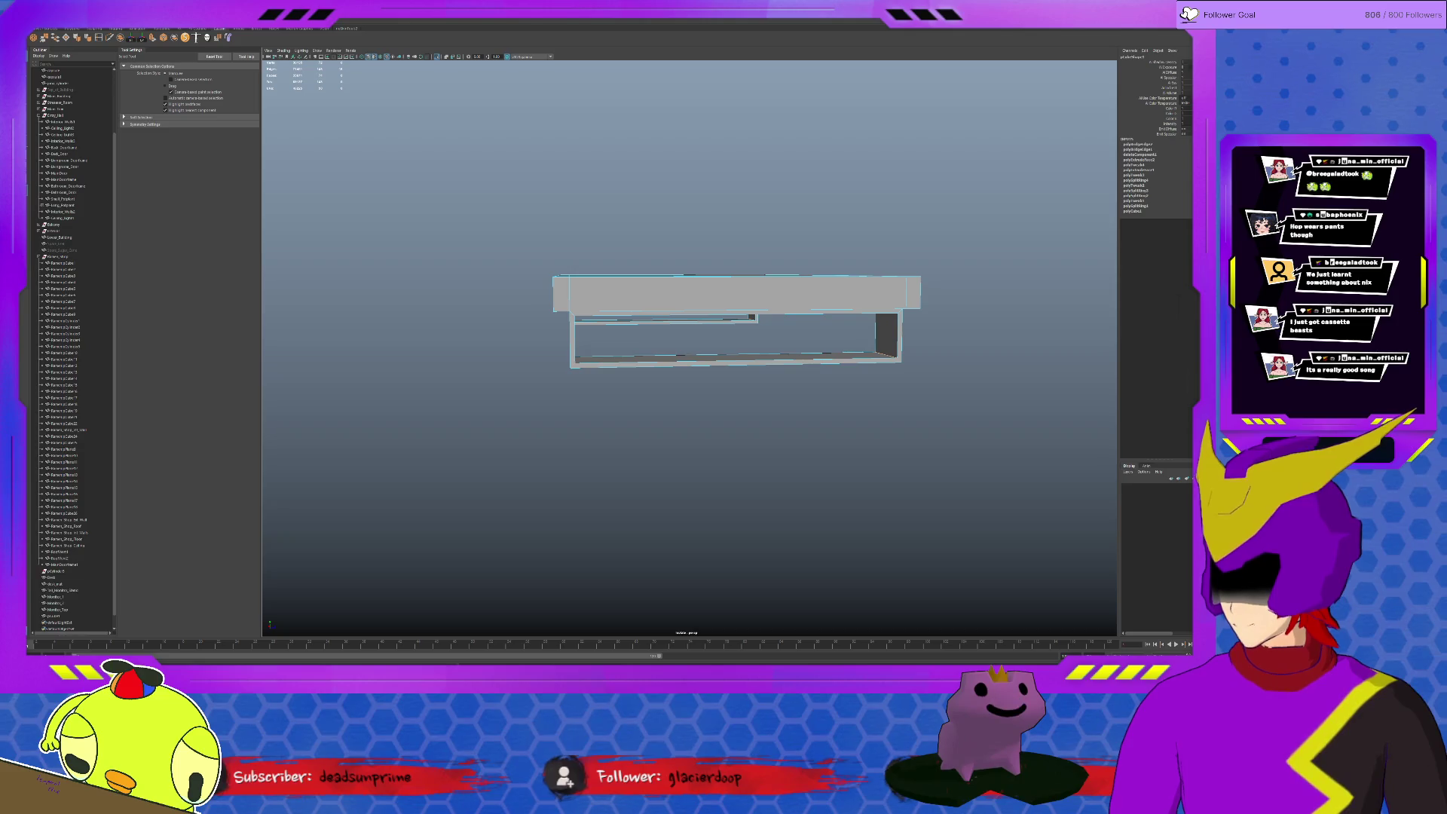
Bevel the shelf's selected edges, keeping the bevel at a single chamfer segment
{"action": "key", "text": "ctrl+b"}
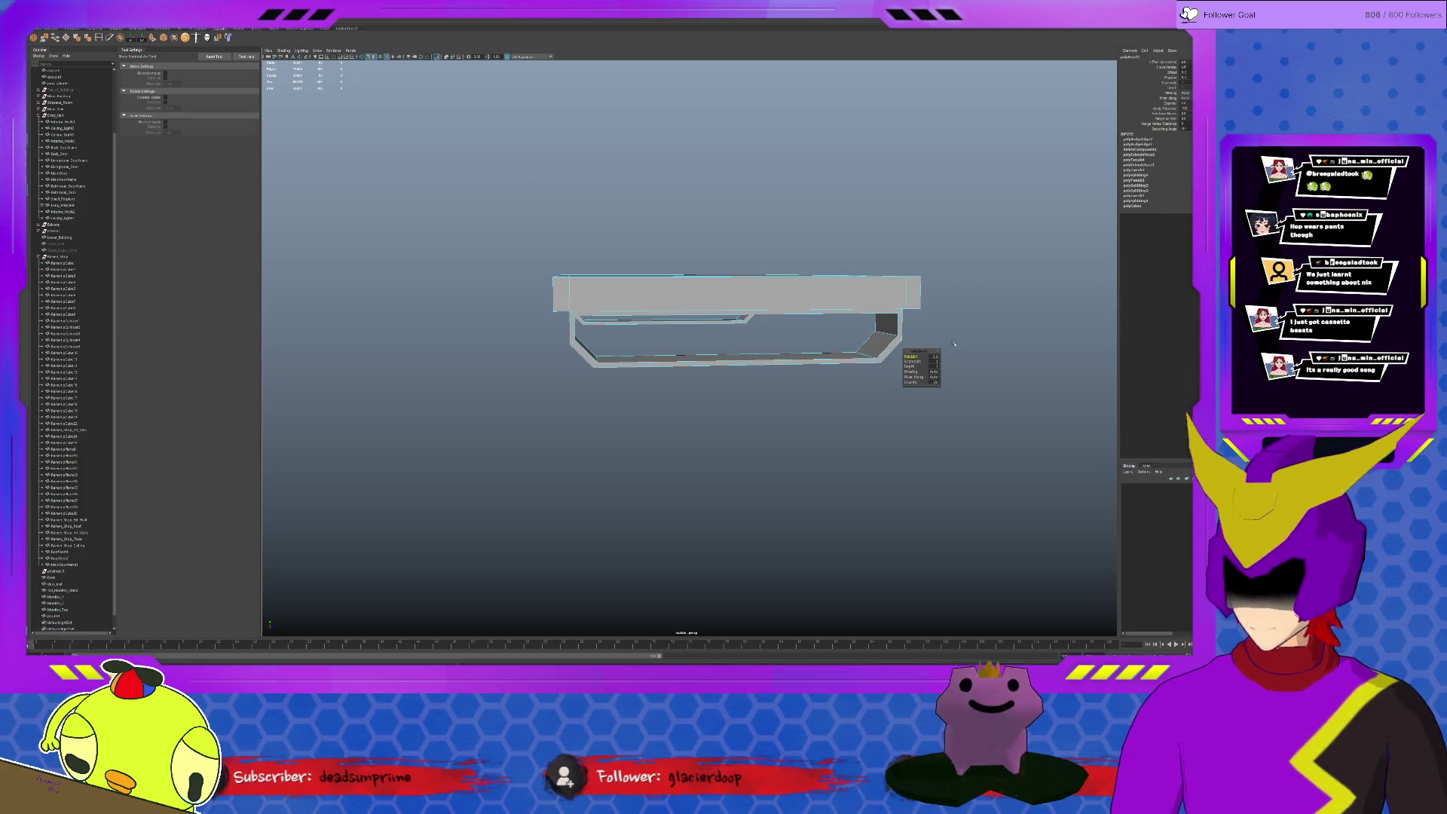
{"action": "middle_click_drag", "start_coordinate": [921, 361], "coordinate": [965, 362]}
{"action": "key", "text": "ctrl+z"}
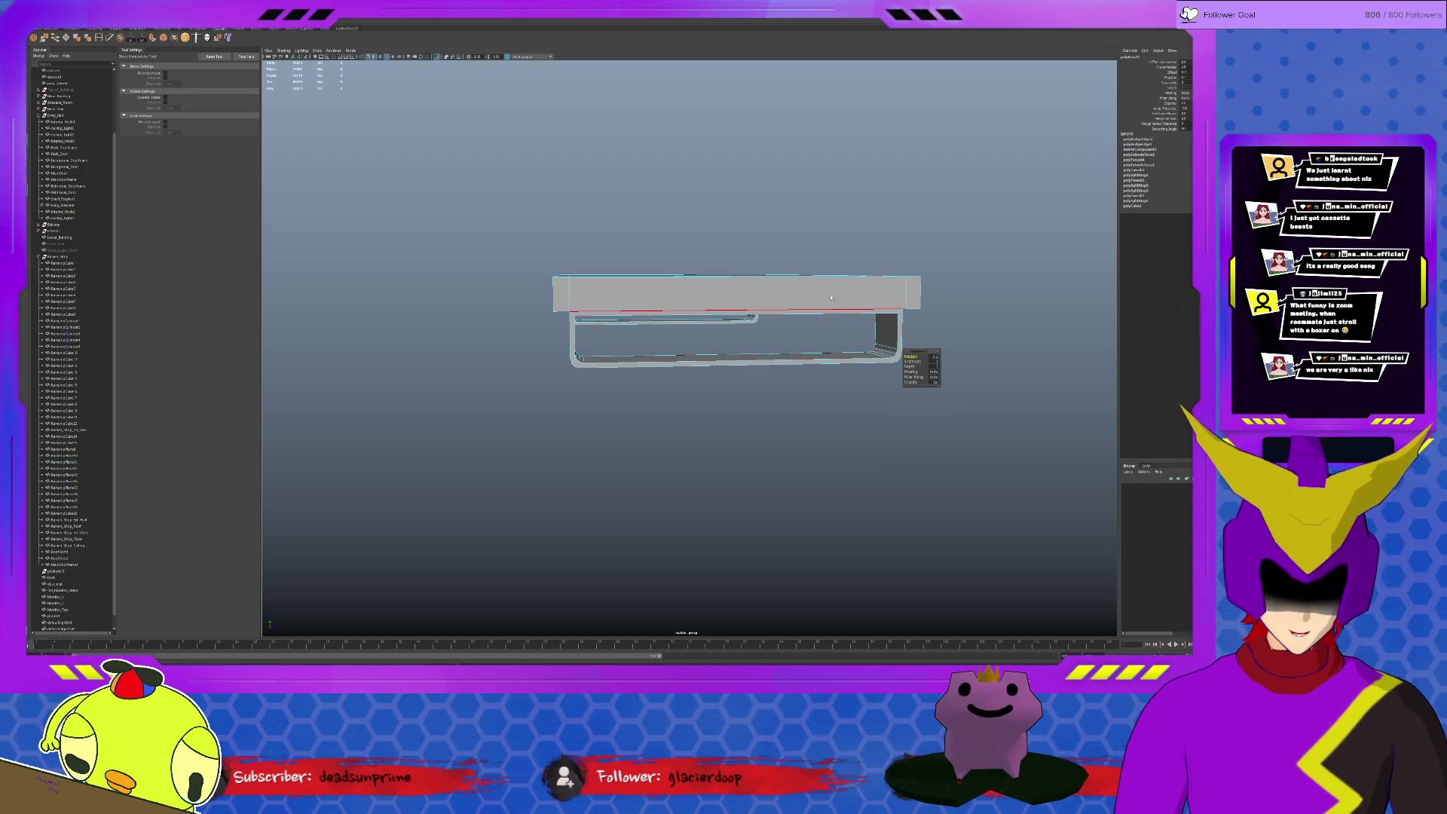
{"action": "key", "text": "q"}
Raise the shelf's top slab faces higher above the legs, then deselect
{"action": "mouse_move", "coordinate": [718, 397]}
{"action": "left_mouse_down", "text": "alt"}
{"action": "mouse_move", "coordinate": [807, 339]}
{"action": "mouse_move", "coordinate": [836, 350]}
{"action": "left_mouse_up", "text": "alt"}
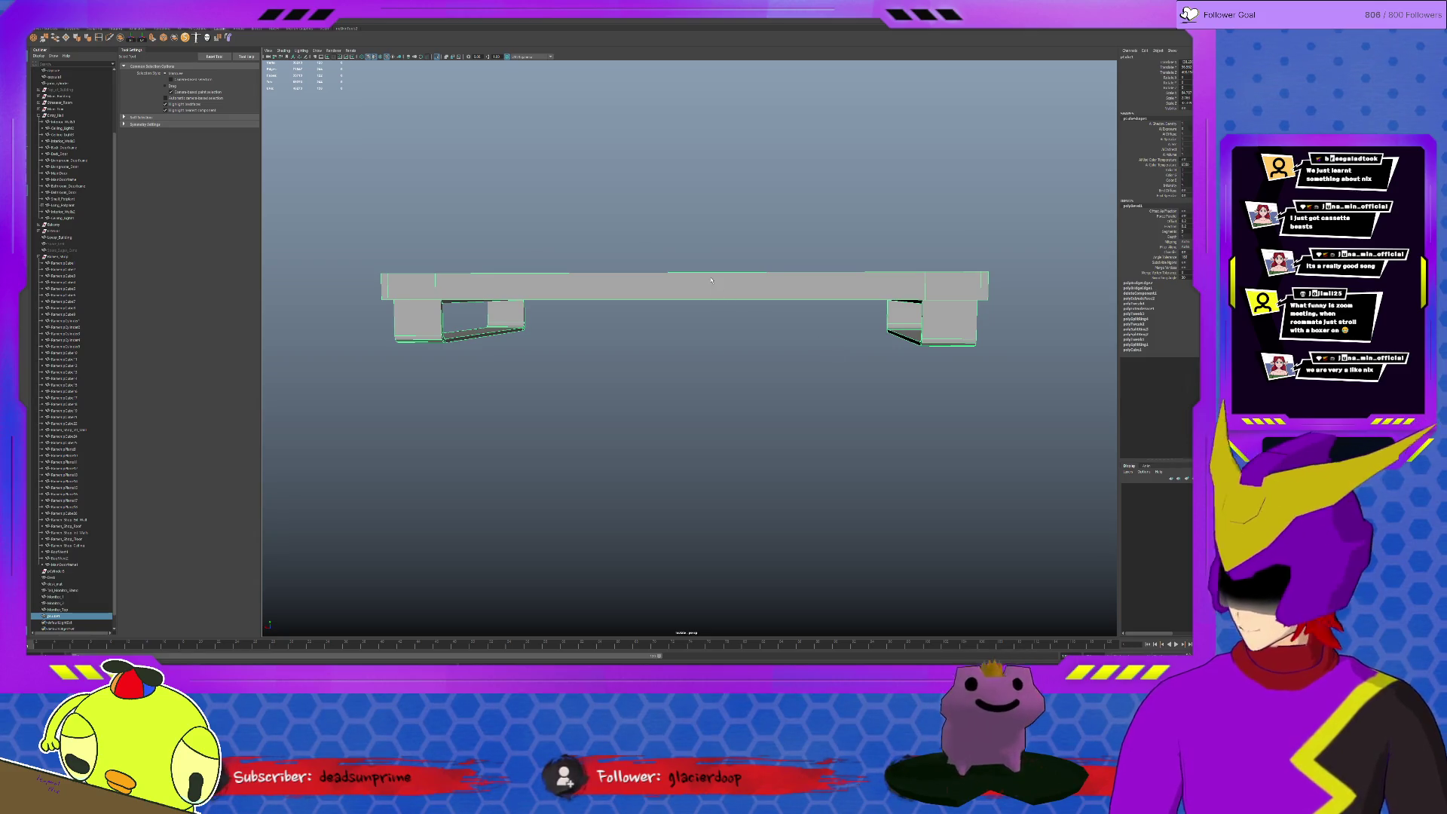
{"action": "left_click_drag", "start_coordinate": [338, 220], "coordinate": [1035, 313]}
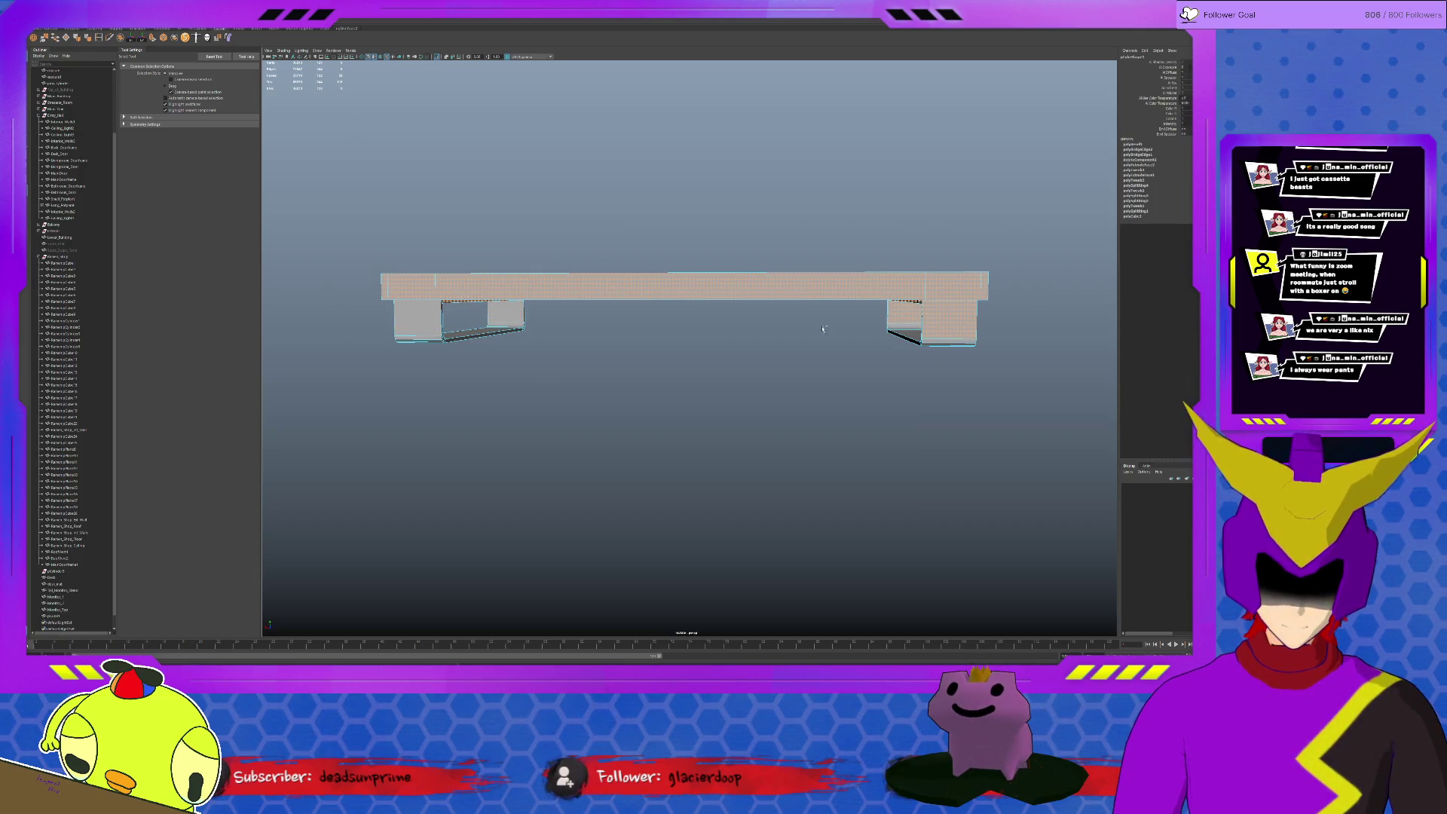
{"action": "left_click_drag", "start_coordinate": [1044, 369], "coordinate": [1044, 335], "text": "alt"}
{"action": "left_click_drag", "start_coordinate": [929, 326], "coordinate": [656, 354], "text": "alt"}
{"action": "key", "text": "w"}
{"action": "left_click_drag", "start_coordinate": [691, 257], "coordinate": [691, 247]}
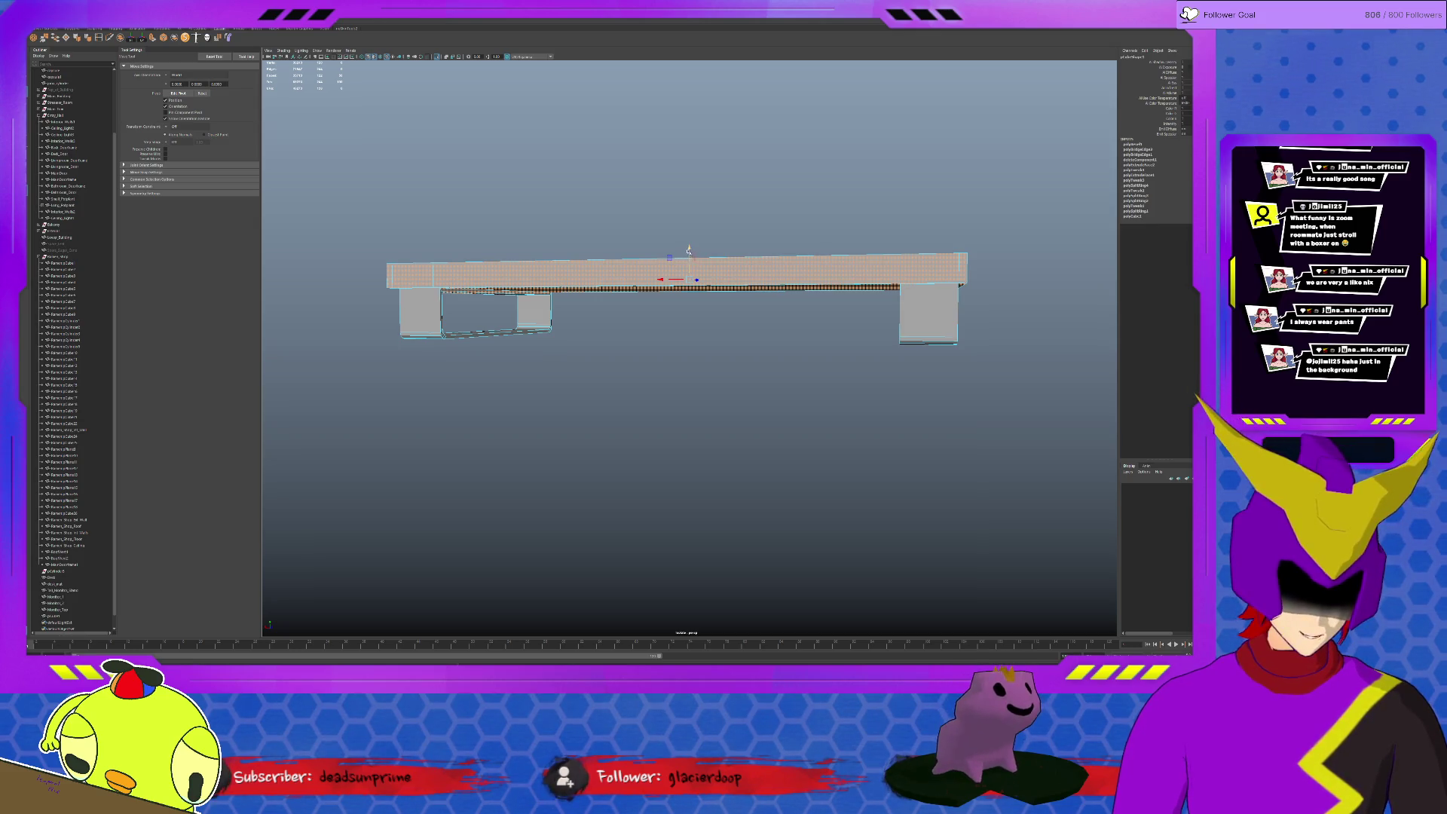
{"action": "key", "text": "F8"}
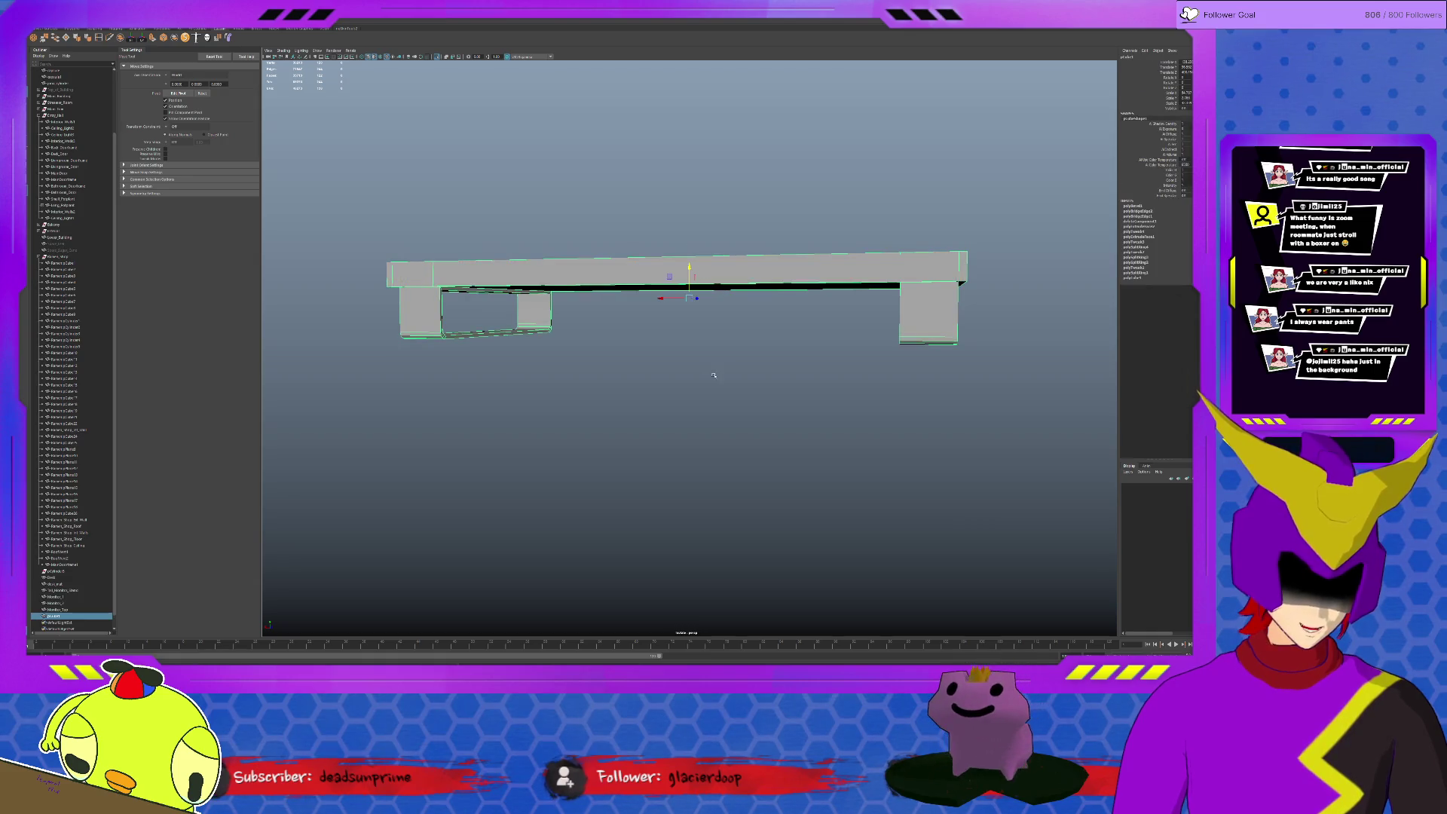
{"action": "left_click", "coordinate": [714, 375]}
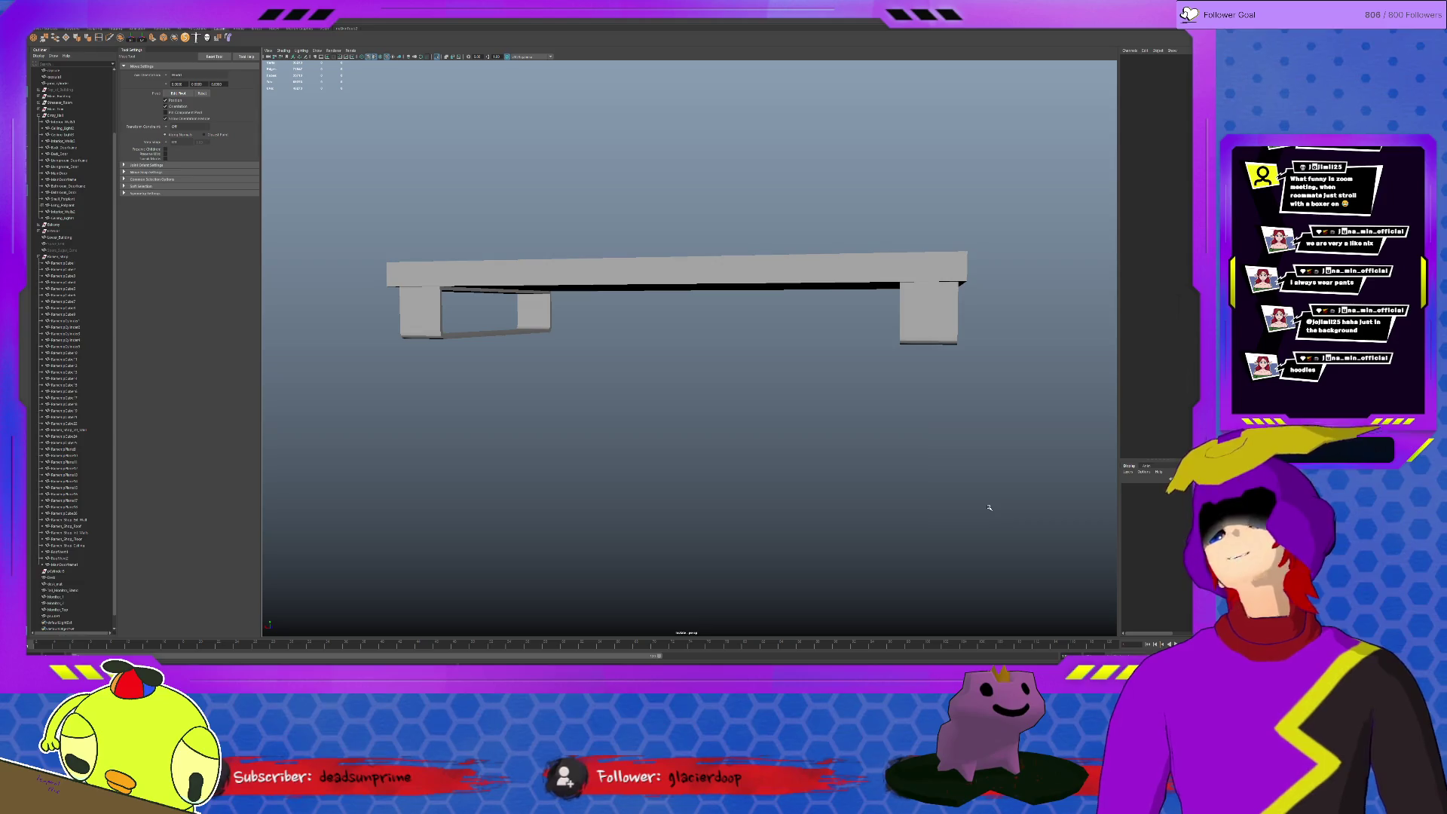
Lower the new stand down onto the desk surface
{"action": "mouse_move", "coordinate": [851, 424]}
{"action": "left_mouse_down", "text": "alt"}
{"action": "mouse_move", "coordinate": [905, 388]}
{"action": "mouse_move", "coordinate": [929, 343]}
{"action": "left_mouse_up", "text": "alt"}
{"action": "left_click", "coordinate": [929, 343]}
{"action": "key", "text": "d"}
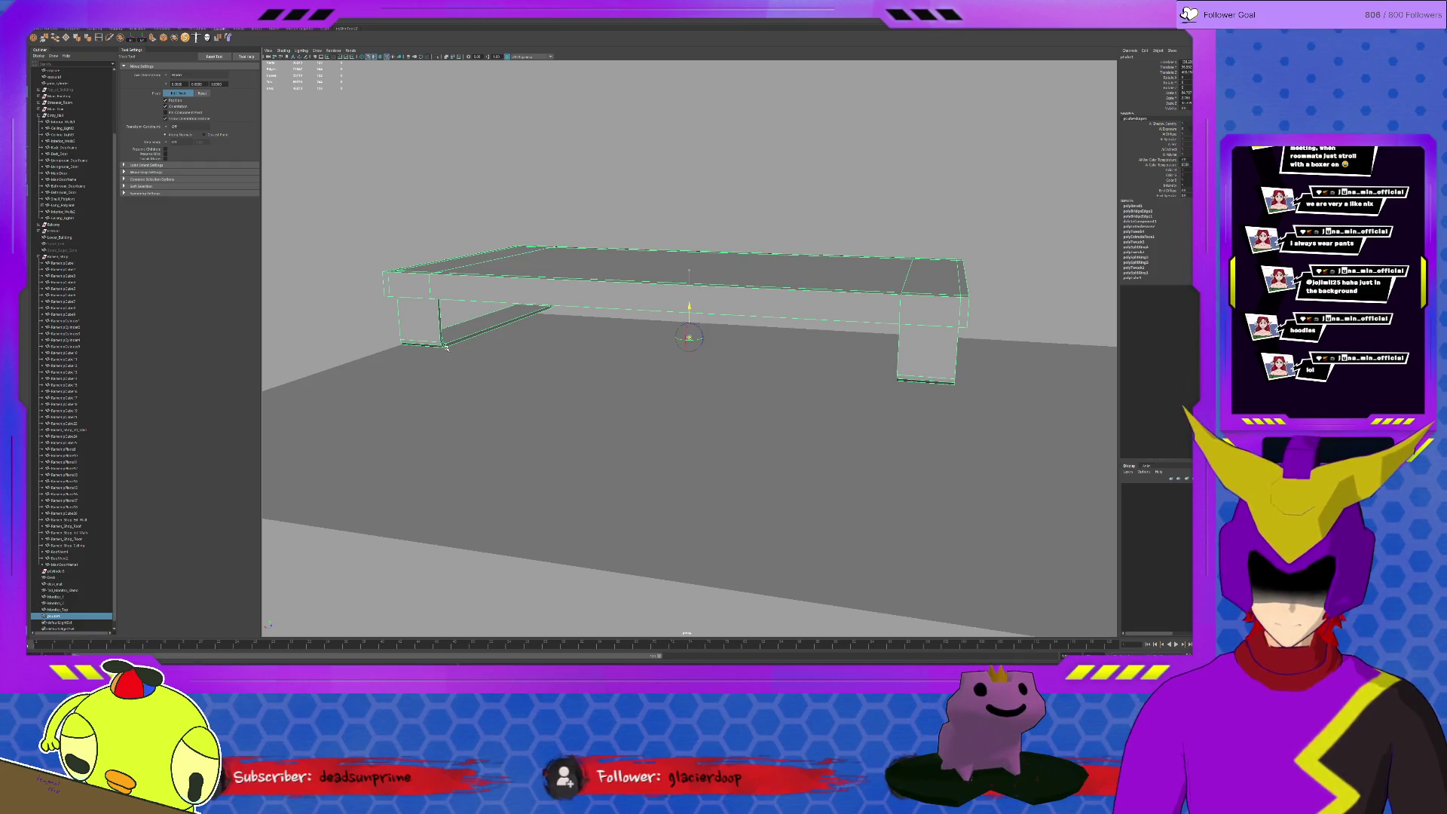
{"action": "key", "text": "d"}
{"action": "middle_click_drag", "start_coordinate": [462, 343], "coordinate": [481, 309]}
{"action": "left_click_drag", "start_coordinate": [480, 309], "coordinate": [792, 366], "text": "alt"}
{"action": "mouse_move", "coordinate": [792, 366]}
{"action": "right_mouse_down", "text": "alt"}
{"action": "mouse_move", "coordinate": [748, 383]}
{"action": "mouse_move", "coordinate": [802, 378]}
{"action": "right_mouse_up", "text": "alt"}
Select the small stand together with the desk mat
{"action": "left_click", "coordinate": [766, 355]}
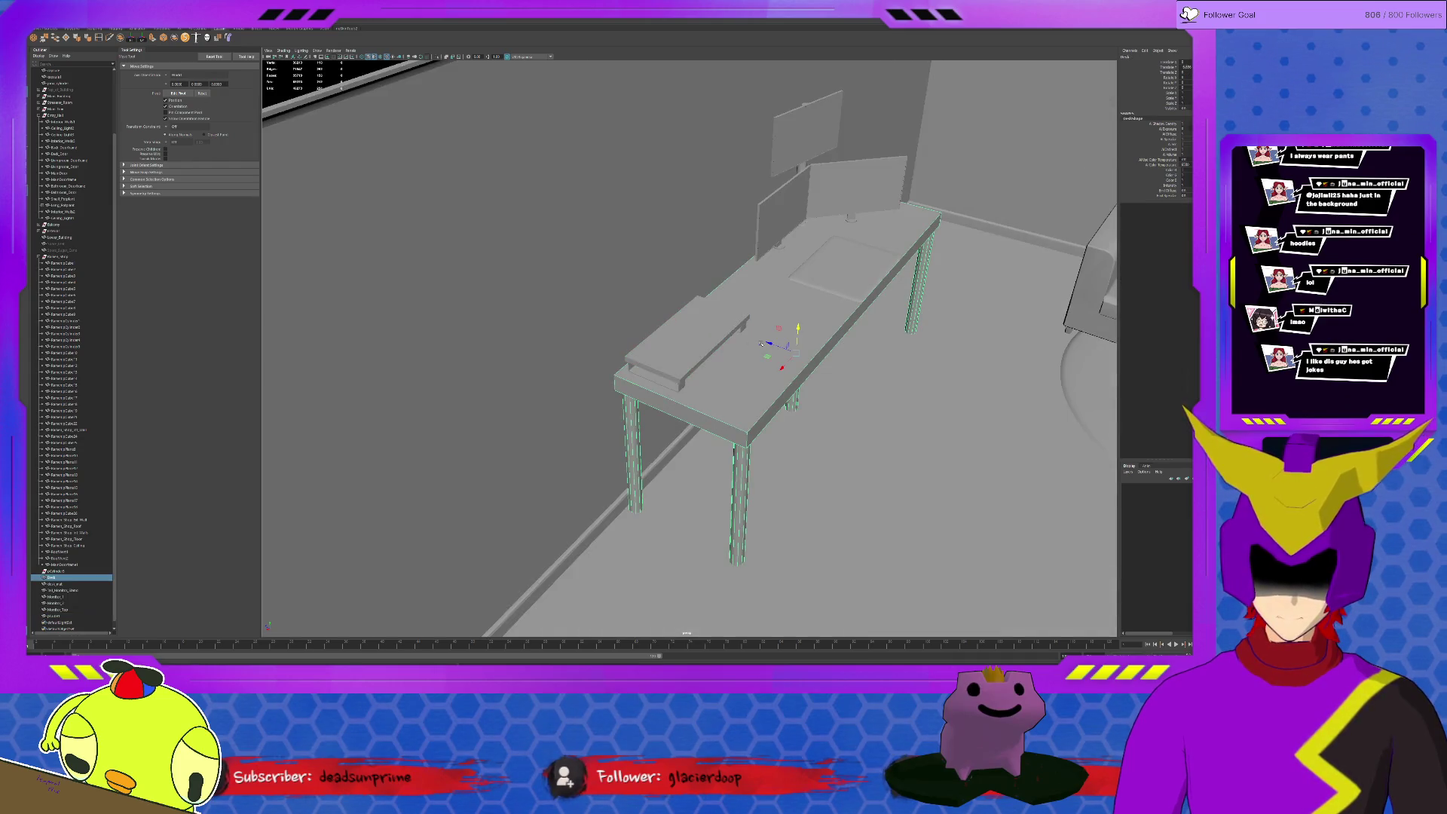
{"action": "left_click", "coordinate": [706, 326]}
{"action": "left_click", "coordinate": [808, 261], "text": "shift"}
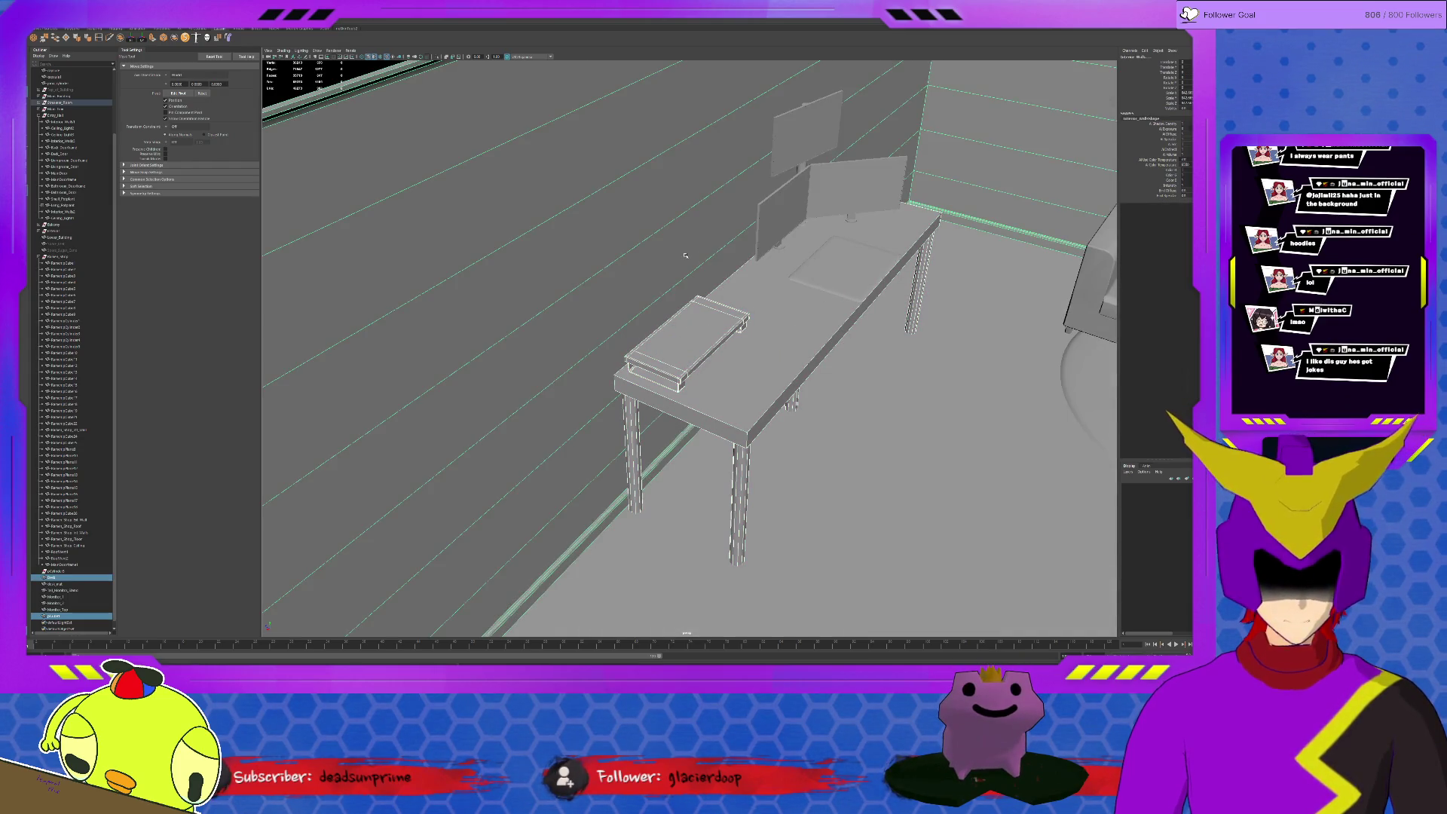
{"action": "left_click", "coordinate": [811, 276], "text": "shift"}
{"action": "left_click", "coordinate": [811, 276], "text": "shift"}
{"action": "left_click", "coordinate": [801, 260], "text": "shift"}
Add the three monitors, the monitor stand and the desk to the selection
{"action": "left_click", "coordinate": [834, 179], "text": "shift"}
{"action": "left_click", "coordinate": [784, 215], "text": "shift"}
{"action": "left_click", "coordinate": [805, 138], "text": "shift"}
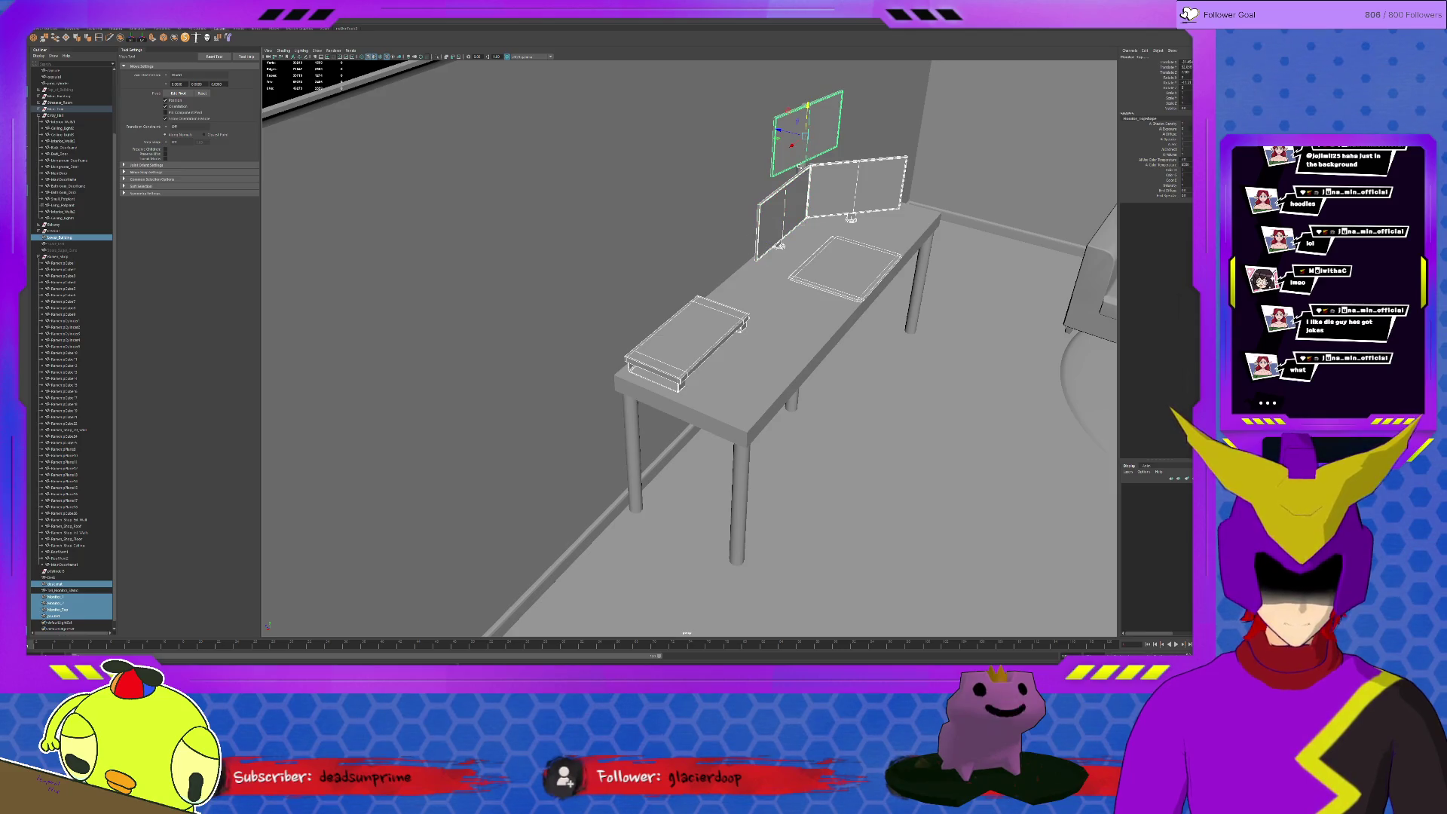
{"action": "left_click", "coordinate": [802, 224], "text": "shift"}
{"action": "left_click", "coordinate": [828, 134], "text": "shift"}
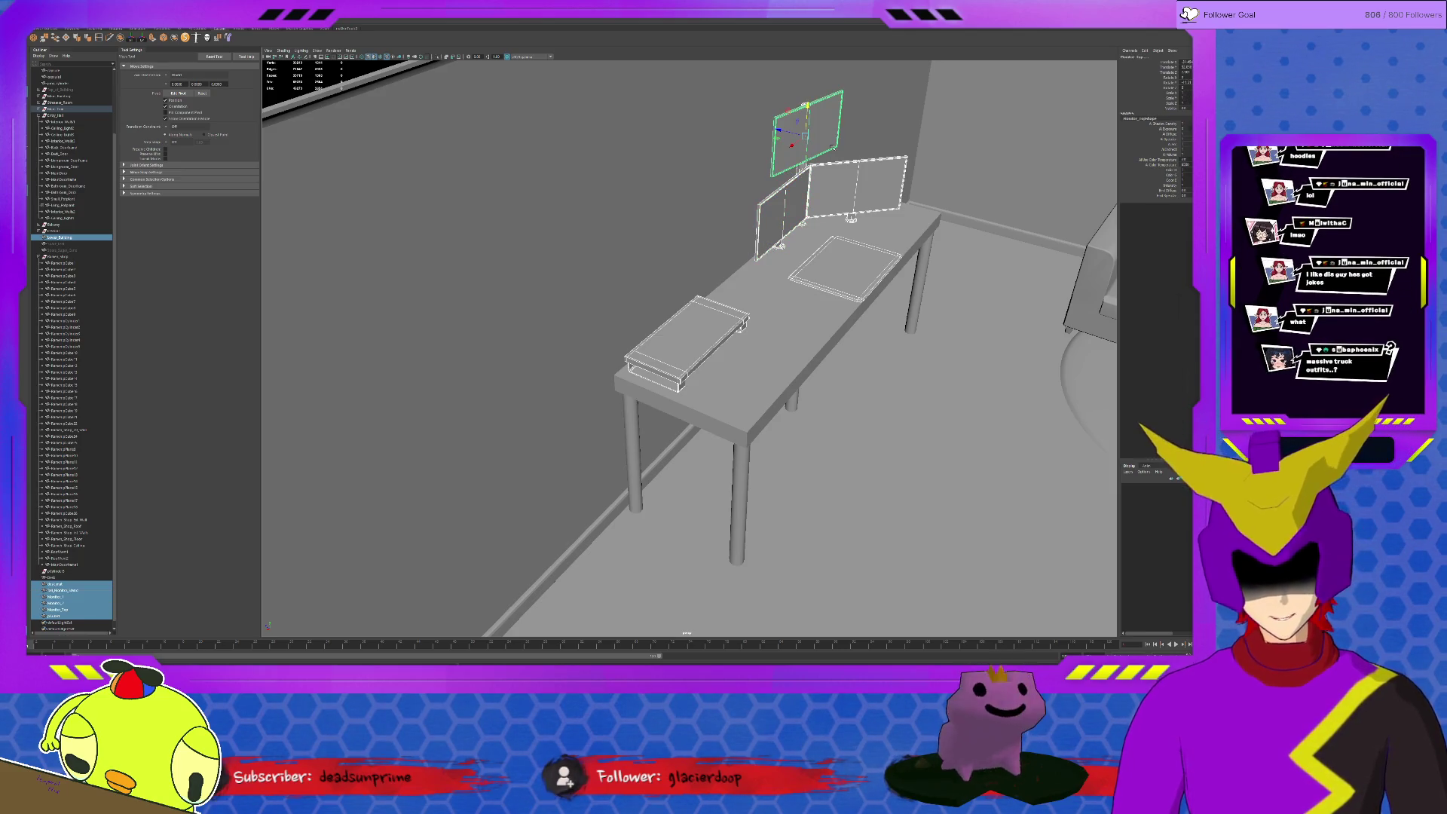
{"action": "left_click", "coordinate": [805, 319], "text": "shift"}
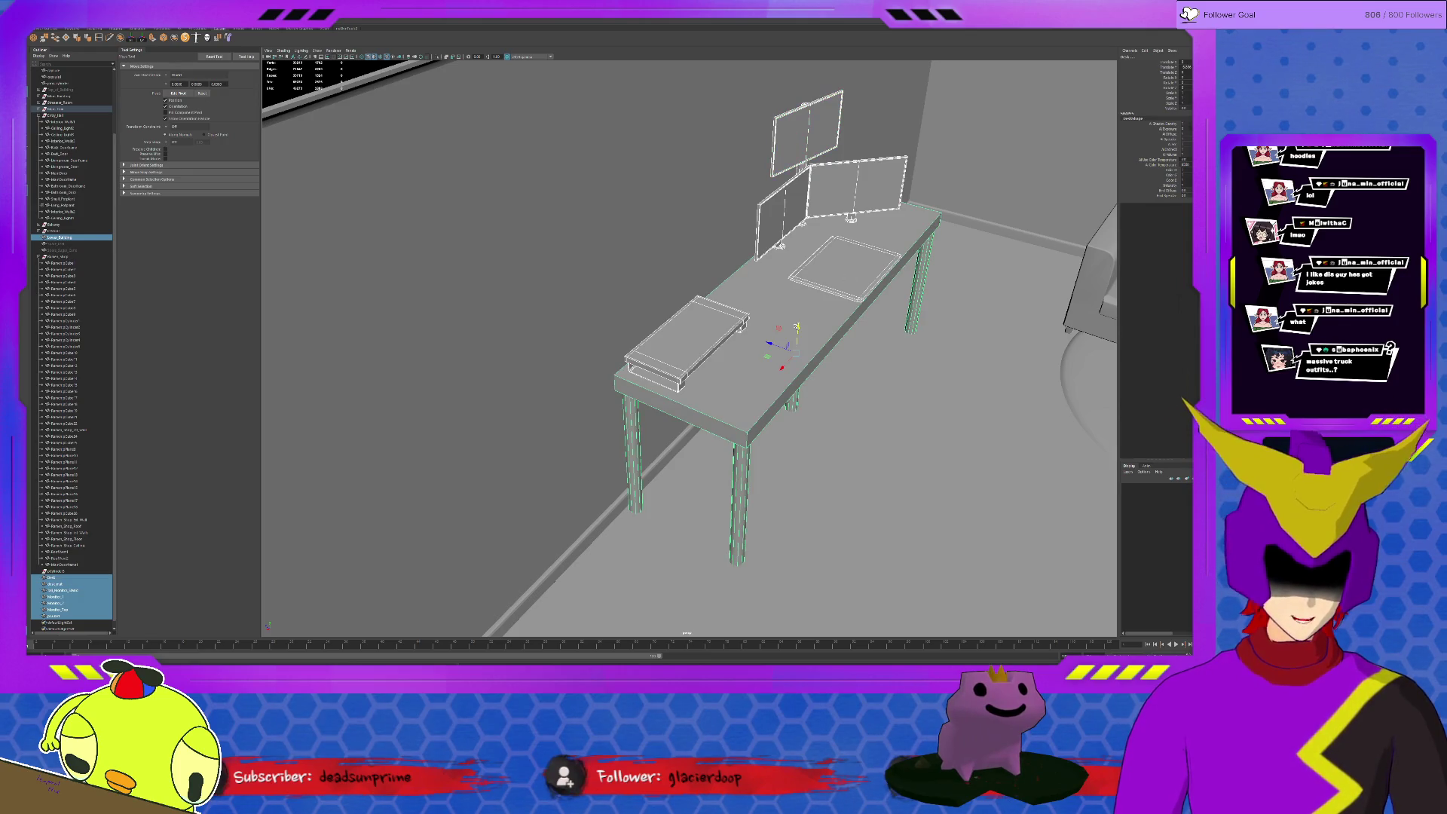
{"action": "scroll", "coordinate": [909, 415], "scroll_direction": "down", "scroll_amount": 5}
{"action": "scroll", "coordinate": [910, 416], "scroll_direction": "up", "scroll_amount": 2}
{"action": "scroll", "coordinate": [931, 374], "scroll_direction": "down", "scroll_amount": 10}
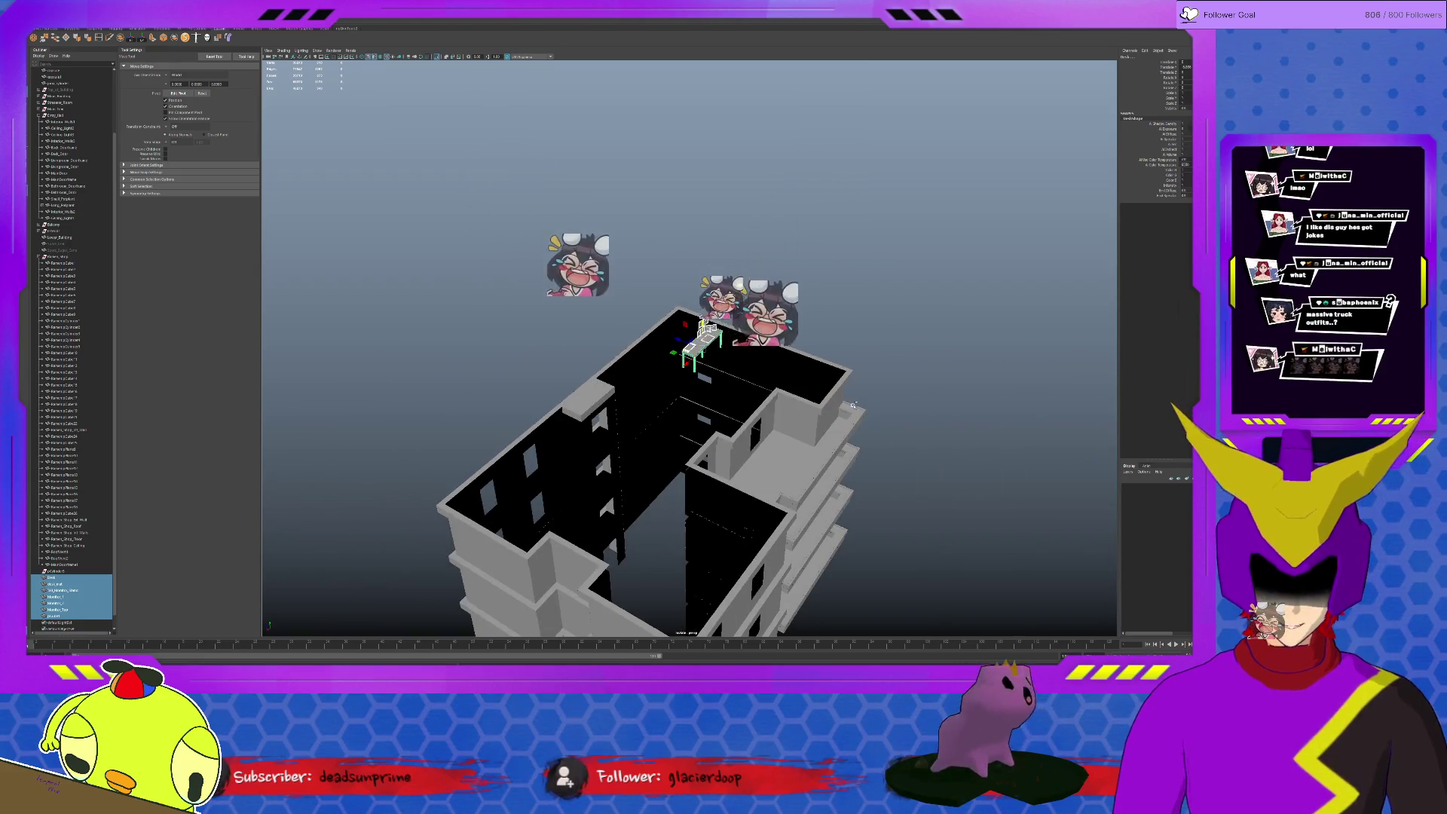
{"action": "left_click_drag", "start_coordinate": [853, 405], "coordinate": [776, 354], "text": "alt"}
{"action": "scroll", "coordinate": [786, 367], "scroll_direction": "up", "scroll_amount": 10}
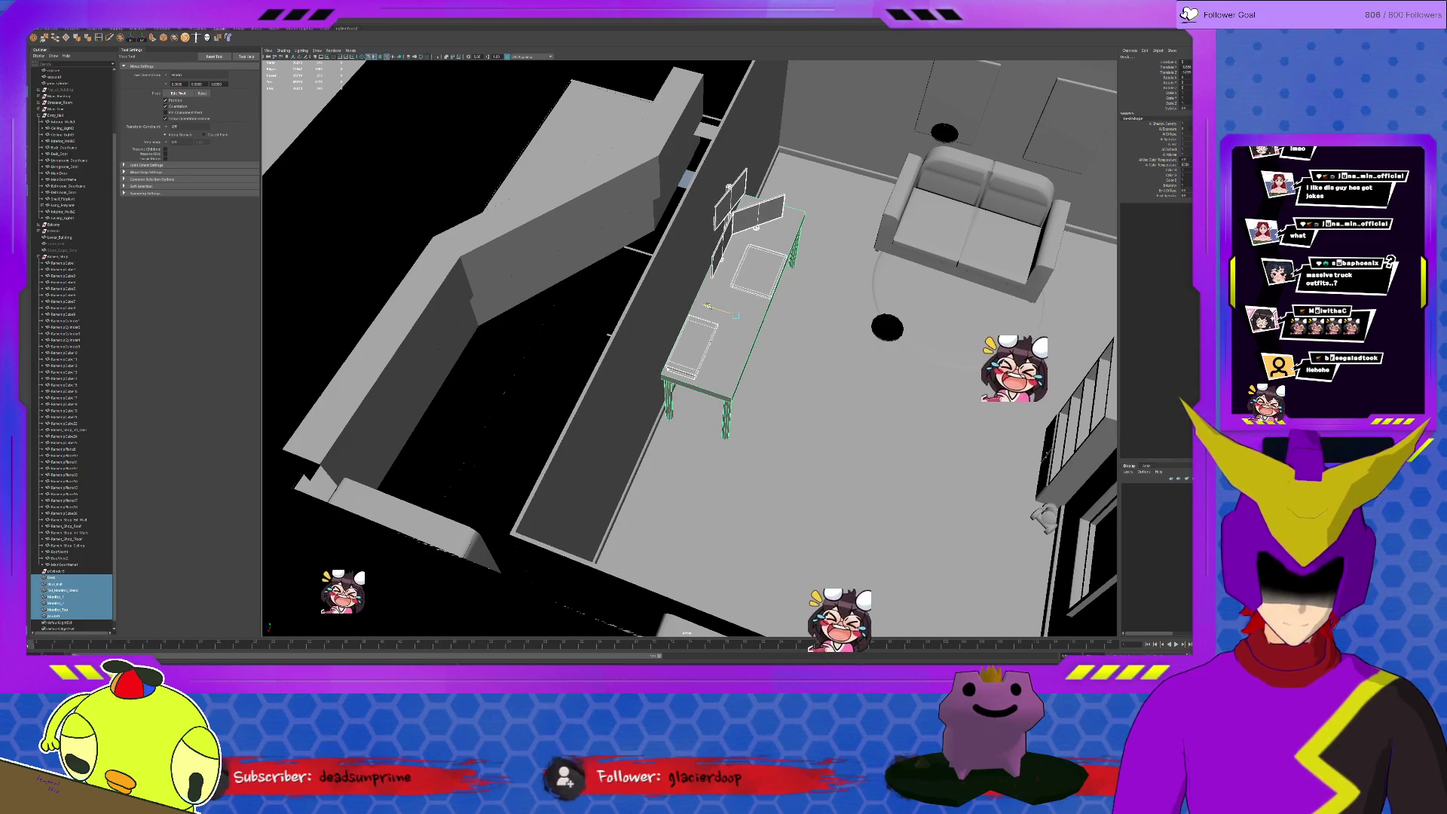
Orbit and dolly in for a close-up of the desk with its monitors, mat and stand
{"action": "left_click_drag", "start_coordinate": [777, 355], "coordinate": [761, 351], "text": "alt"}
{"action": "mouse_move", "coordinate": [718, 306]}
{"action": "left_mouse_down", "text": "alt"}
{"action": "mouse_move", "coordinate": [643, 302]}
{"action": "mouse_move", "coordinate": [662, 315]}
{"action": "left_mouse_up", "text": "alt"}
{"action": "left_click_drag", "start_coordinate": [826, 462], "coordinate": [835, 456], "text": "alt"}
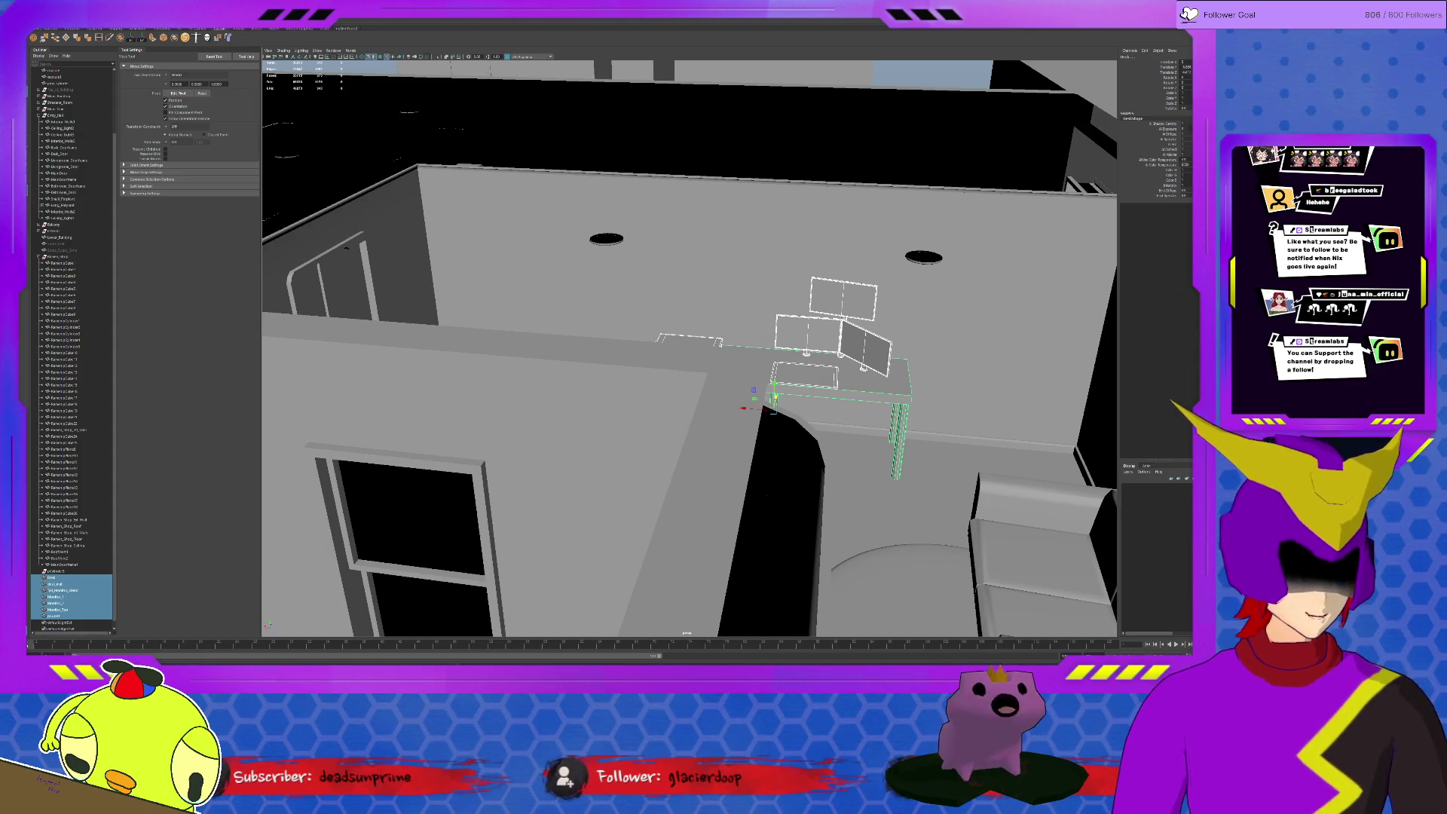
{"action": "right_click_drag", "start_coordinate": [799, 602], "coordinate": [870, 585], "text": "alt"}
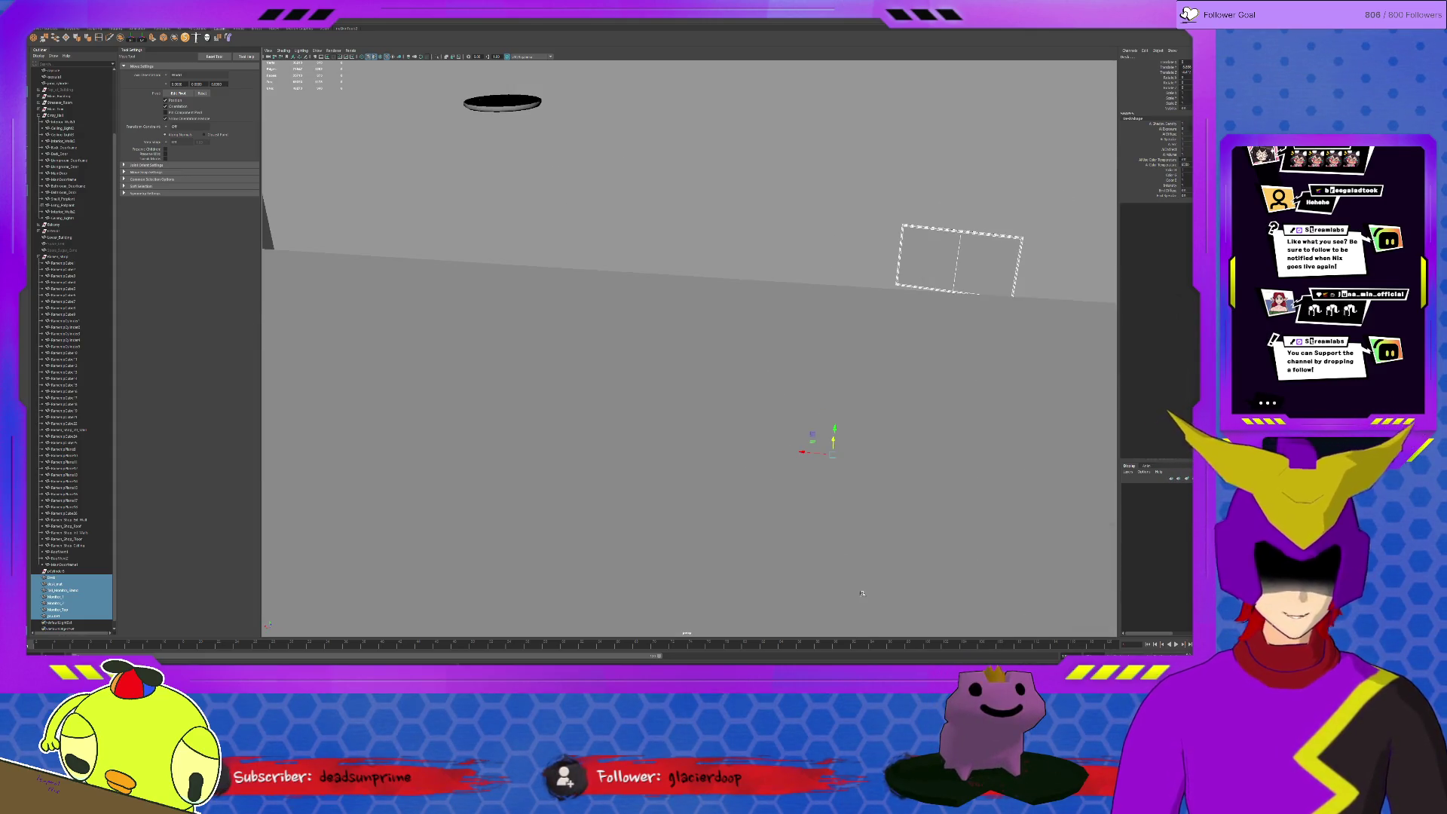
{"action": "scroll", "coordinate": [869, 585], "scroll_direction": "down", "scroll_amount": 3}
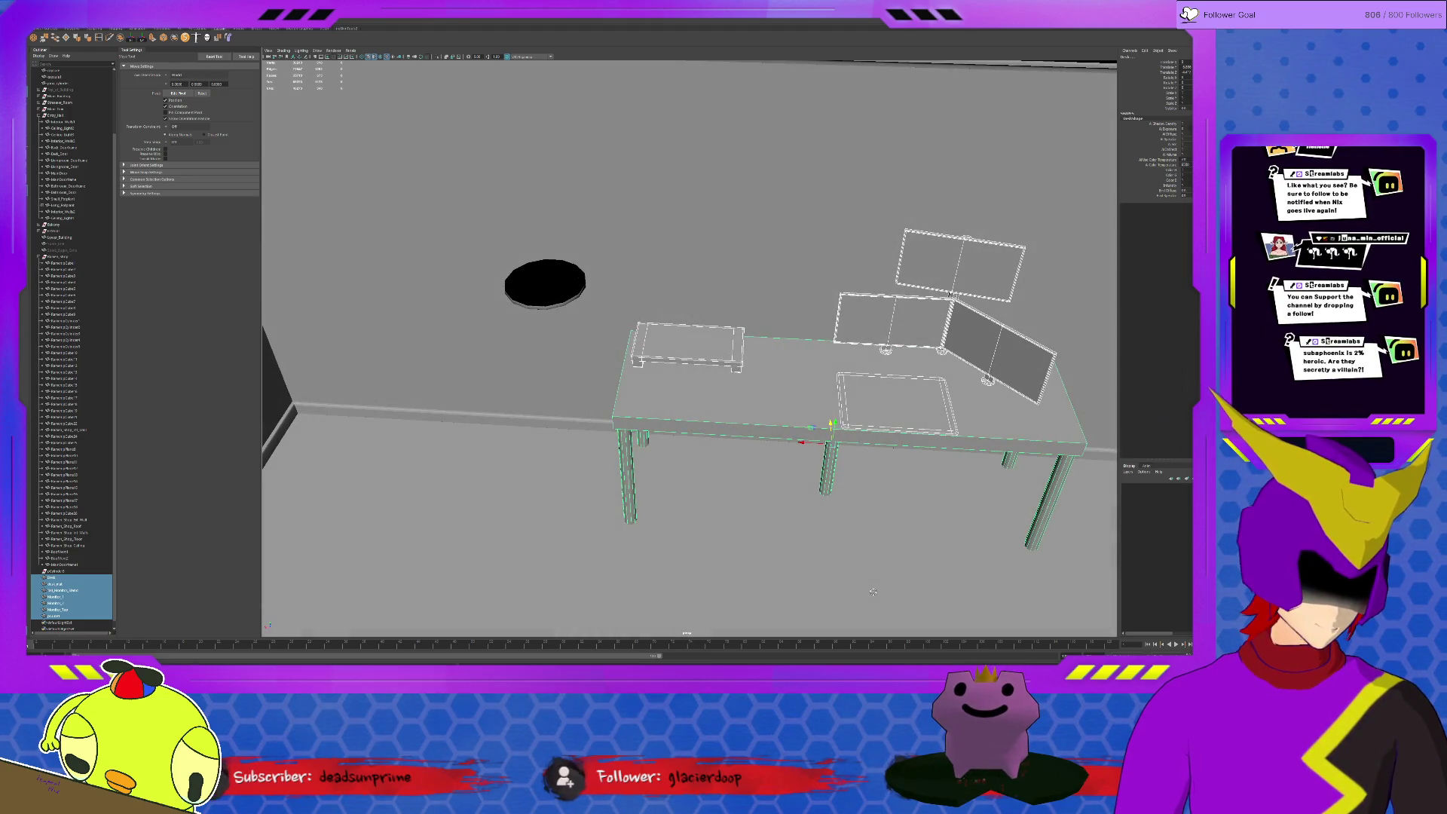
{"action": "scroll", "coordinate": [898, 567], "scroll_direction": "up", "scroll_amount": 5}
{"action": "scroll", "coordinate": [890, 573], "scroll_direction": "down", "scroll_amount": 3}
{"action": "scroll", "coordinate": [873, 577], "scroll_direction": "up", "scroll_amount": 3}
{"action": "scroll", "coordinate": [868, 578], "scroll_direction": "down", "scroll_amount": 3}
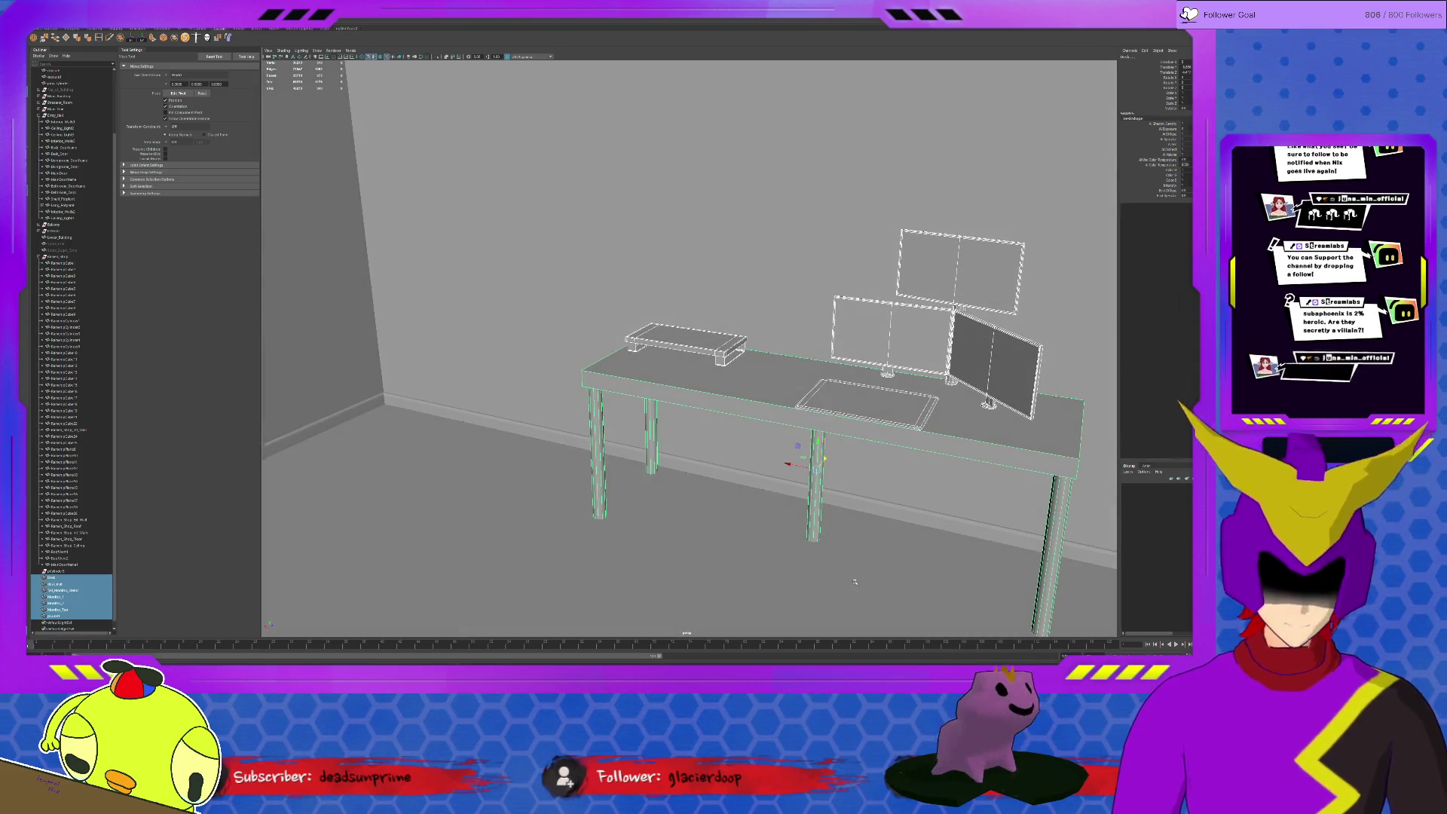
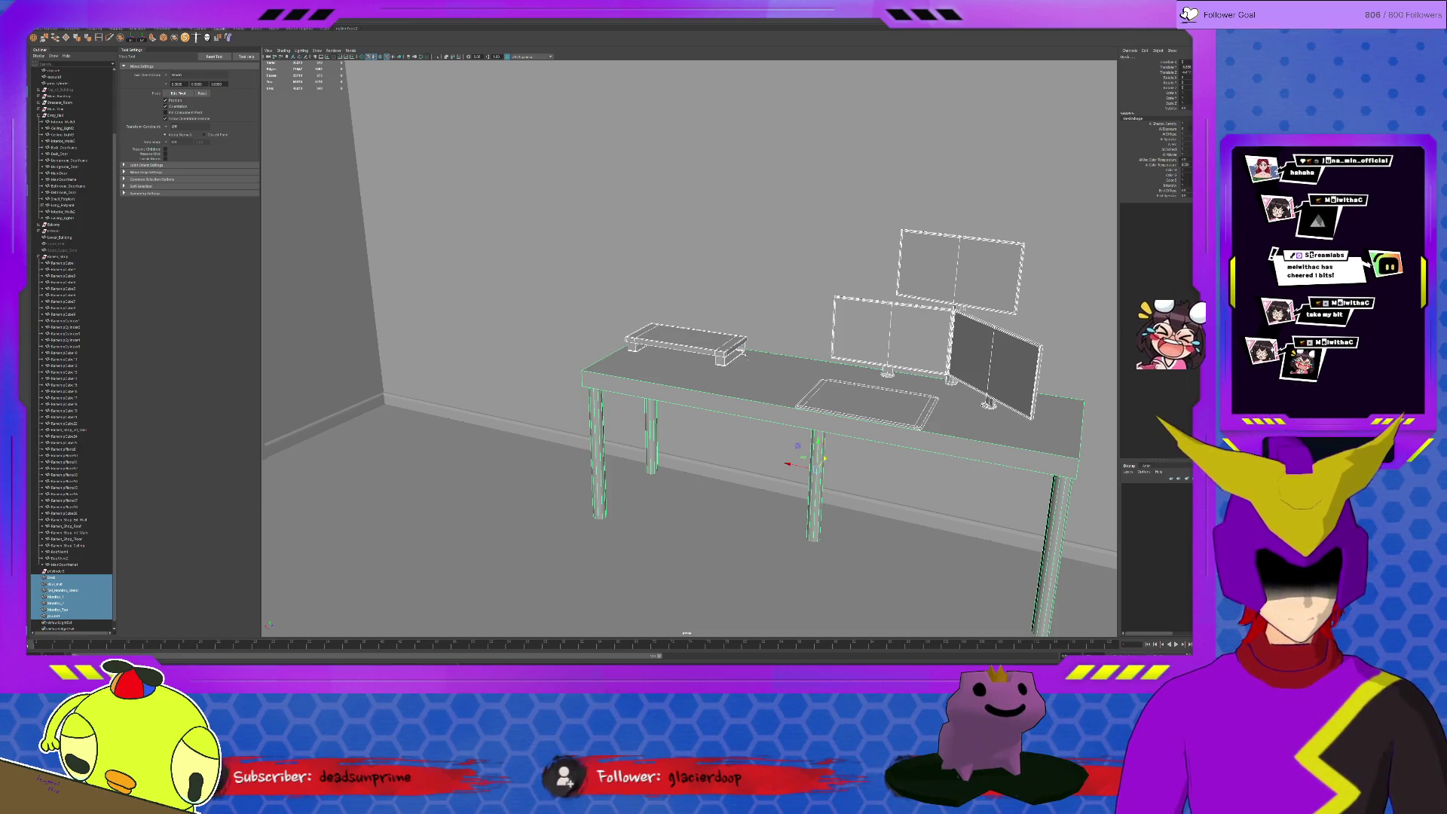
Select the small riser on the desk and rename it laptop_stand
{"action": "left_click", "coordinate": [726, 340]}
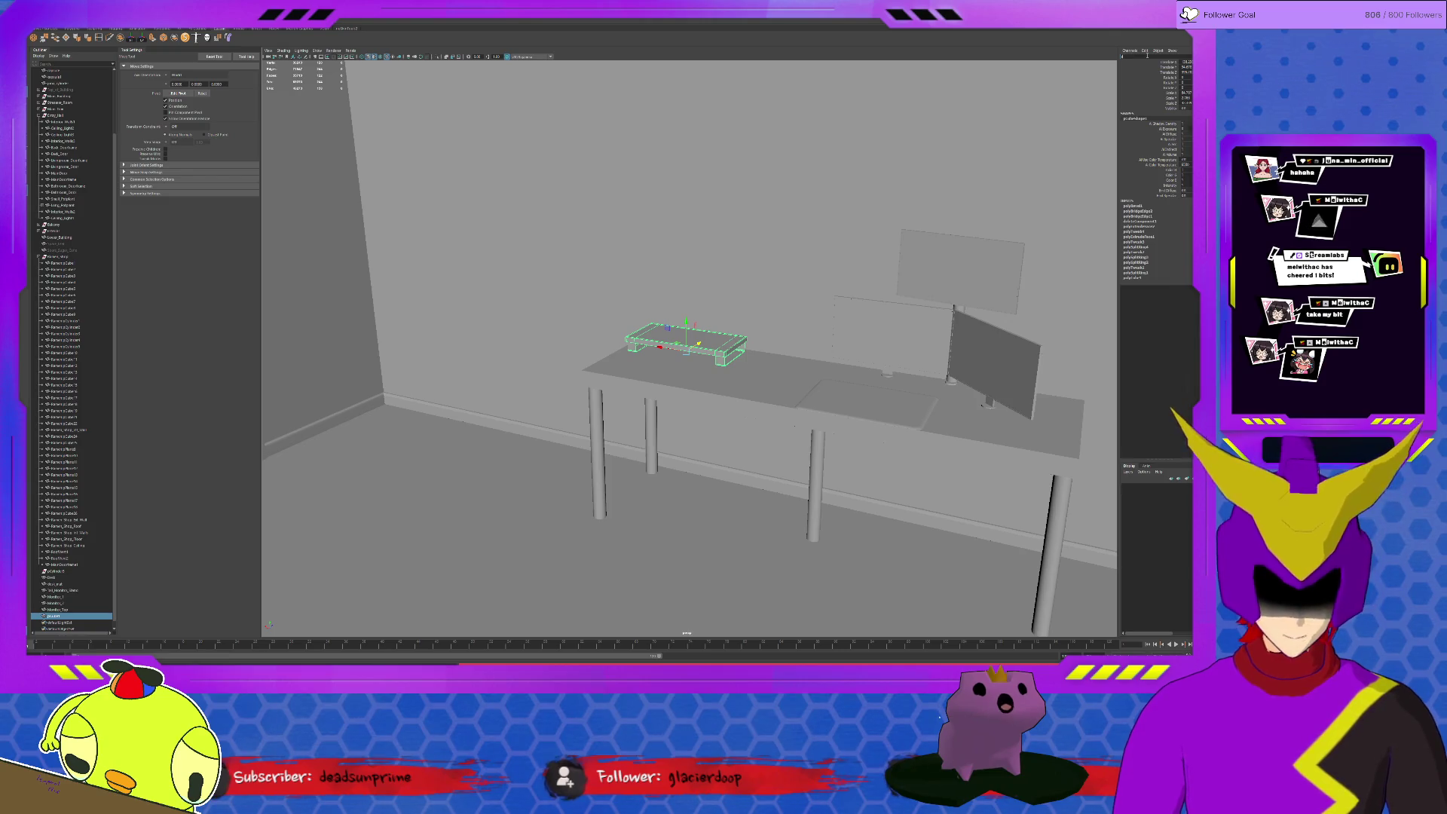
{"action": "type", "text": "laptop_stand"}
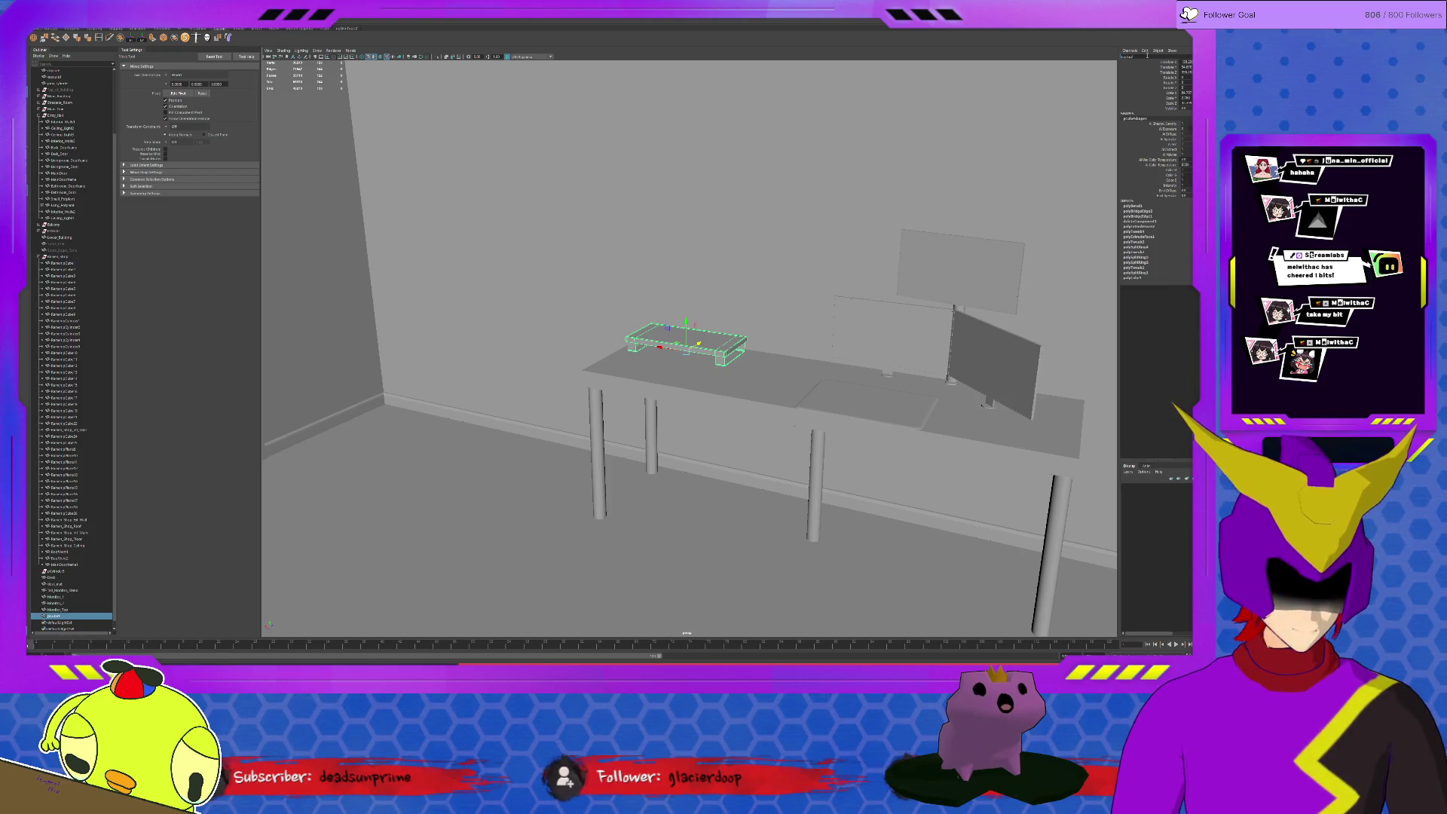
{"action": "key", "text": "Return"}
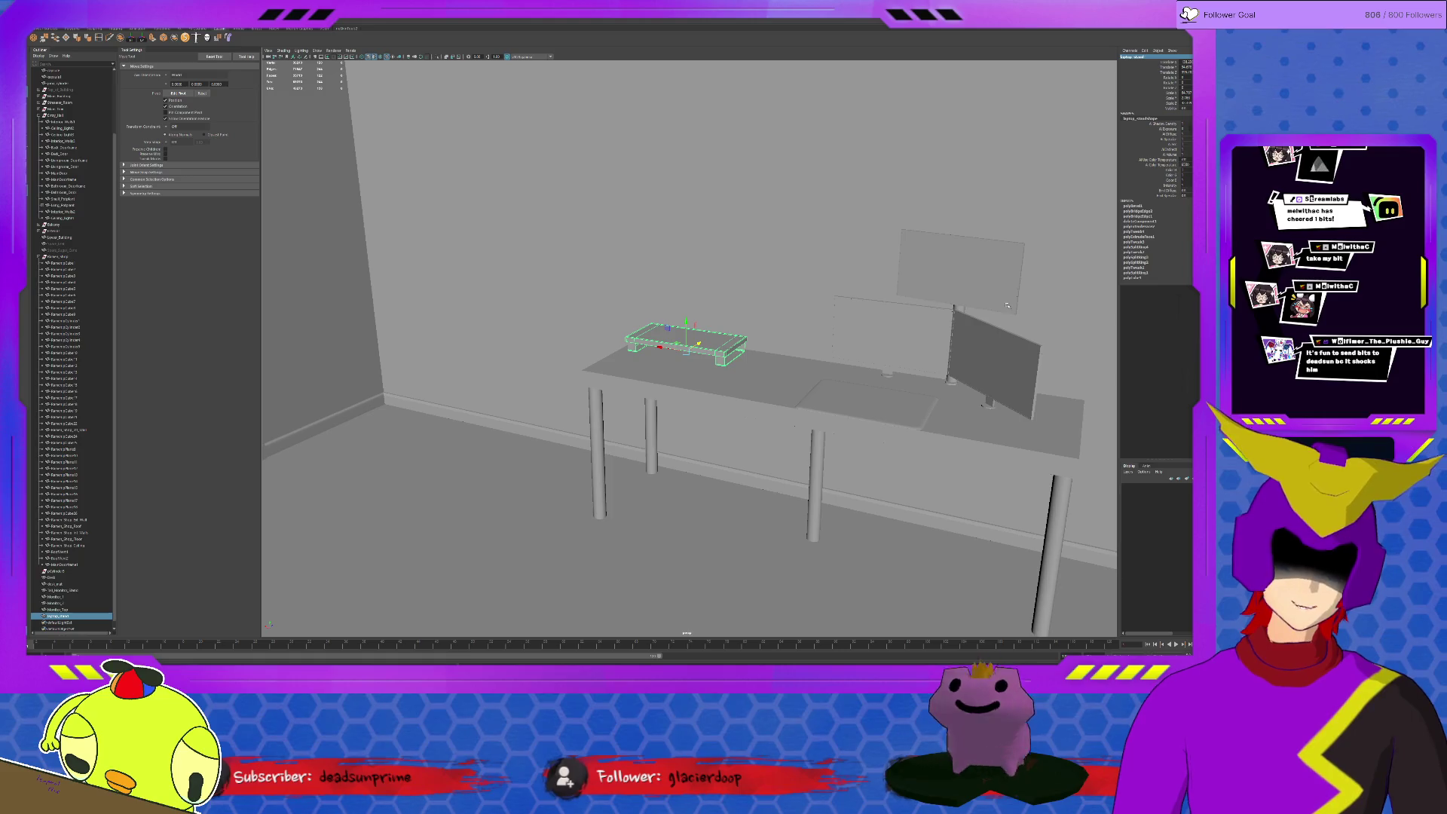
Orbit and zoom around laptop_stand to inspect it from low, underneath and high angles
{"action": "mouse_move", "coordinate": [954, 458]}
{"action": "left_mouse_down", "text": "alt"}
{"action": "mouse_move", "coordinate": [866, 479]}
{"action": "mouse_move", "coordinate": [744, 435]}
{"action": "left_mouse_up", "text": "alt"}
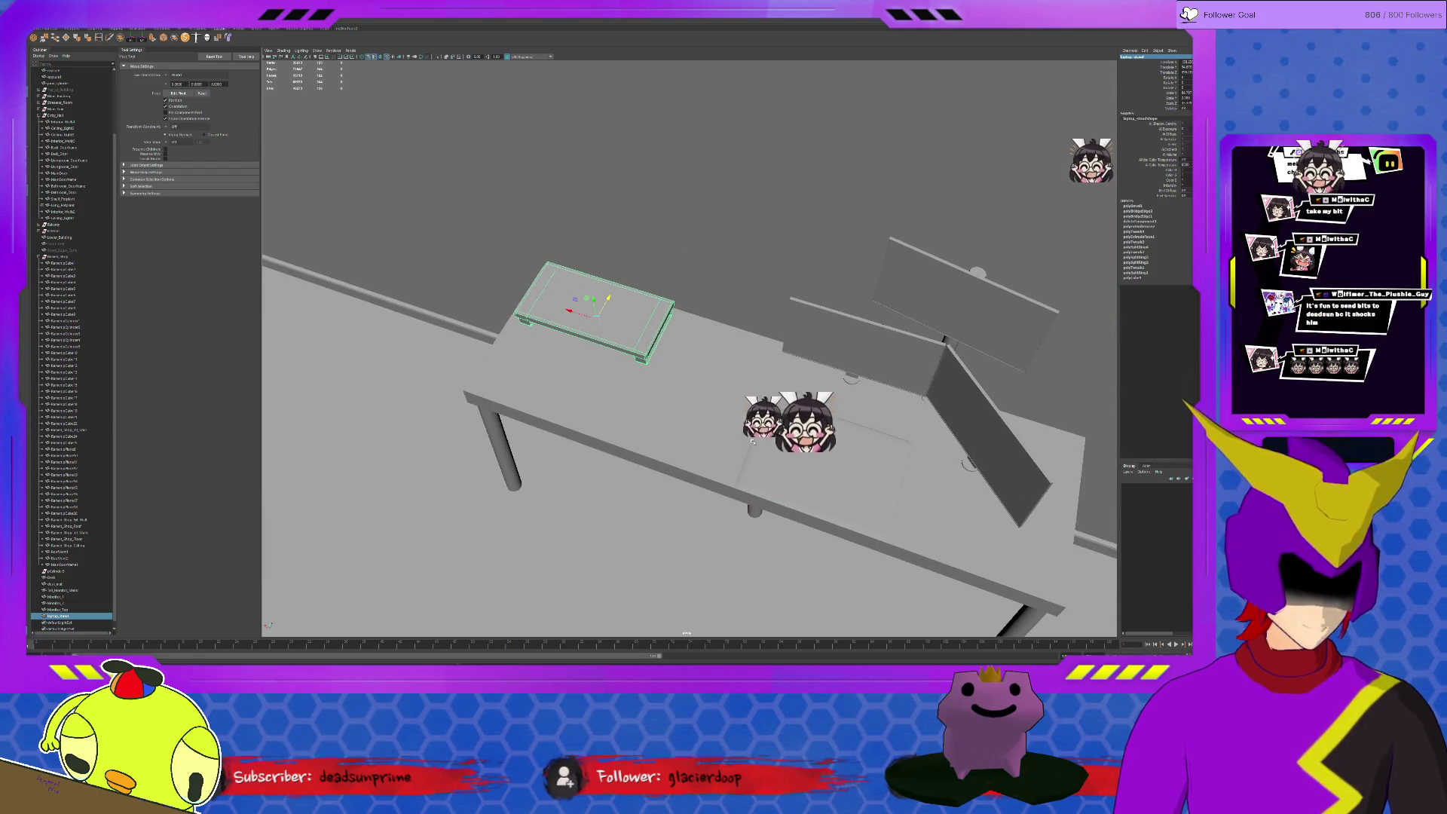
{"action": "left_click_drag", "start_coordinate": [634, 324], "coordinate": [652, 374], "text": "alt"}
{"action": "right_click_drag", "start_coordinate": [653, 374], "coordinate": [705, 415], "text": "alt"}
{"action": "left_click", "coordinate": [710, 421]}
{"action": "mouse_move", "coordinate": [778, 430]}
{"action": "left_mouse_down", "text": "alt"}
{"action": "mouse_move", "coordinate": [730, 446]}
{"action": "mouse_move", "coordinate": [792, 449]}
{"action": "left_mouse_up", "text": "alt"}
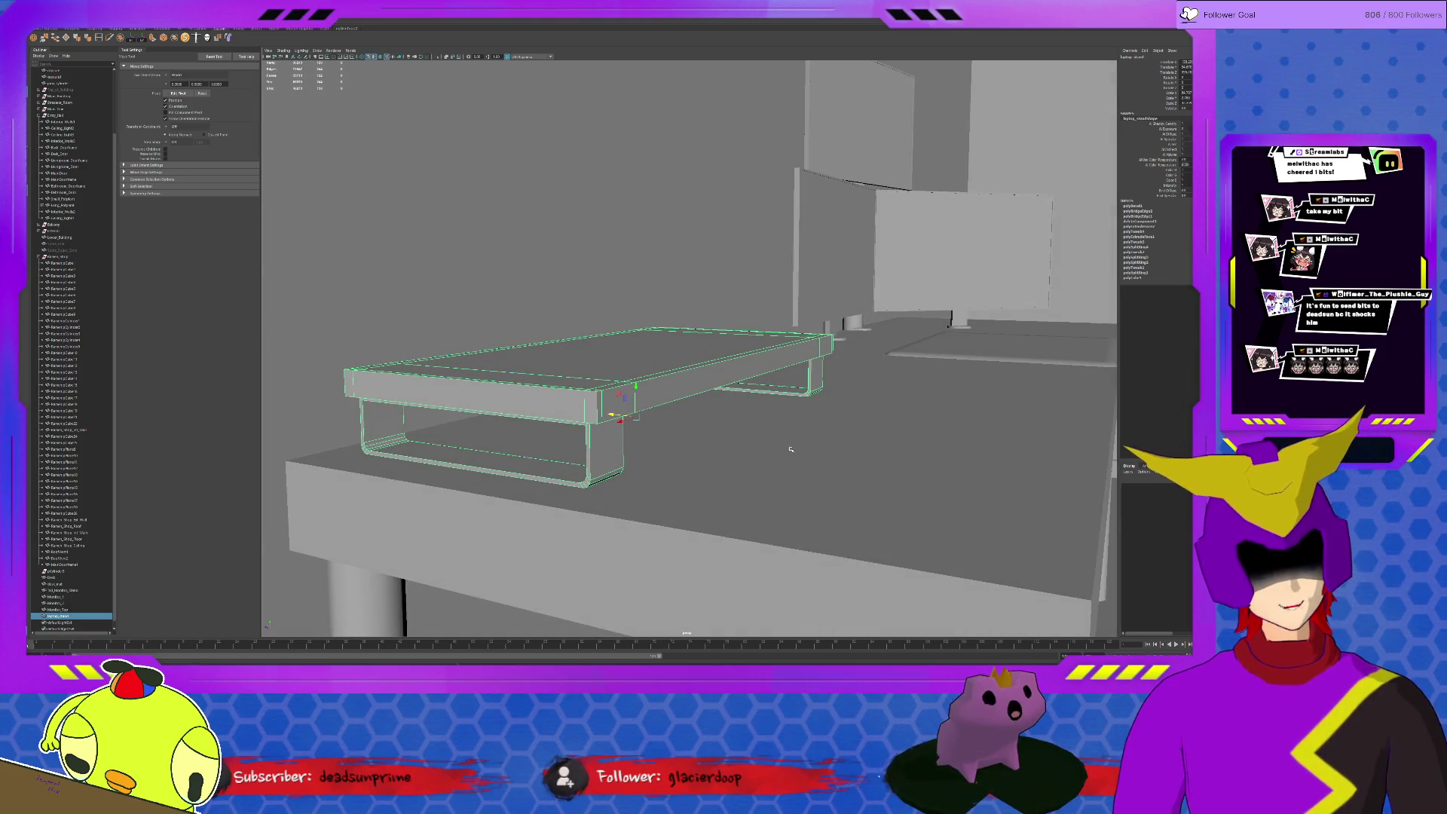
{"action": "left_click_drag", "start_coordinate": [791, 449], "coordinate": [646, 436], "text": "alt"}
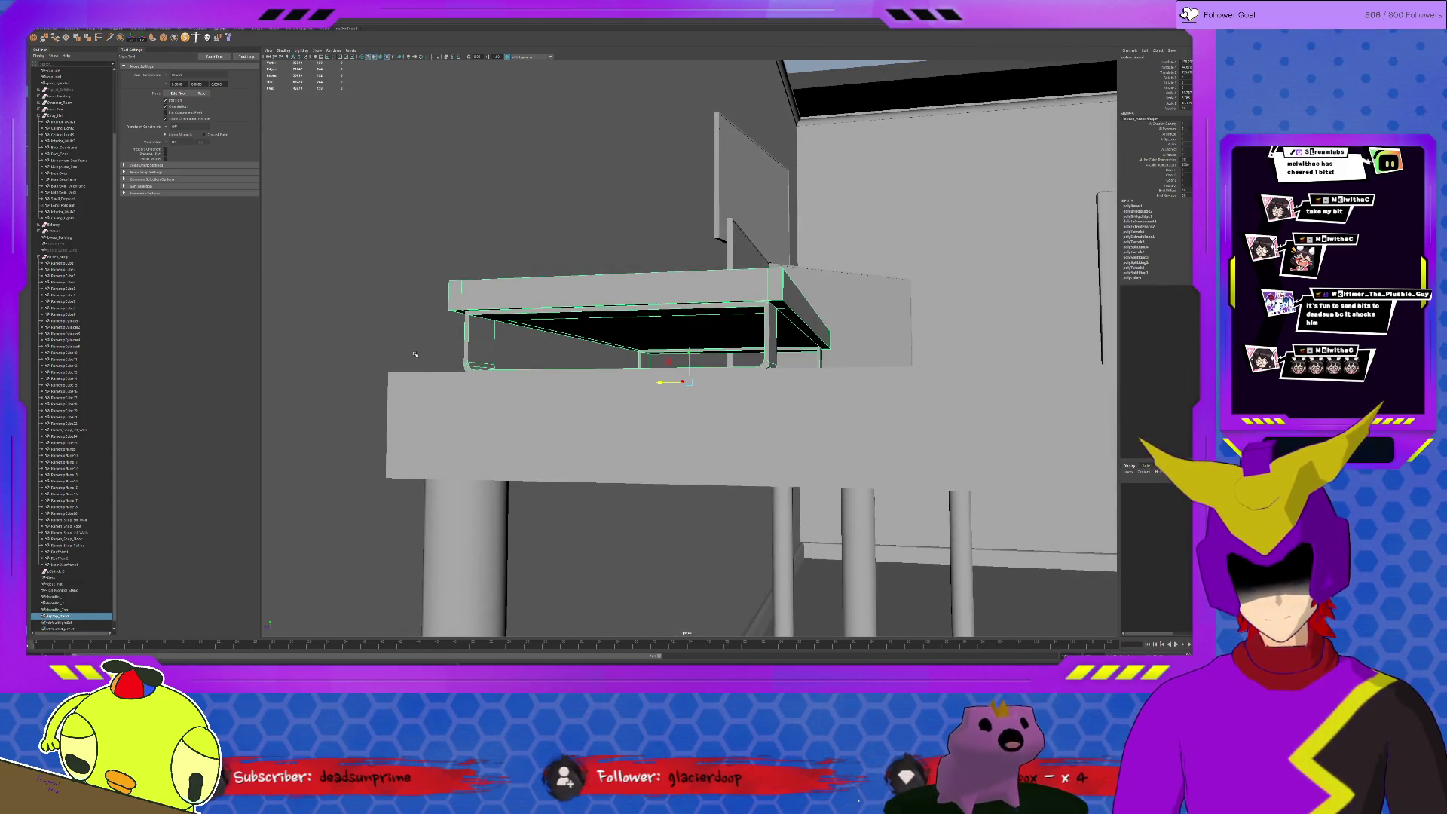
{"action": "left_click_drag", "start_coordinate": [411, 354], "coordinate": [508, 375], "text": "alt"}
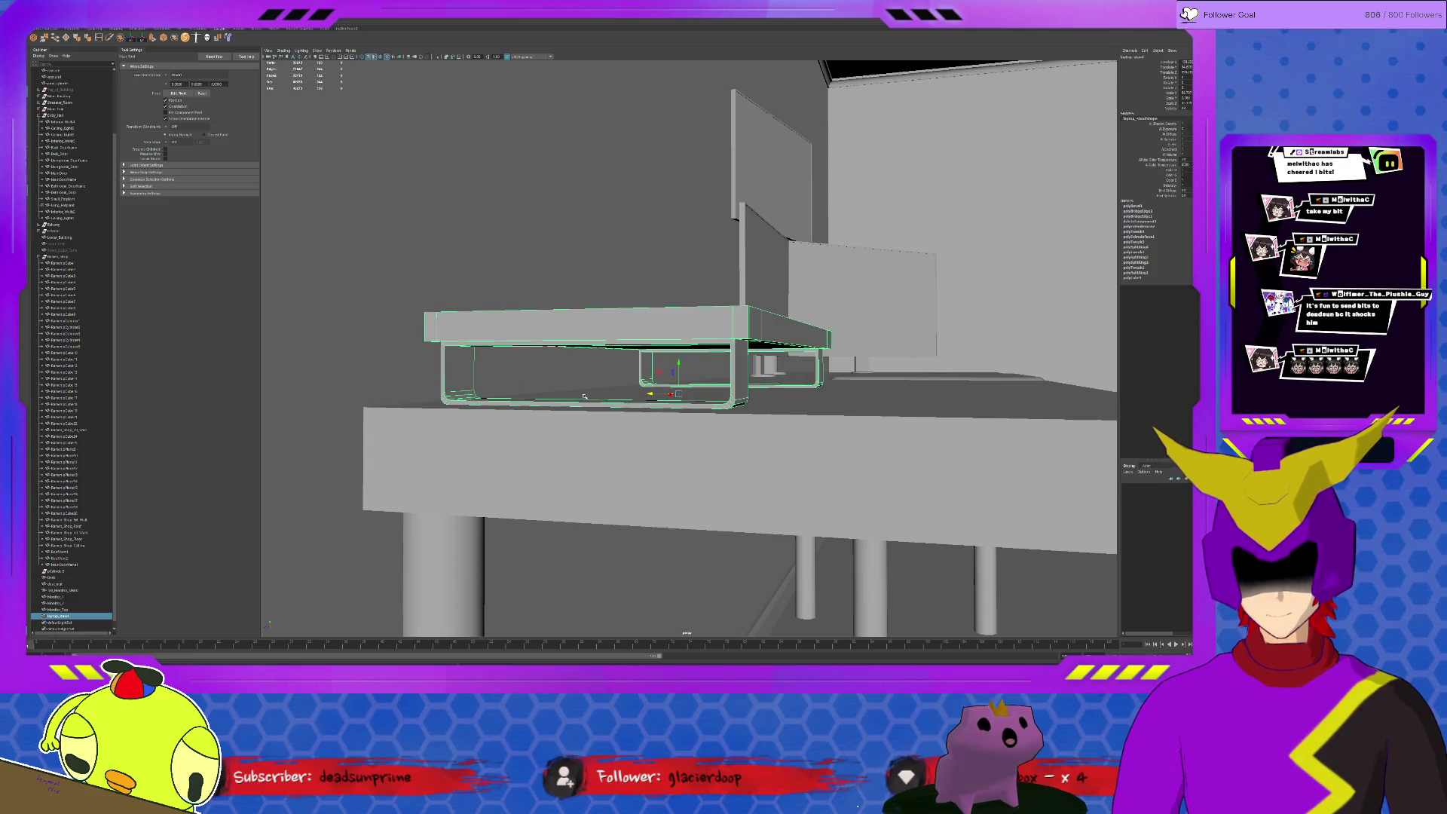
{"action": "right_click_drag", "start_coordinate": [586, 397], "coordinate": [700, 467], "text": "alt"}
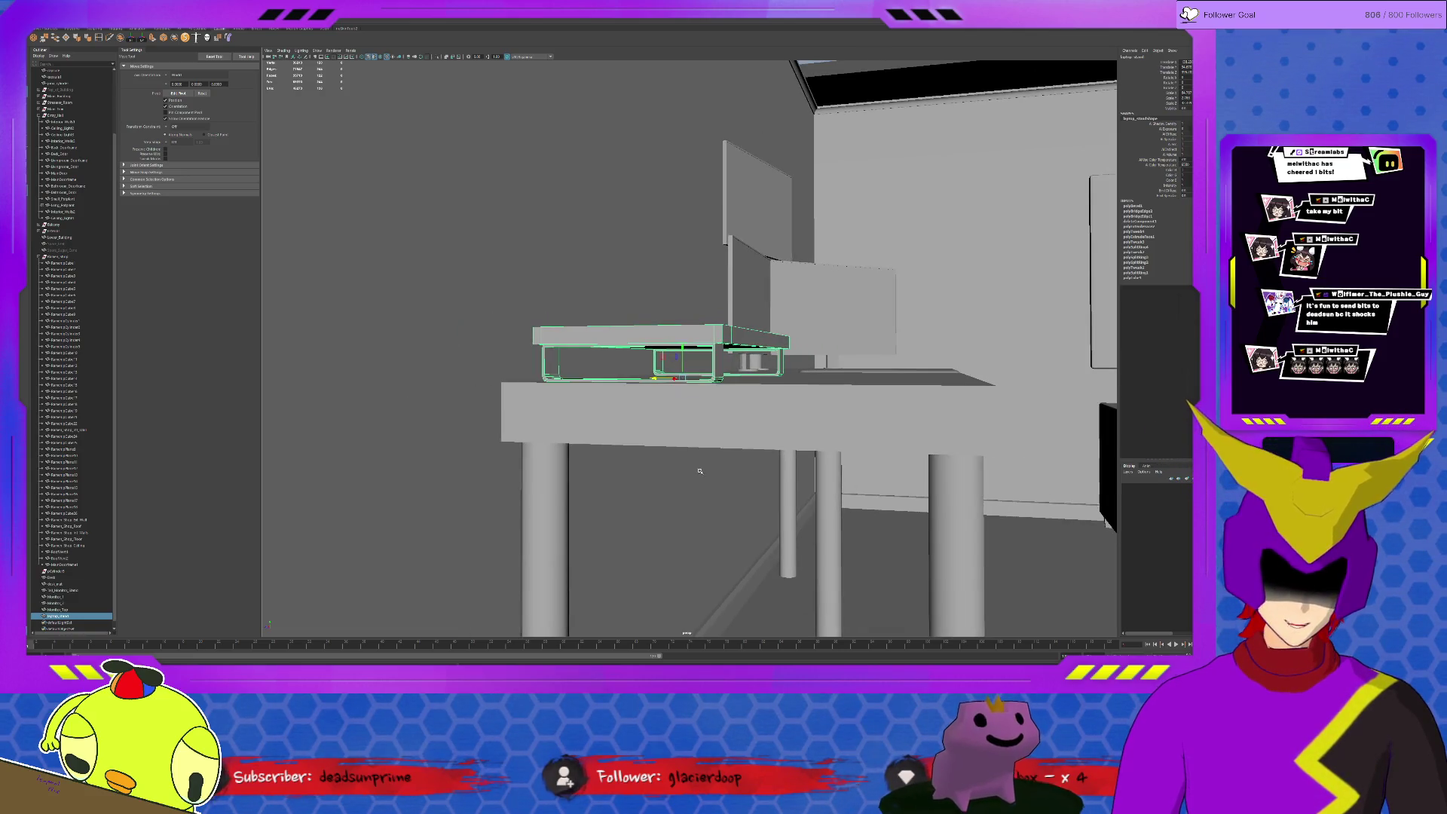
{"action": "left_click", "coordinate": [739, 592]}
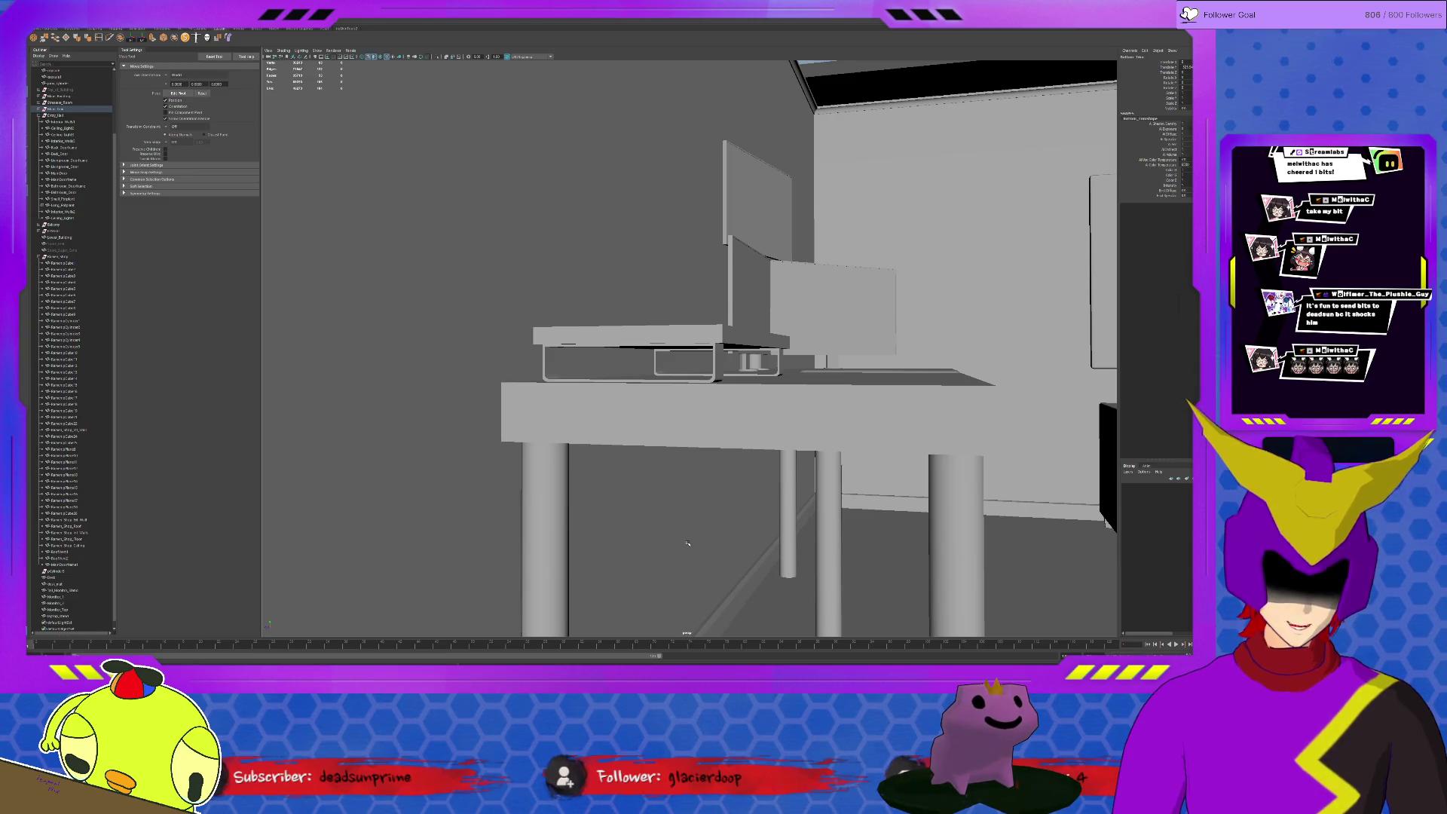
{"action": "left_click_drag", "start_coordinate": [752, 491], "coordinate": [774, 485], "text": "alt"}
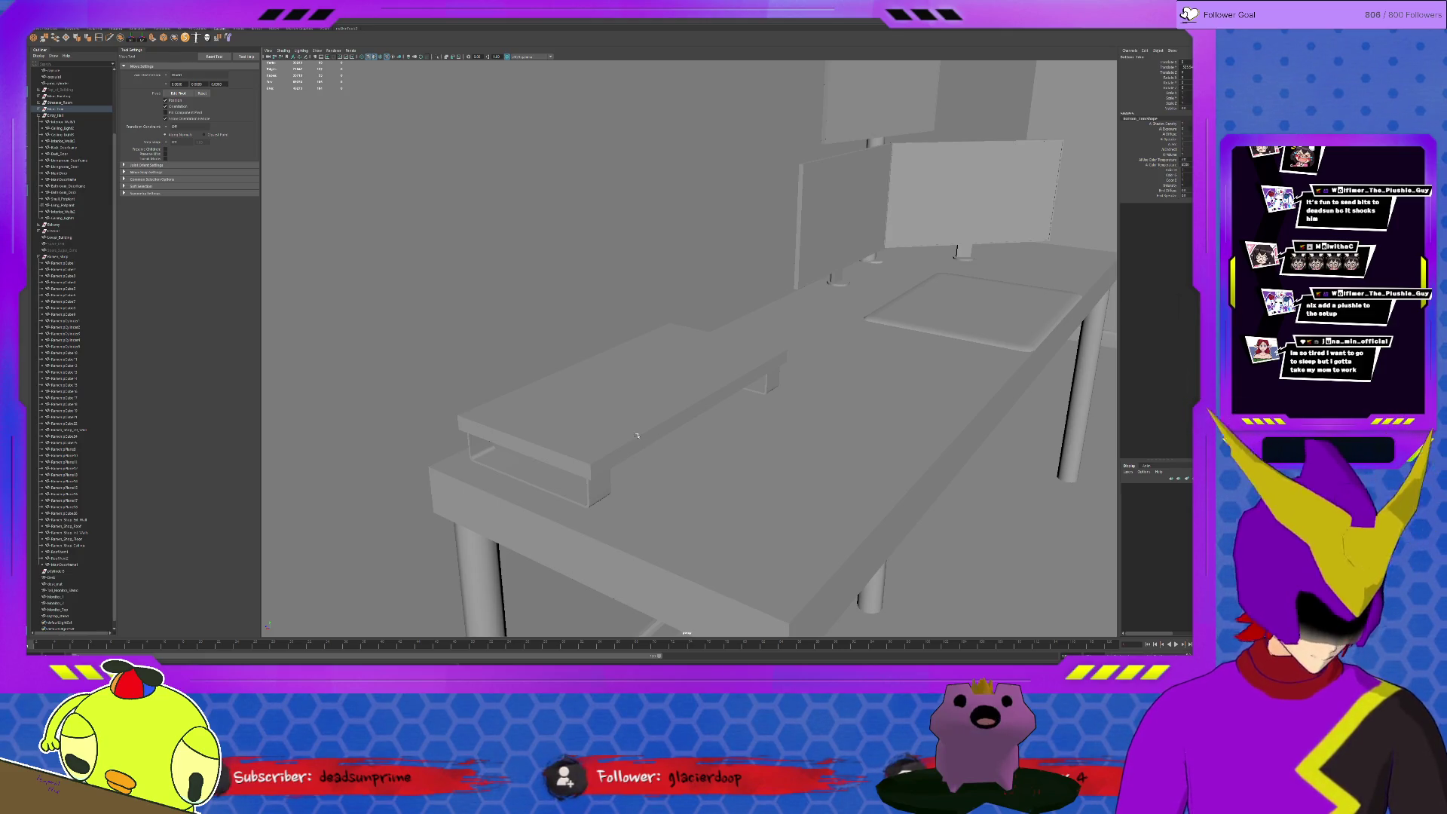
{"action": "left_click", "coordinate": [641, 435]}
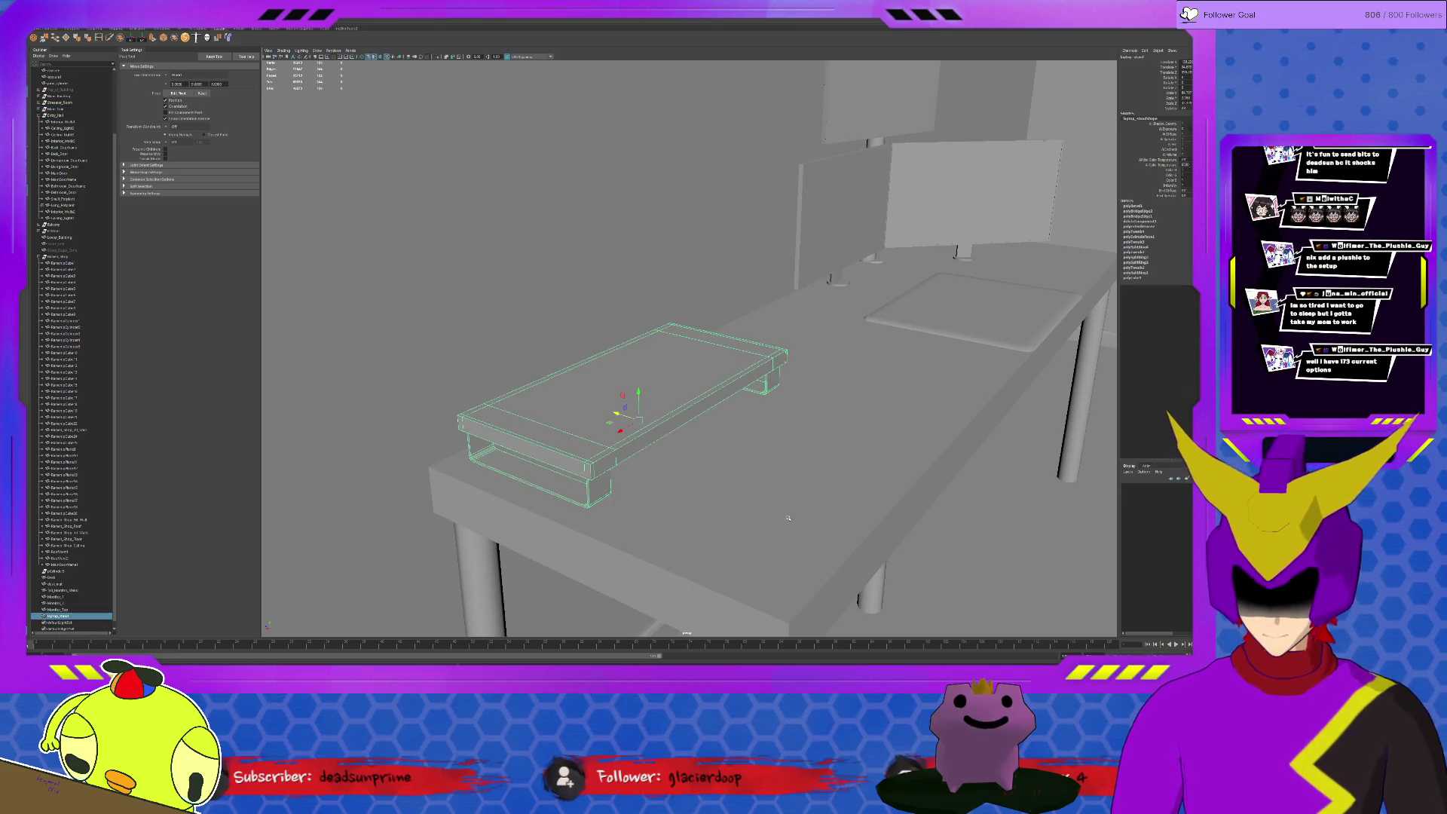
Frame the laptop stand and orbit to look down on its top
{"action": "key", "text": "f"}
{"action": "left_click_drag", "start_coordinate": [754, 513], "coordinate": [718, 515], "text": "alt"}
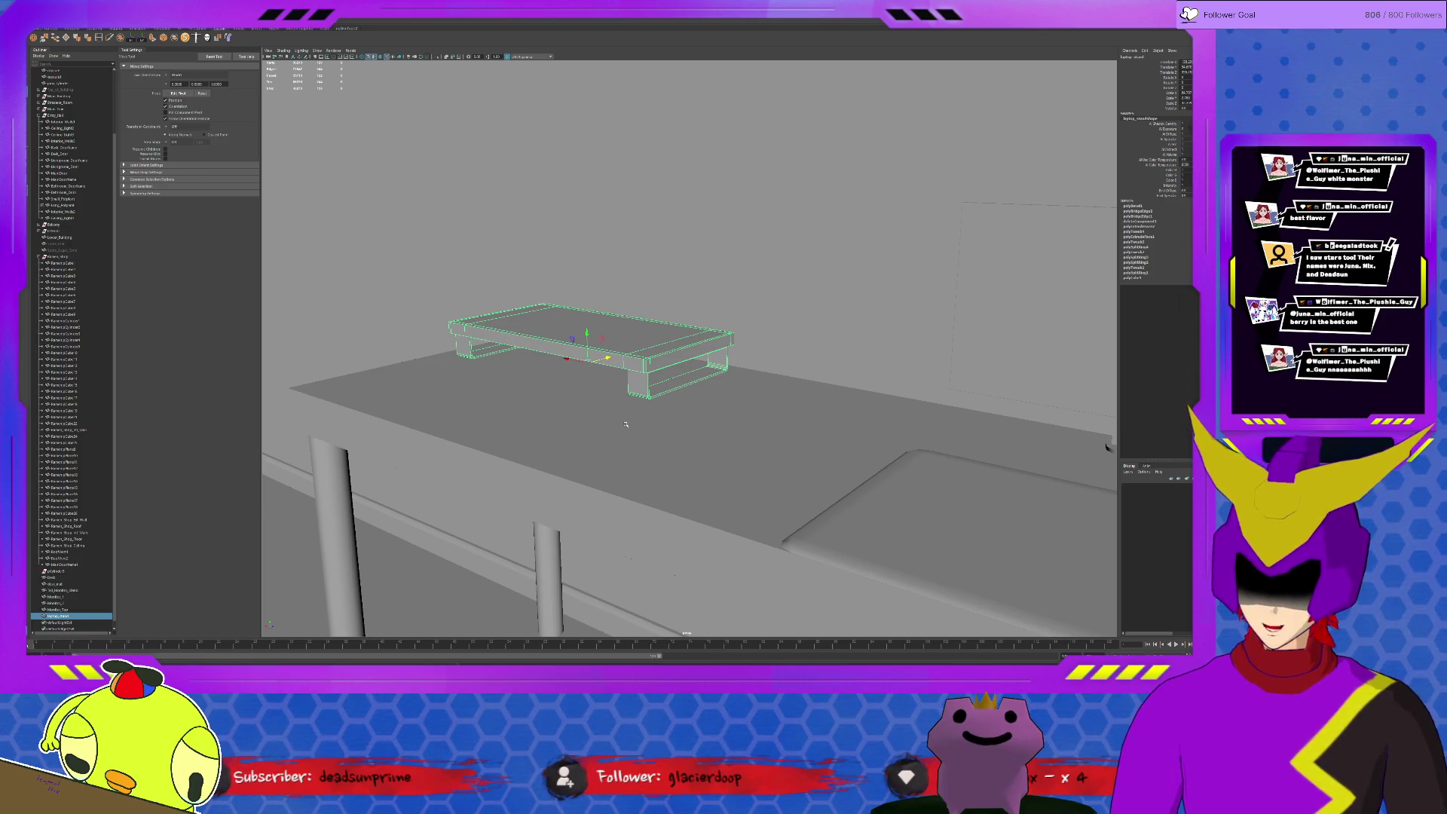
{"action": "left_click_drag", "start_coordinate": [680, 405], "coordinate": [749, 400], "text": "alt"}
{"action": "scroll", "coordinate": [749, 400], "scroll_direction": "up", "scroll_amount": 3}
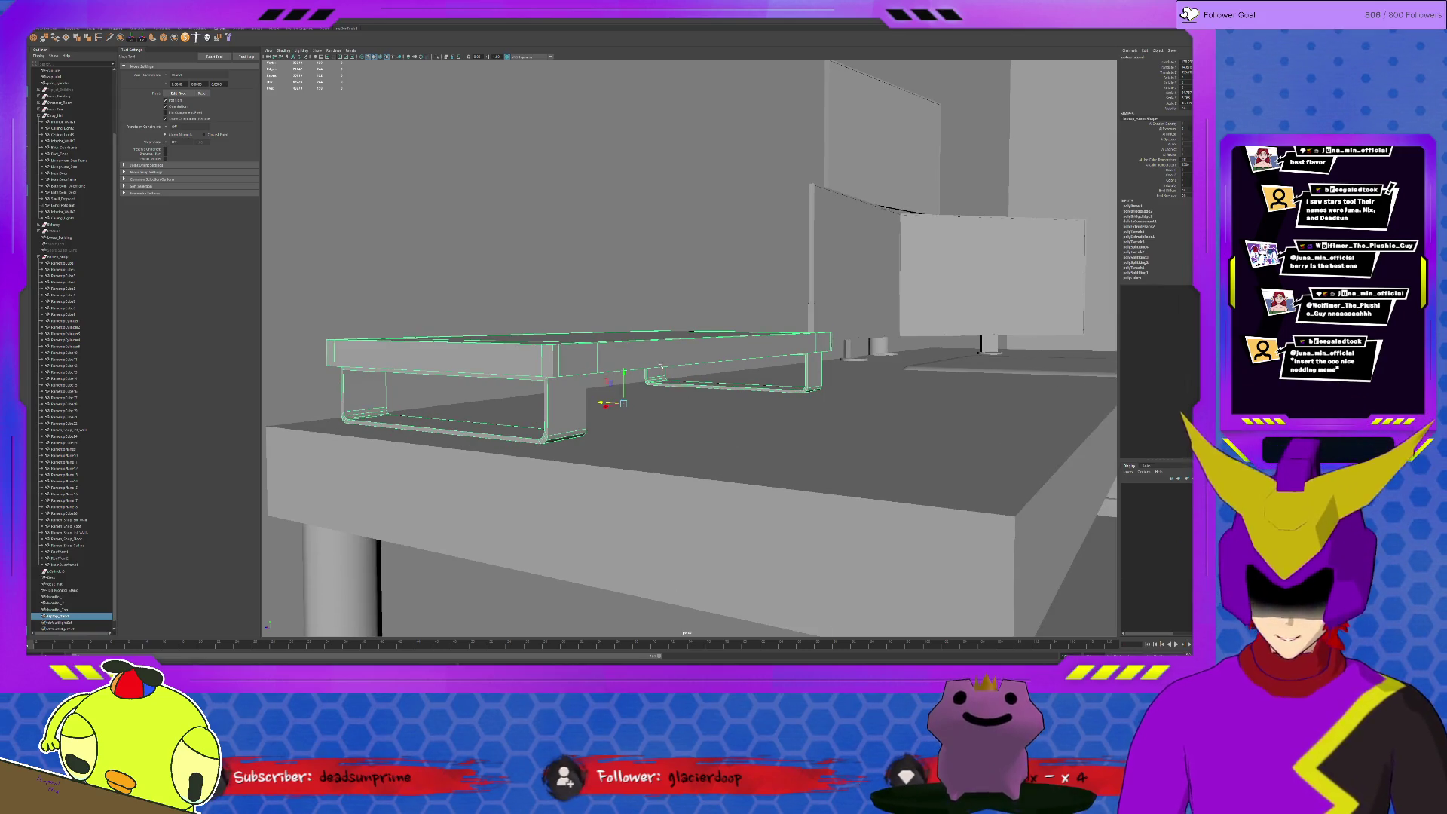
{"action": "left_click_drag", "start_coordinate": [740, 453], "coordinate": [629, 372], "text": "alt"}
Select the stand's inner top face plus its front and back edge strip faces
{"action": "left_click", "coordinate": [629, 372]}
{"action": "left_click", "coordinate": [461, 426]}
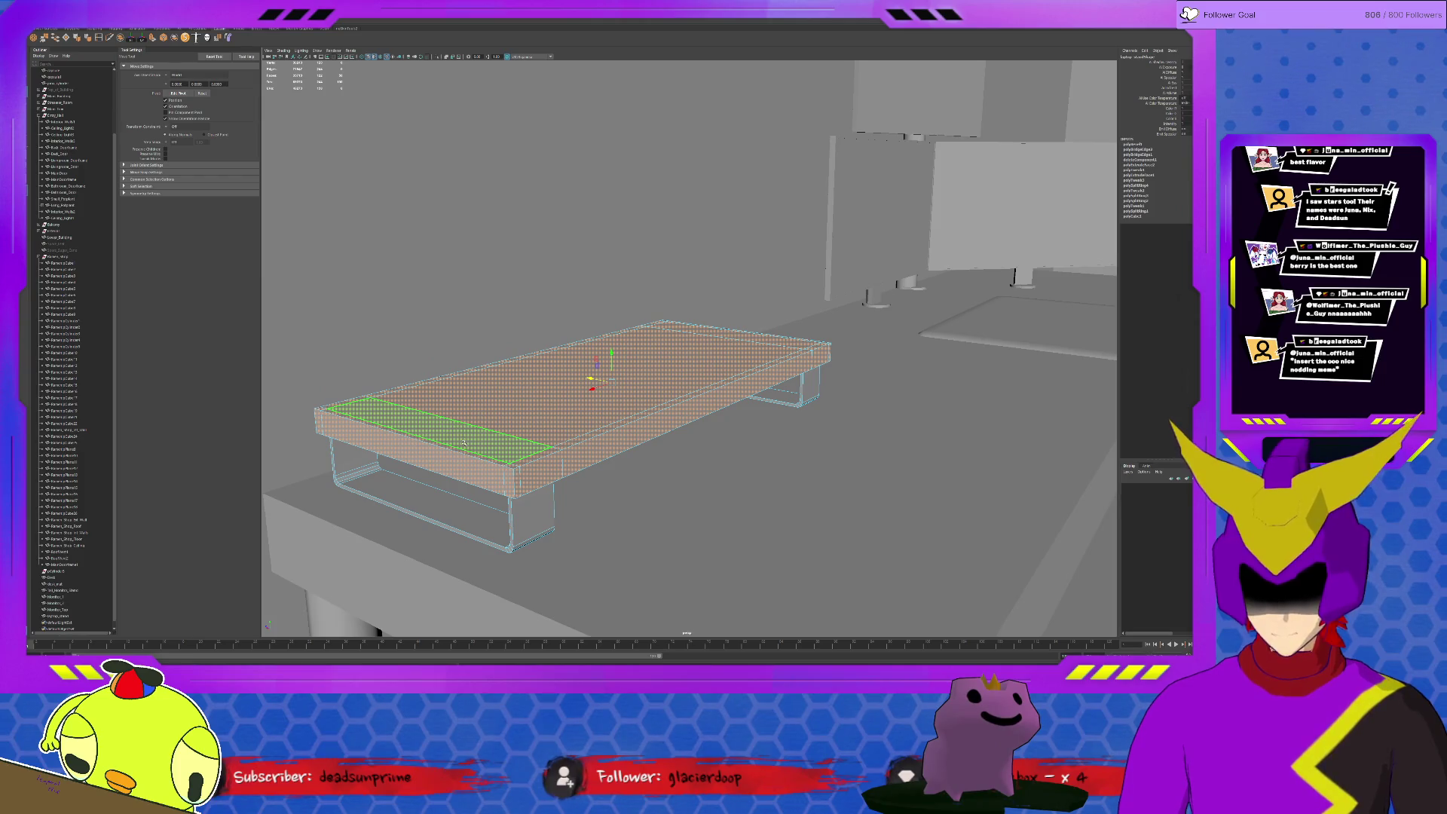
{"action": "left_click", "coordinate": [406, 454]}
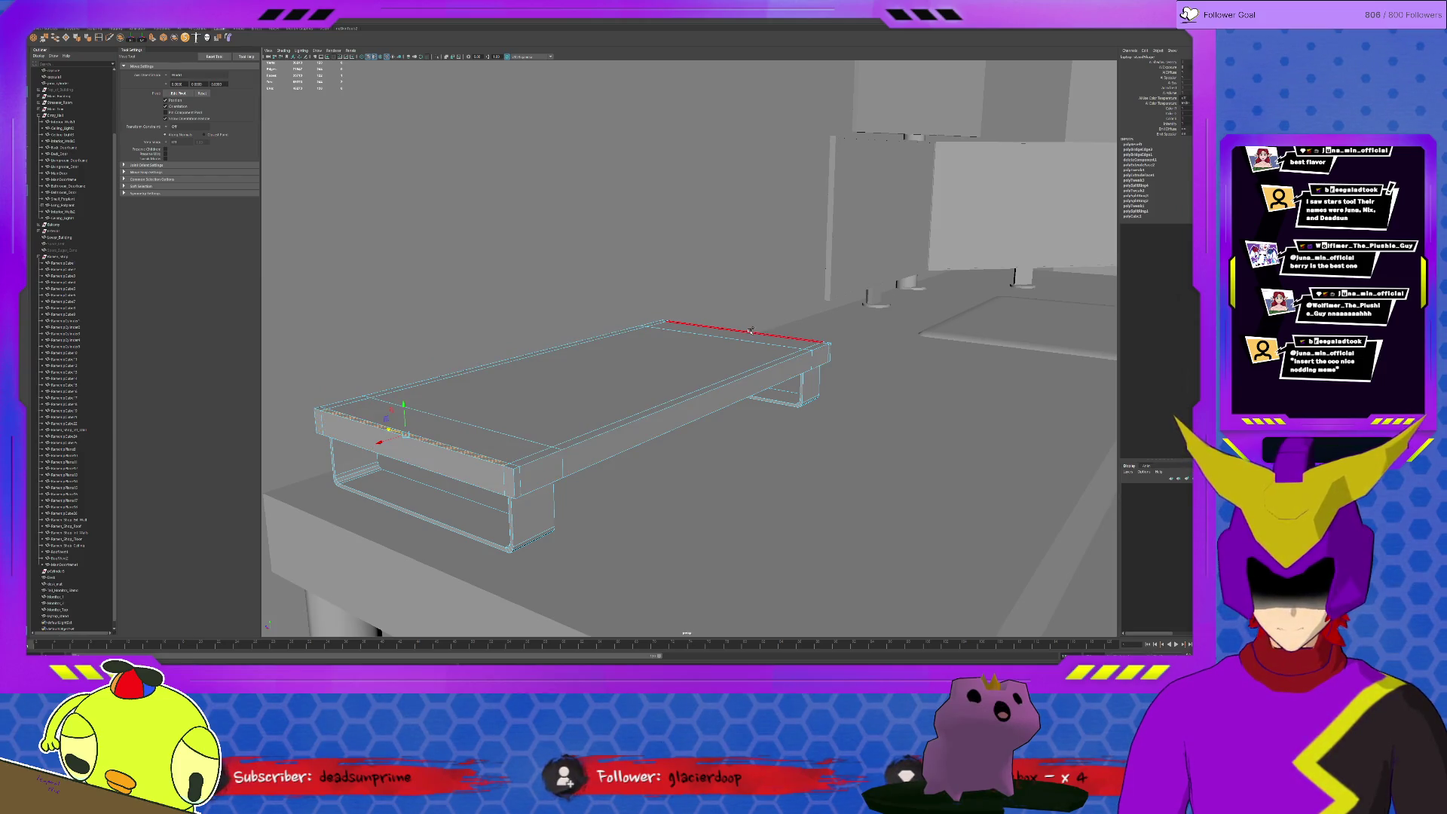
{"action": "left_click", "coordinate": [829, 347]}
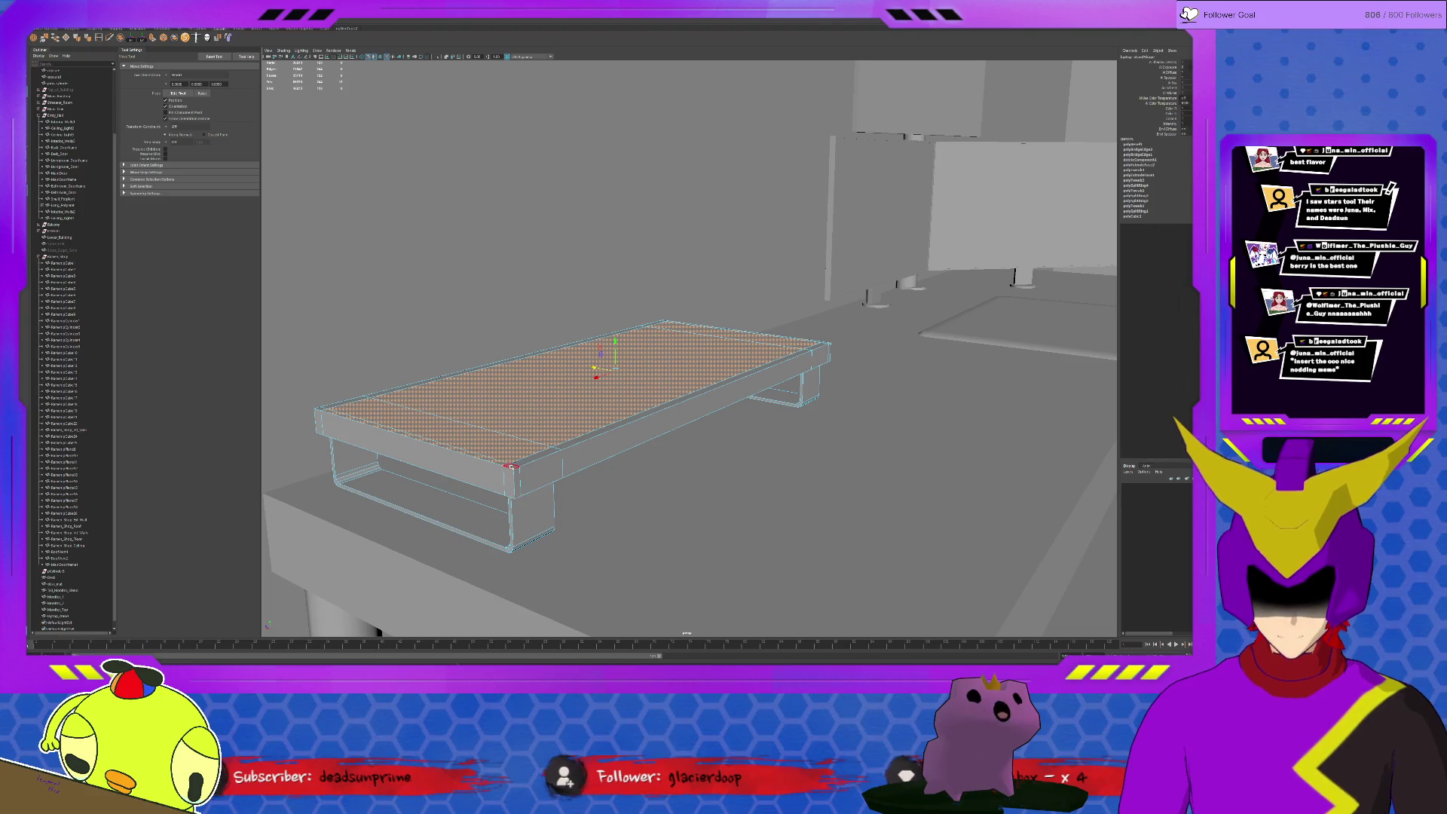
{"action": "left_click", "coordinate": [332, 409], "text": "shift"}
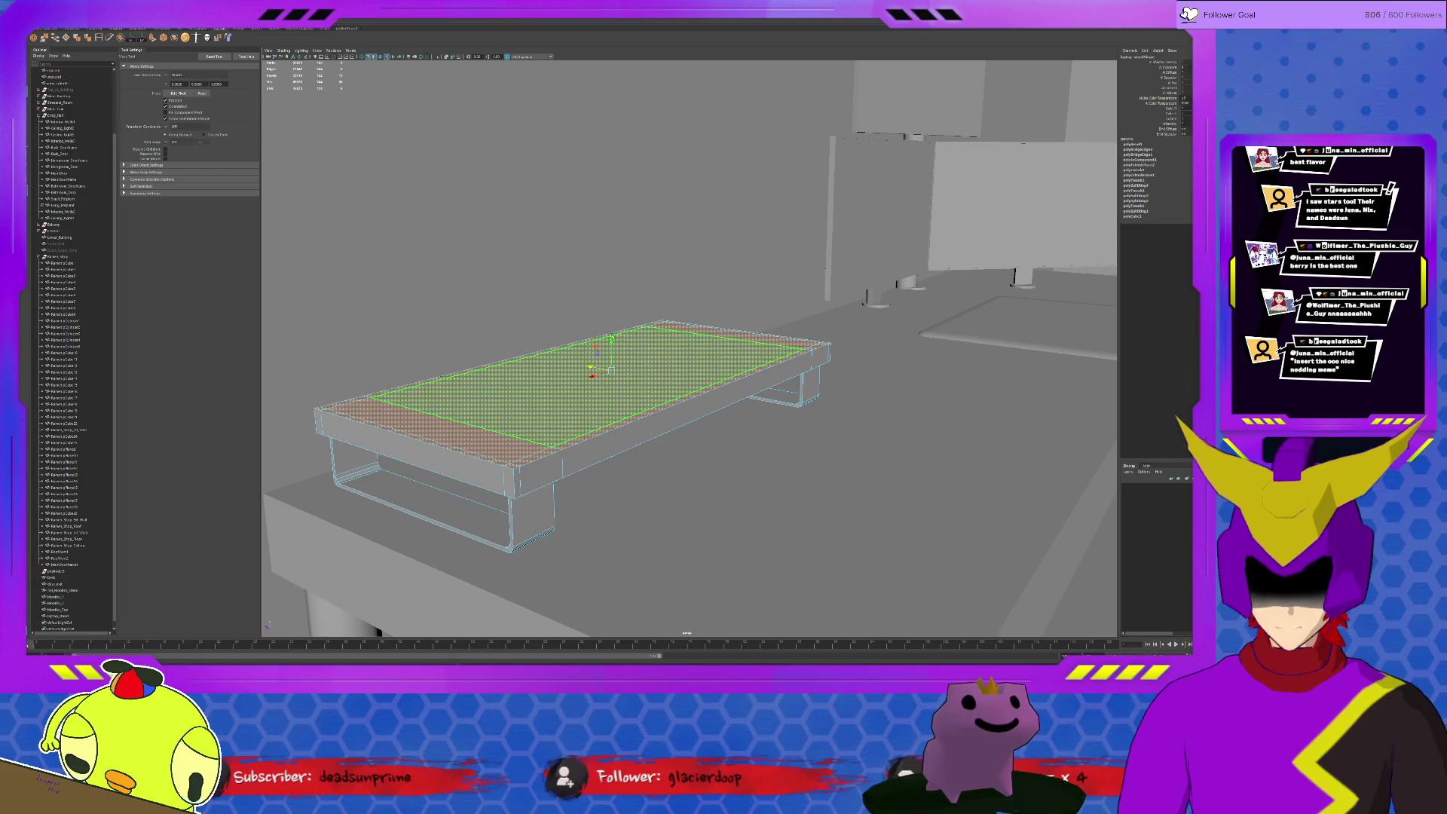
{"action": "left_click", "coordinate": [612, 340], "text": "shift"}
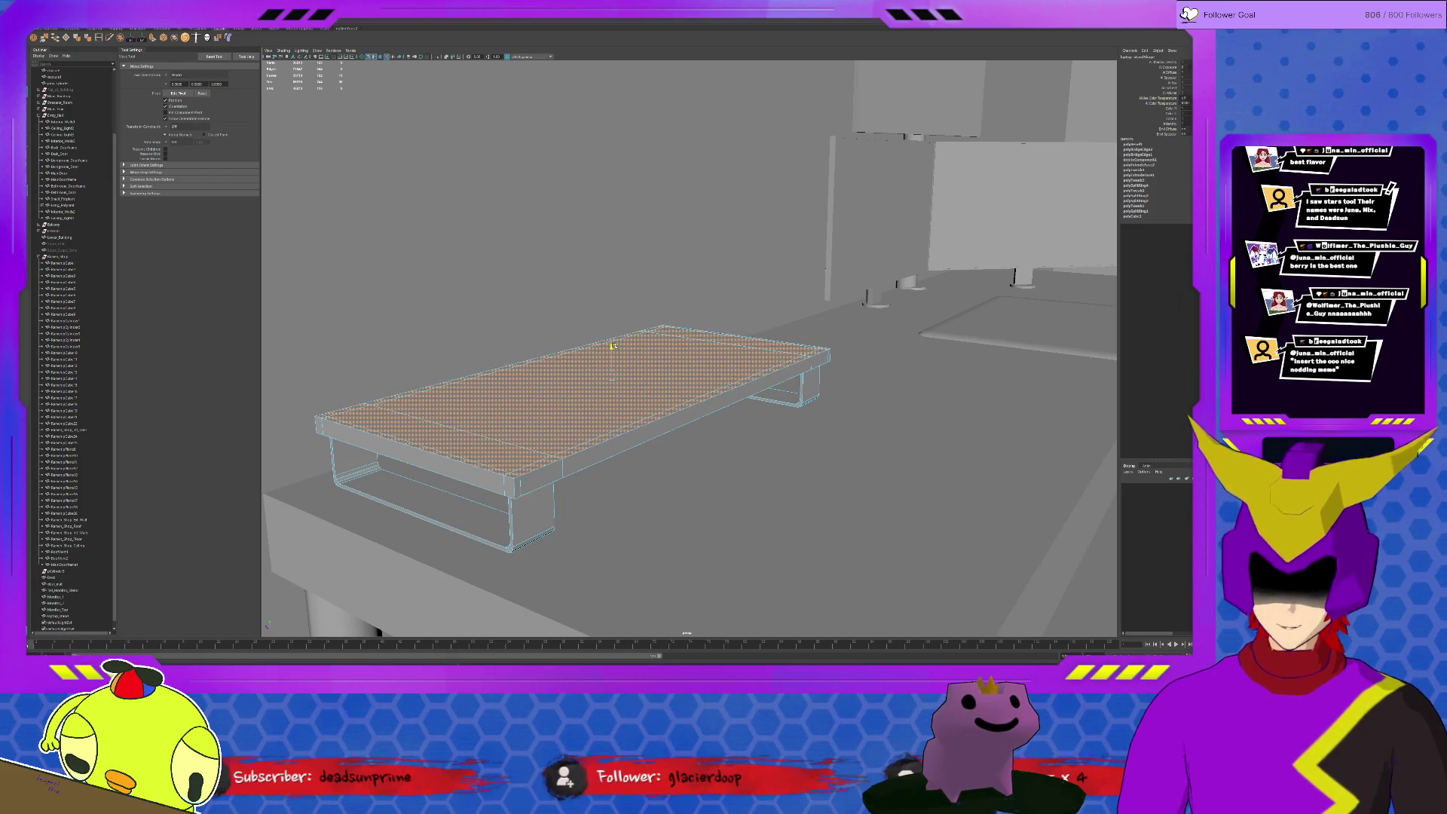
{"action": "left_click_drag", "start_coordinate": [651, 352], "coordinate": [615, 345], "text": "alt"}
{"action": "scroll", "coordinate": [604, 341], "scroll_direction": "up", "scroll_amount": 5}
{"action": "scroll", "coordinate": [604, 341], "scroll_direction": "down", "scroll_amount": 5}
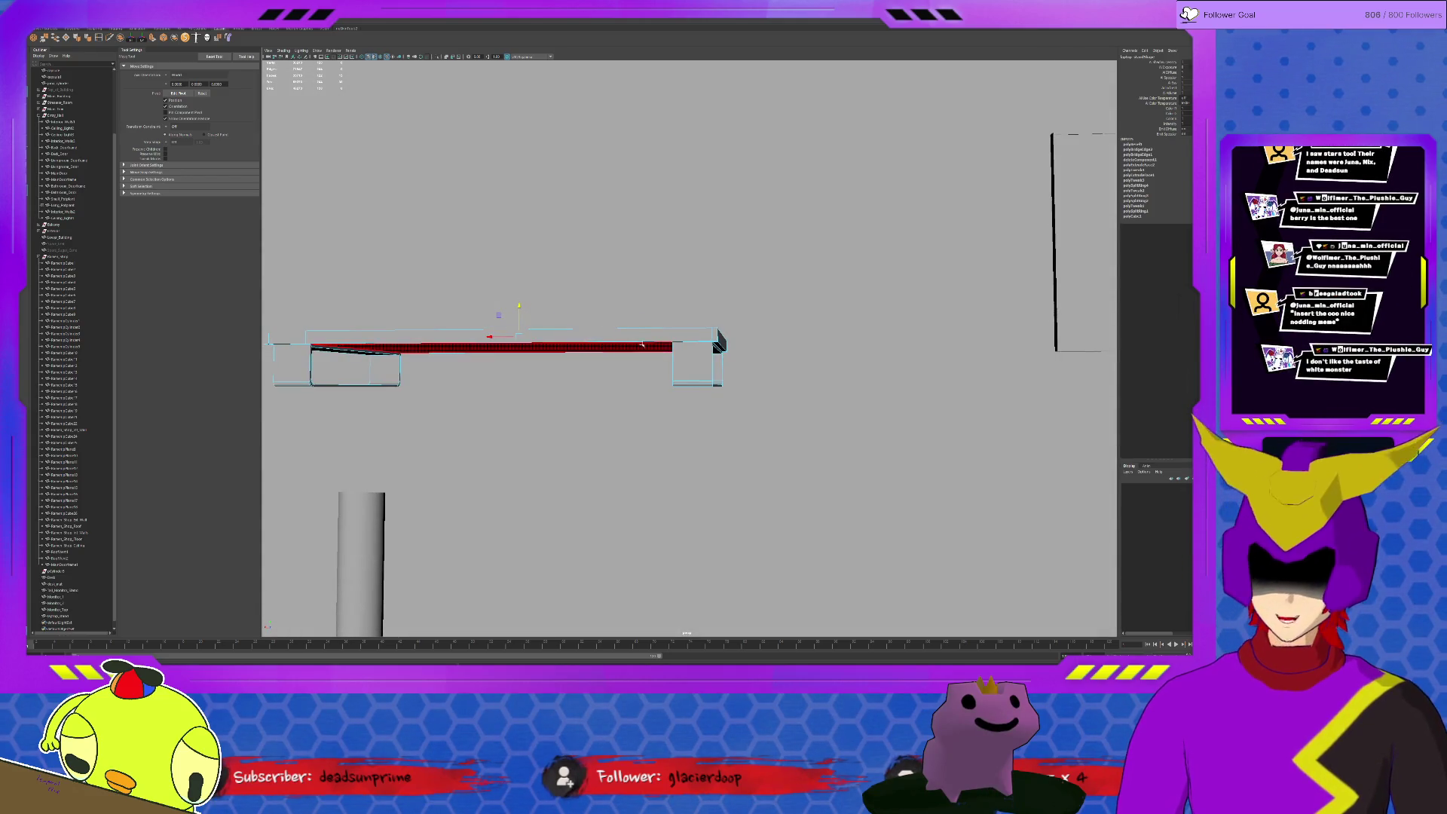
{"action": "left_click", "coordinate": [669, 337]}
{"action": "left_click_drag", "start_coordinate": [669, 337], "coordinate": [407, 326], "text": "alt"}
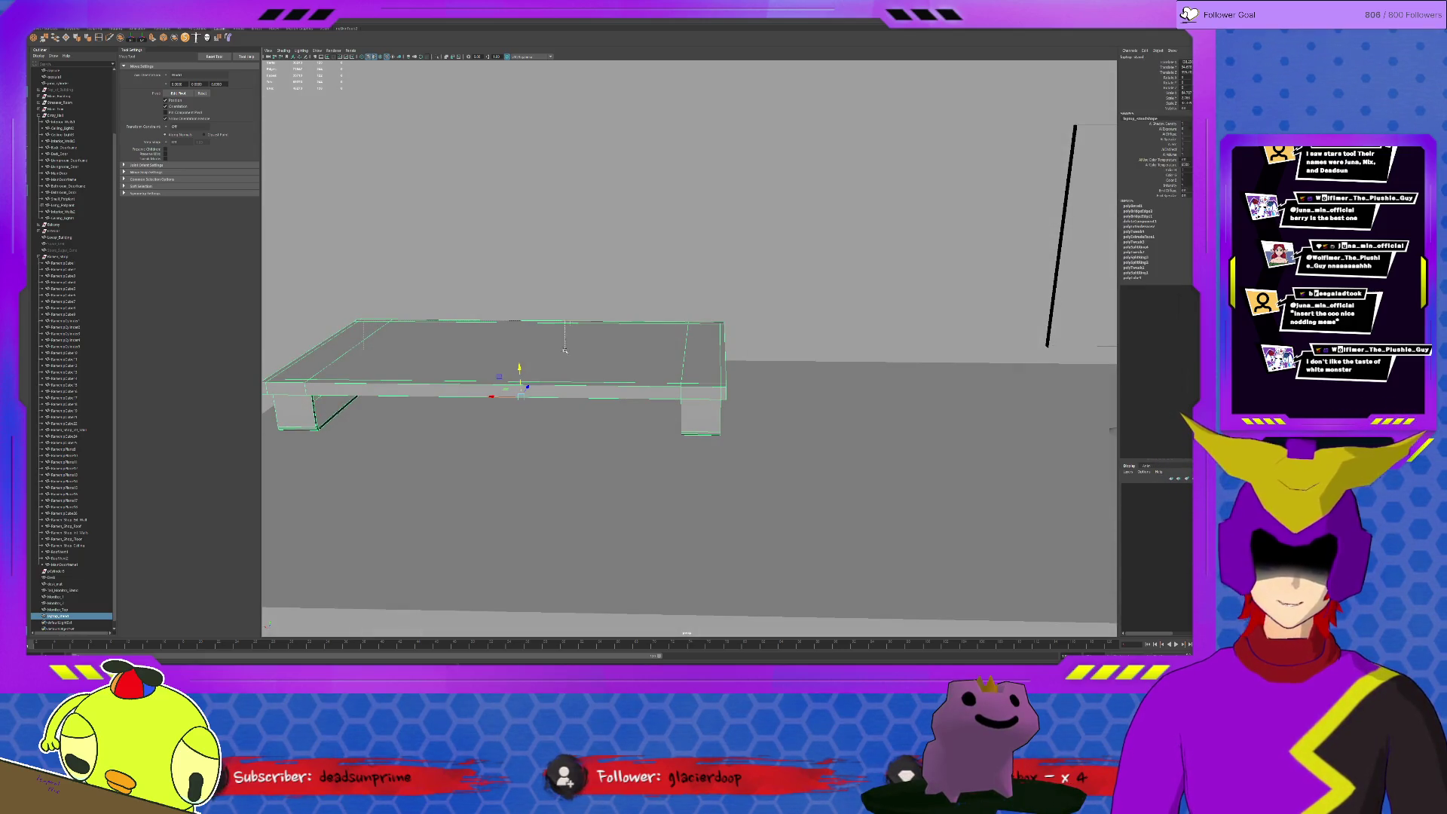
{"action": "left_click_drag", "start_coordinate": [381, 414], "coordinate": [554, 450]}
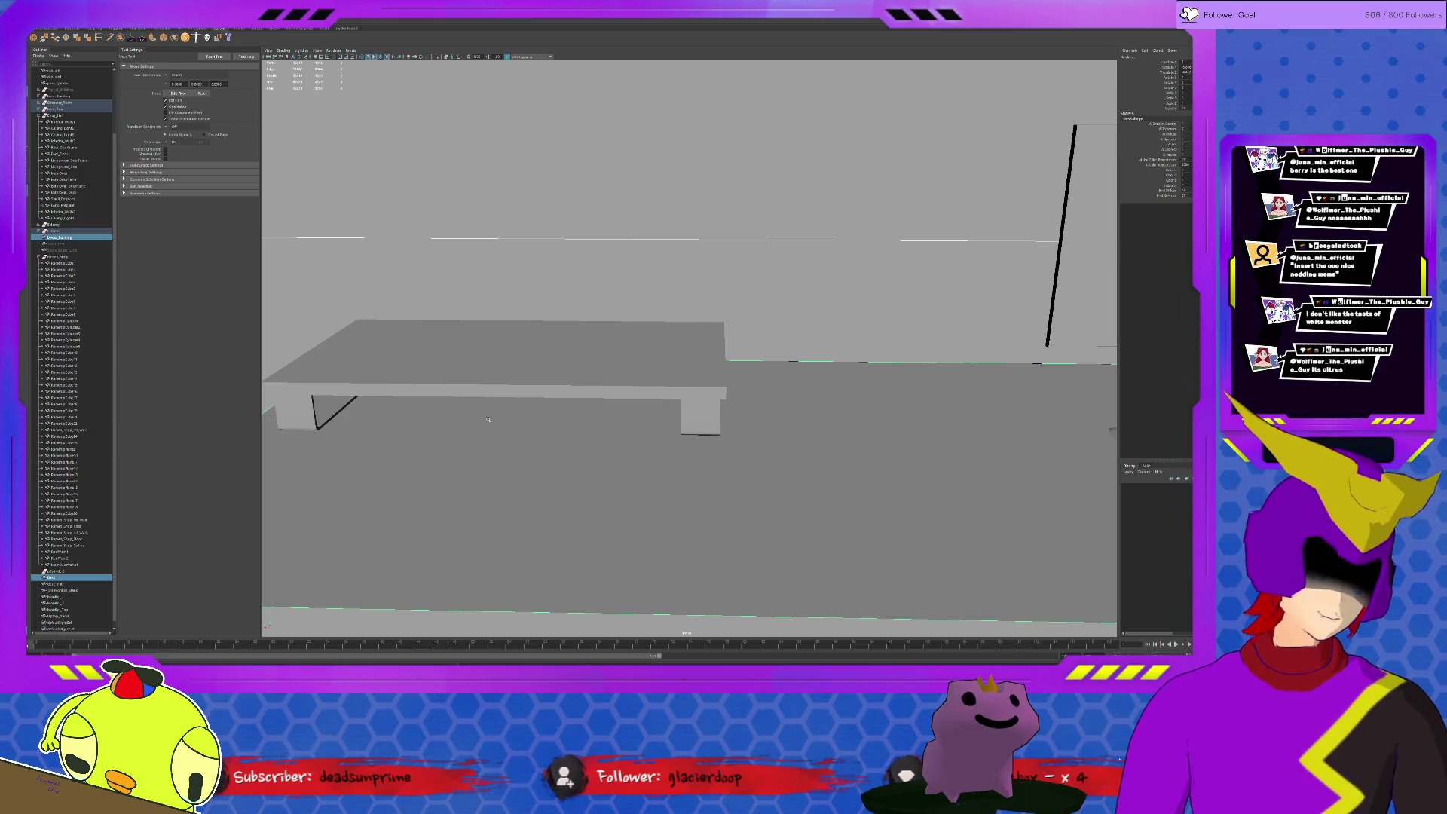
{"action": "scroll", "coordinate": [558, 442], "scroll_direction": "down", "scroll_amount": 3}
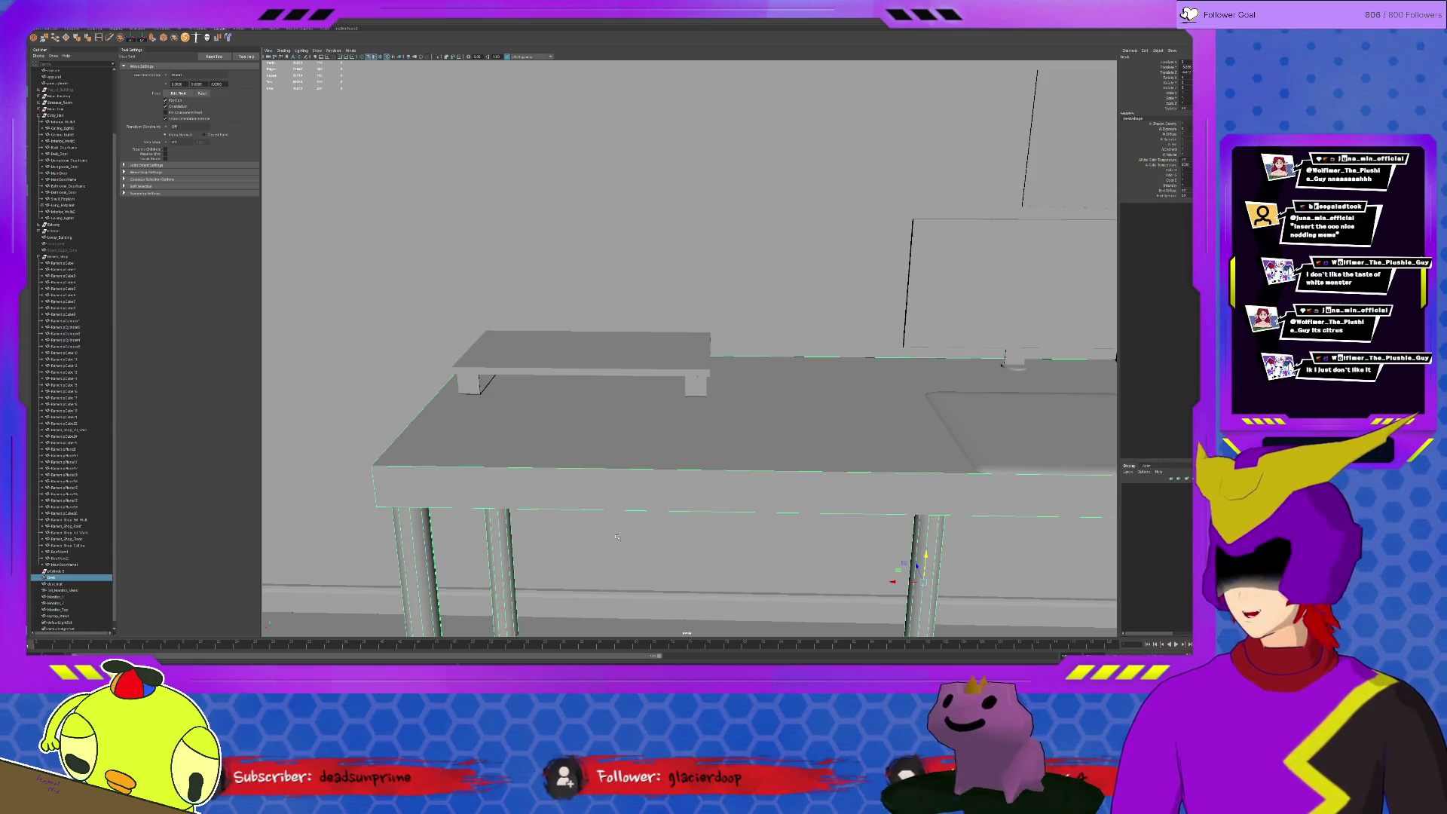
{"action": "scroll", "coordinate": [603, 520], "scroll_direction": "down", "scroll_amount": 3}
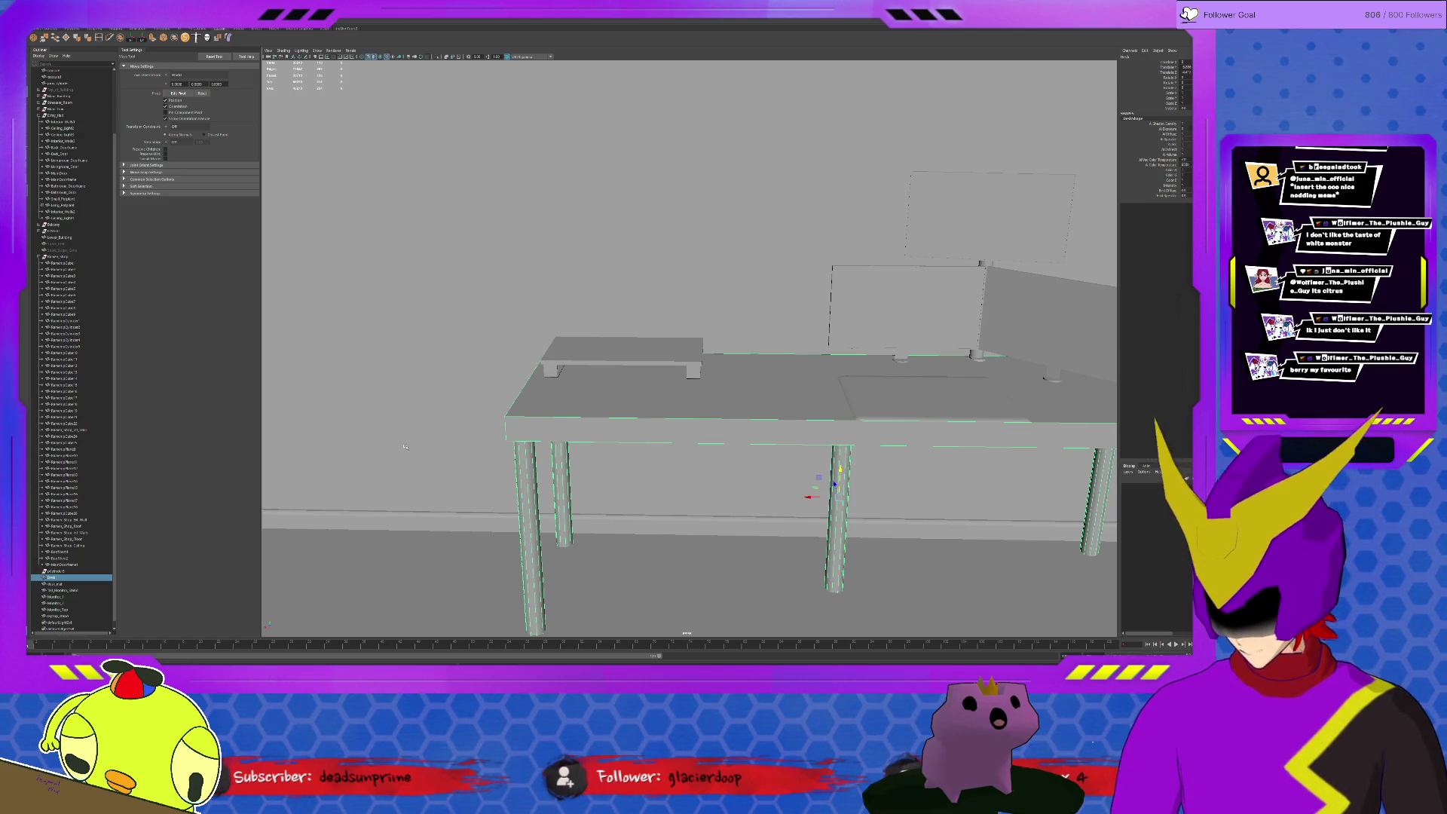
Select the large box, move it to the room centre and shrink it to a small cube
{"action": "left_click", "coordinate": [113, 28]}
{"action": "left_click", "coordinate": [52, 622]}
{"action": "key", "text": "f"}
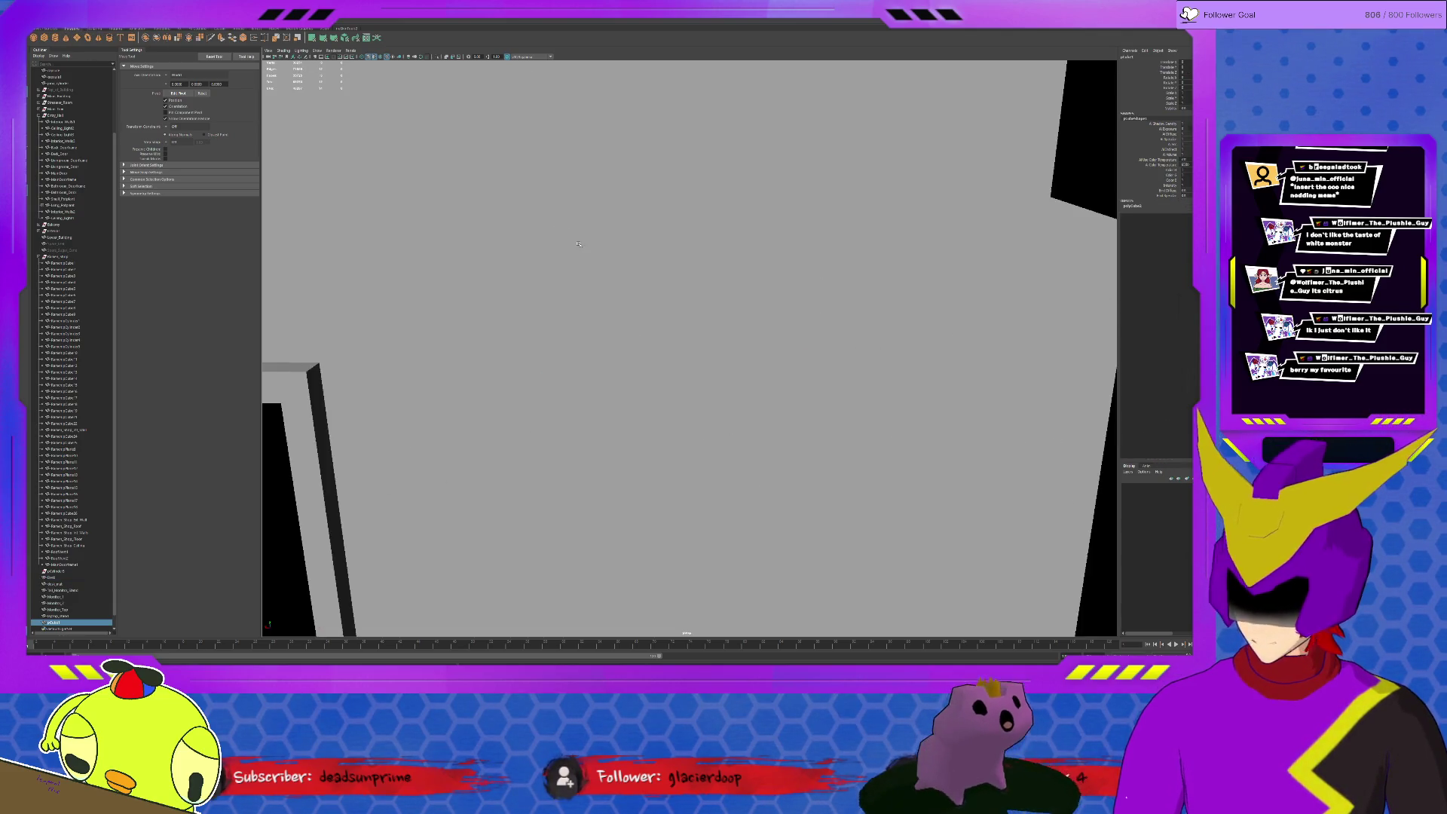
{"action": "left_click_drag", "start_coordinate": [598, 265], "coordinate": [775, 305], "text": "alt"}
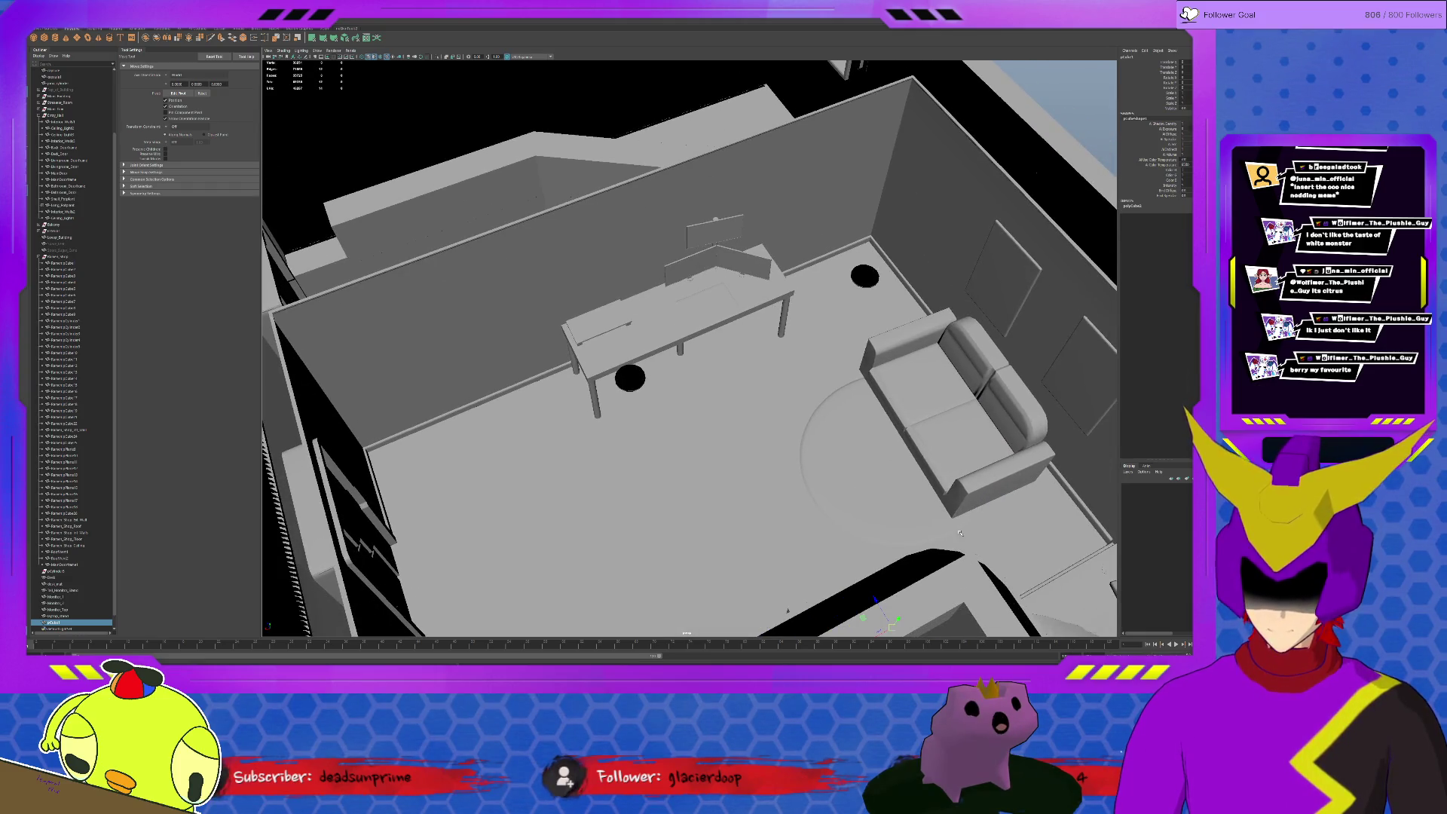
{"action": "left_click_drag", "start_coordinate": [892, 627], "coordinate": [749, 360]}
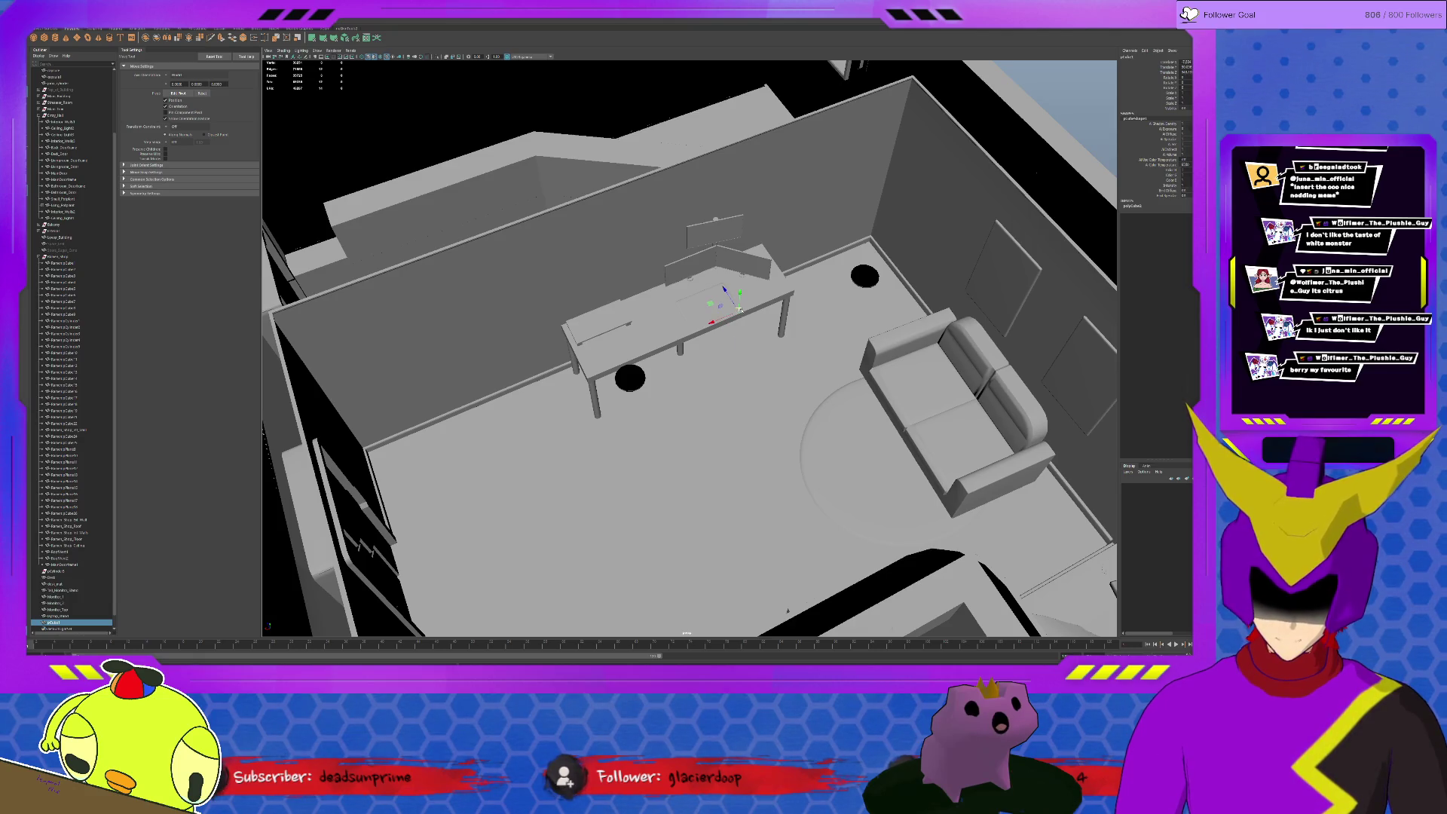
{"action": "key", "text": "f"}
{"action": "key", "text": "r"}
{"action": "mouse_move", "coordinate": [715, 330]}
{"action": "middle_mouse_down"}
{"action": "mouse_move", "coordinate": [761, 329]}
{"action": "mouse_move", "coordinate": [692, 330]}
{"action": "middle_mouse_up"}
Raise the cube and scale it into a long, wide rectangular block
{"action": "key", "text": "w"}
{"action": "left_click_drag", "start_coordinate": [692, 329], "coordinate": [689, 216]}
{"action": "key", "text": "d"}
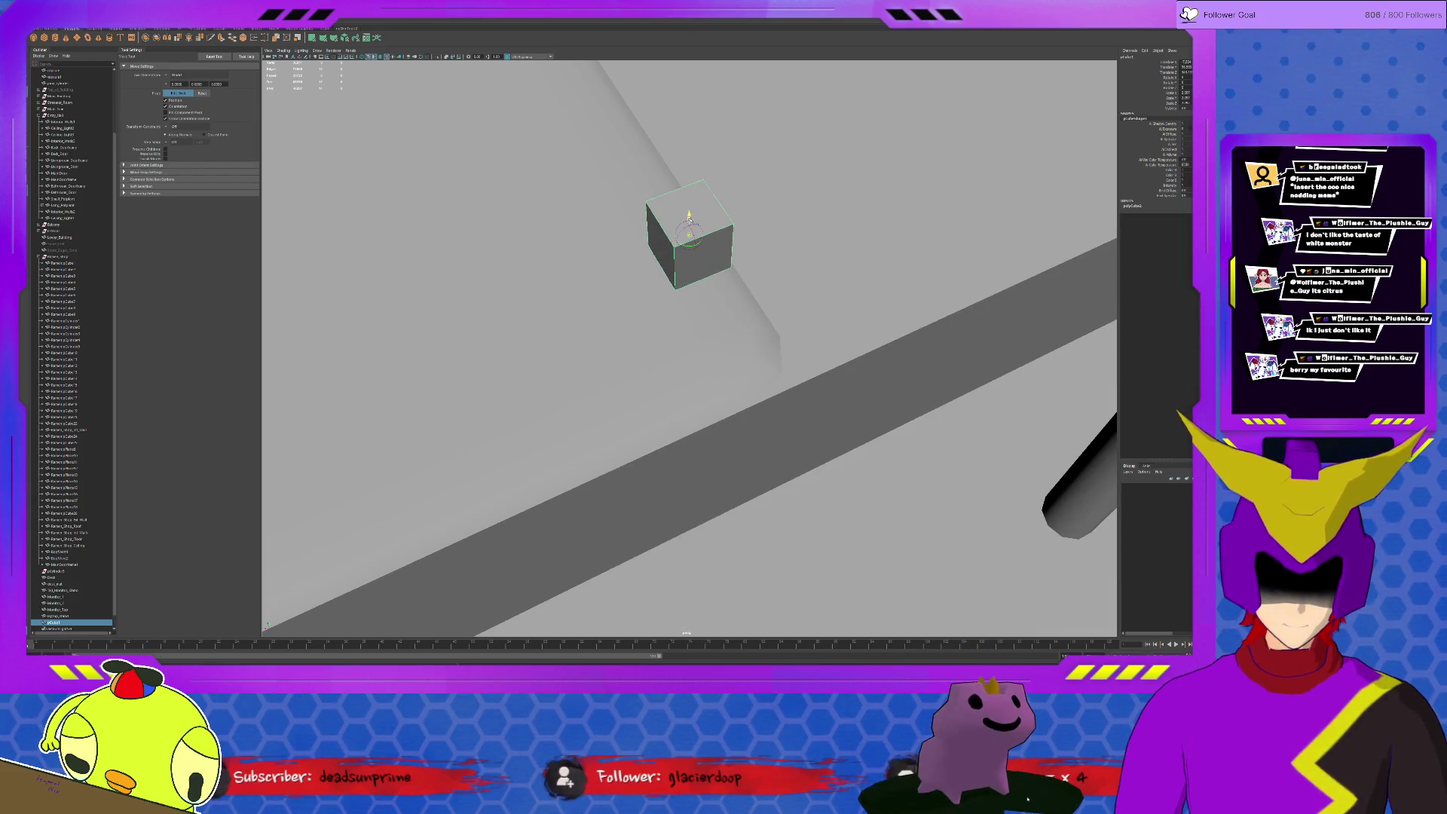
{"action": "key", "text": "d"}
{"action": "key", "text": "r"}
{"action": "middle_click_drag", "start_coordinate": [705, 243], "coordinate": [723, 245]}
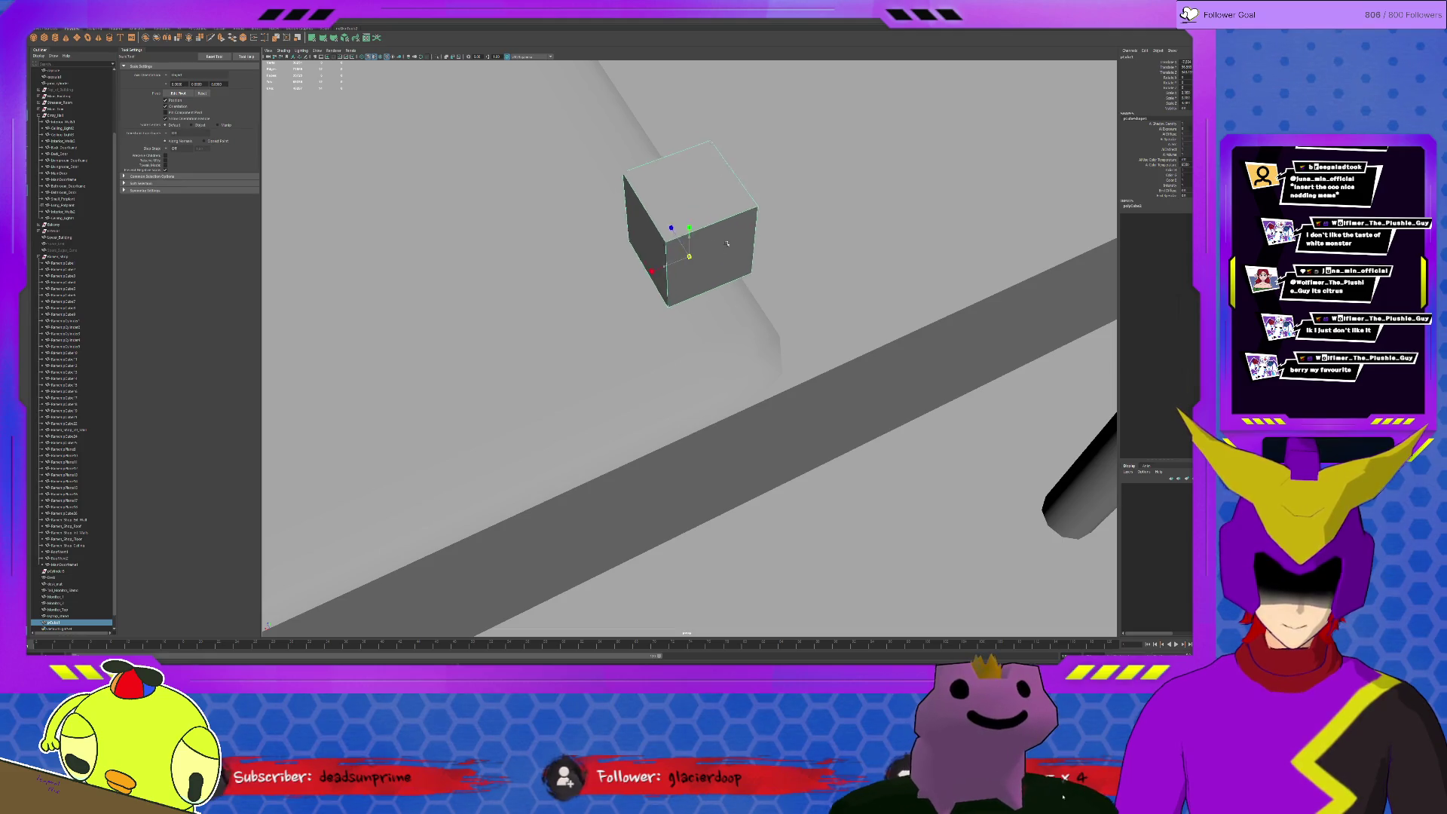
{"action": "left_click_drag", "start_coordinate": [671, 228], "coordinate": [656, 212]}
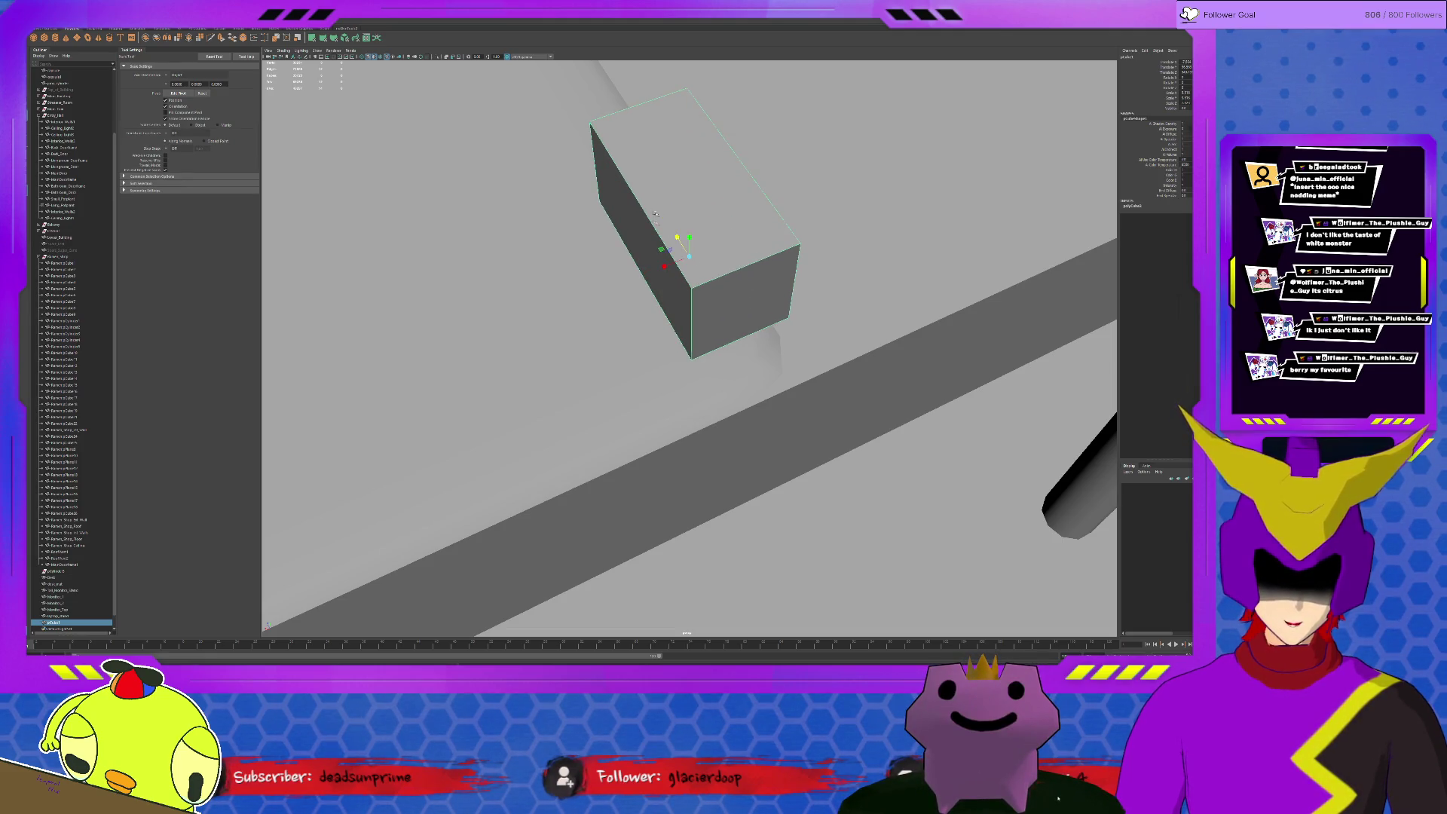
{"action": "scroll", "coordinate": [655, 212], "scroll_direction": "down", "scroll_amount": 5}
{"action": "mouse_move", "coordinate": [666, 318]}
{"action": "left_mouse_down"}
{"action": "mouse_move", "coordinate": [648, 326]}
{"action": "mouse_move", "coordinate": [665, 321]}
{"action": "left_mouse_up"}
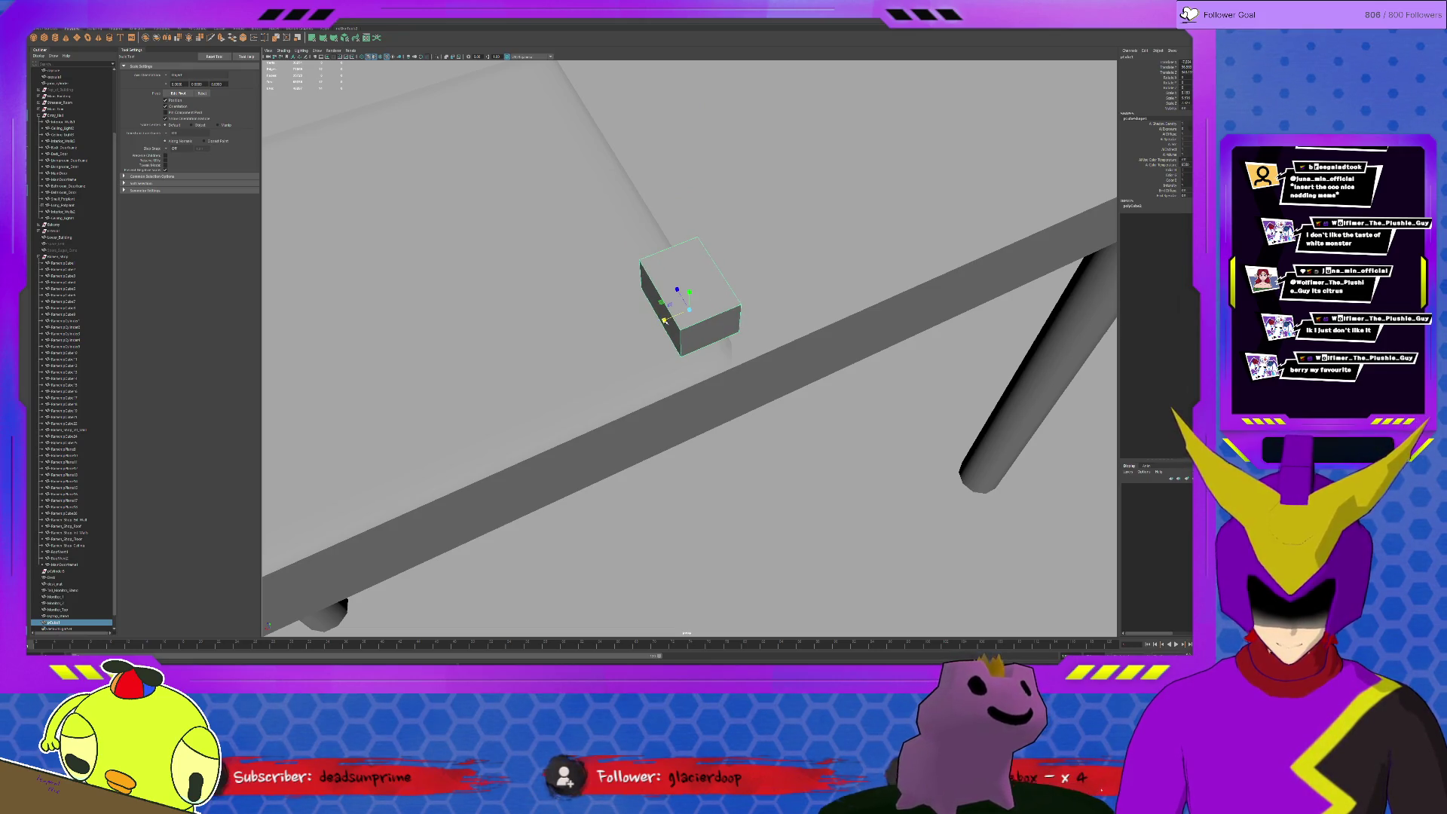
Isolate the block, stretch it taller, and set Insert Edge Loop to a single loop
{"action": "key", "text": "ctrl+1"}
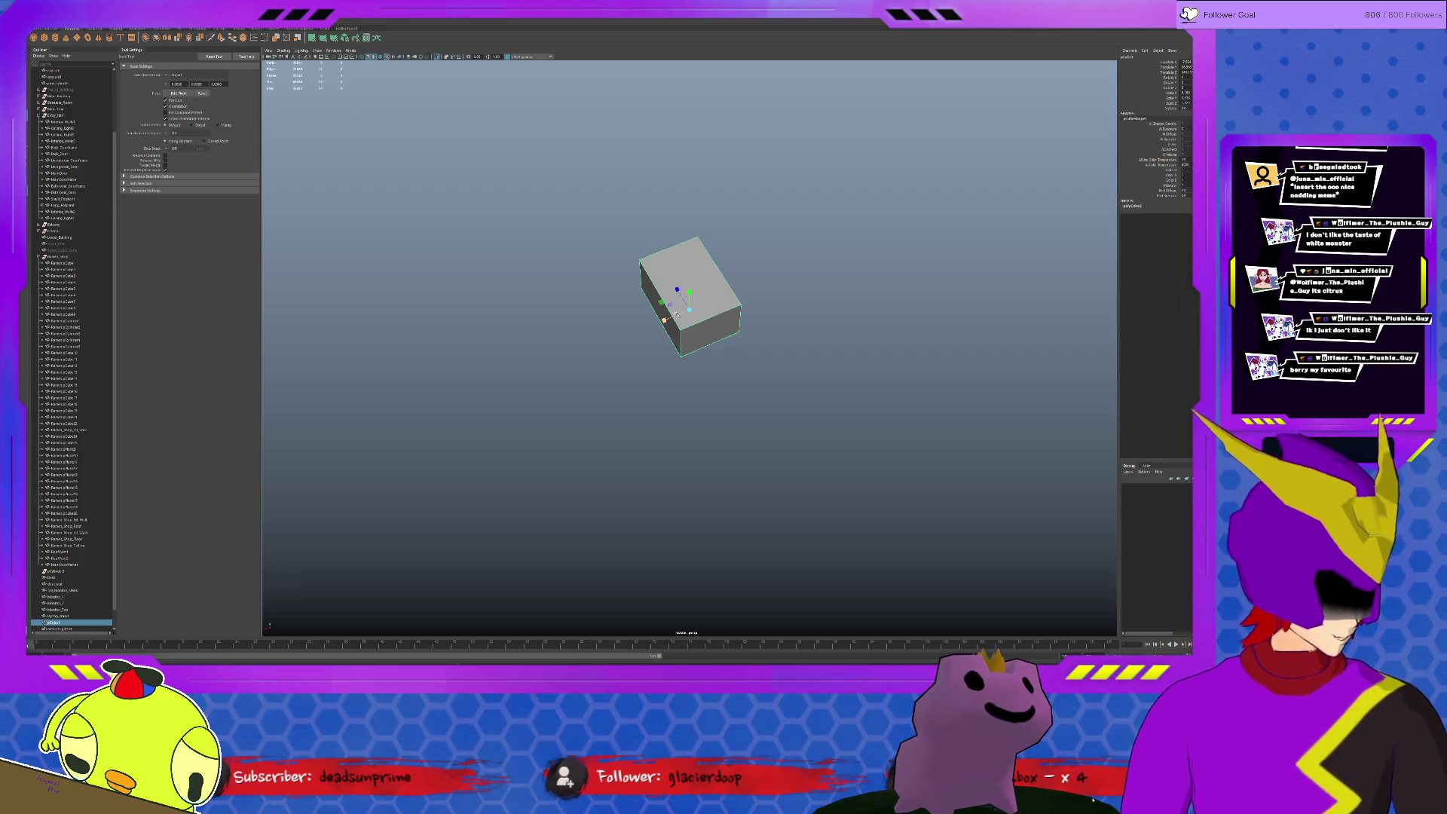
{"action": "left_click_drag", "start_coordinate": [690, 291], "coordinate": [682, 254]}
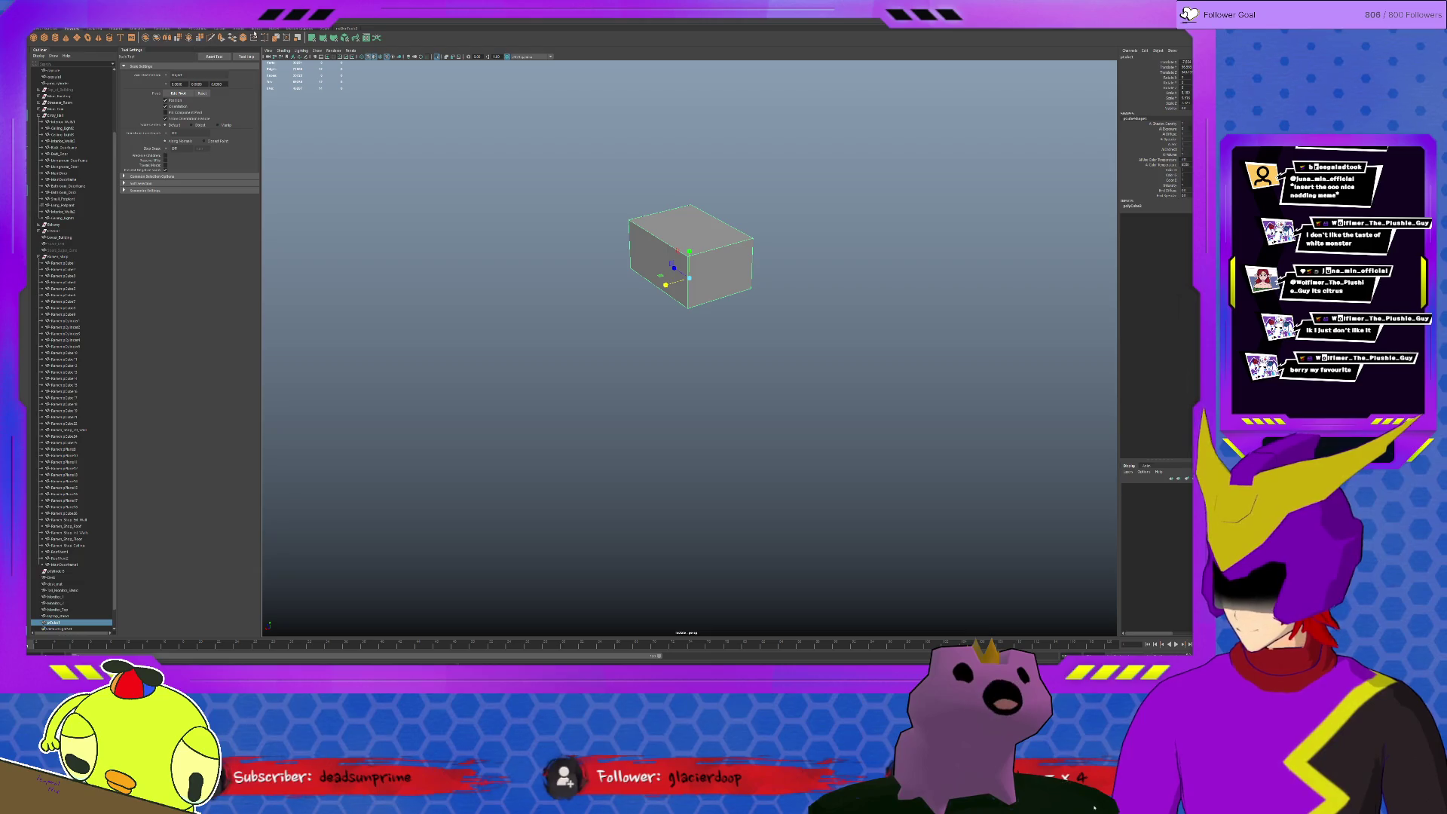
{"action": "left_click", "coordinate": [223, 29]}
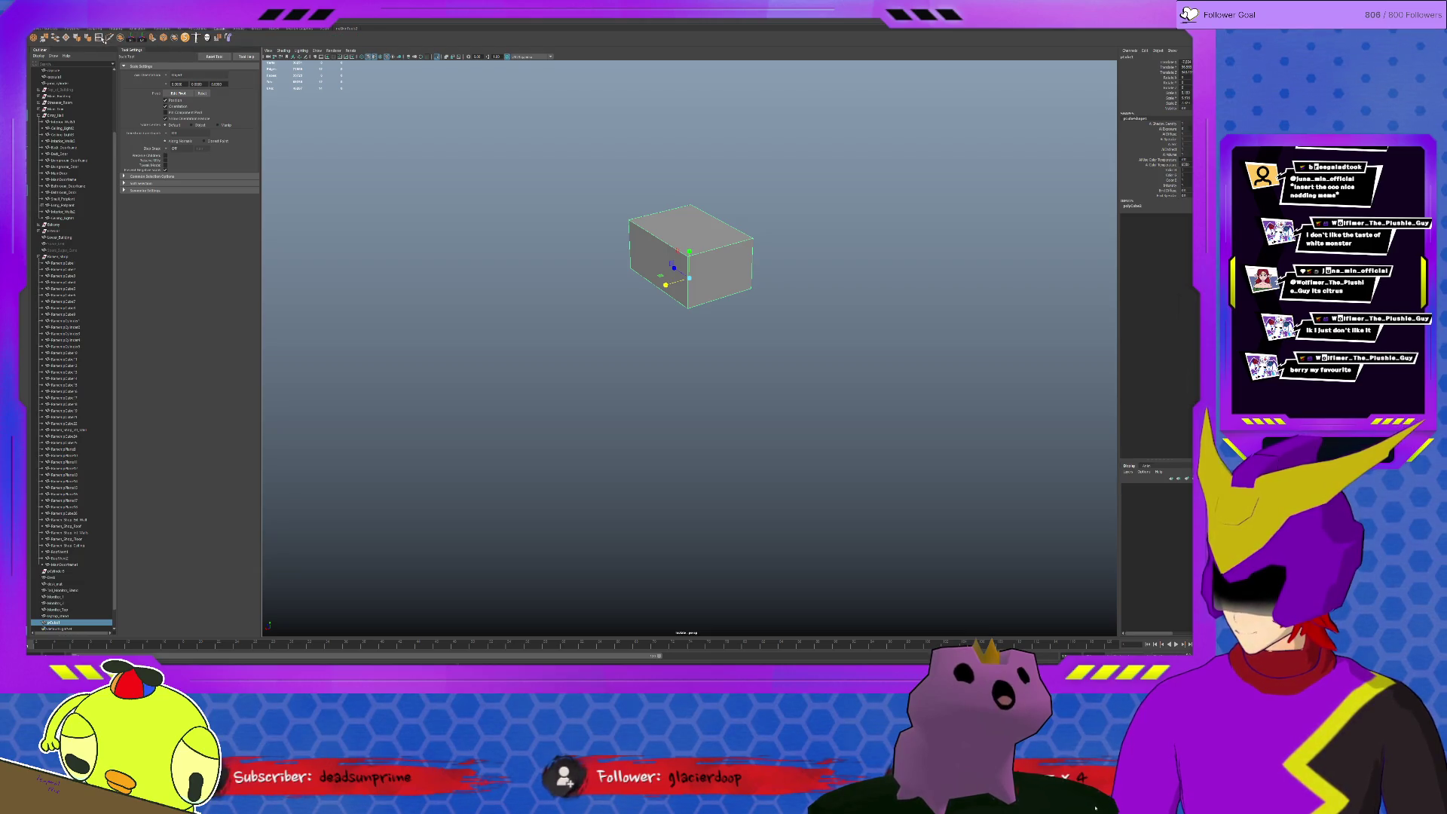
{"action": "right_click_drag", "start_coordinate": [326, 143], "coordinate": [276, 119], "text": "shift"}
{"action": "left_click", "coordinate": [189, 95]}
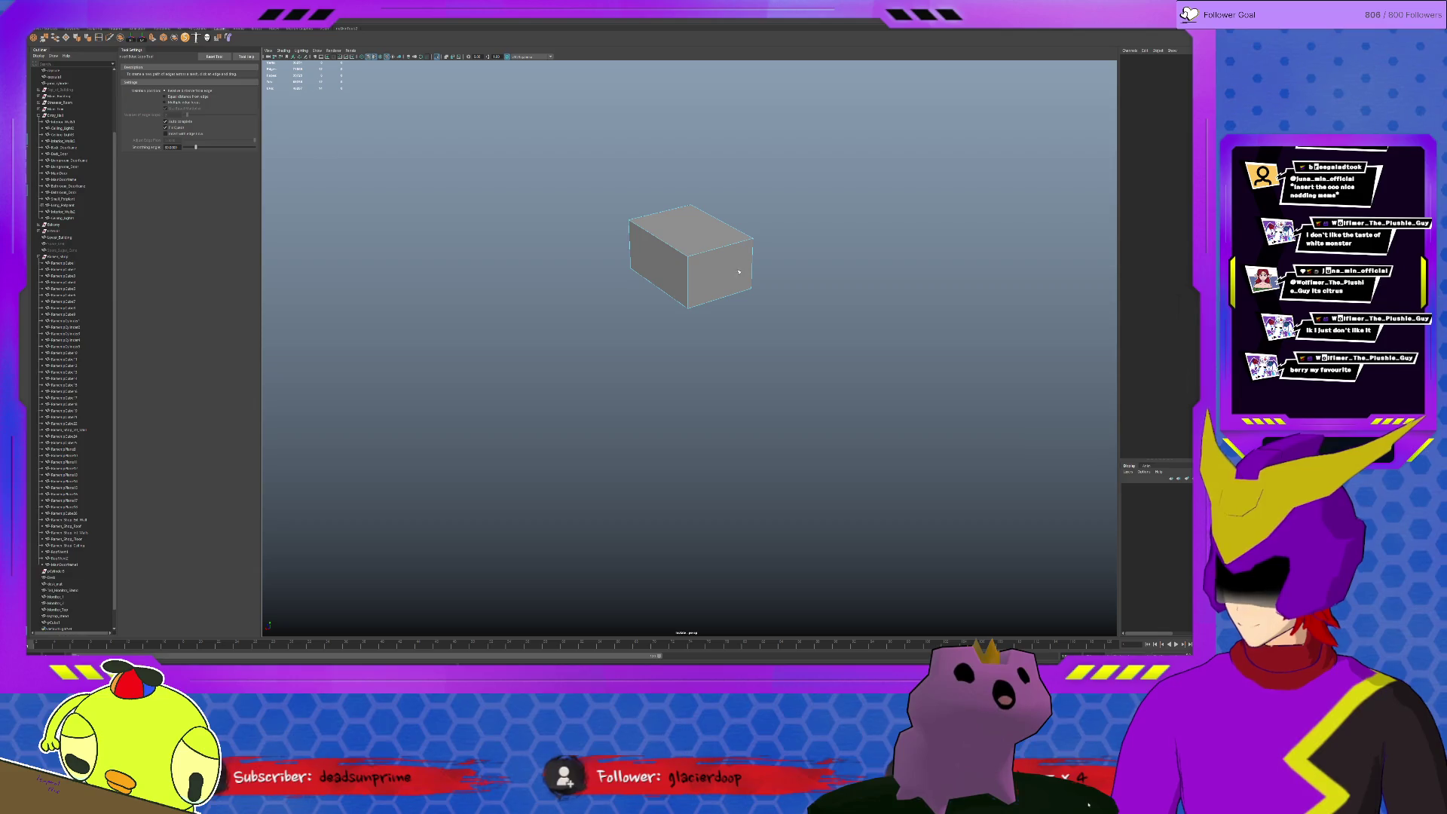
Cut an edge loop around the block and select its bottom face for scaling
{"action": "left_click", "coordinate": [687, 295]}
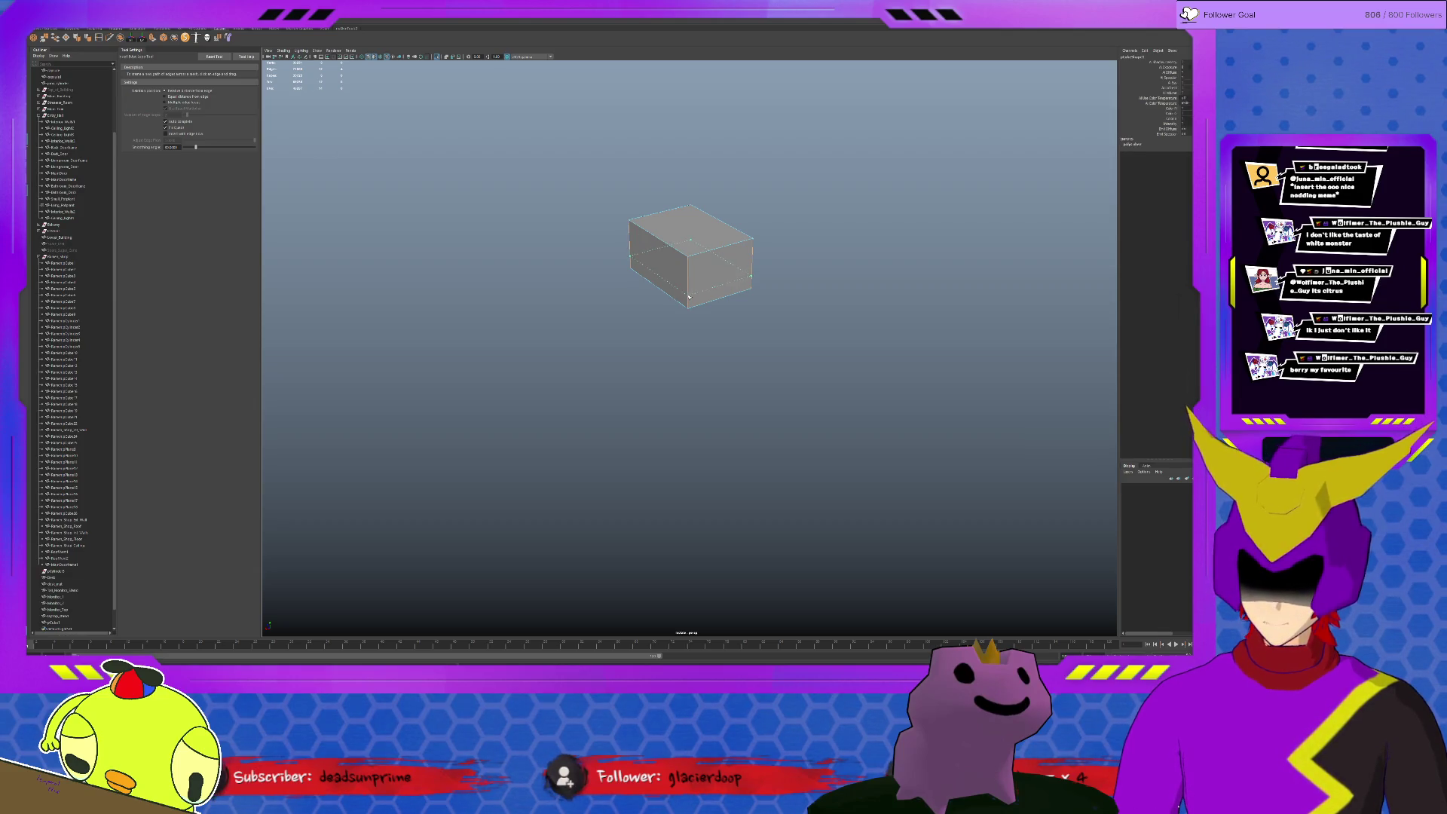
{"action": "key", "text": "q"}
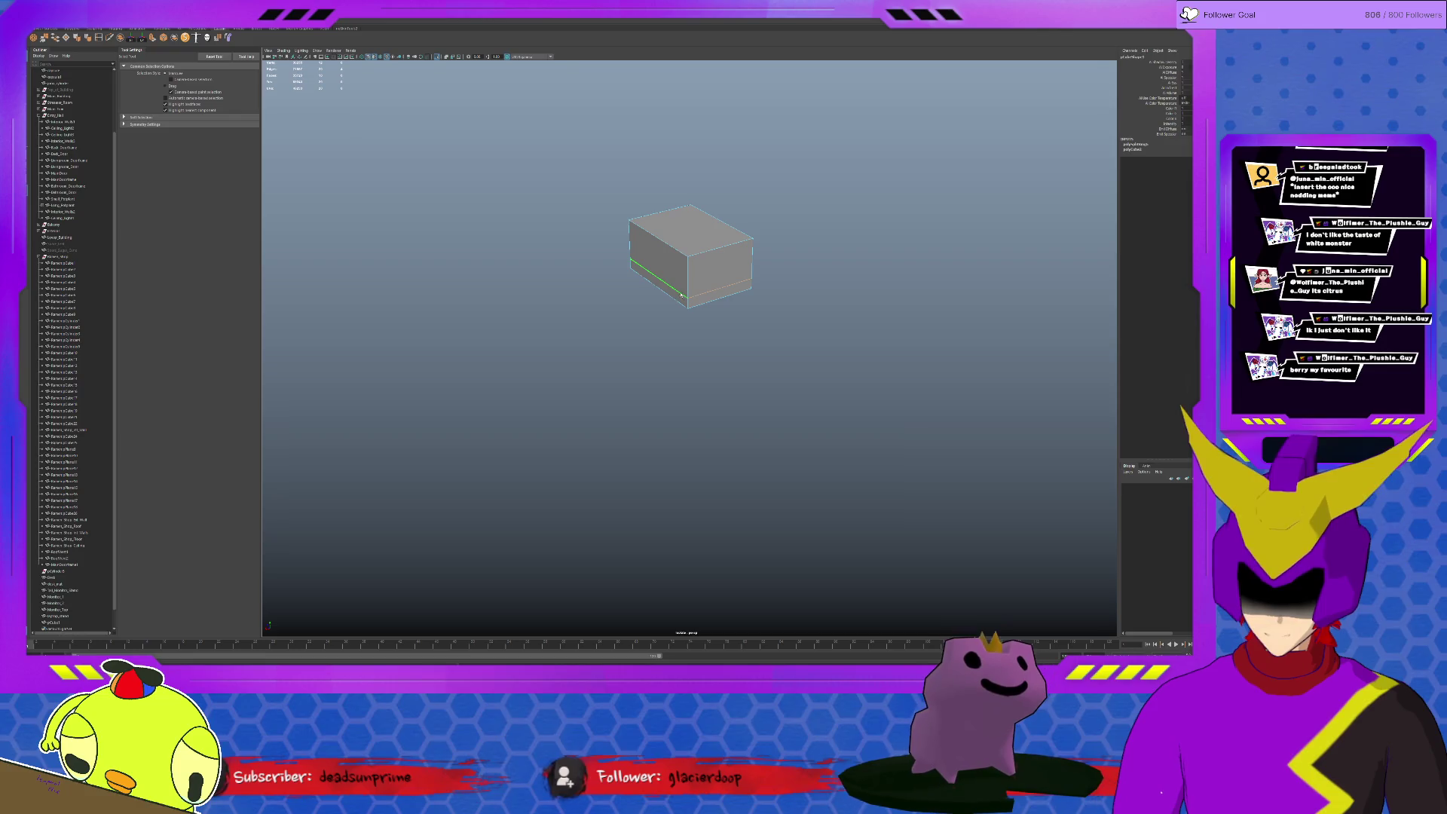
{"action": "left_click_drag", "start_coordinate": [692, 304], "coordinate": [681, 285], "text": "alt"}
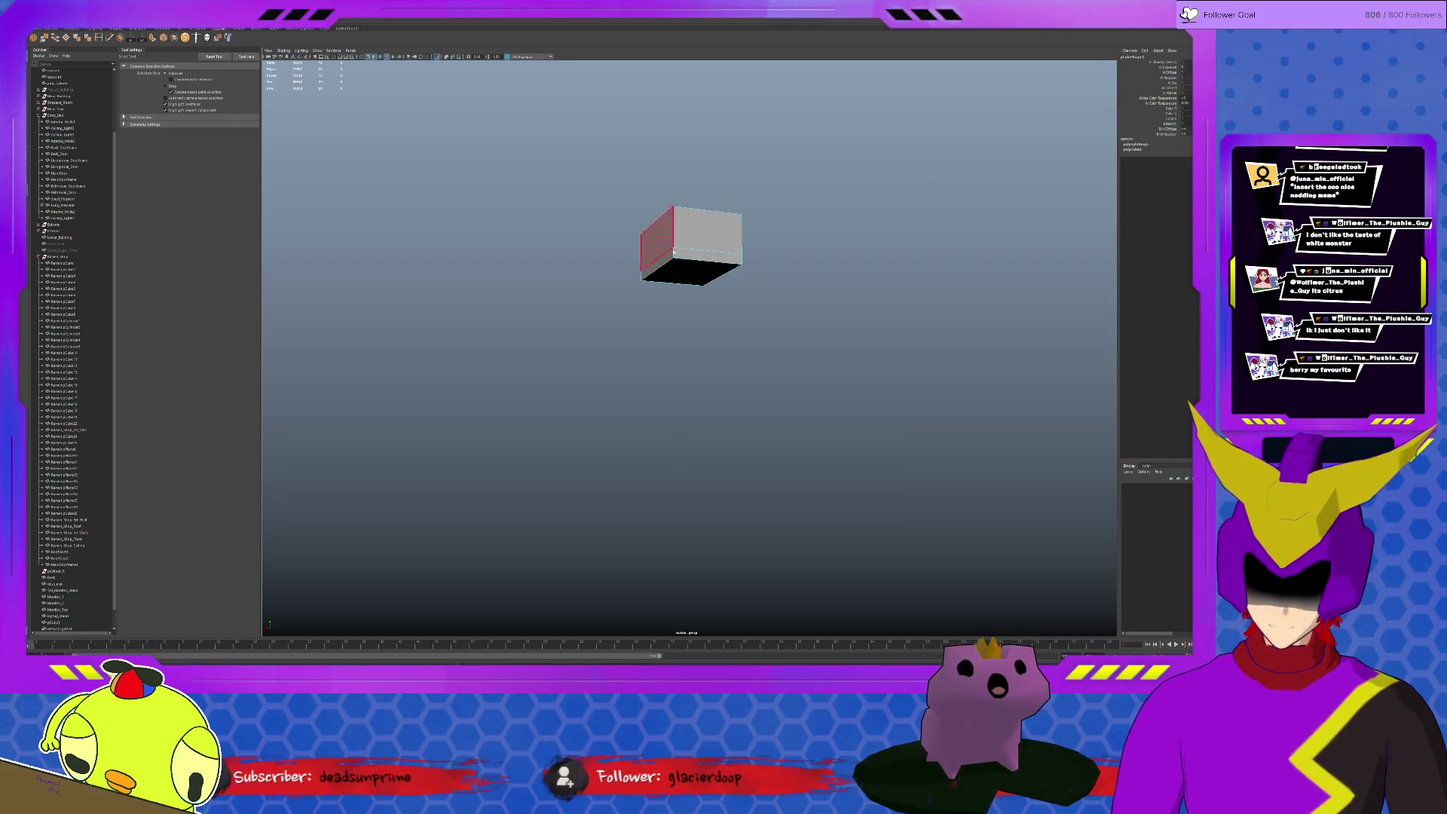
{"action": "left_click", "coordinate": [679, 280]}
{"action": "key", "text": "r"}
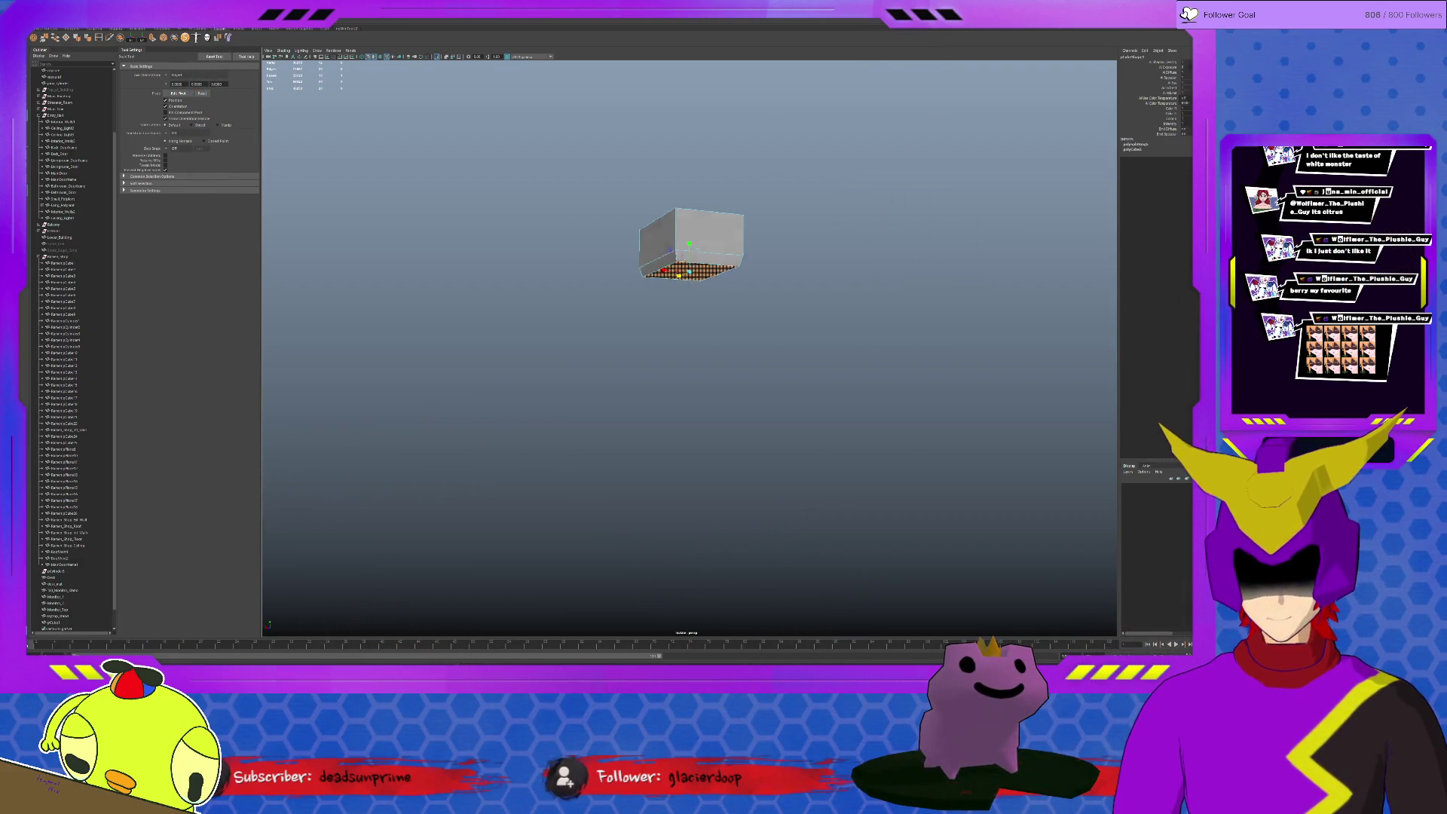
{"action": "left_click_drag", "start_coordinate": [829, 286], "coordinate": [842, 336], "text": "alt"}
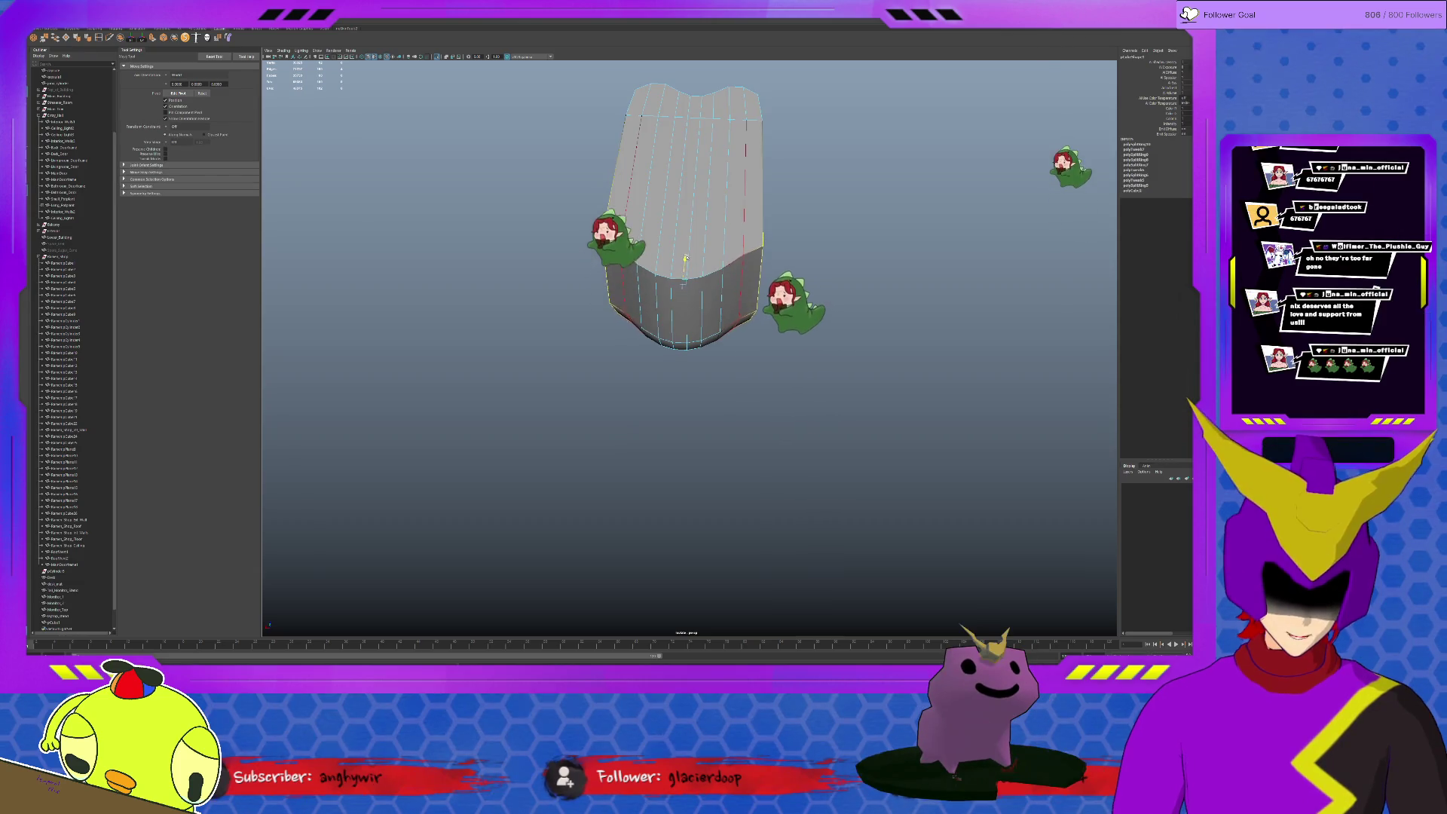
Select the block's top faces and move them down to lower the top surface
{"action": "key", "text": "r"}
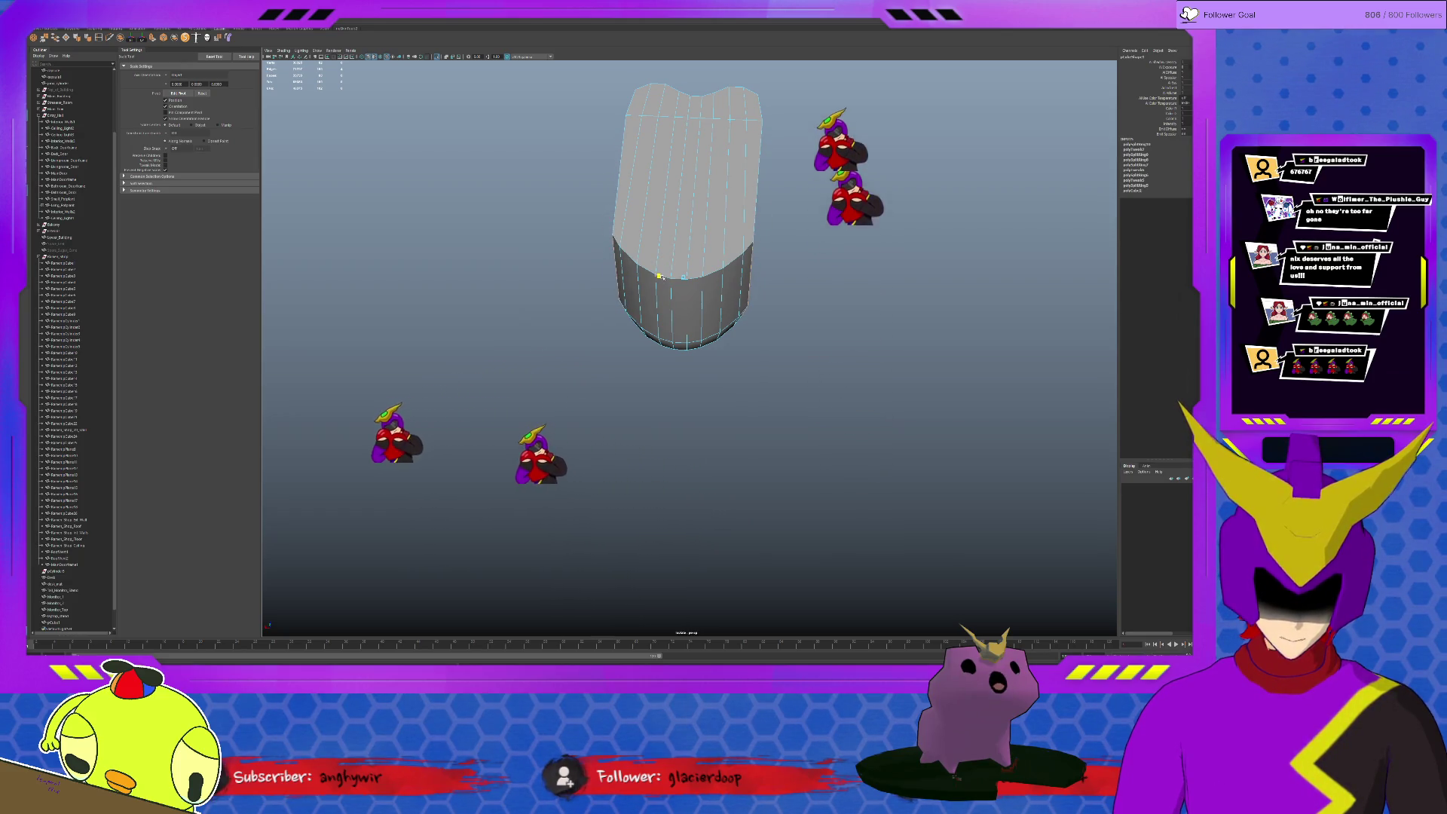
{"action": "mouse_move", "coordinate": [678, 260]}
{"action": "left_mouse_down", "text": "alt"}
{"action": "mouse_move", "coordinate": [722, 262]}
{"action": "mouse_move", "coordinate": [674, 257]}
{"action": "left_mouse_up", "text": "alt"}
{"action": "left_click", "coordinate": [669, 258]}
{"action": "key", "text": "F11"}
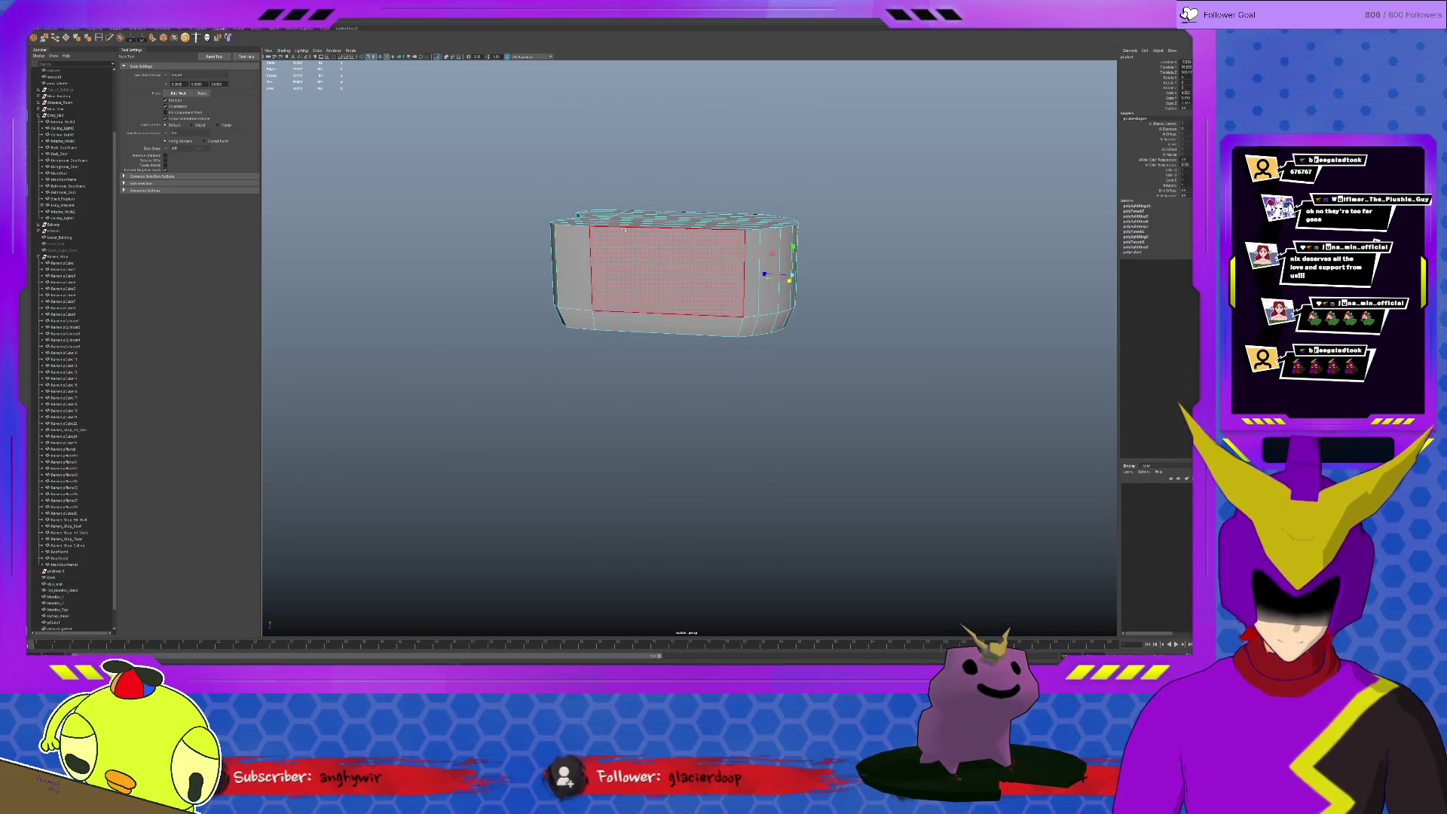
{"action": "left_click_drag", "start_coordinate": [844, 179], "coordinate": [526, 262]}
{"action": "left_click_drag", "start_coordinate": [531, 203], "coordinate": [810, 226]}
{"action": "key", "text": "w"}
{"action": "mouse_move", "coordinate": [678, 188]}
{"action": "left_mouse_down"}
{"action": "mouse_move", "coordinate": [679, 243]}
{"action": "mouse_move", "coordinate": [712, 294]}
{"action": "left_mouse_up"}
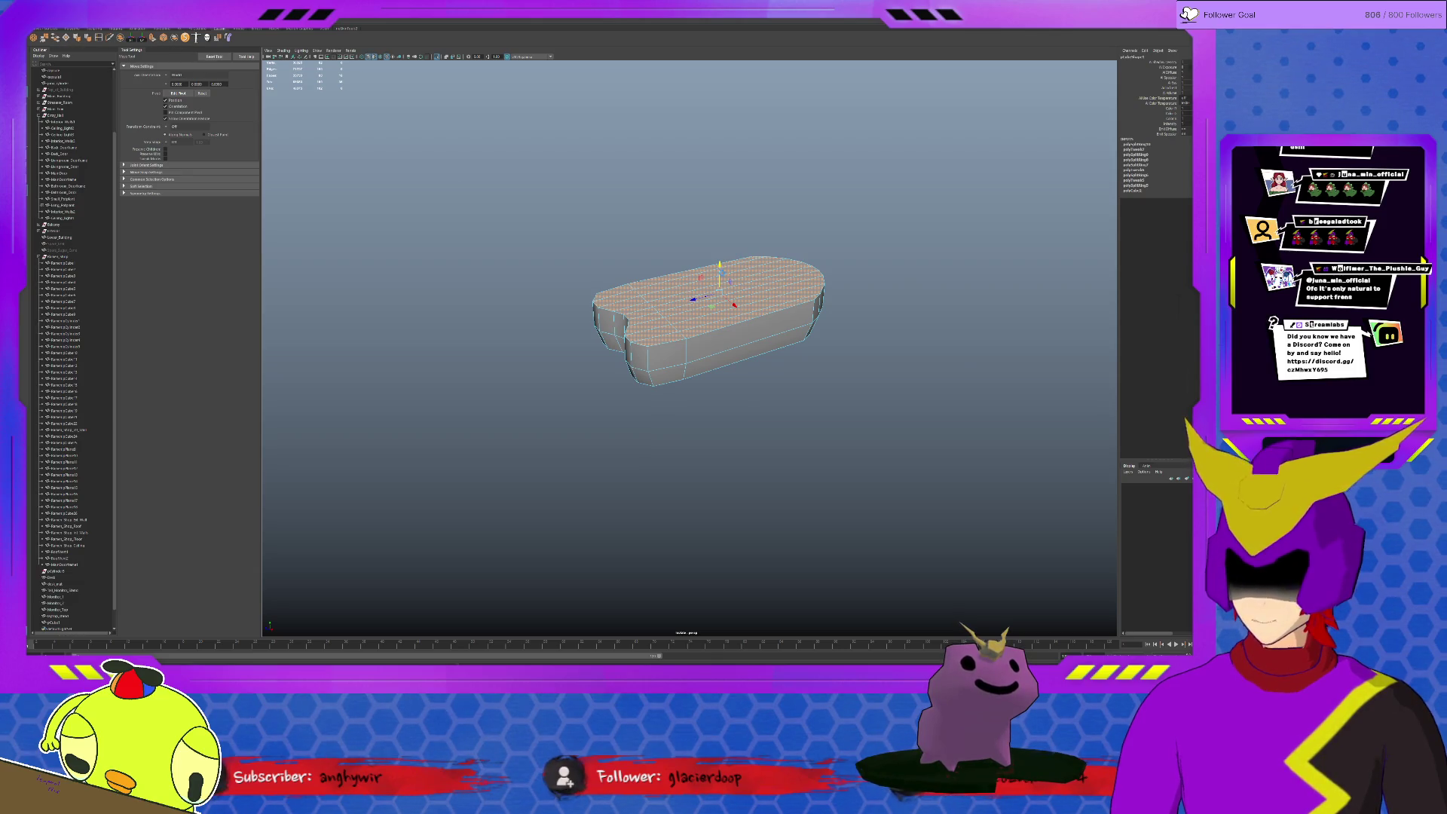
Extrude the top faces and raise the extrusion slightly
{"action": "left_click", "coordinate": [178, 42]}
{"action": "key", "text": "w"}
{"action": "left_click_drag", "start_coordinate": [721, 264], "coordinate": [720, 254]}
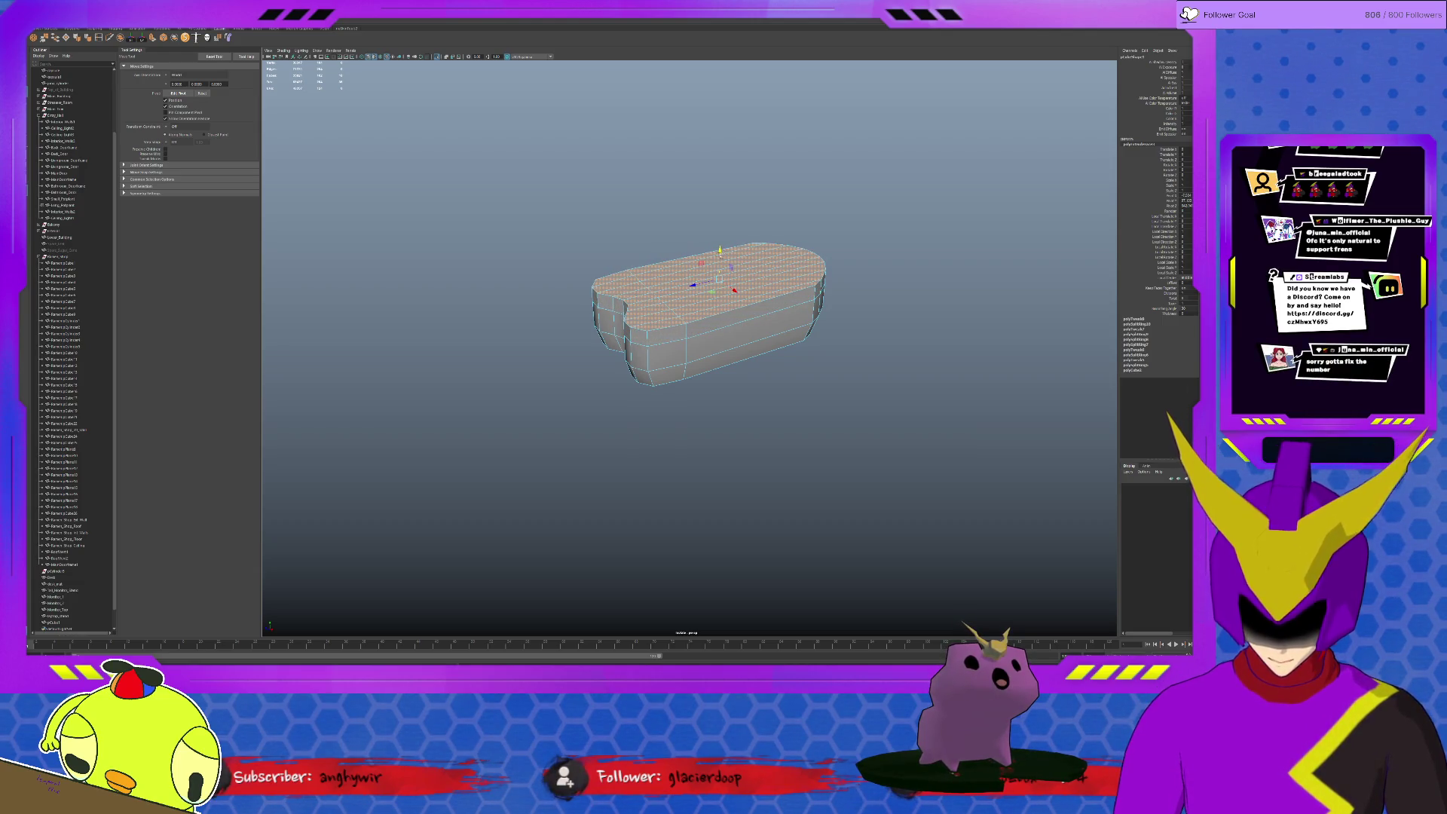
{"action": "scroll", "coordinate": [721, 248], "scroll_direction": "up", "scroll_amount": 2}
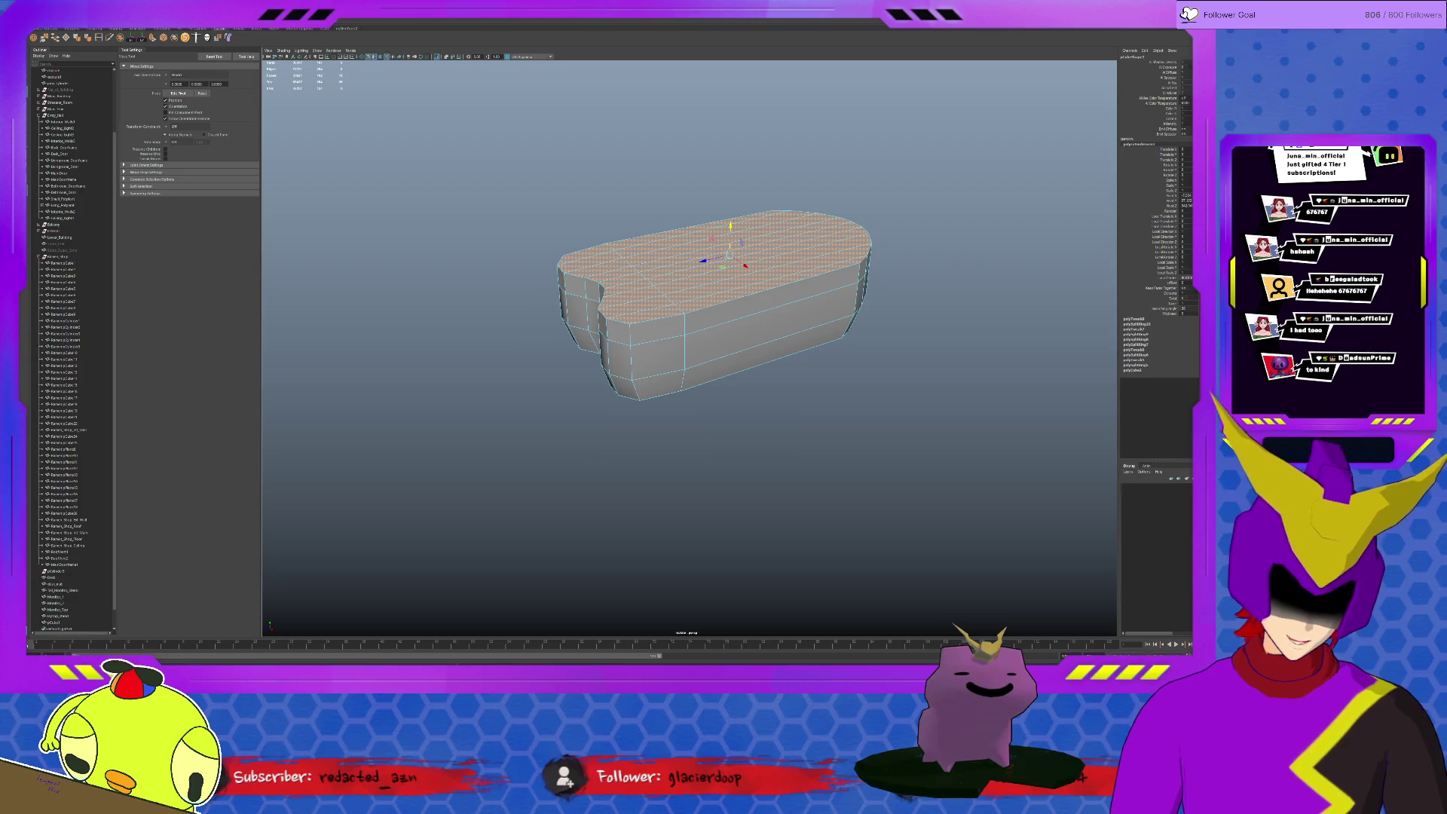
Select the top face loops, return to object mode and pick the Smooth sculpt brush
{"action": "left_click_drag", "start_coordinate": [833, 348], "coordinate": [747, 361], "text": "alt"}
{"action": "double_click", "coordinate": [754, 364]}
{"action": "double_click", "coordinate": [661, 332], "text": "shift"}
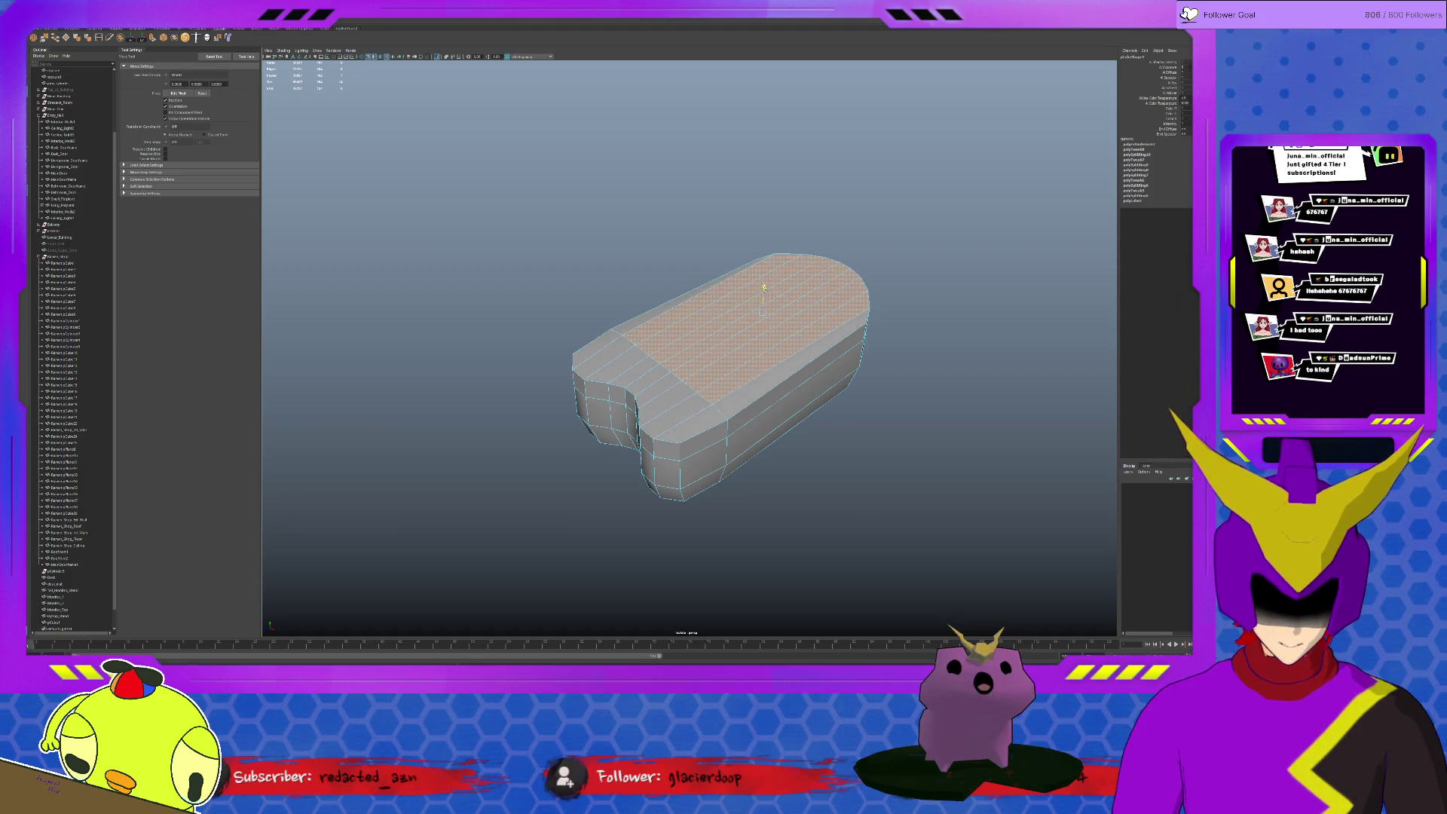
{"action": "left_click_drag", "start_coordinate": [729, 293], "coordinate": [618, 300], "text": "alt"}
{"action": "key", "text": "F8"}
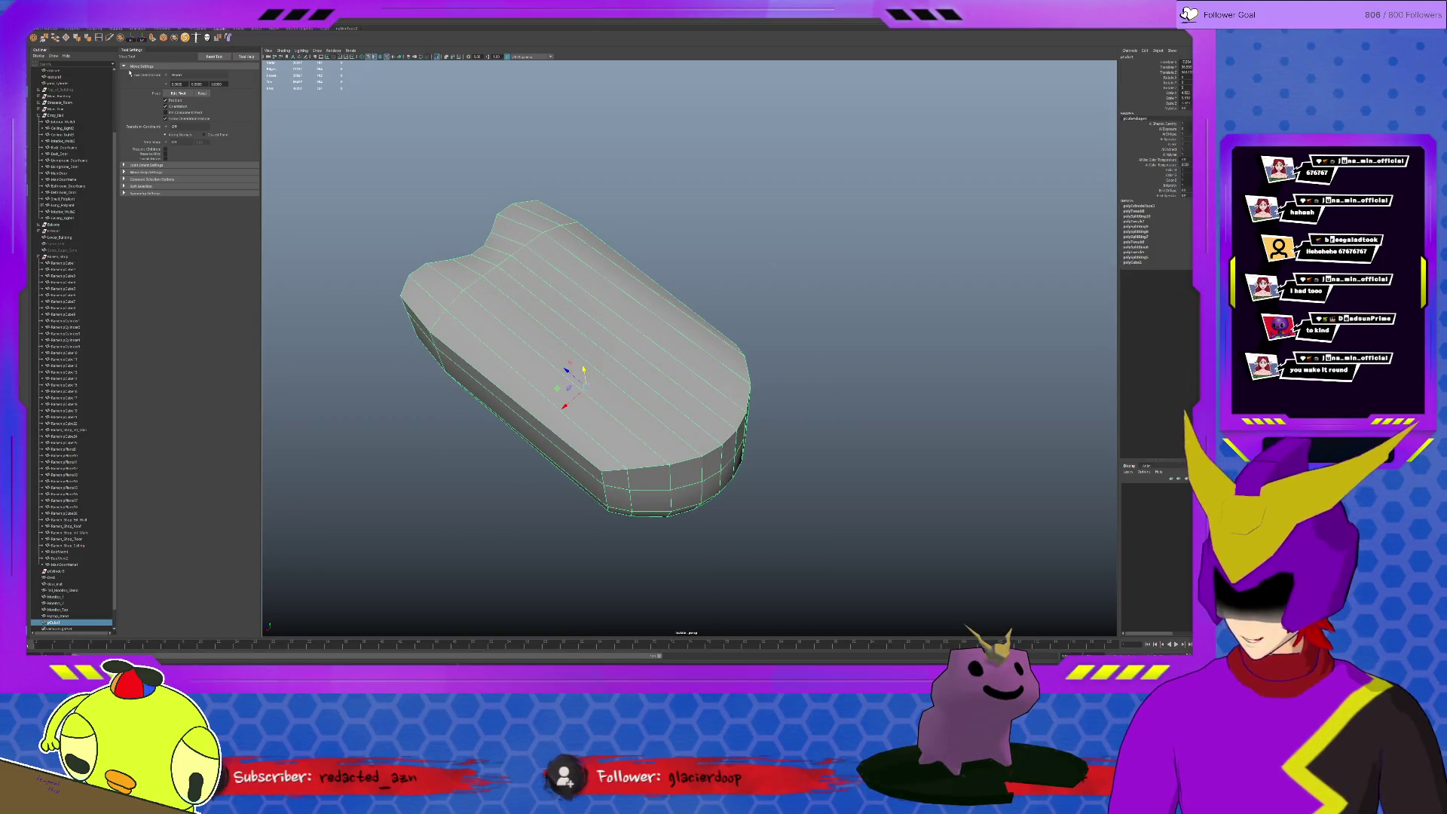
{"action": "left_click", "coordinate": [94, 28]}
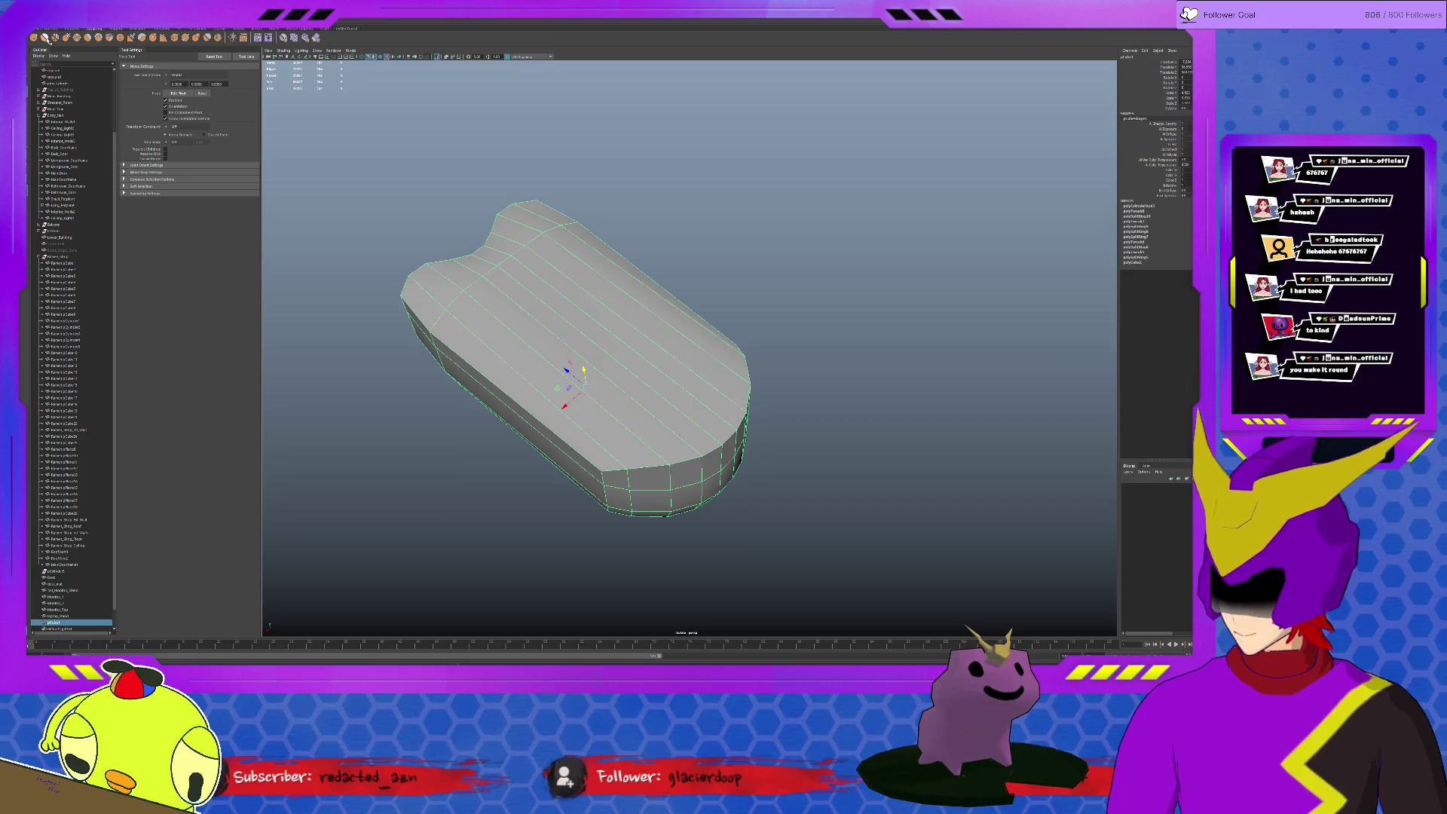
{"action": "left_click", "coordinate": [46, 38]}
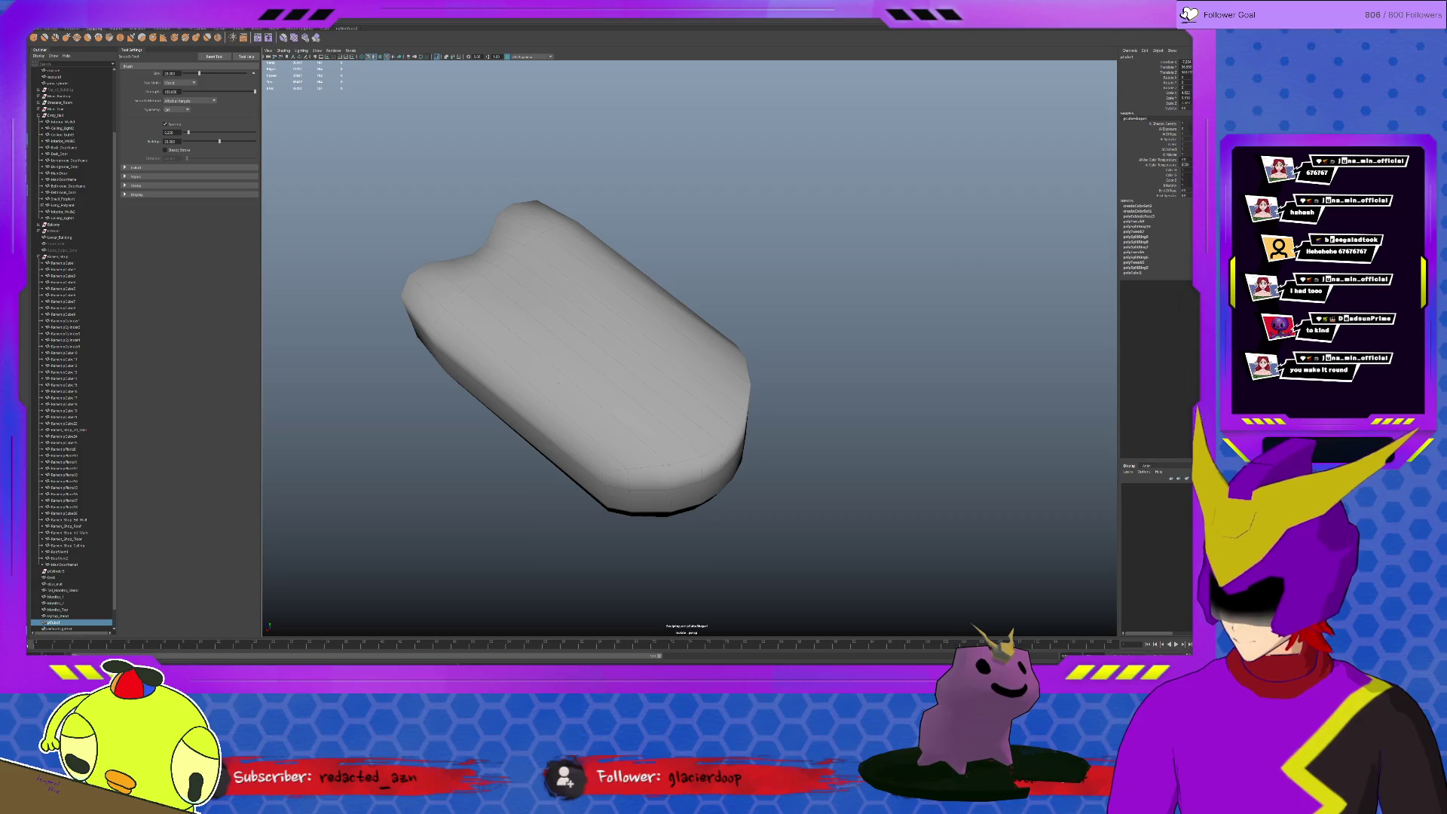
Shrink the Smooth brush size and lower its strength to about 6
{"action": "left_click_drag", "start_coordinate": [573, 355], "coordinate": [603, 332], "text": "alt"}
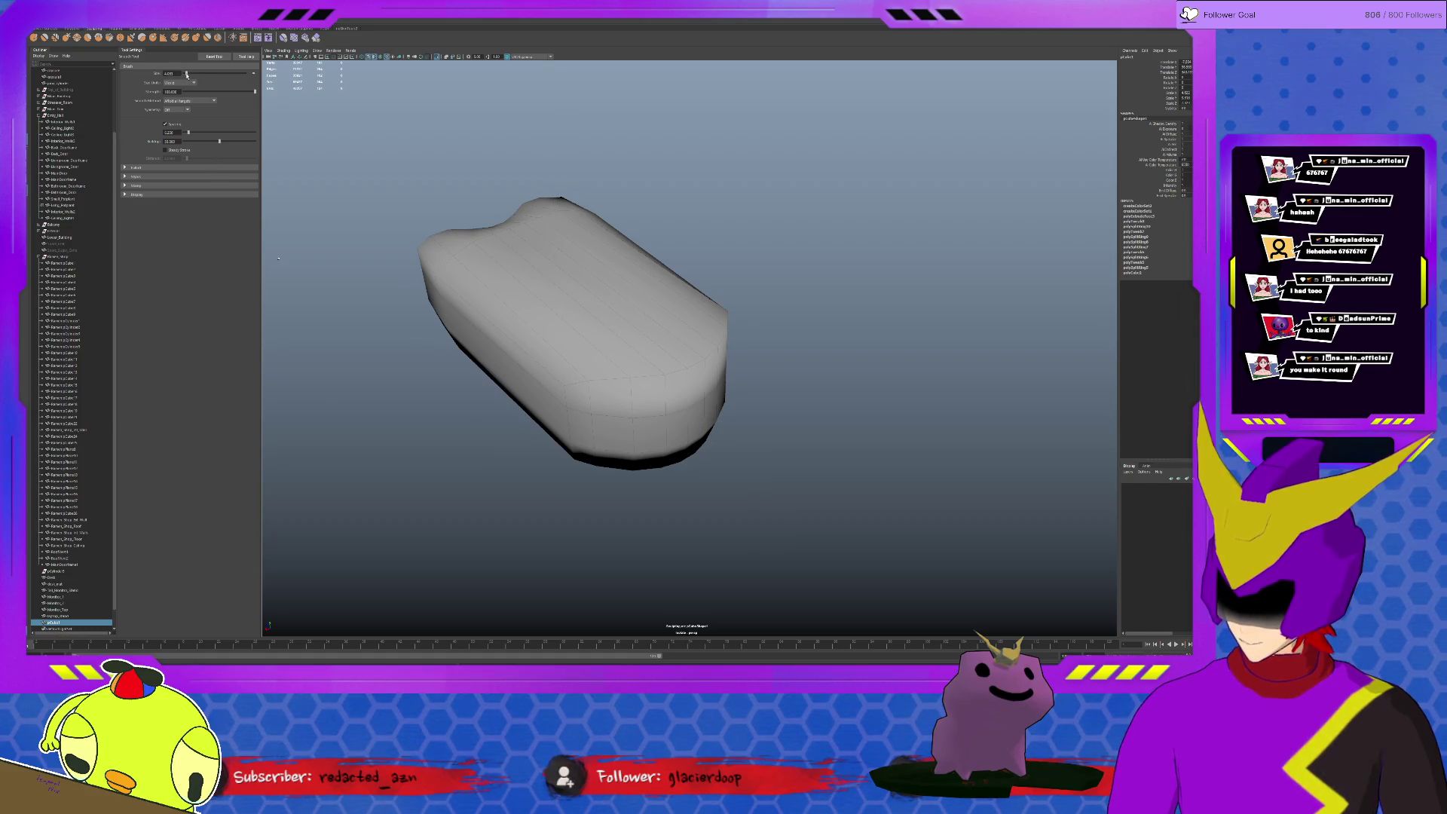
{"action": "mouse_move", "coordinate": [620, 351]}
{"action": "left_mouse_down"}
{"action": "mouse_move", "coordinate": [572, 351]}
{"action": "mouse_move", "coordinate": [618, 353]}
{"action": "mouse_move", "coordinate": [573, 375]}
{"action": "left_mouse_up"}
{"action": "left_click", "coordinate": [206, 92]}
{"action": "left_click_drag", "start_coordinate": [205, 92], "coordinate": [204, 93]}
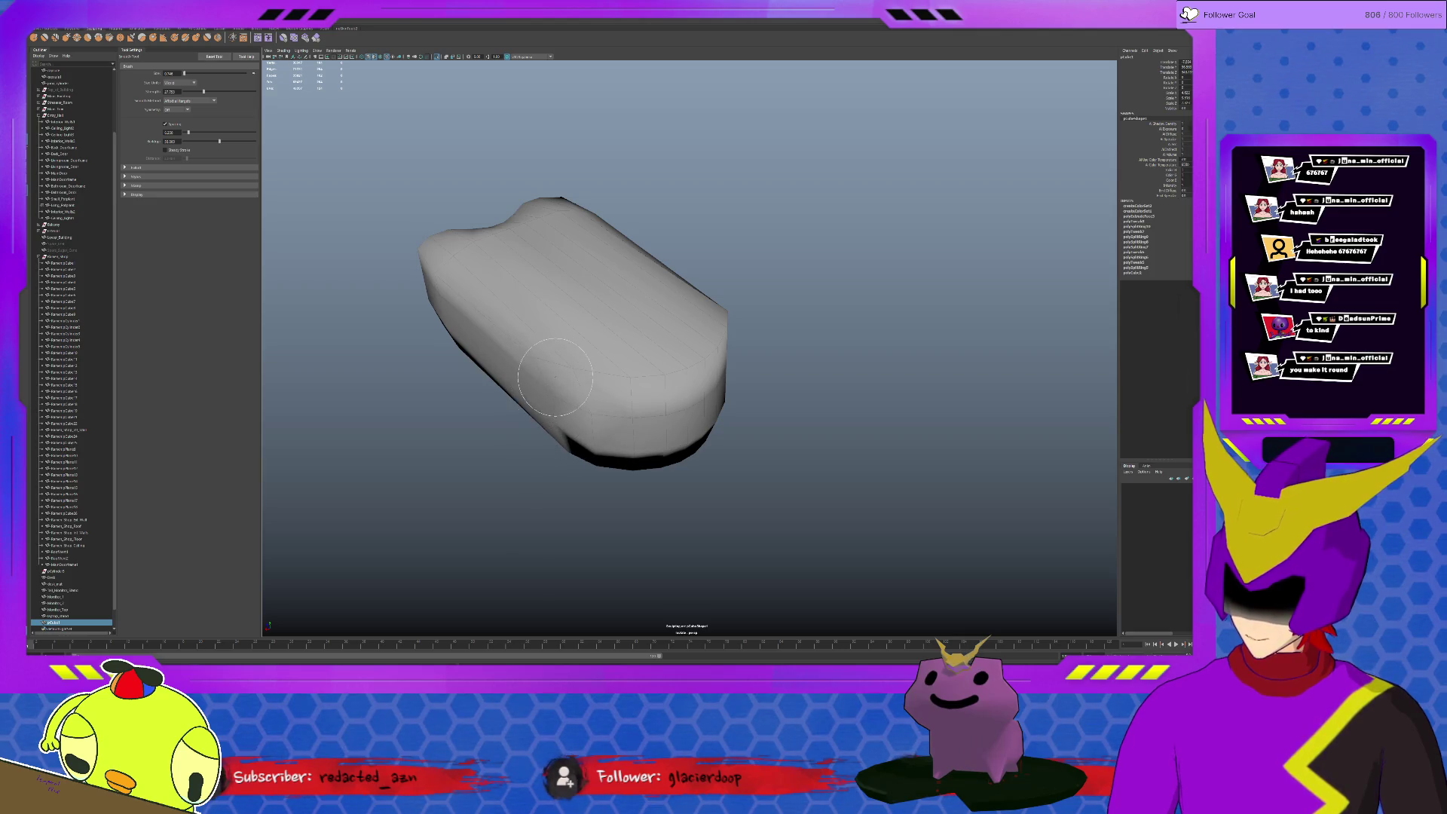
{"action": "left_click", "coordinate": [188, 93]}
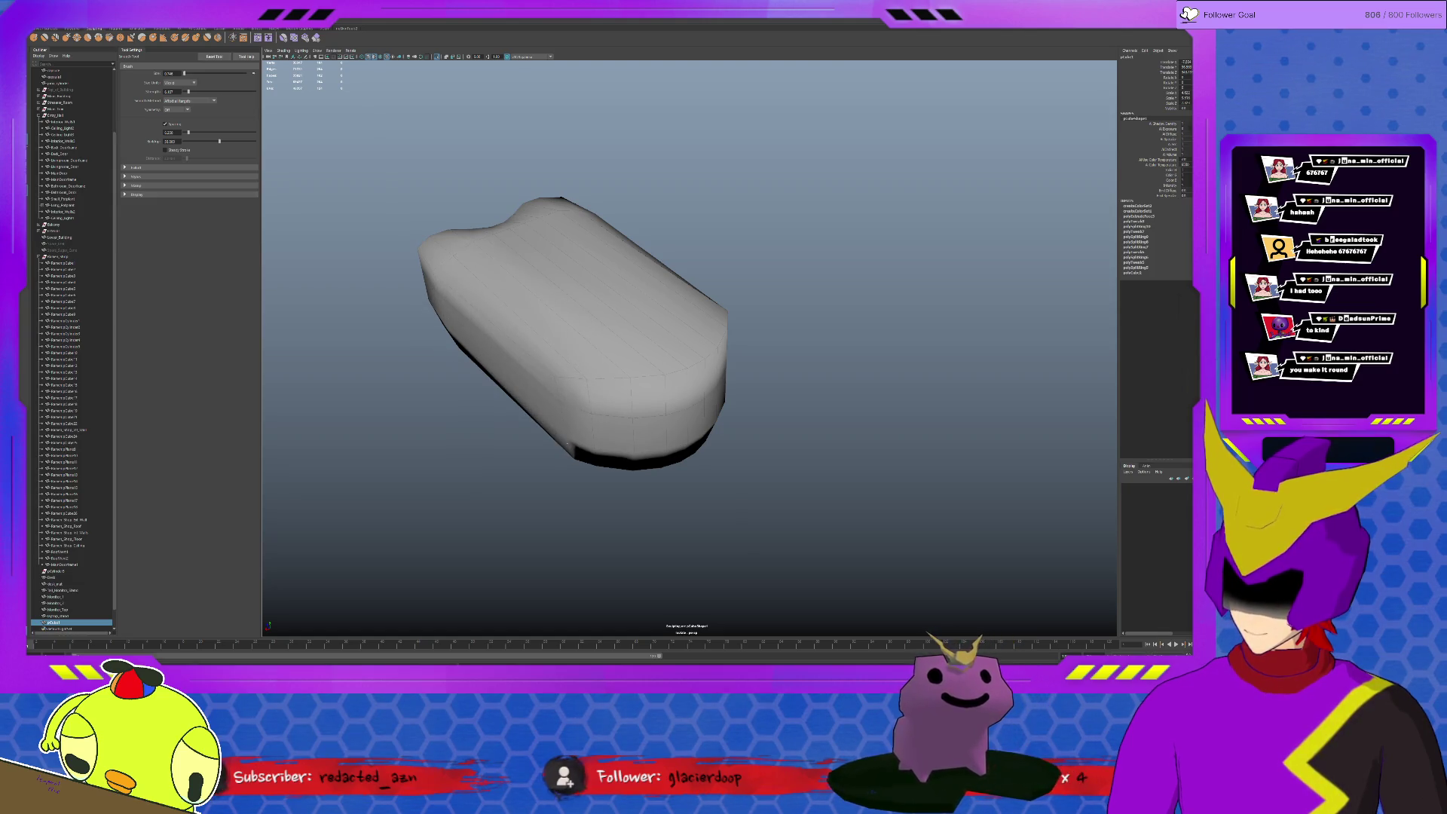
Brush over the rounded front to soften it, checking the mesh from several angles
{"action": "left_click_drag", "start_coordinate": [554, 331], "coordinate": [560, 336], "text": "alt"}
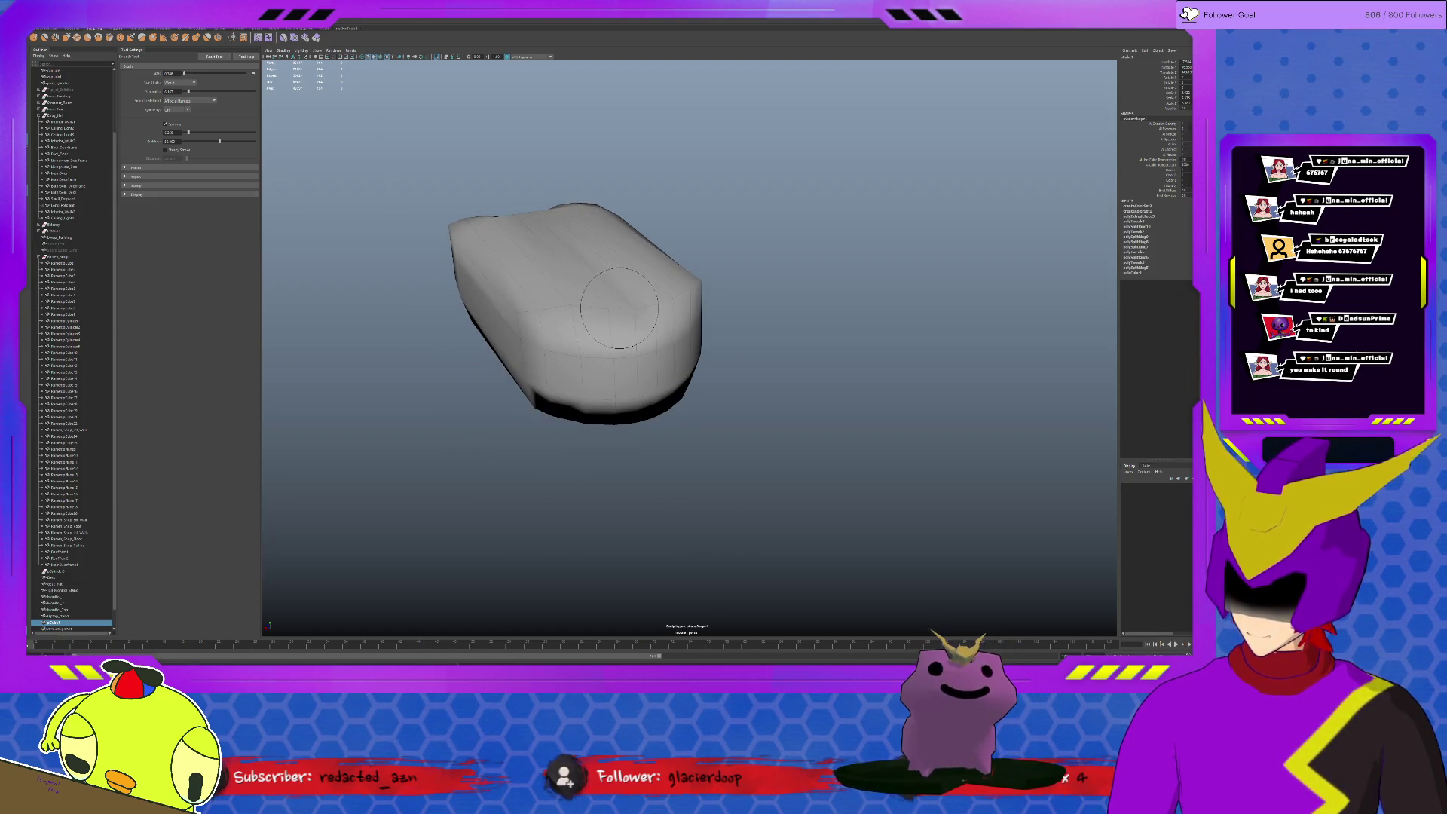
{"action": "mouse_move", "coordinate": [637, 307]}
{"action": "left_mouse_down"}
{"action": "mouse_move", "coordinate": [586, 347]}
{"action": "mouse_move", "coordinate": [561, 301]}
{"action": "mouse_move", "coordinate": [573, 249]}
{"action": "mouse_move", "coordinate": [647, 207]}
{"action": "left_mouse_up"}
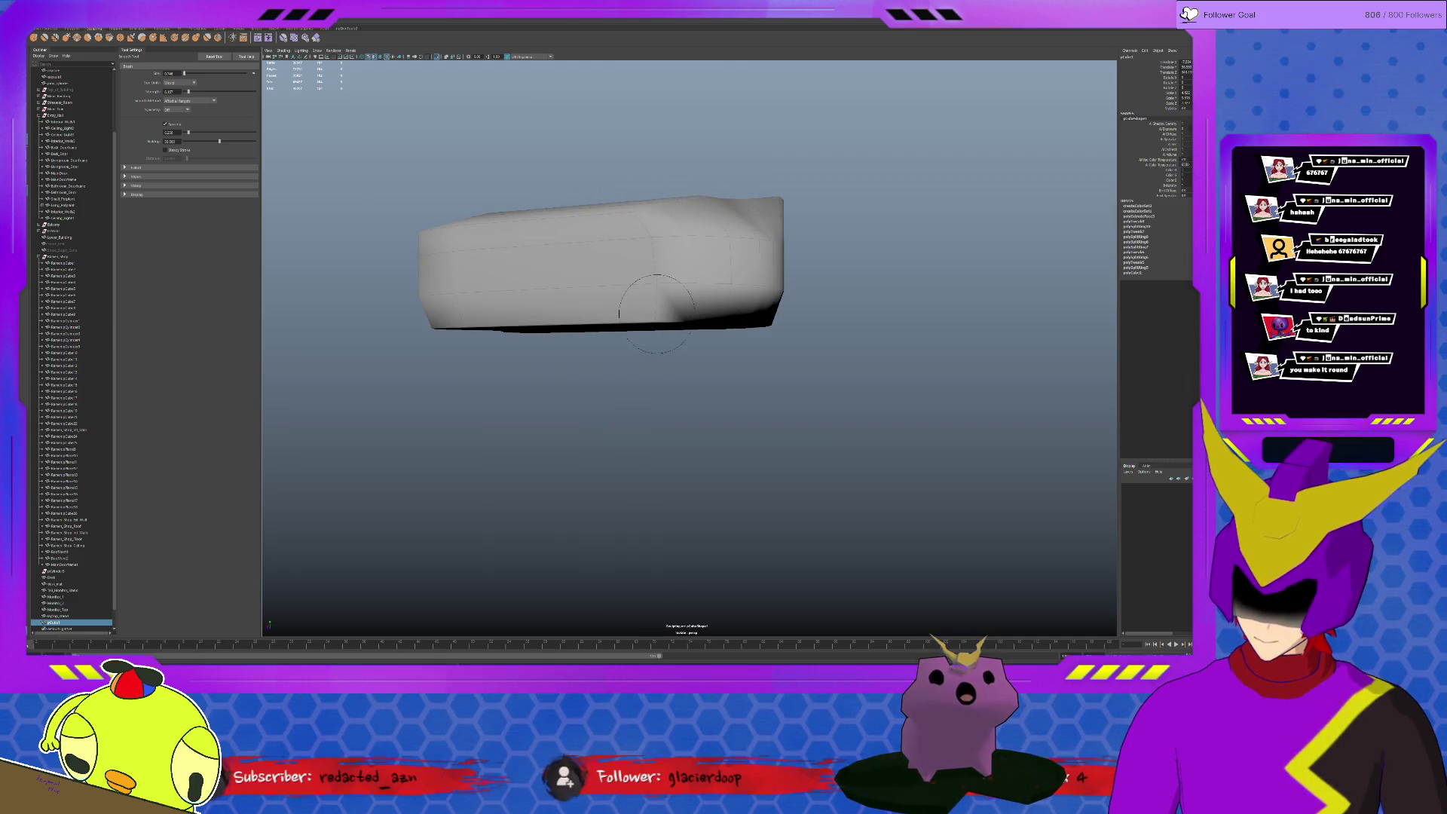
{"action": "left_click_drag", "start_coordinate": [660, 249], "coordinate": [598, 297], "text": "alt"}
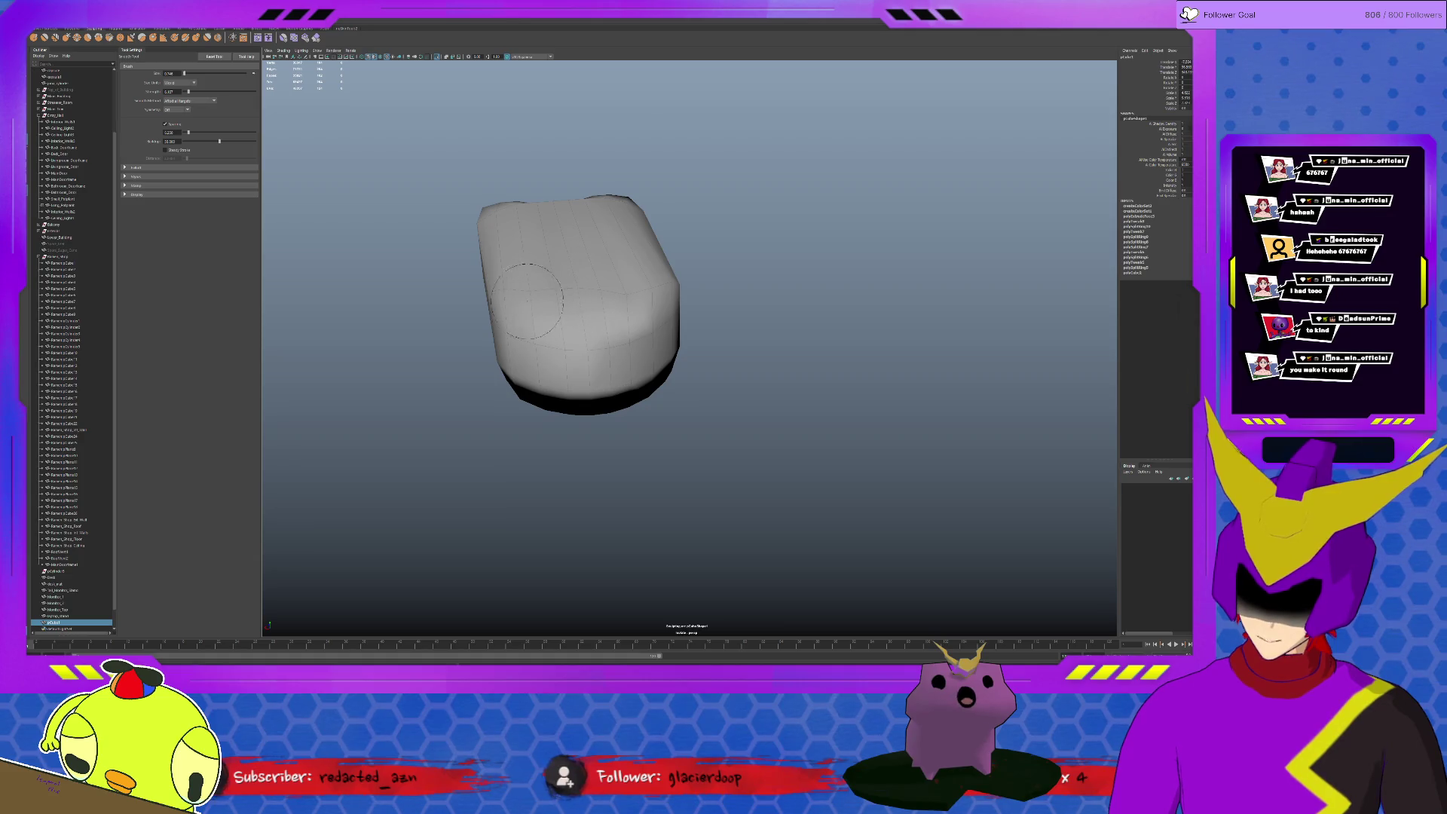
{"action": "left_click_drag", "start_coordinate": [529, 302], "coordinate": [720, 294], "text": "alt"}
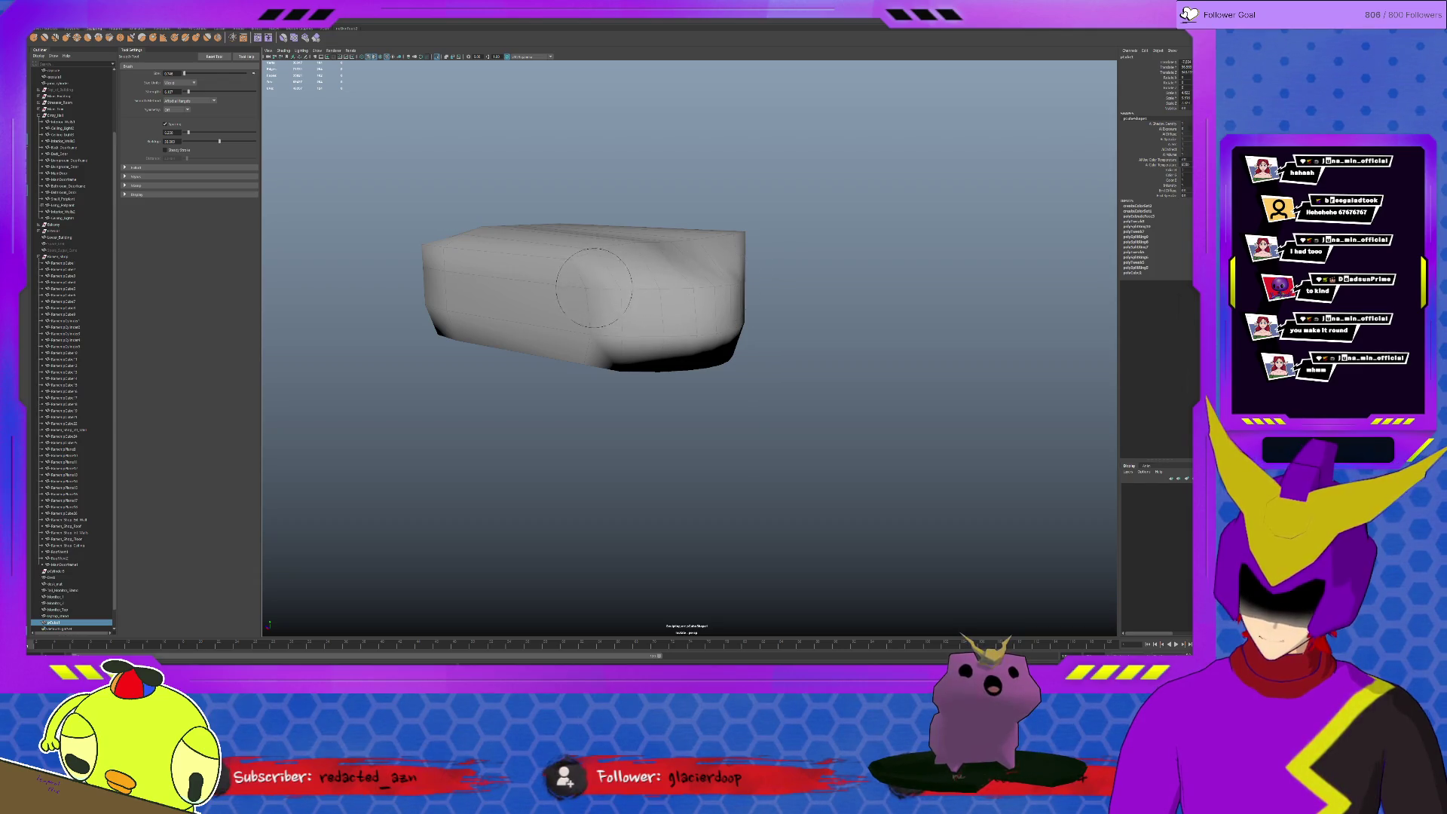
{"action": "left_click_drag", "start_coordinate": [564, 260], "coordinate": [634, 375], "text": "alt"}
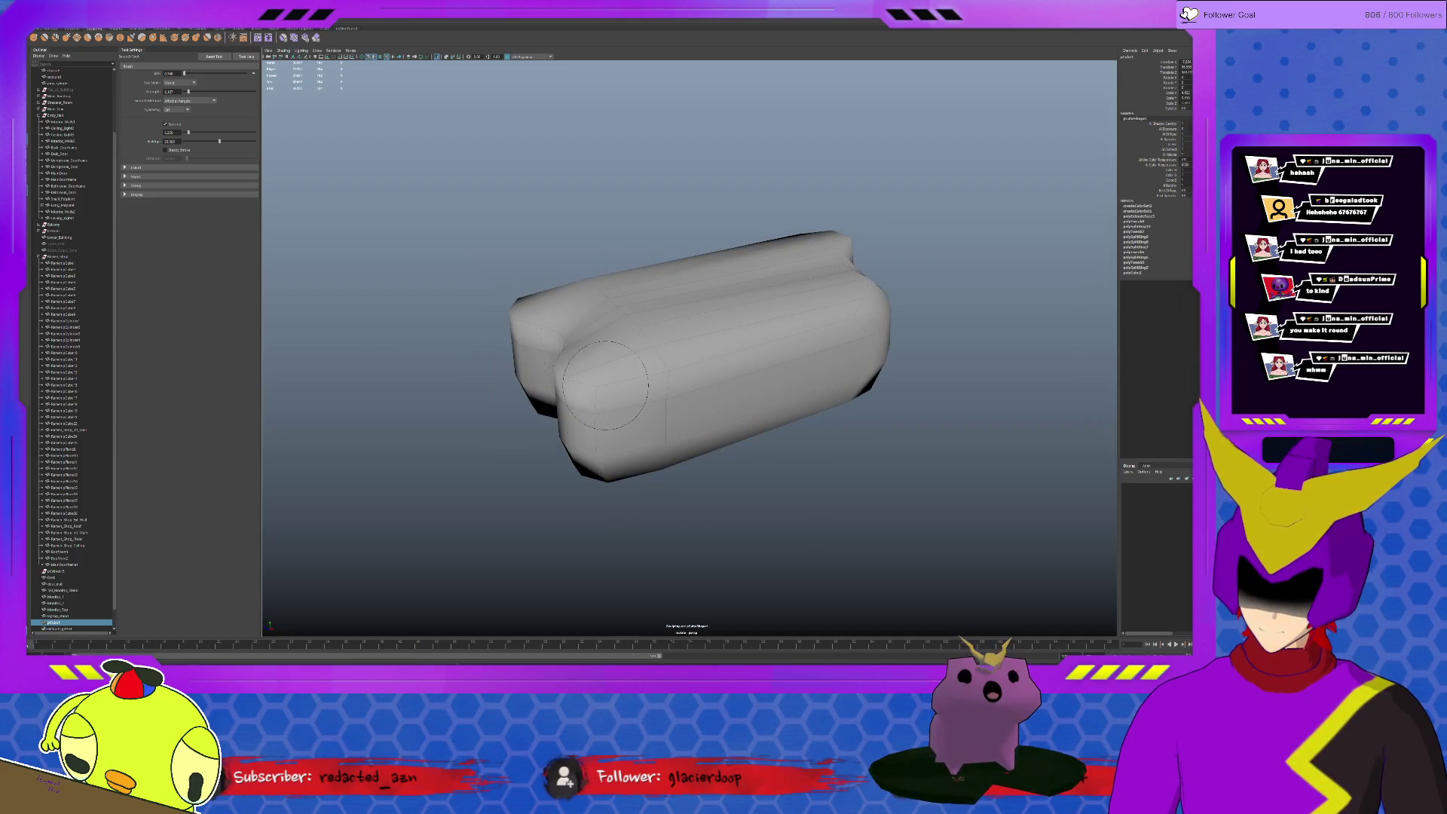
{"action": "left_click_drag", "start_coordinate": [562, 362], "coordinate": [633, 351], "text": "alt"}
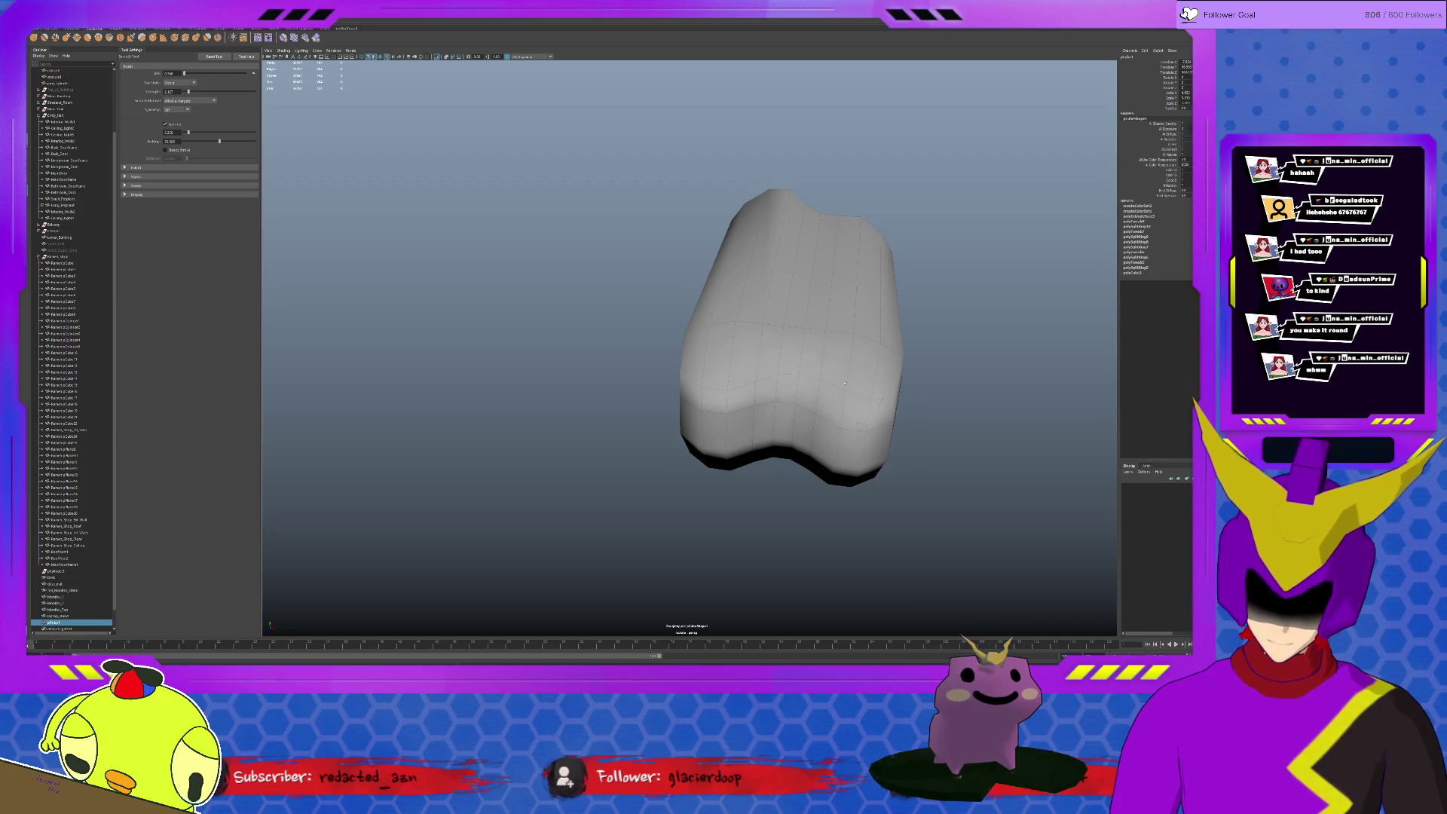
{"action": "mouse_move", "coordinate": [814, 395]}
{"action": "left_mouse_down", "text": "alt"}
{"action": "mouse_move", "coordinate": [754, 403]}
{"action": "mouse_move", "coordinate": [785, 345]}
{"action": "mouse_move", "coordinate": [739, 354]}
{"action": "mouse_move", "coordinate": [678, 324]}
{"action": "mouse_move", "coordinate": [618, 264]}
{"action": "mouse_move", "coordinate": [592, 177]}
{"action": "mouse_move", "coordinate": [642, 260]}
{"action": "left_mouse_up", "text": "alt"}
Delete the middle face loop and the right half, keeping only the left half
{"action": "key", "text": "q"}
{"action": "key", "text": "1"}
{"action": "key", "text": "F11"}
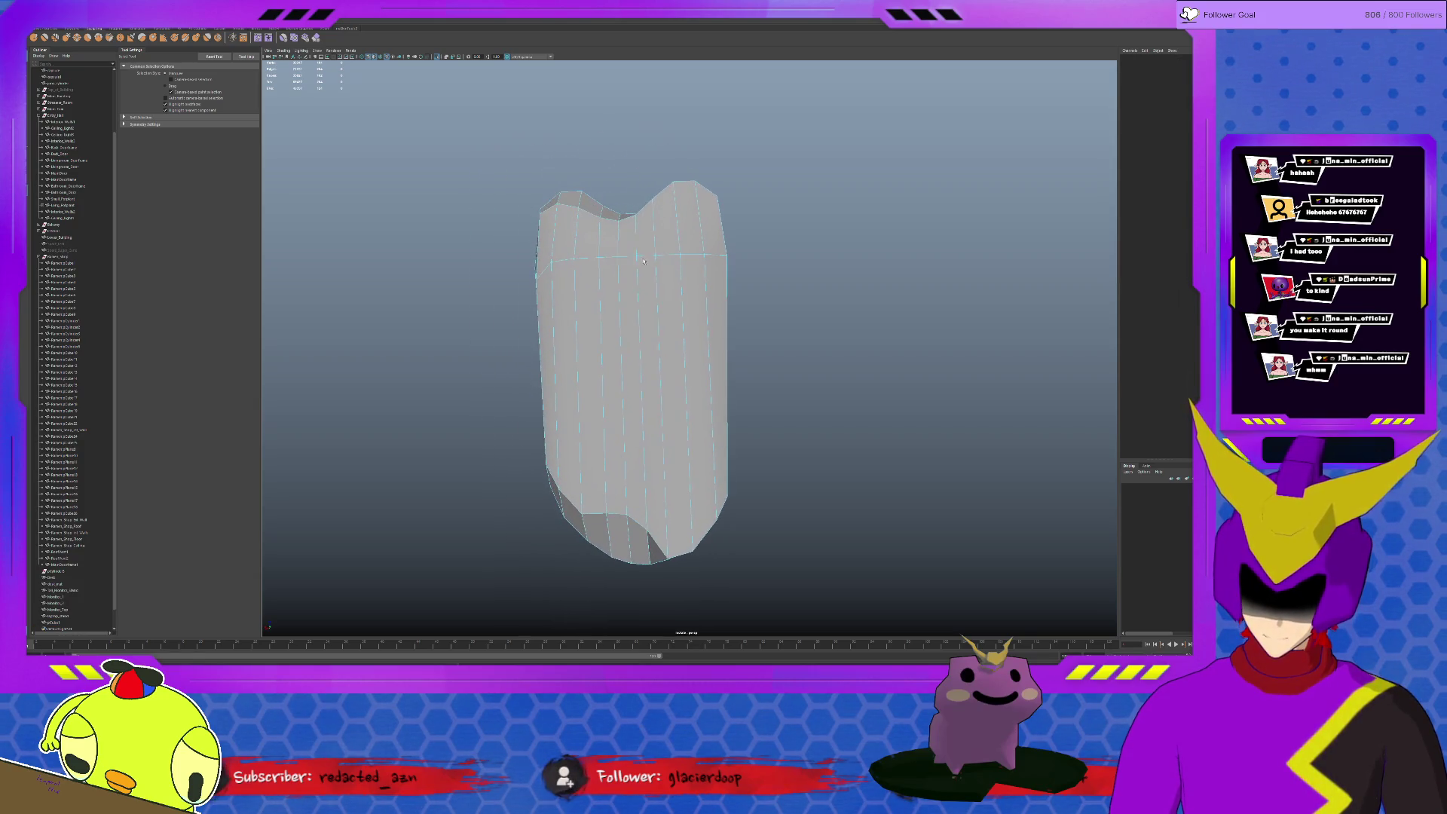
{"action": "double_click", "coordinate": [643, 264]}
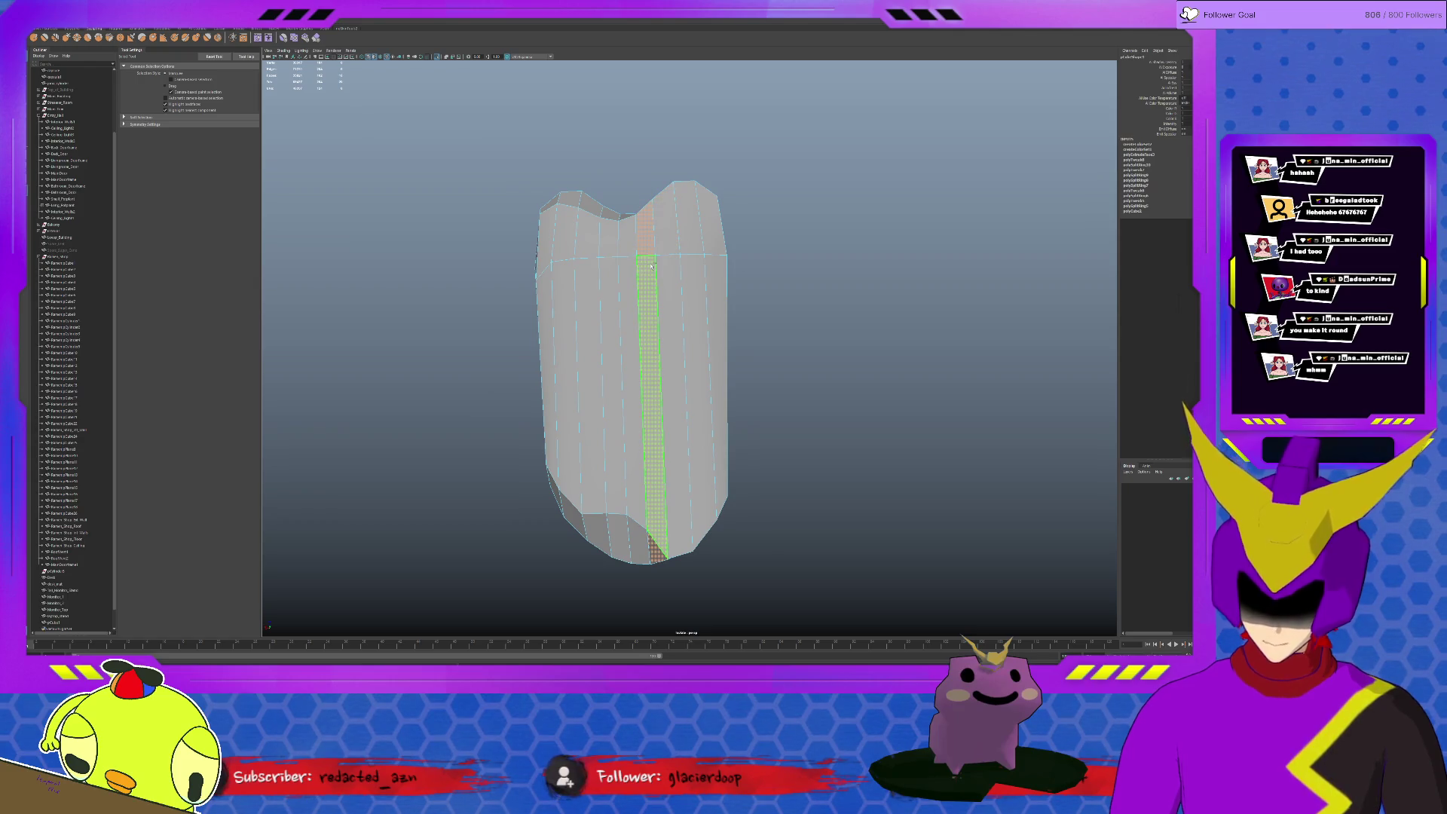
{"action": "key", "text": "Delete"}
{"action": "double_click", "coordinate": [674, 262]}
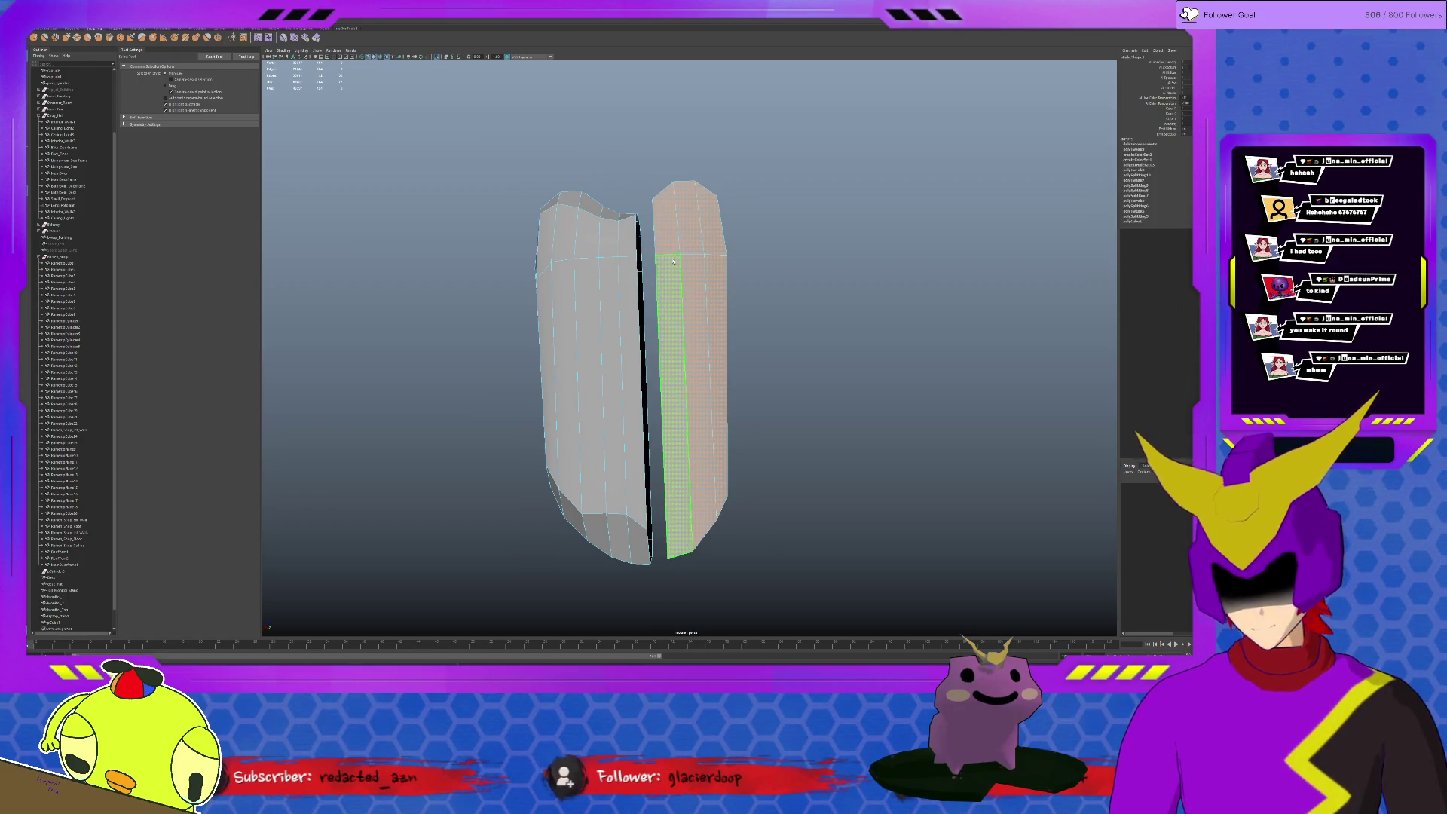
{"action": "key", "text": "Delete"}
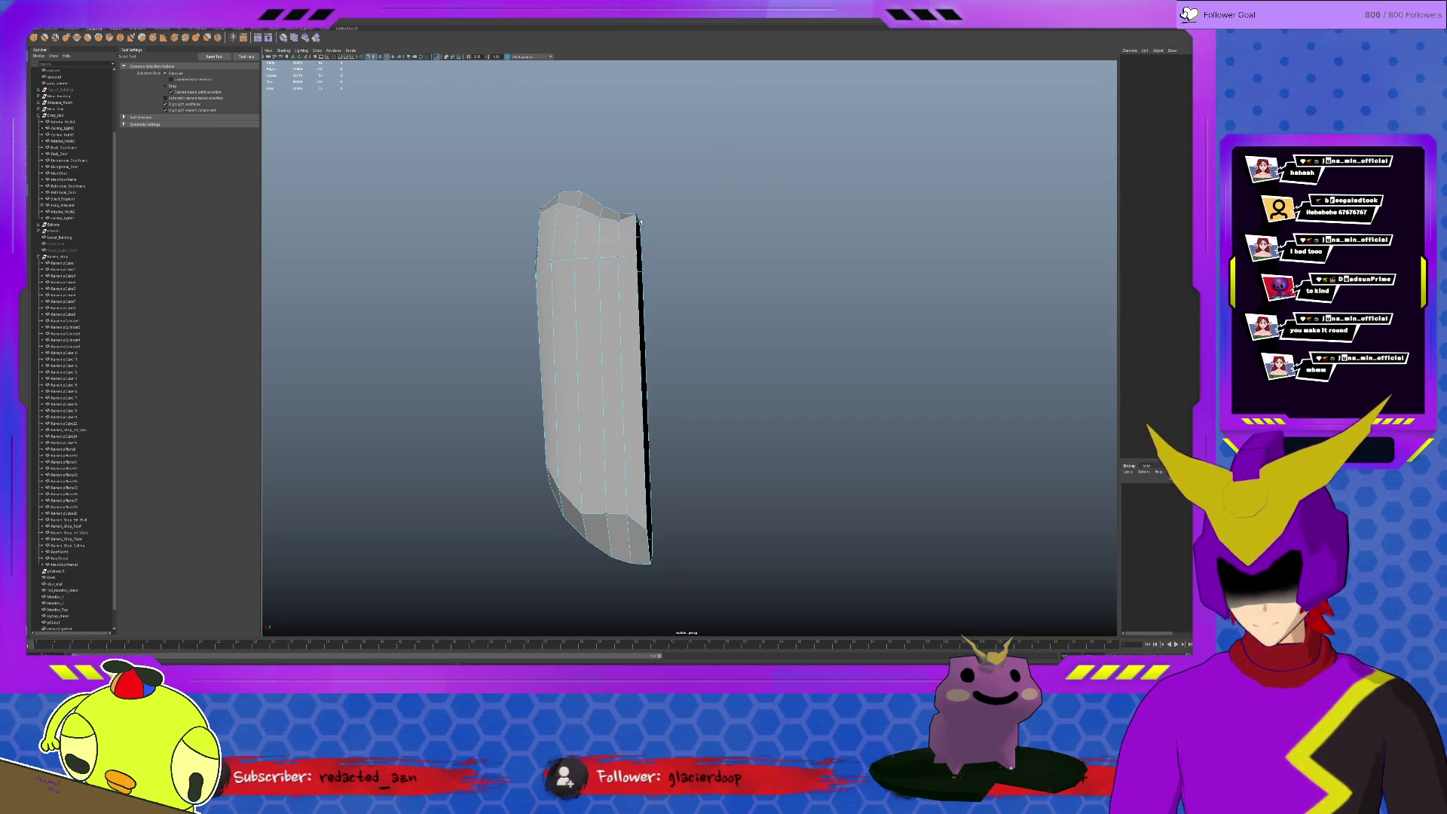
With soft select on, slide the right-end edges inward to shorten the half body
{"action": "left_click", "coordinate": [640, 220]}
{"action": "key", "text": "w"}
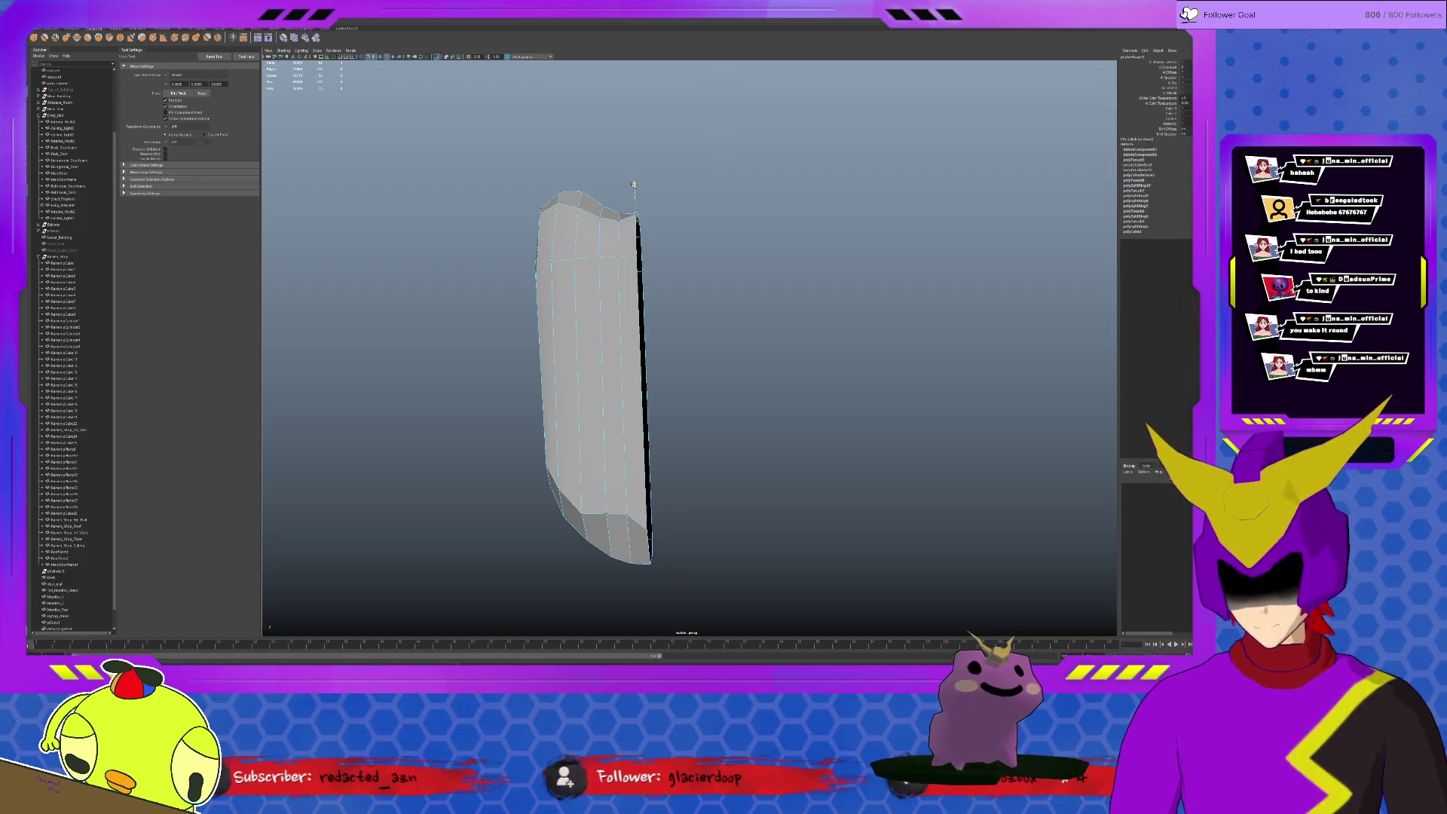
{"action": "left_click_drag", "start_coordinate": [624, 233], "coordinate": [650, 227], "text": "alt"}
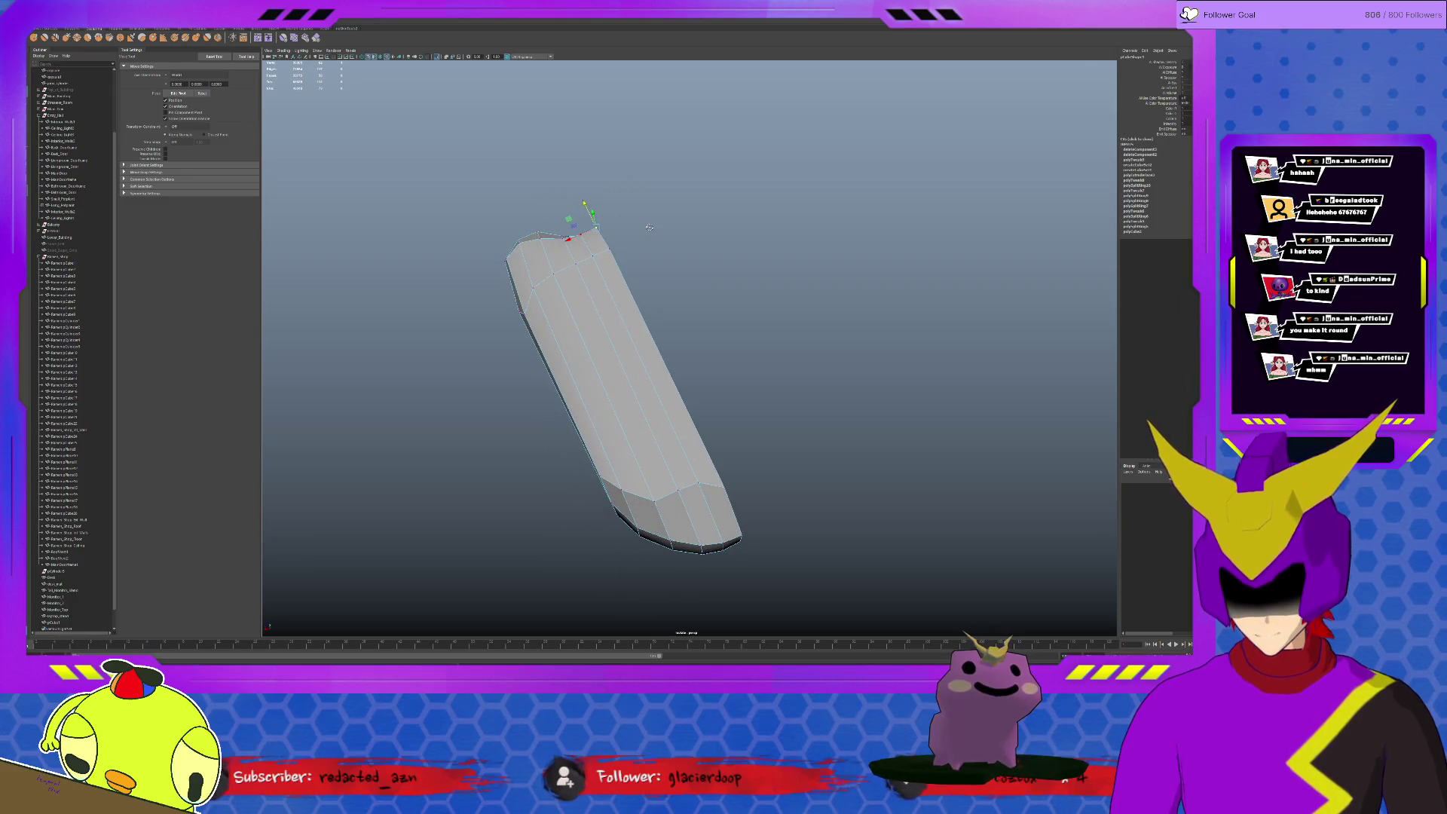
{"action": "left_click_drag", "start_coordinate": [554, 253], "coordinate": [582, 279], "text": "alt"}
{"action": "key", "text": "b"}
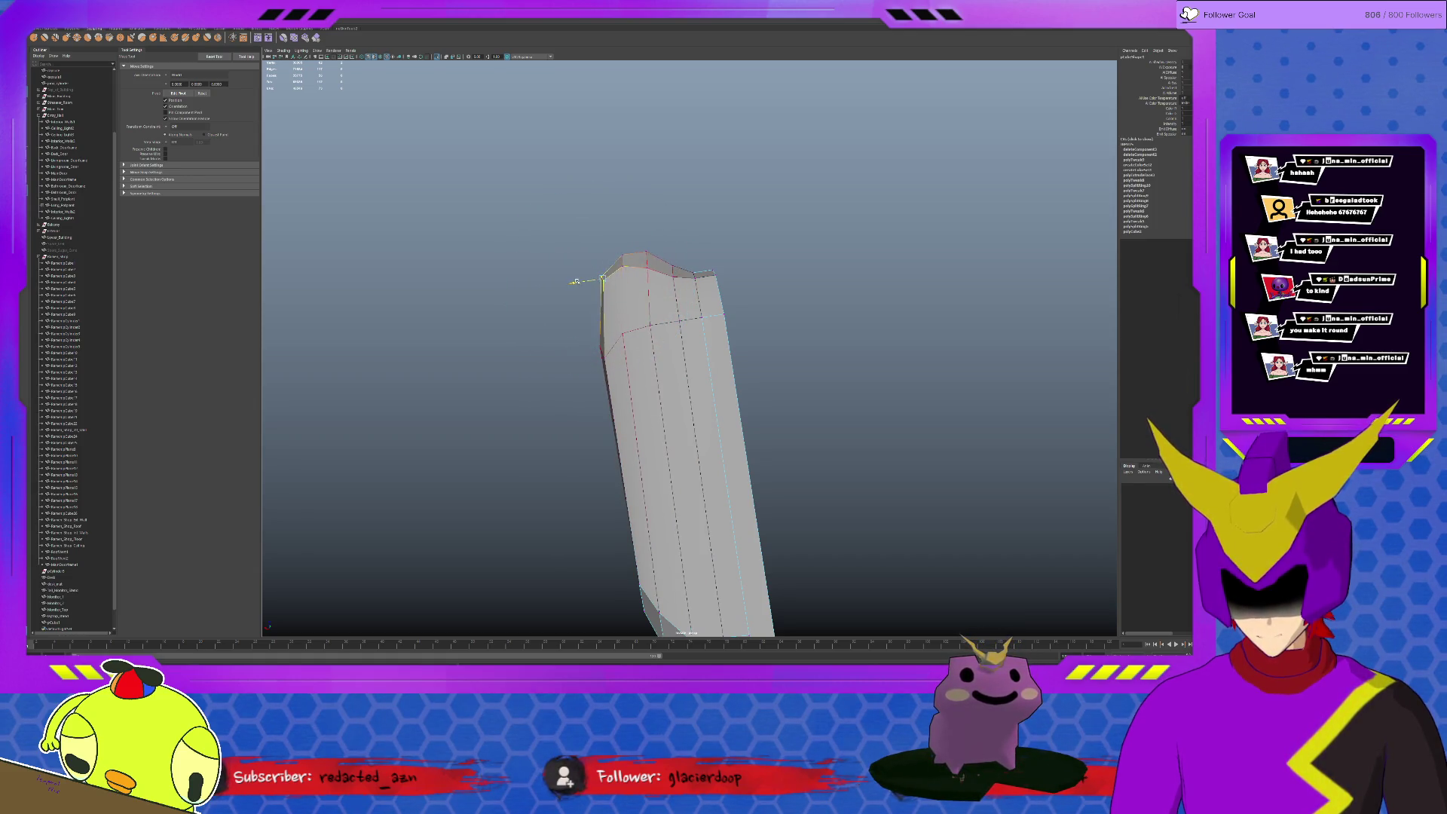
{"action": "mouse_move", "coordinate": [583, 281]}
{"action": "left_mouse_down", "text": "alt"}
{"action": "mouse_move", "coordinate": [575, 322]}
{"action": "mouse_move", "coordinate": [769, 251]}
{"action": "mouse_move", "coordinate": [875, 307]}
{"action": "left_mouse_up", "text": "alt"}
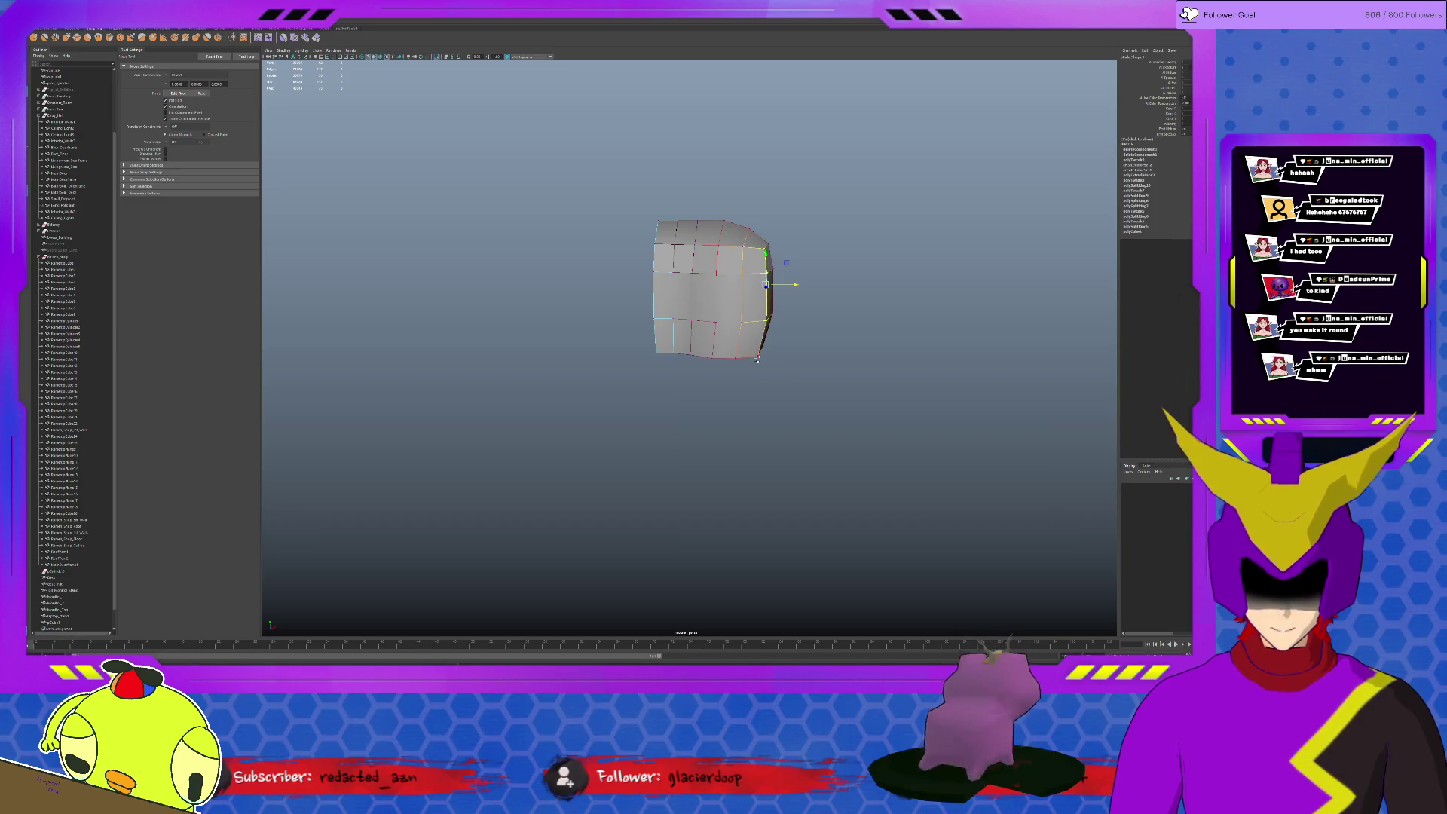
{"action": "mouse_move", "coordinate": [793, 303]}
{"action": "left_mouse_down"}
{"action": "mouse_move", "coordinate": [818, 332]}
{"action": "mouse_move", "coordinate": [829, 282]}
{"action": "left_mouse_up"}
{"action": "mouse_move", "coordinate": [828, 121]}
{"action": "left_mouse_down"}
{"action": "mouse_move", "coordinate": [980, 350]}
{"action": "mouse_move", "coordinate": [965, 324]}
{"action": "left_mouse_up"}
{"action": "mouse_move", "coordinate": [927, 269]}
{"action": "left_mouse_down"}
{"action": "mouse_move", "coordinate": [872, 294]}
{"action": "mouse_move", "coordinate": [827, 275]}
{"action": "mouse_move", "coordinate": [914, 270]}
{"action": "mouse_move", "coordinate": [934, 288]}
{"action": "left_mouse_up"}
Clear the vertex selection and orbit to an end-on view of the mesh
{"action": "left_click", "coordinate": [927, 268]}
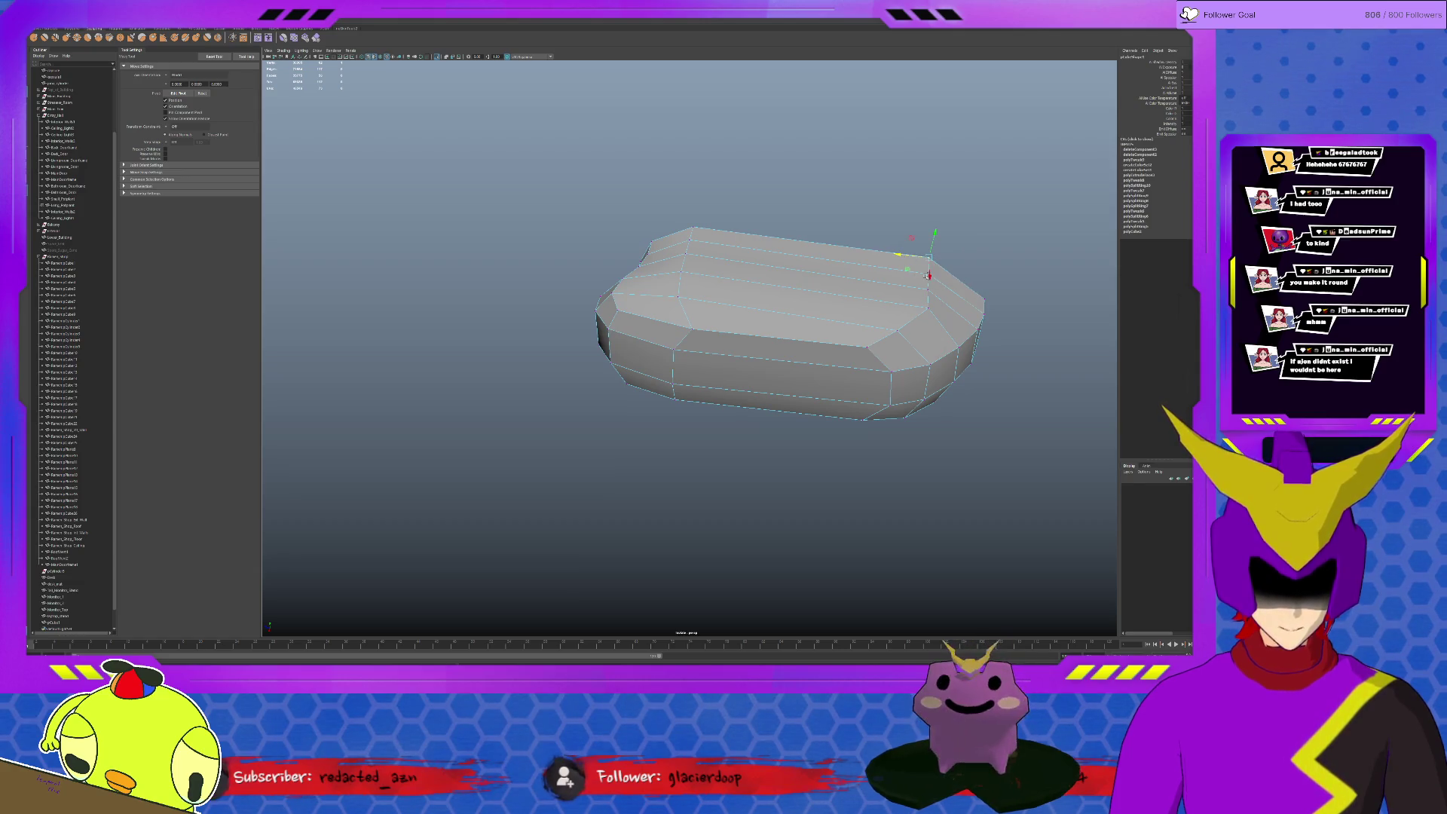
{"action": "key", "text": "q"}
{"action": "key", "text": "w"}
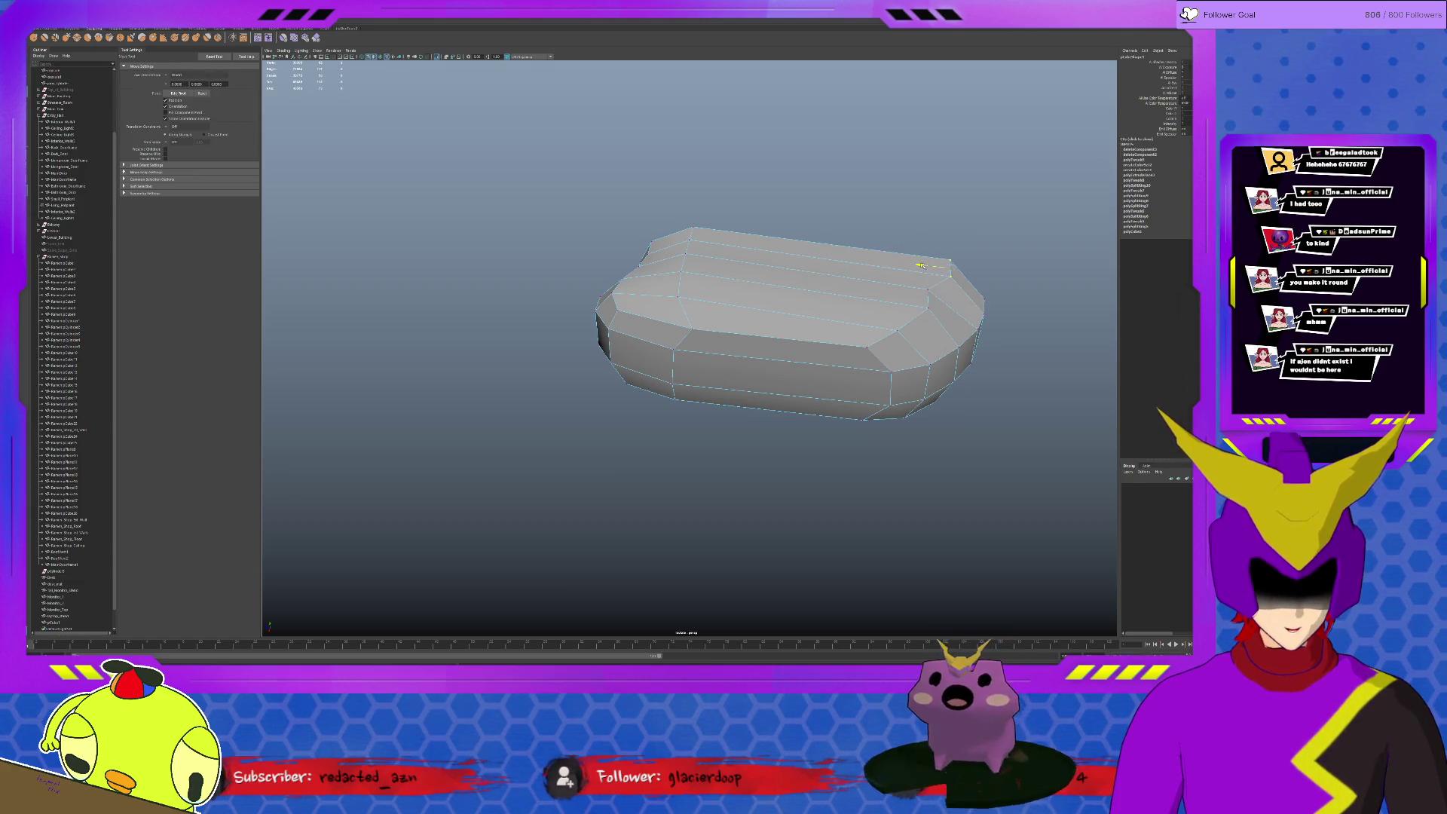
{"action": "left_click", "coordinate": [929, 260]}
{"action": "left_click", "coordinate": [934, 289]}
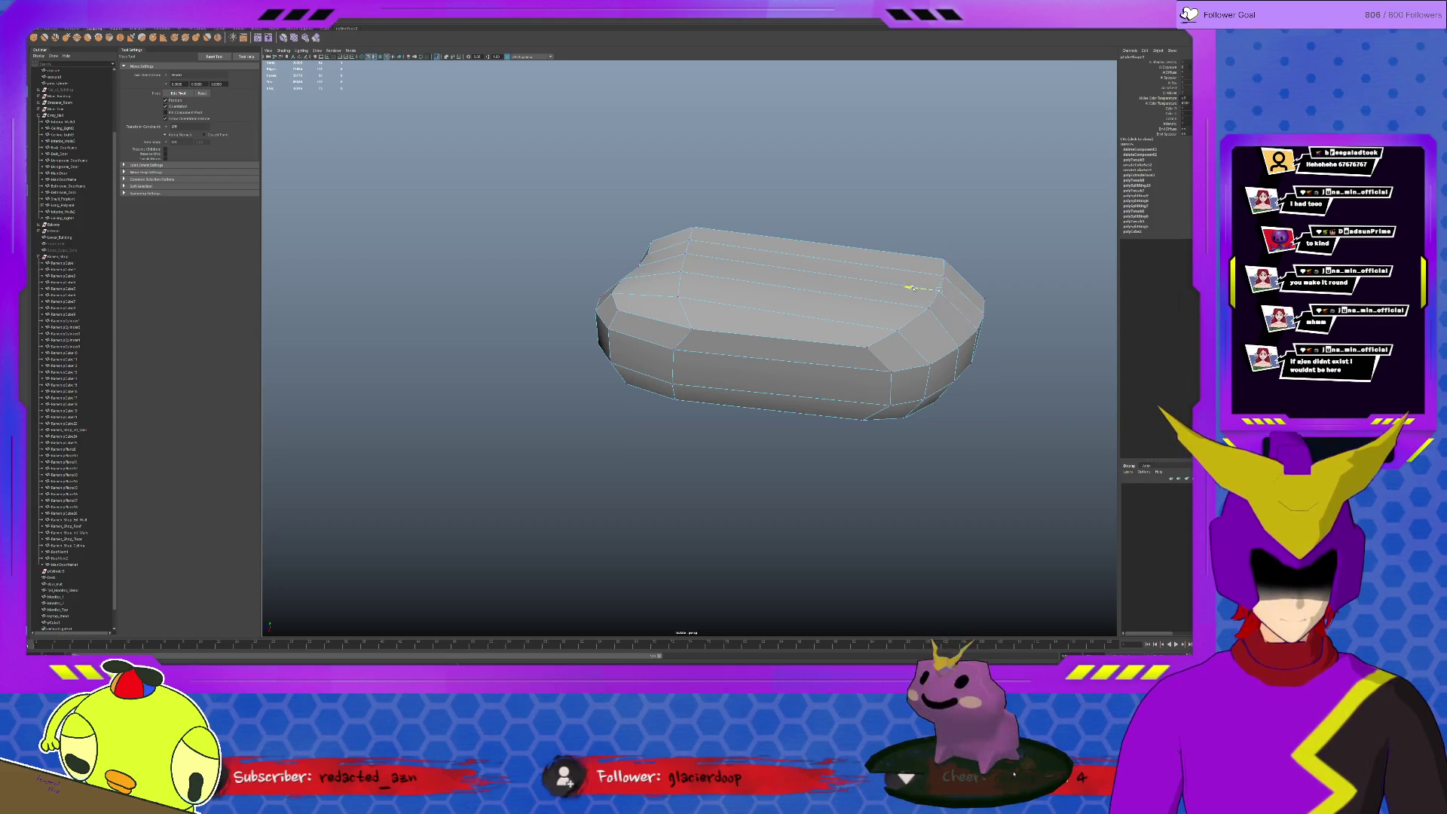
{"action": "mouse_move", "coordinate": [907, 311]}
{"action": "left_mouse_down", "text": "alt"}
{"action": "mouse_move", "coordinate": [726, 234]}
{"action": "mouse_move", "coordinate": [709, 248]}
{"action": "mouse_move", "coordinate": [754, 300]}
{"action": "left_mouse_up", "text": "alt"}
Select the bottom faces and move them up to flatten the mesh
{"action": "left_click", "coordinate": [754, 298]}
{"action": "left_click", "coordinate": [748, 371], "text": "shift"}
{"action": "left_click", "coordinate": [814, 339], "text": "shift"}
{"action": "left_click", "coordinate": [667, 363], "text": "shift"}
{"action": "left_click", "coordinate": [659, 324], "text": "shift"}
{"action": "left_click_drag", "start_coordinate": [675, 293], "coordinate": [787, 390], "text": "alt"}
{"action": "key", "text": "r"}
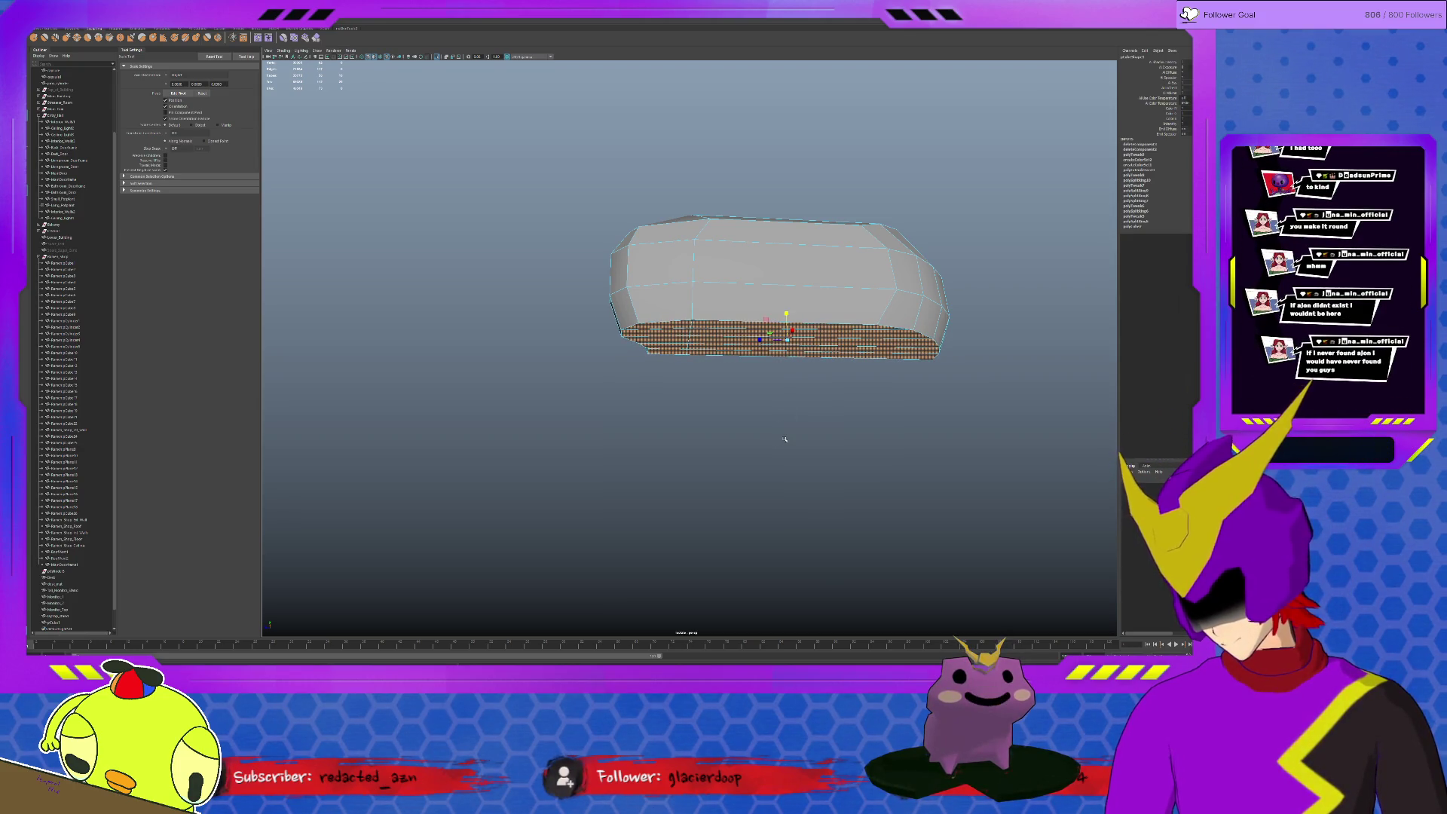
{"action": "key", "text": "w"}
{"action": "mouse_move", "coordinate": [786, 312]}
{"action": "left_mouse_down"}
{"action": "mouse_move", "coordinate": [786, 293]}
{"action": "mouse_move", "coordinate": [738, 297]}
{"action": "left_mouse_up"}
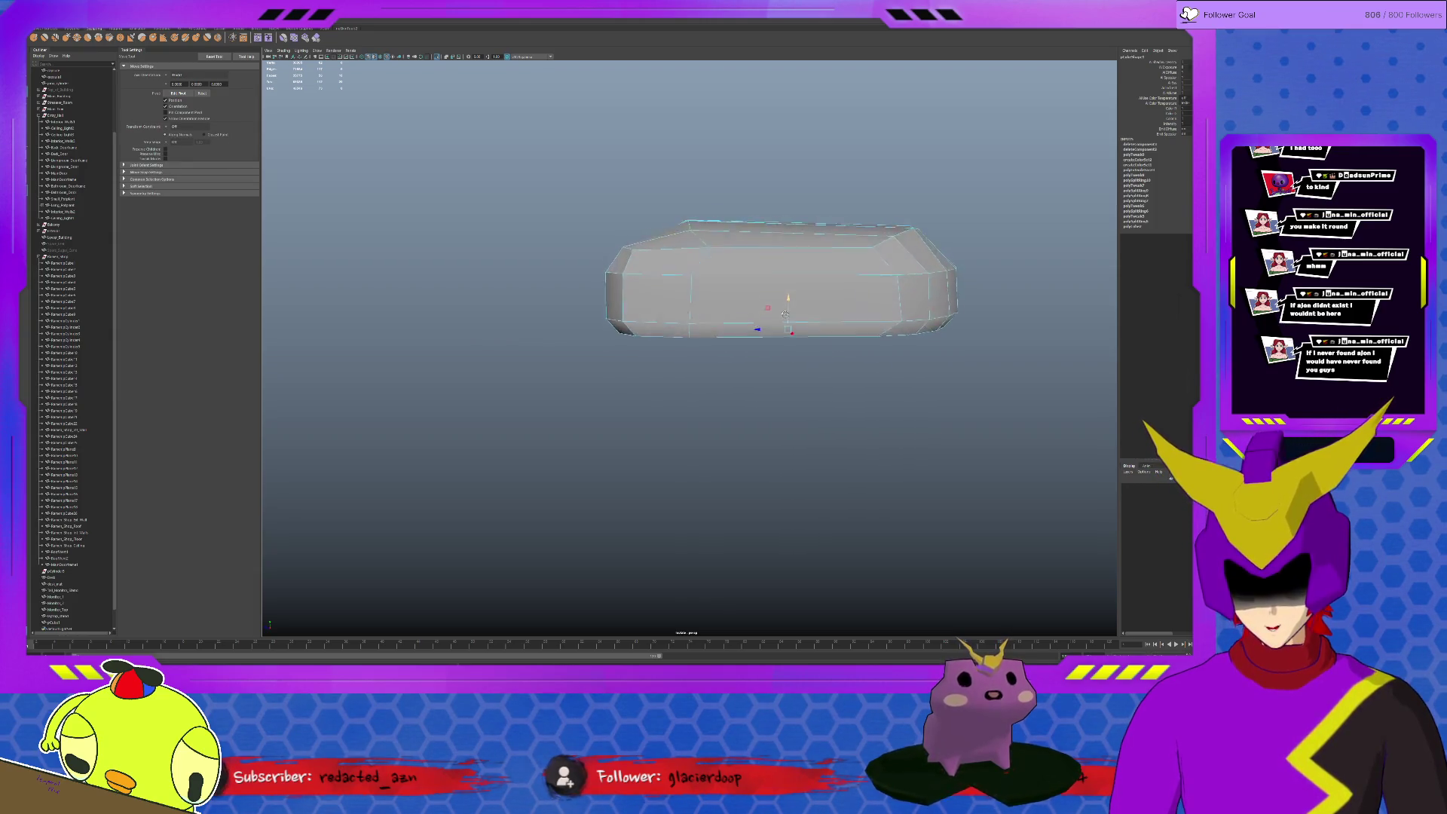
Lower the top faces to flatten the body further
{"action": "left_click", "coordinate": [803, 224]}
{"action": "left_click_drag", "start_coordinate": [795, 221], "coordinate": [791, 237]}
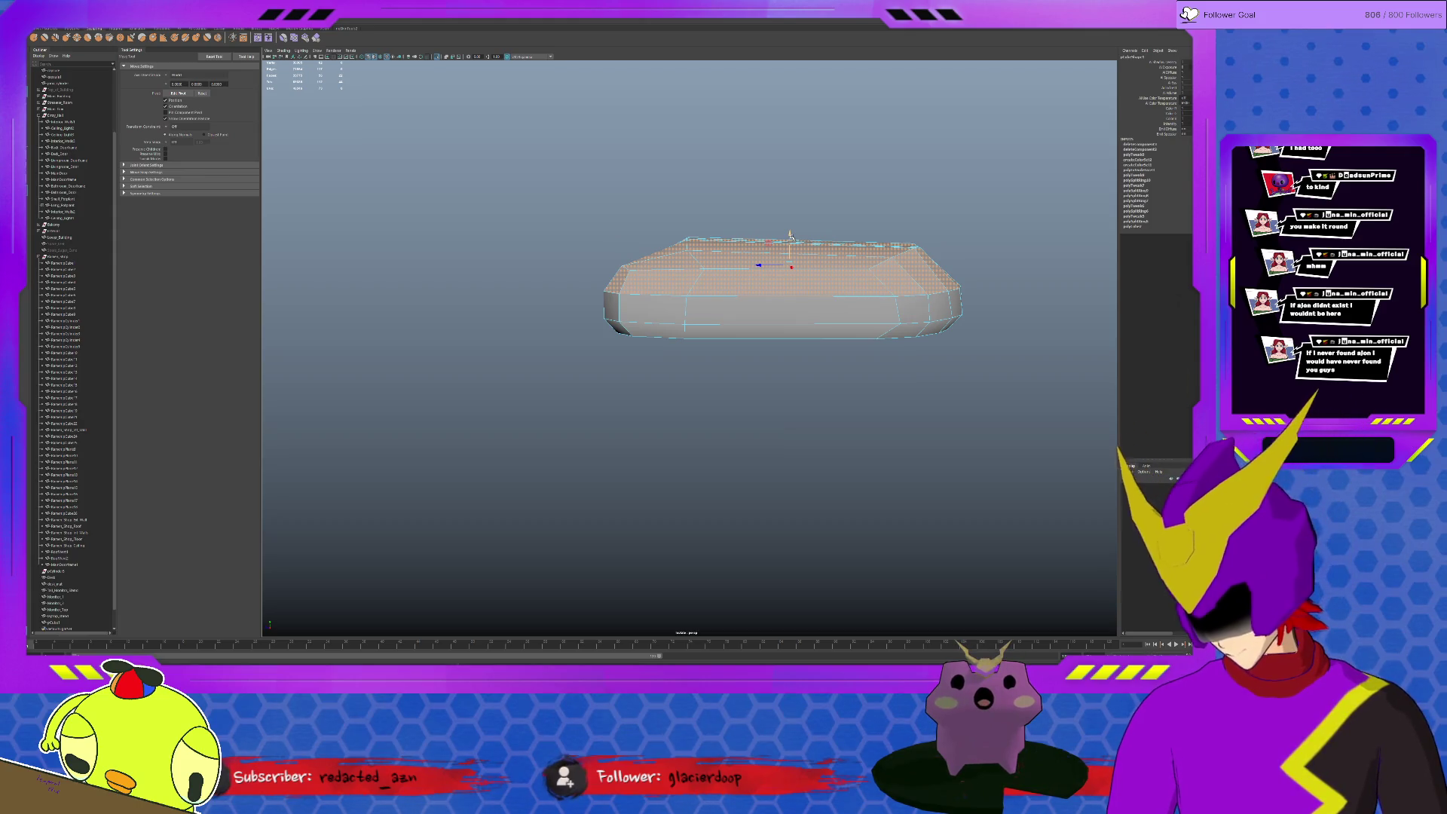
{"action": "left_click_drag", "start_coordinate": [788, 251], "coordinate": [634, 326], "text": "alt"}
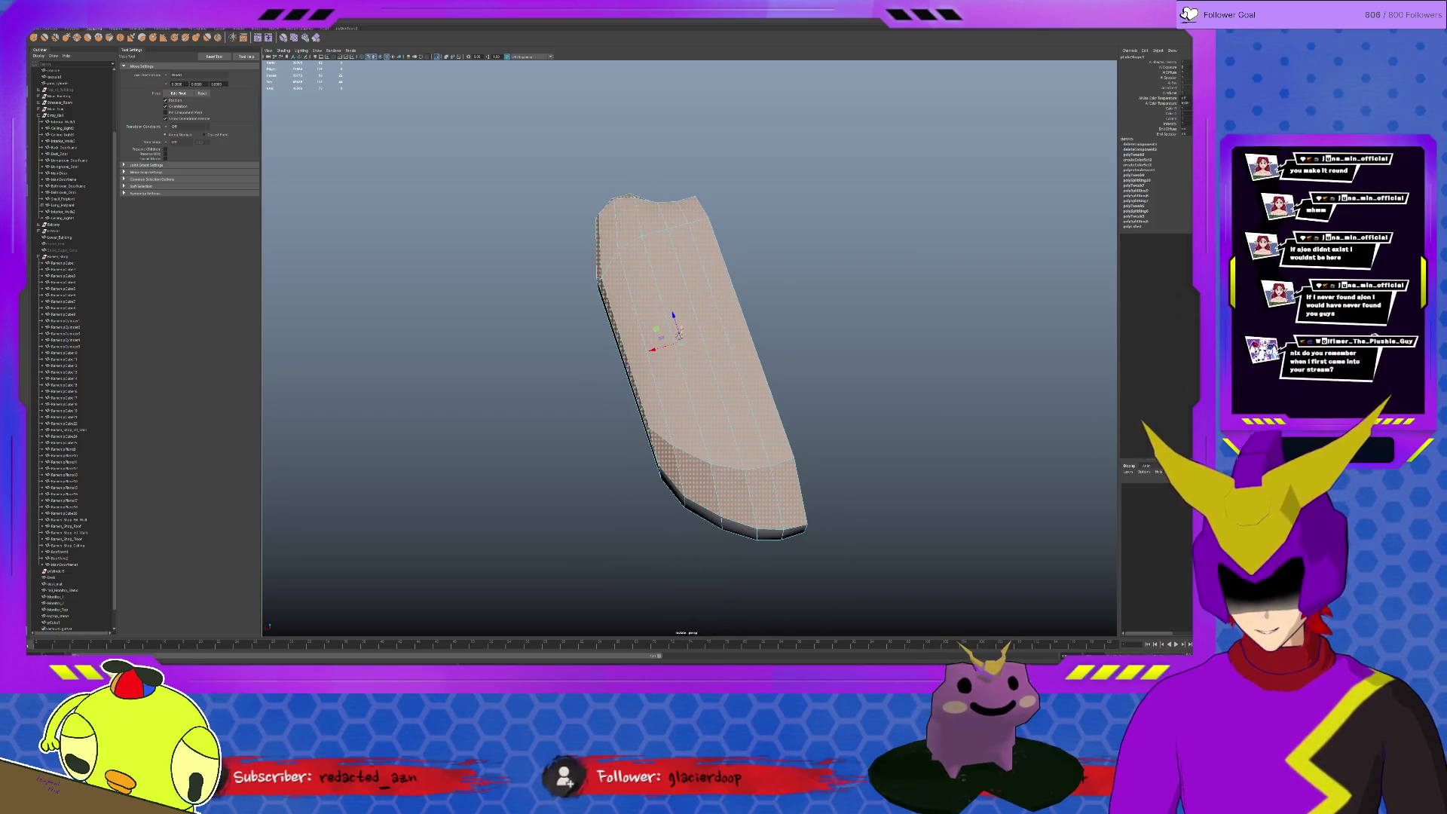
{"action": "key", "text": "F10"}
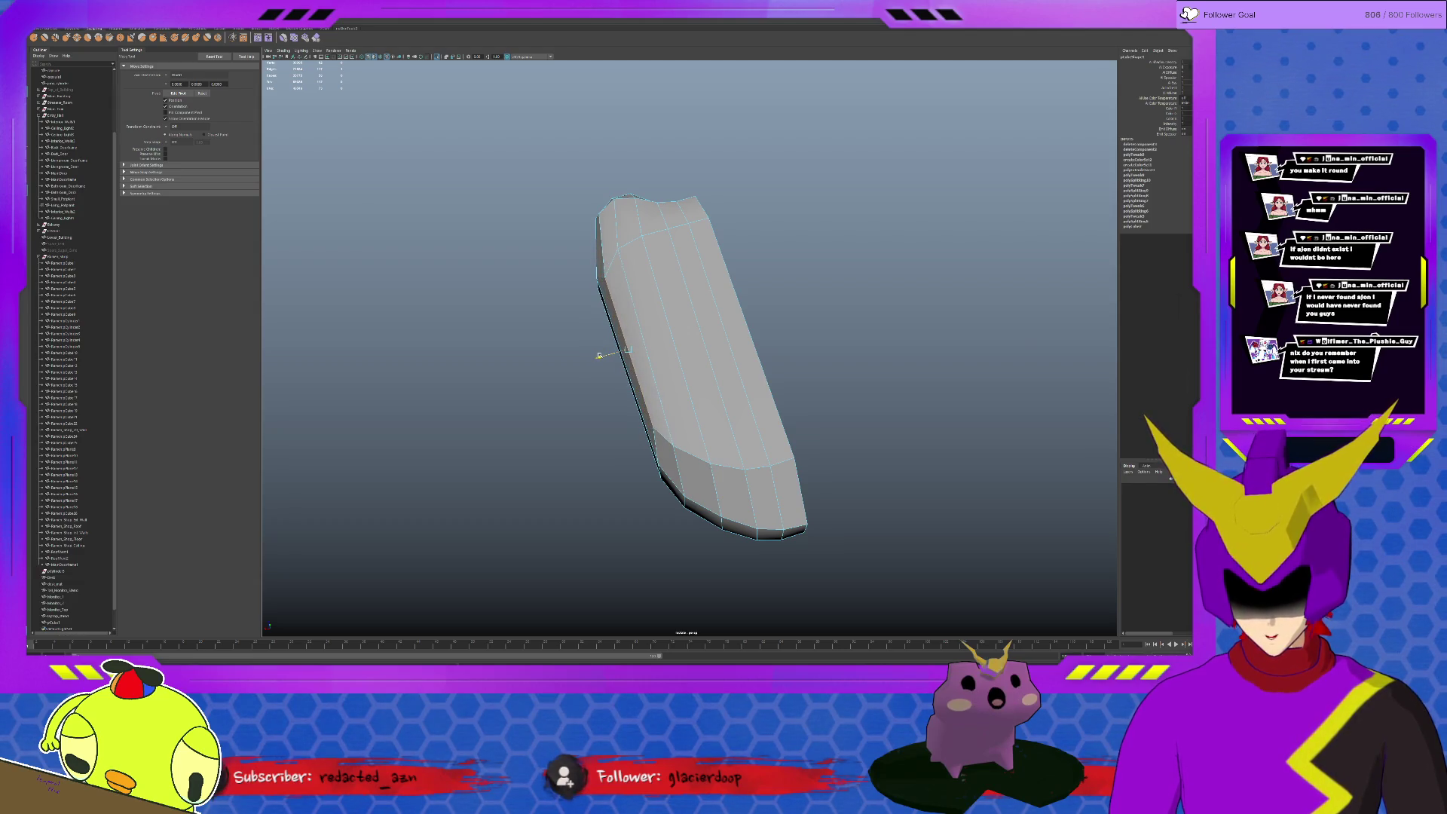
{"action": "mouse_move", "coordinate": [618, 337]}
{"action": "left_mouse_down", "text": "alt"}
{"action": "mouse_move", "coordinate": [615, 306]}
{"action": "mouse_move", "coordinate": [858, 245]}
{"action": "mouse_move", "coordinate": [844, 234]}
{"action": "mouse_move", "coordinate": [886, 243]}
{"action": "left_mouse_up", "text": "alt"}
{"action": "key", "text": "r"}
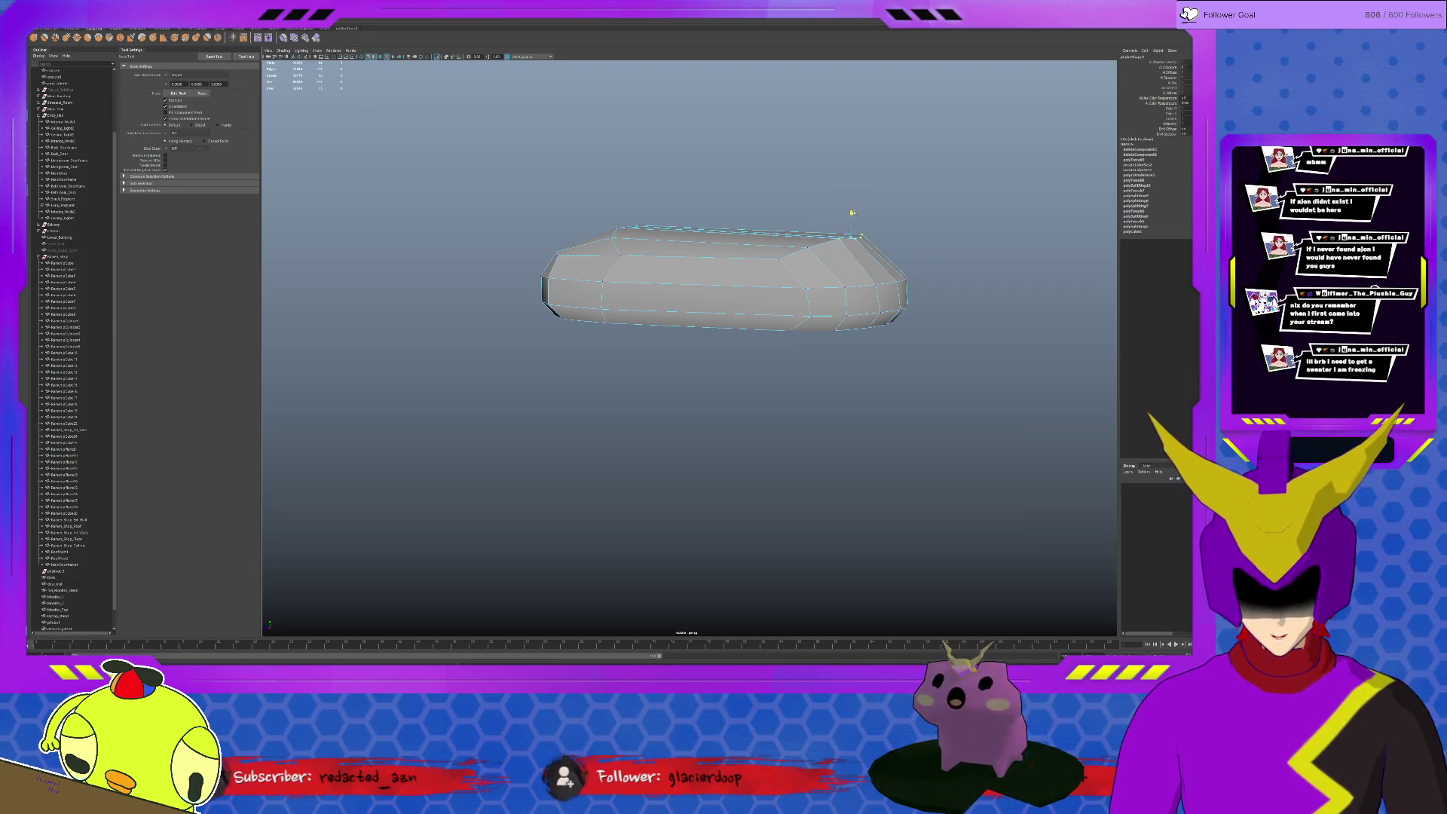
{"action": "left_click_drag", "start_coordinate": [854, 275], "coordinate": [776, 281], "text": "alt"}
Select the whole mesh and place its pivot onto the mesh
{"action": "right_click_drag", "start_coordinate": [717, 255], "coordinate": [746, 241]}
{"action": "left_click_drag", "start_coordinate": [759, 330], "coordinate": [683, 385], "text": "alt"}
{"action": "left_click", "coordinate": [687, 385]}
{"action": "key", "text": "d"}
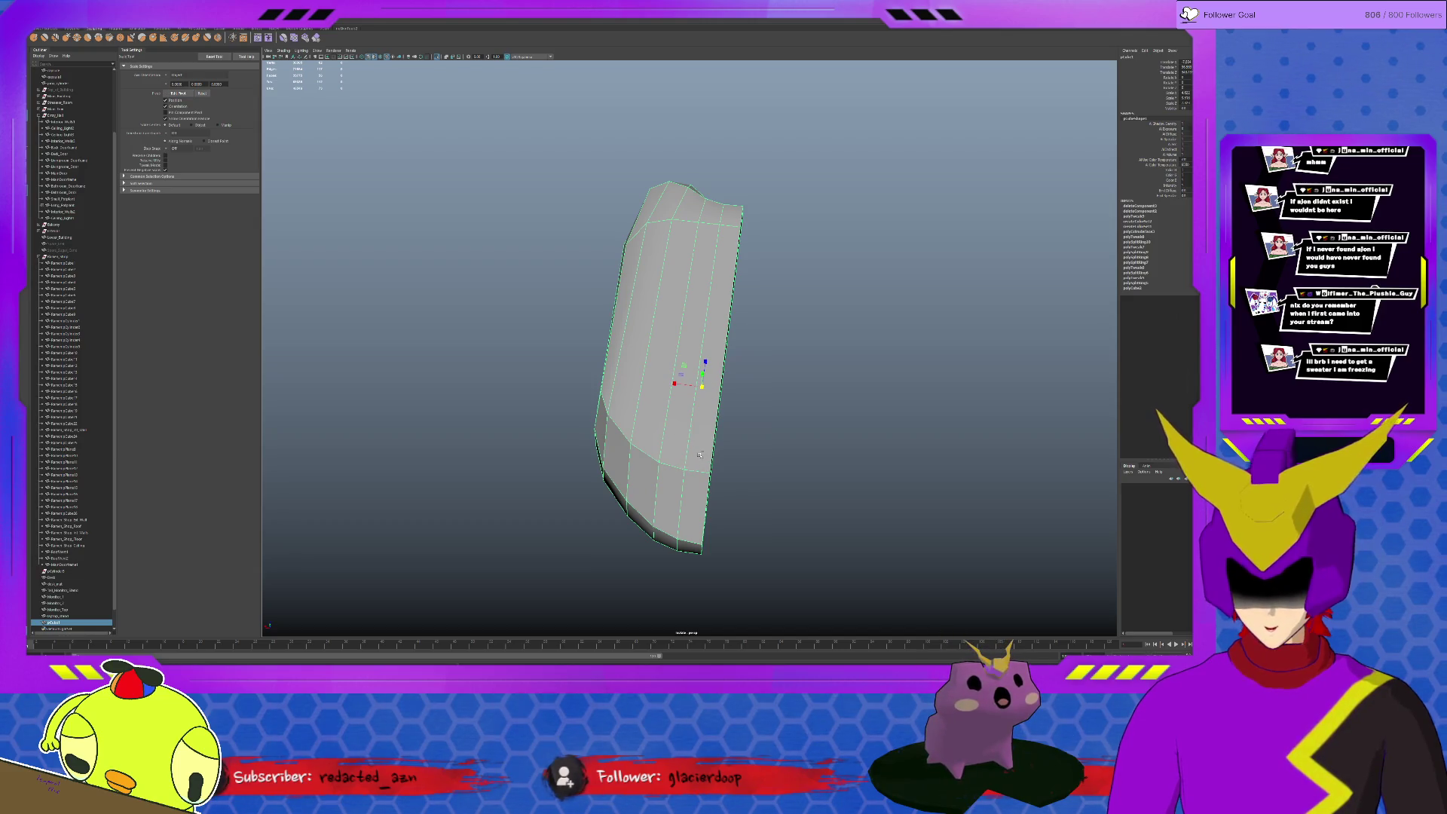
{"action": "left_click", "coordinate": [219, 29]}
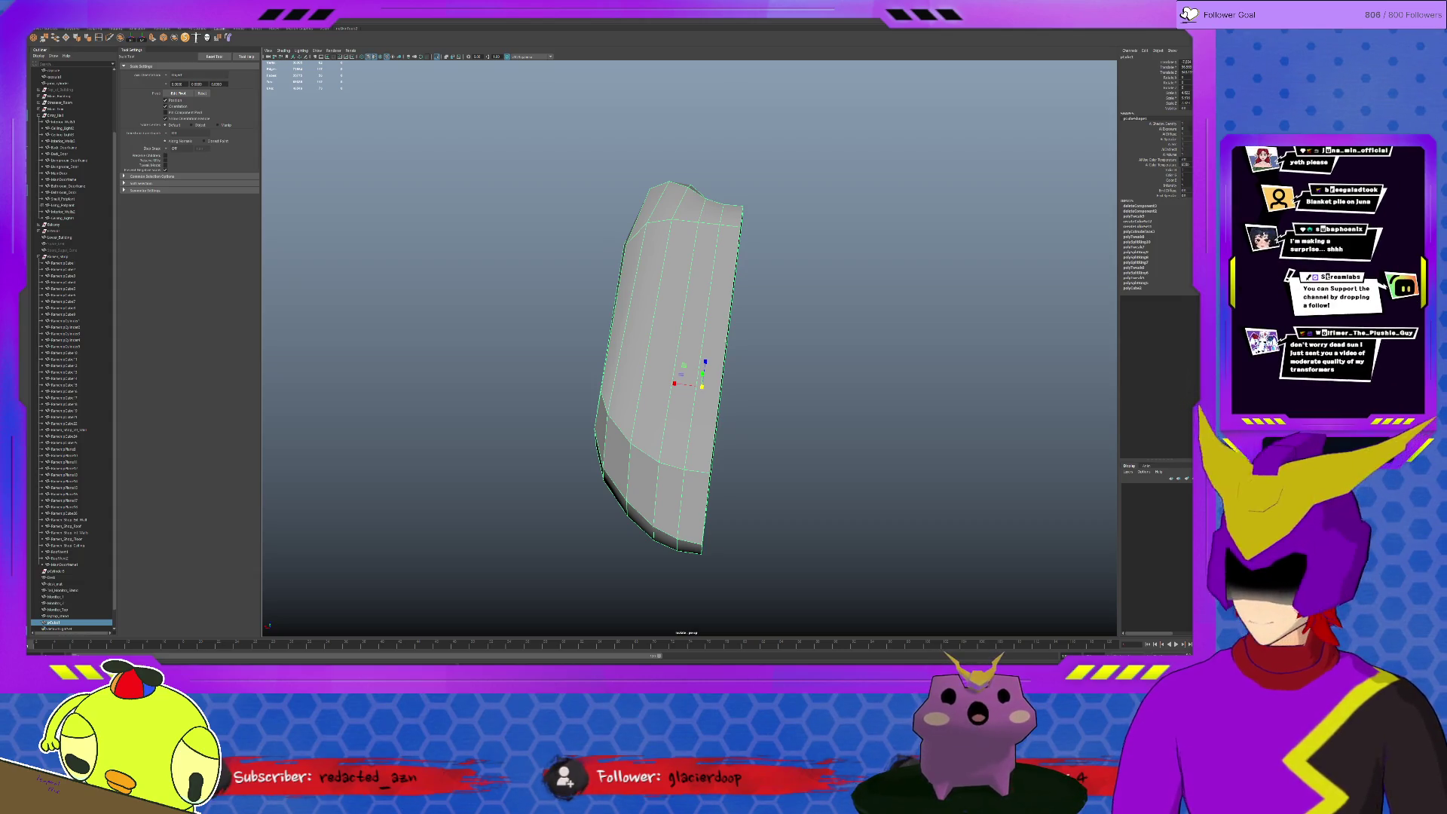
Duplicate the half mouse body and mirror the copy with an X scale of -1
{"action": "left_click_drag", "start_coordinate": [637, 286], "coordinate": [661, 289], "text": "alt"}
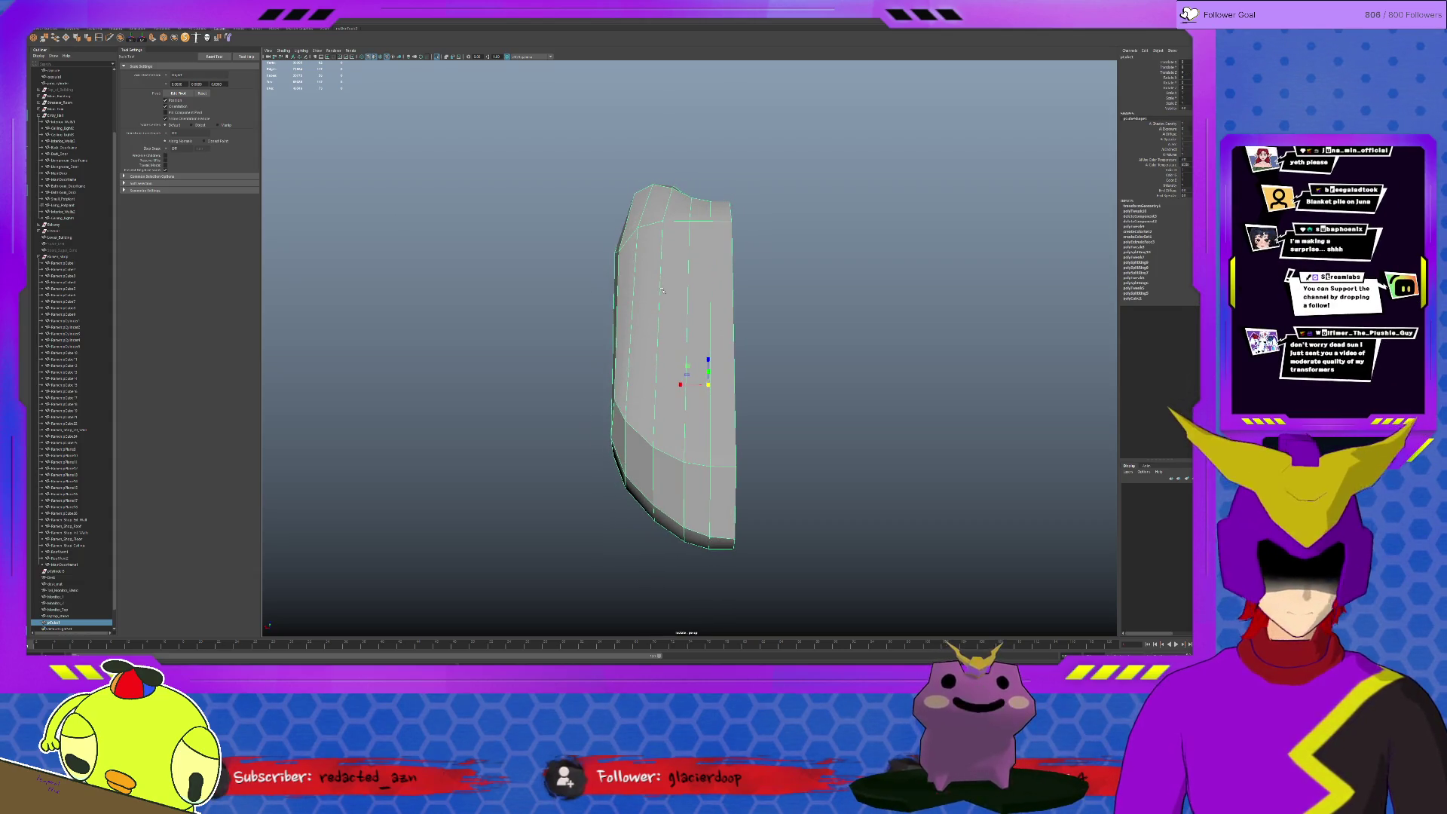
{"action": "key", "text": "w"}
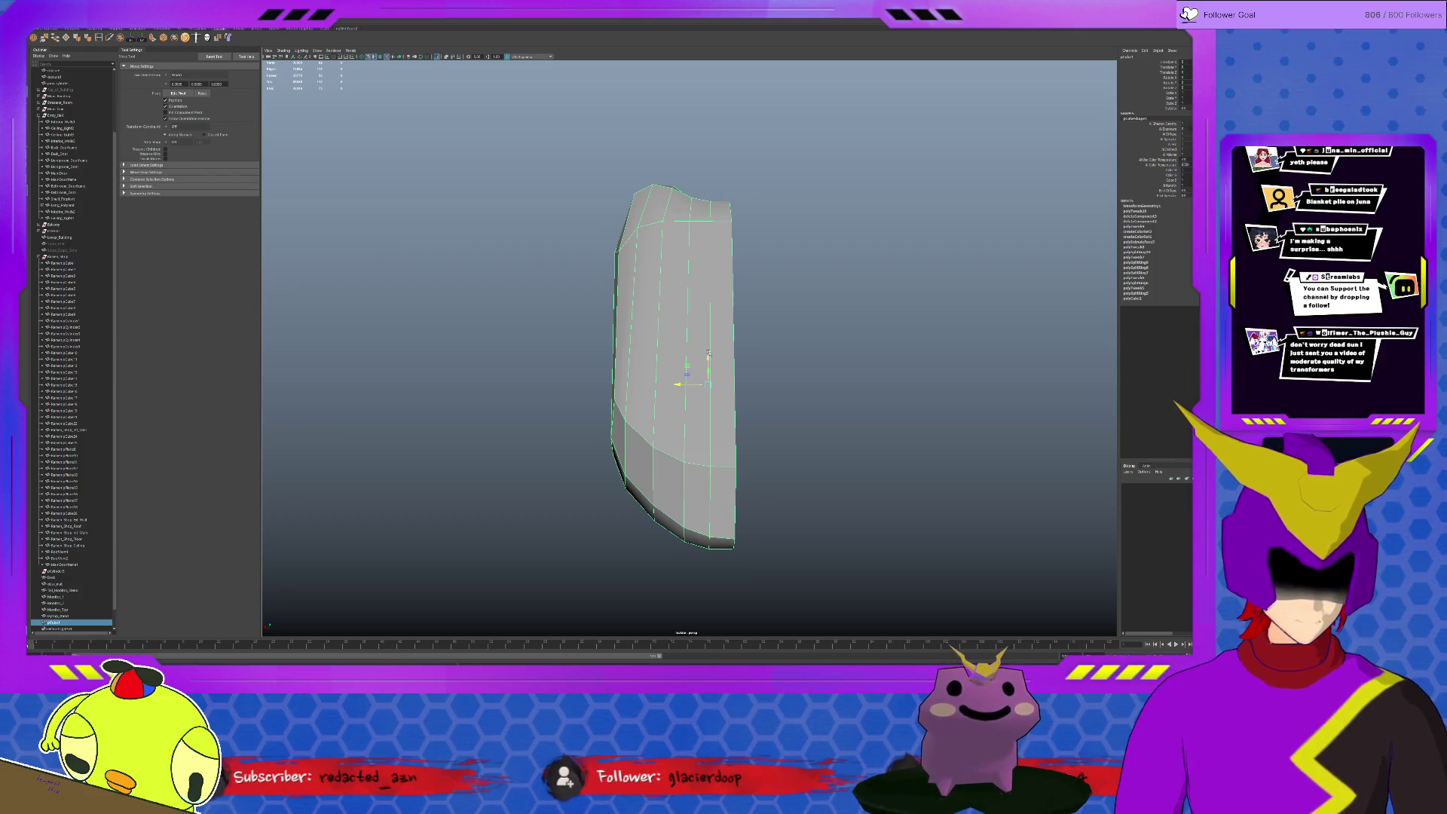
{"action": "key", "text": "ctrl+d"}
{"action": "key", "text": "r"}
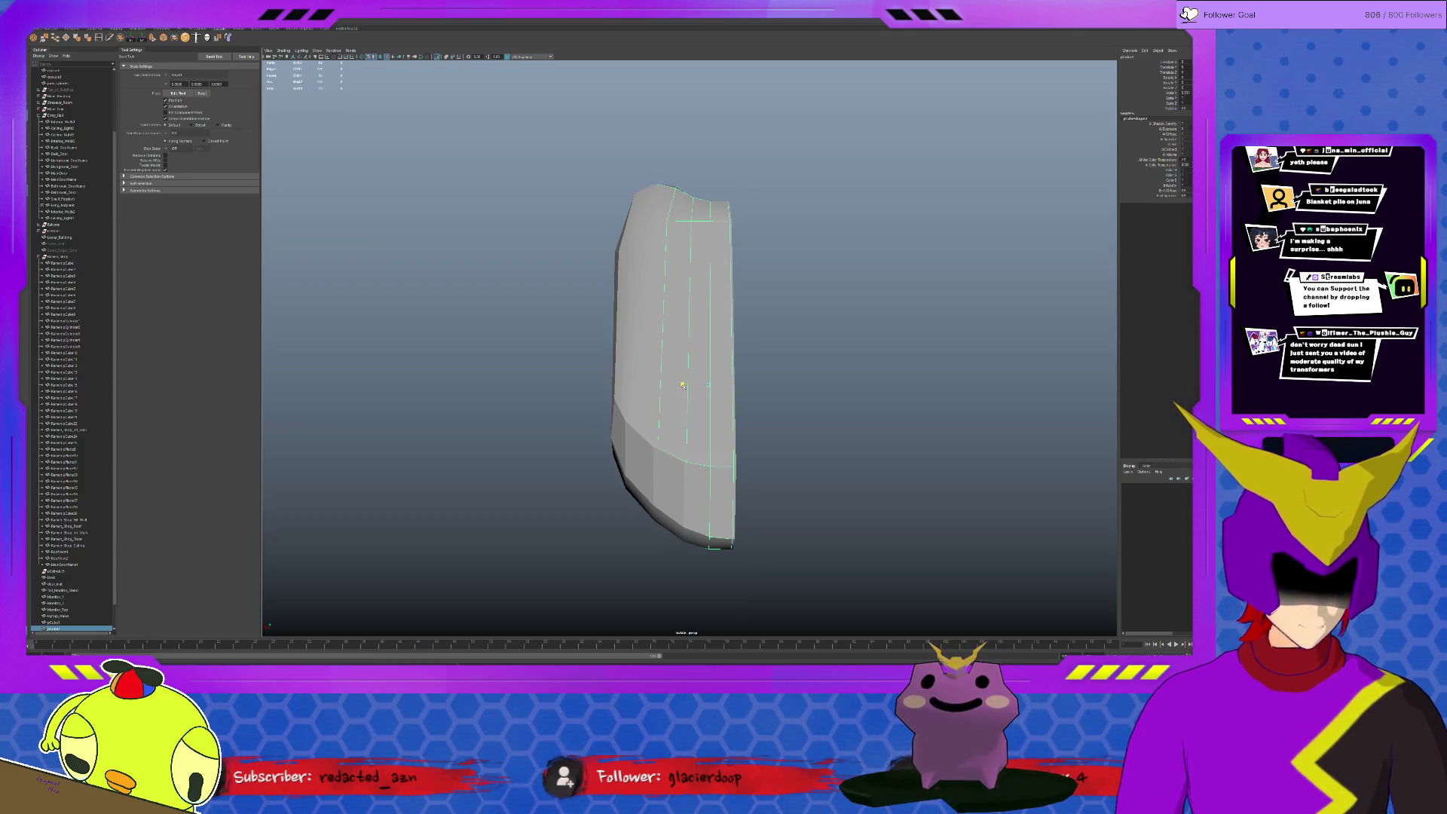
{"action": "left_click", "coordinate": [1185, 92]}
{"action": "type", "text": "-1"}
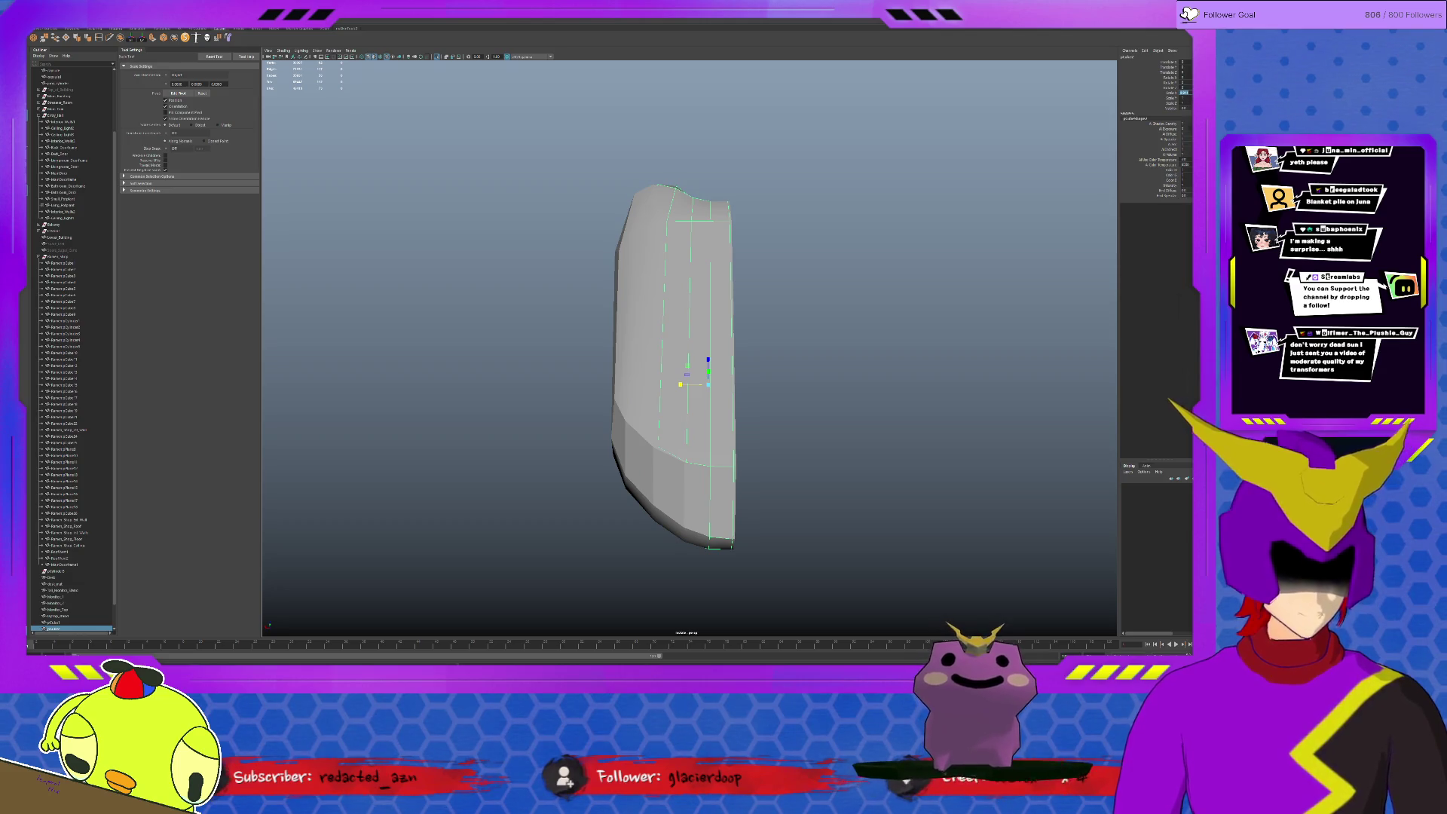
{"action": "key", "text": "Return"}
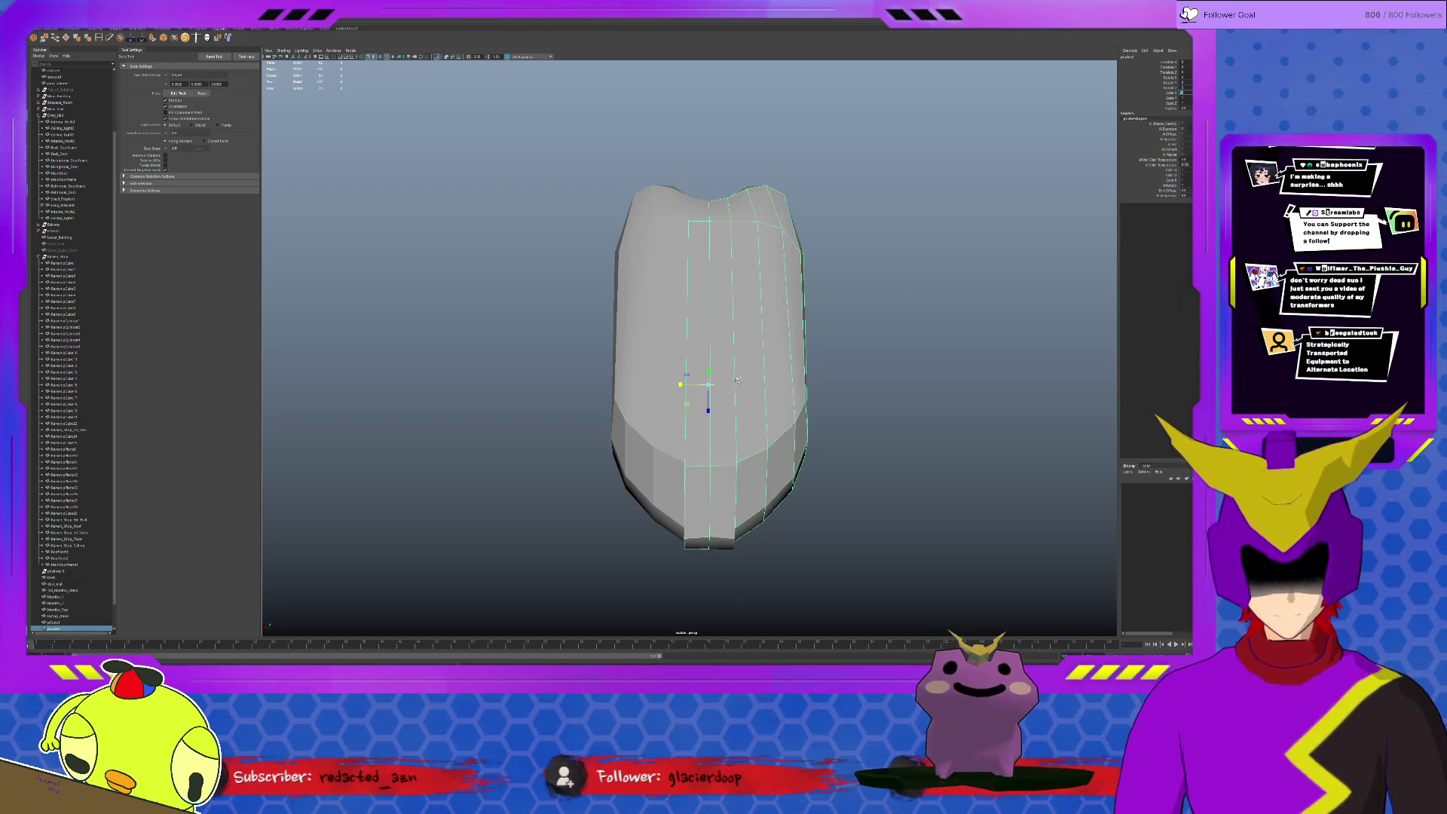
Isolate the mouse body and try selecting its vertical strips of faces
{"action": "left_click_drag", "start_coordinate": [758, 377], "coordinate": [754, 366], "text": "alt"}
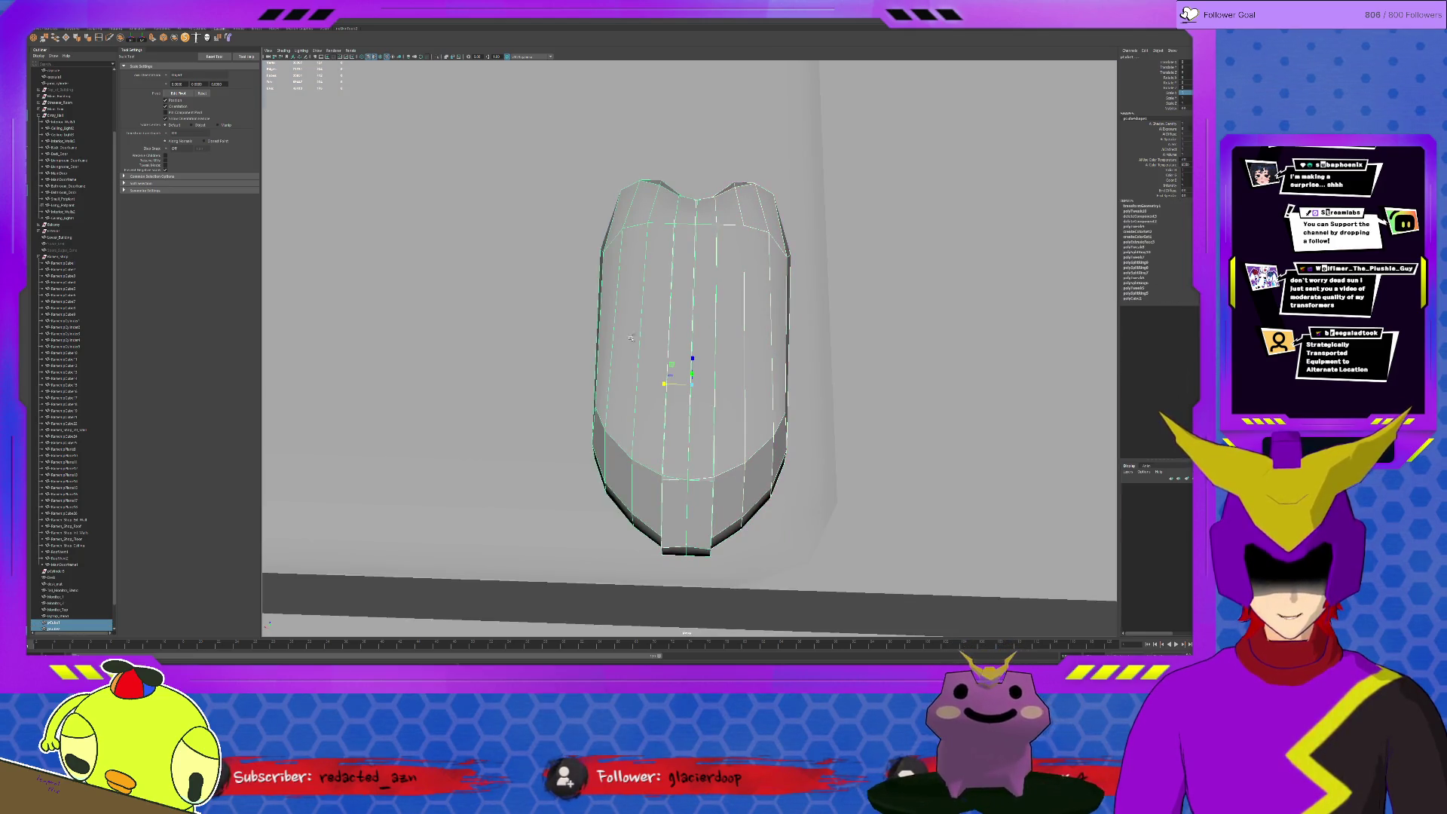
{"action": "key", "text": "ctrl+1"}
{"action": "key", "text": "F11"}
{"action": "left_click", "coordinate": [741, 348]}
{"action": "double_click", "coordinate": [678, 362]}
{"action": "left_click", "coordinate": [596, 520]}
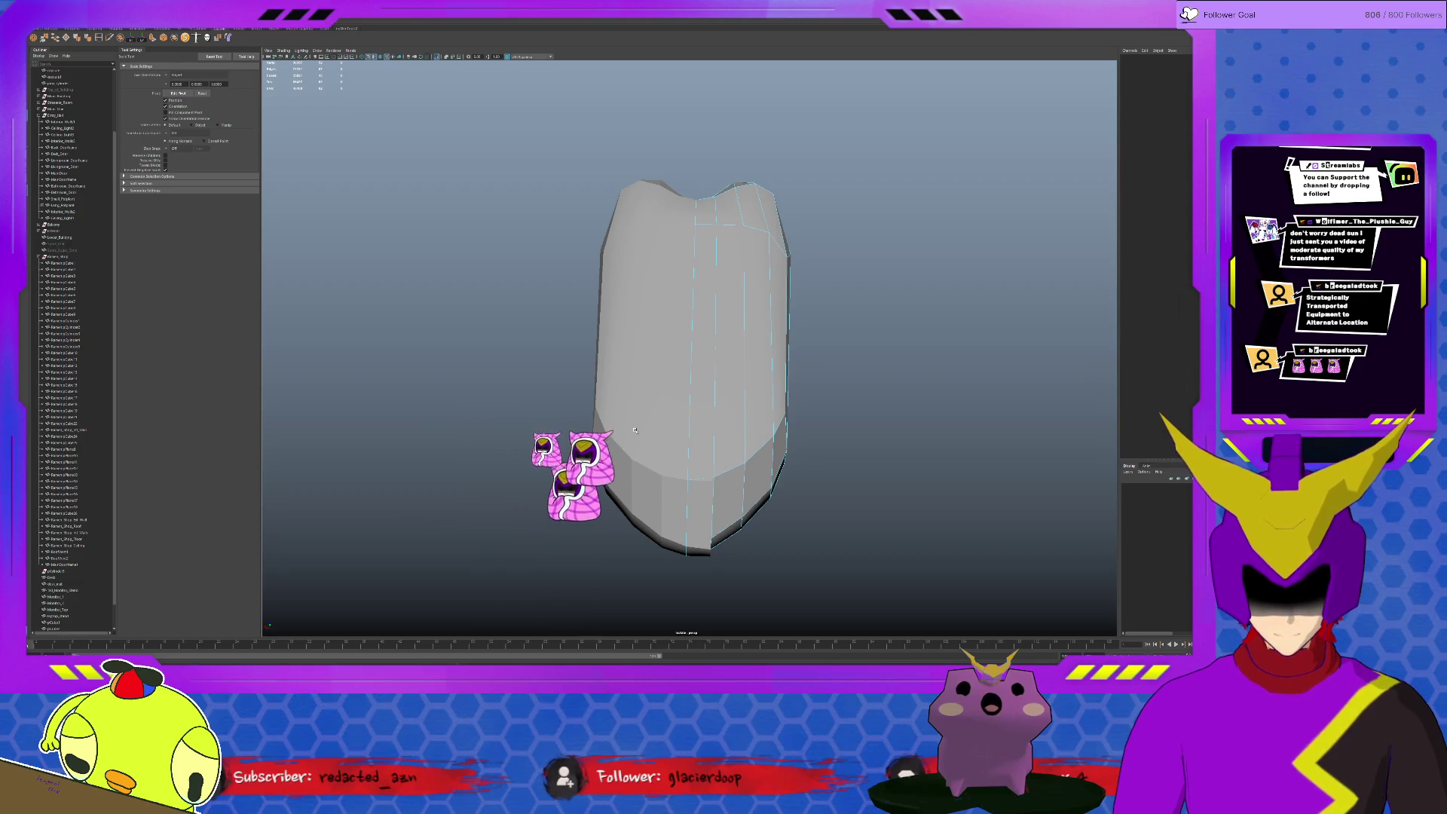
{"action": "key", "text": "F8"}
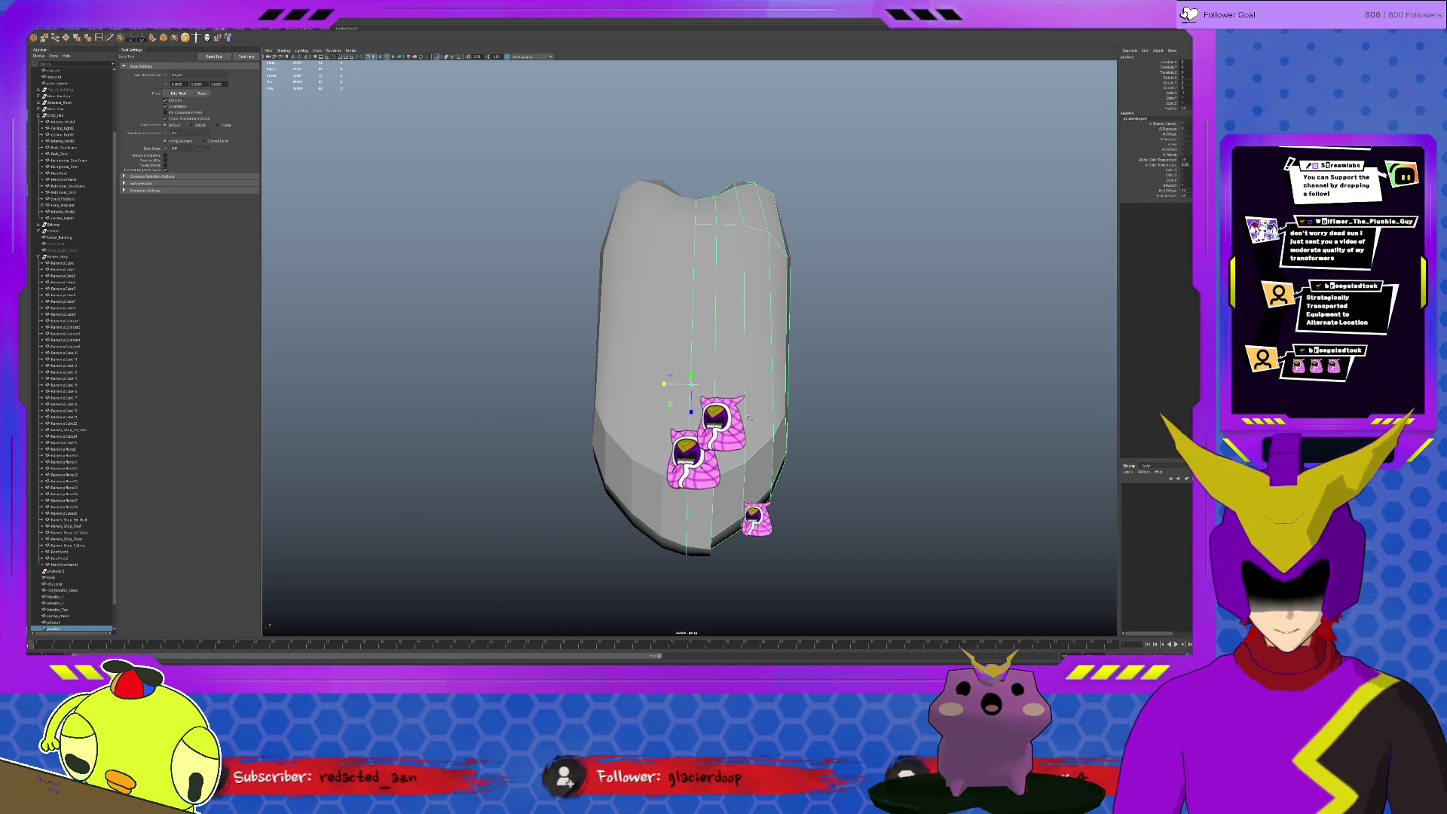
{"action": "left_click_drag", "start_coordinate": [752, 417], "coordinate": [680, 404], "text": "alt"}
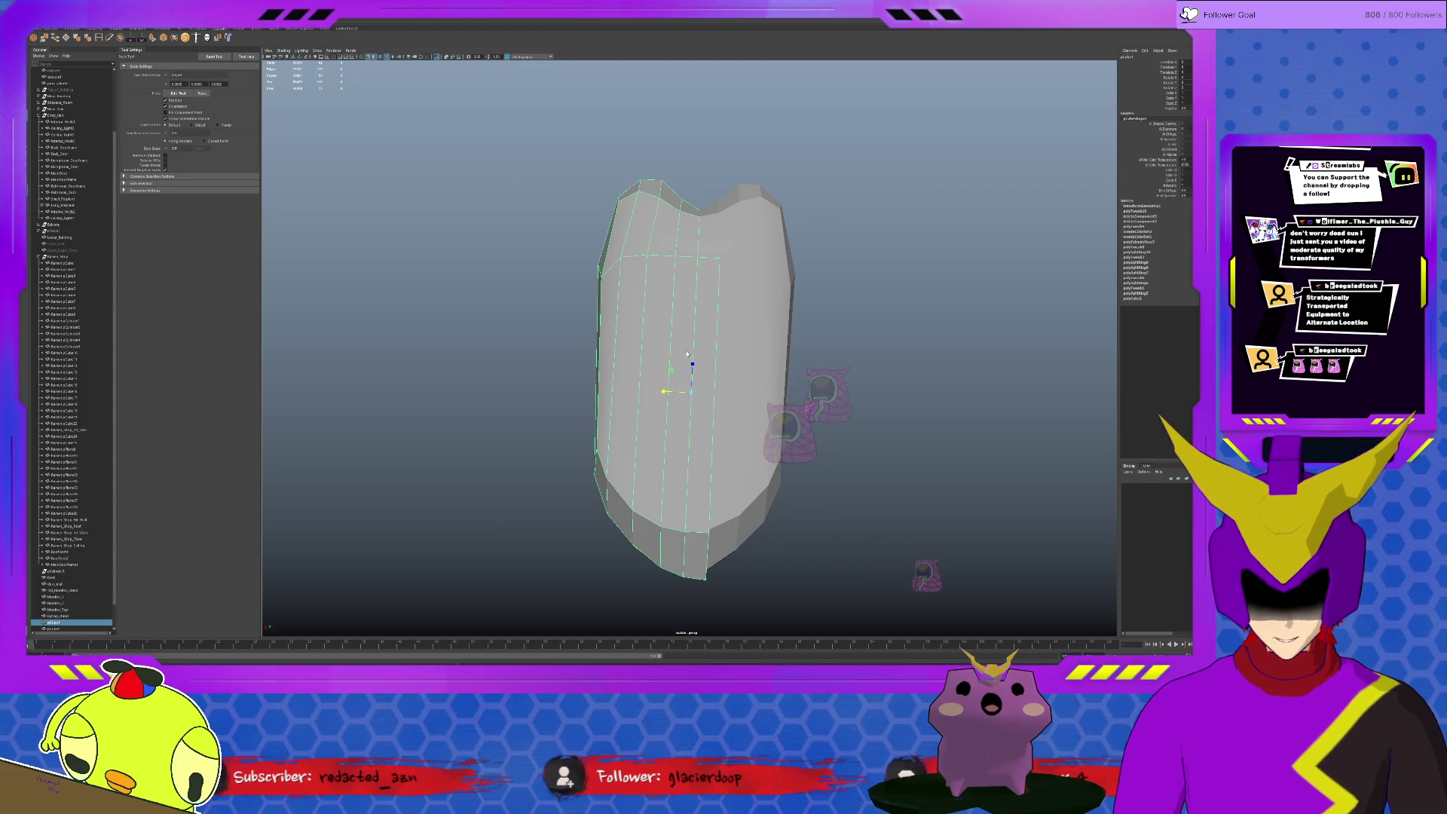
{"action": "key", "text": "F11"}
{"action": "double_click", "coordinate": [686, 498]}
{"action": "left_click", "coordinate": [693, 499]}
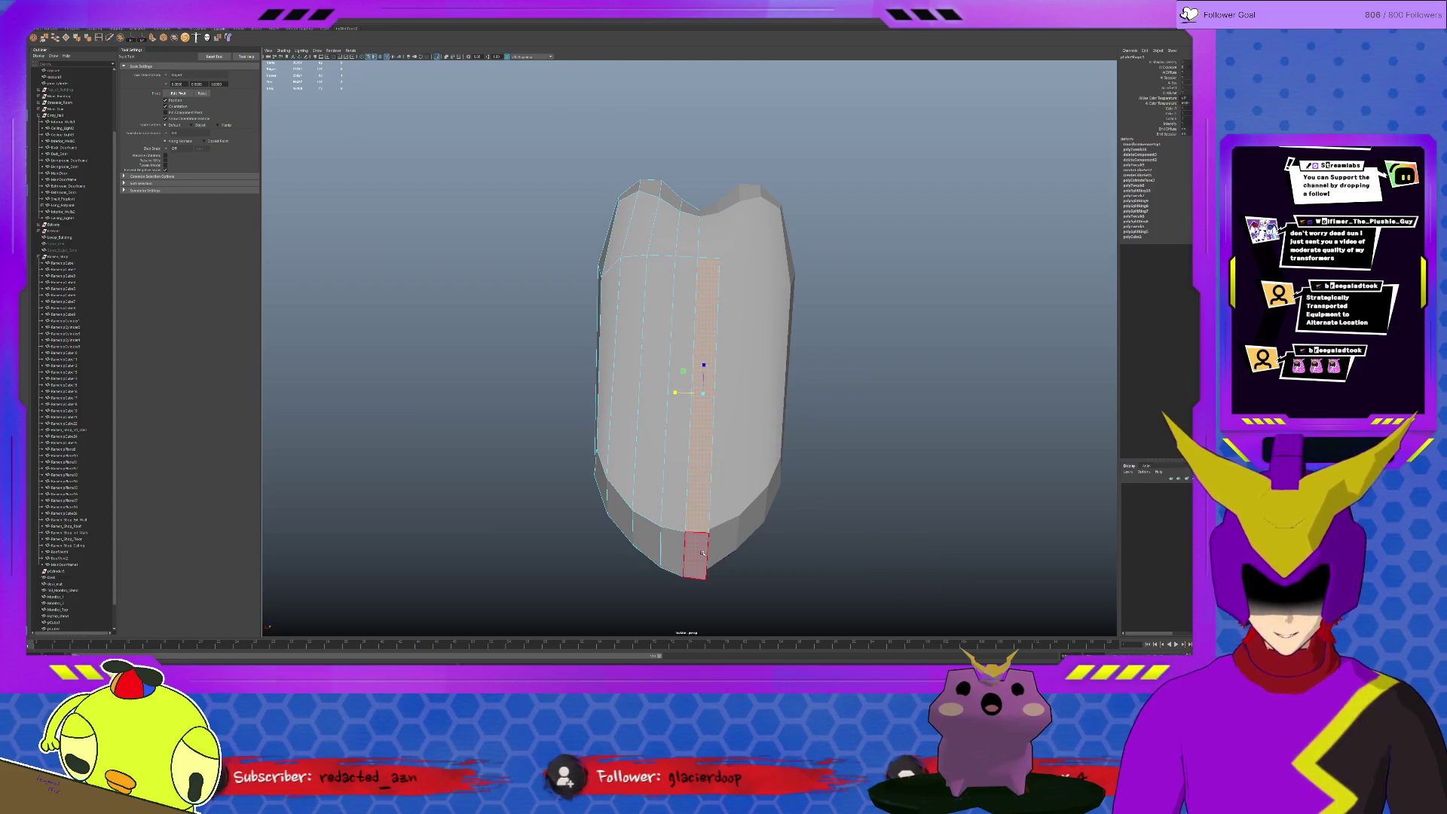
{"action": "key", "text": "ctrl+z"}
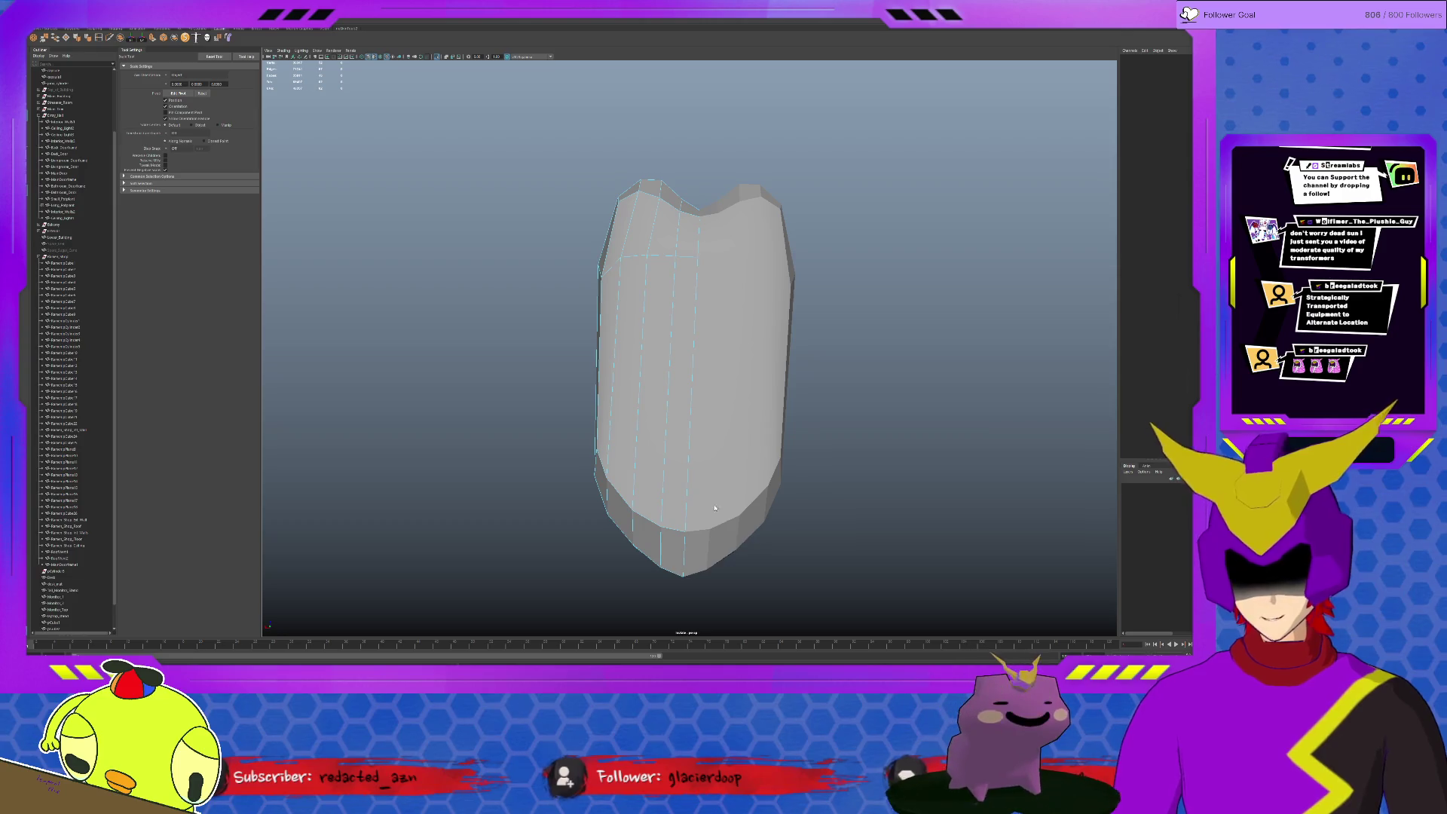
Marquee-select the centre column of vertices and merge them together
{"action": "left_click", "coordinate": [753, 430]}
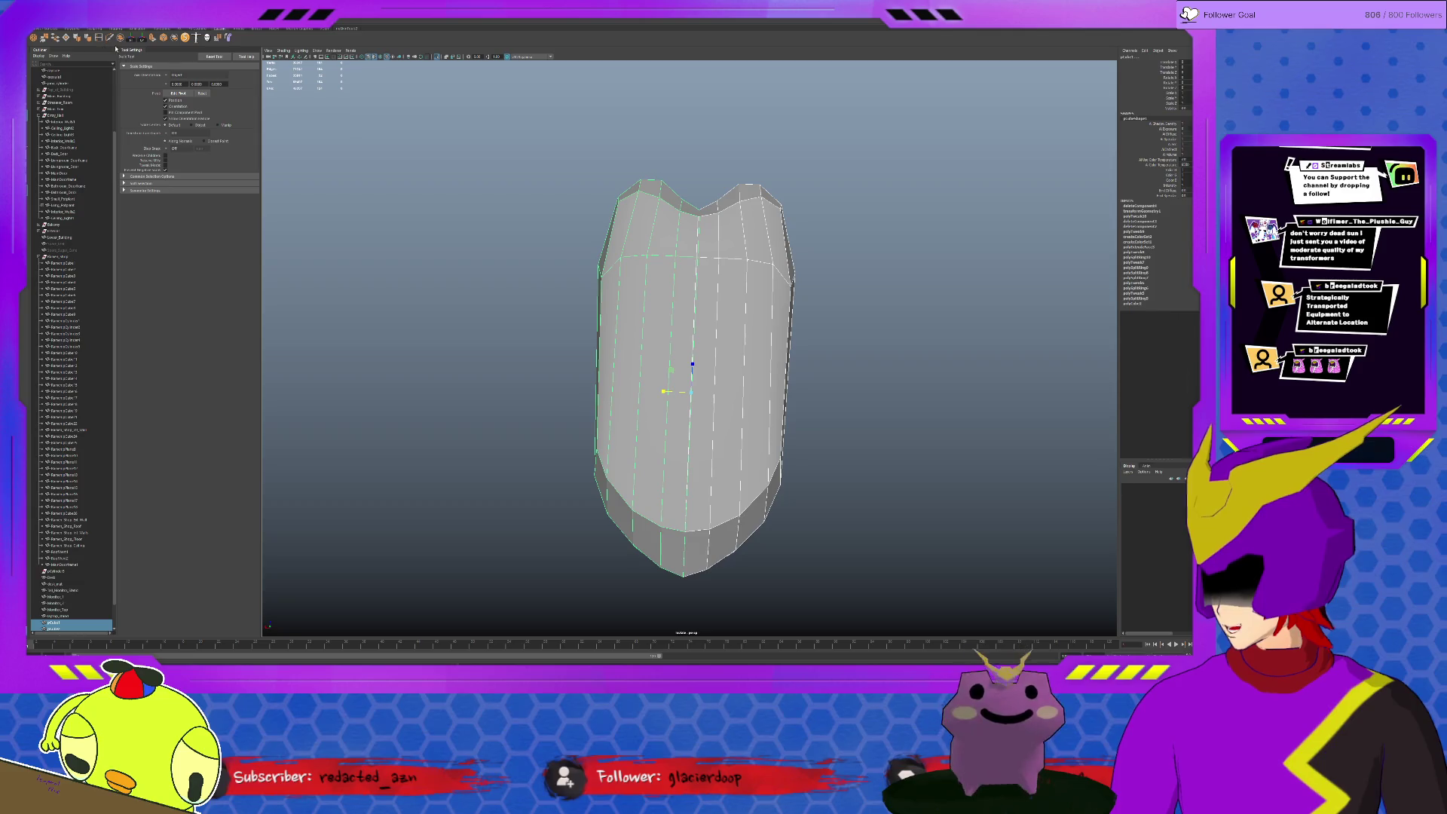
{"action": "key", "text": "w"}
{"action": "left_click_drag", "start_coordinate": [670, 246], "coordinate": [685, 231], "text": "alt"}
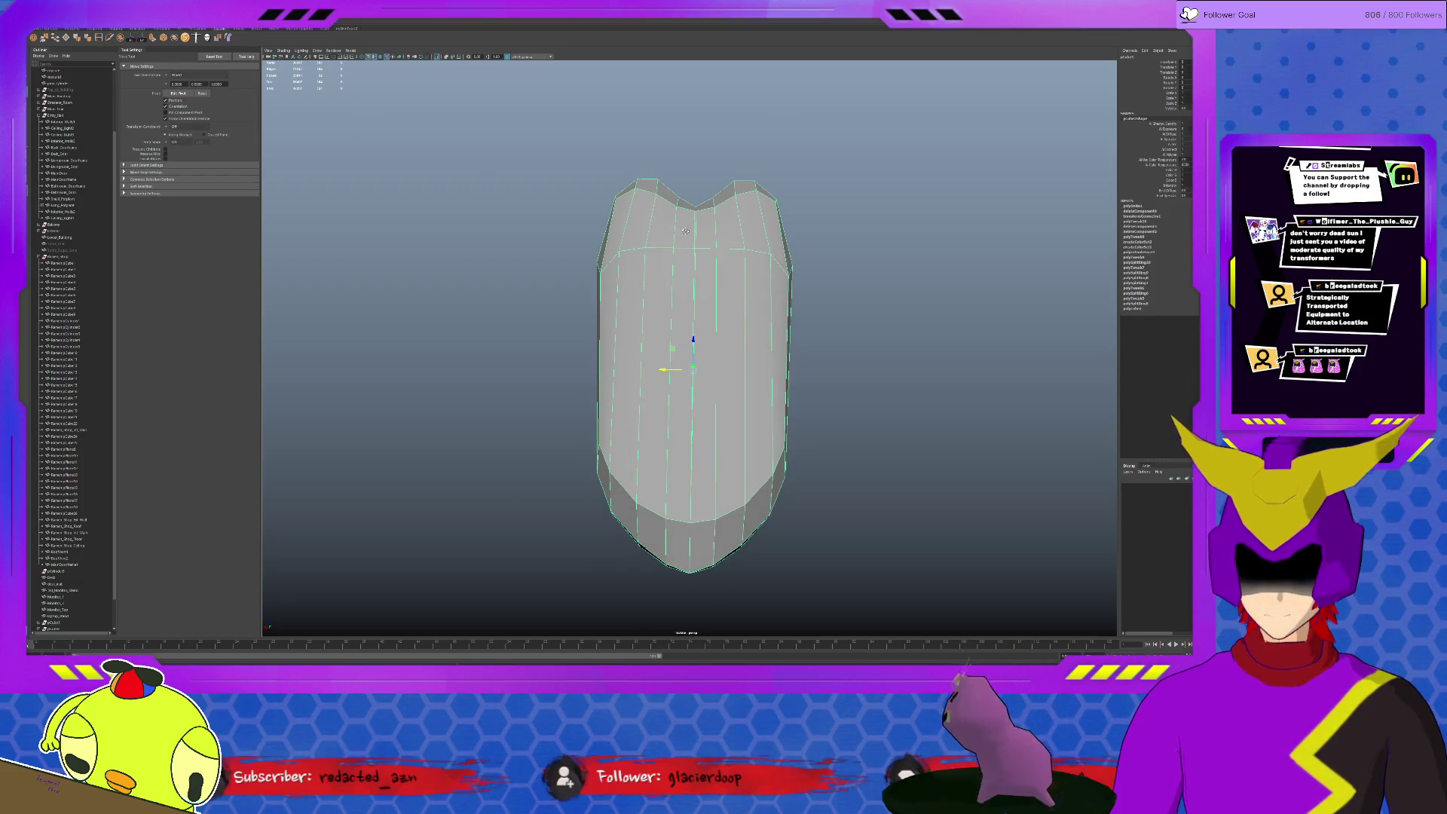
{"action": "right_click_drag", "start_coordinate": [700, 244], "coordinate": [692, 205]}
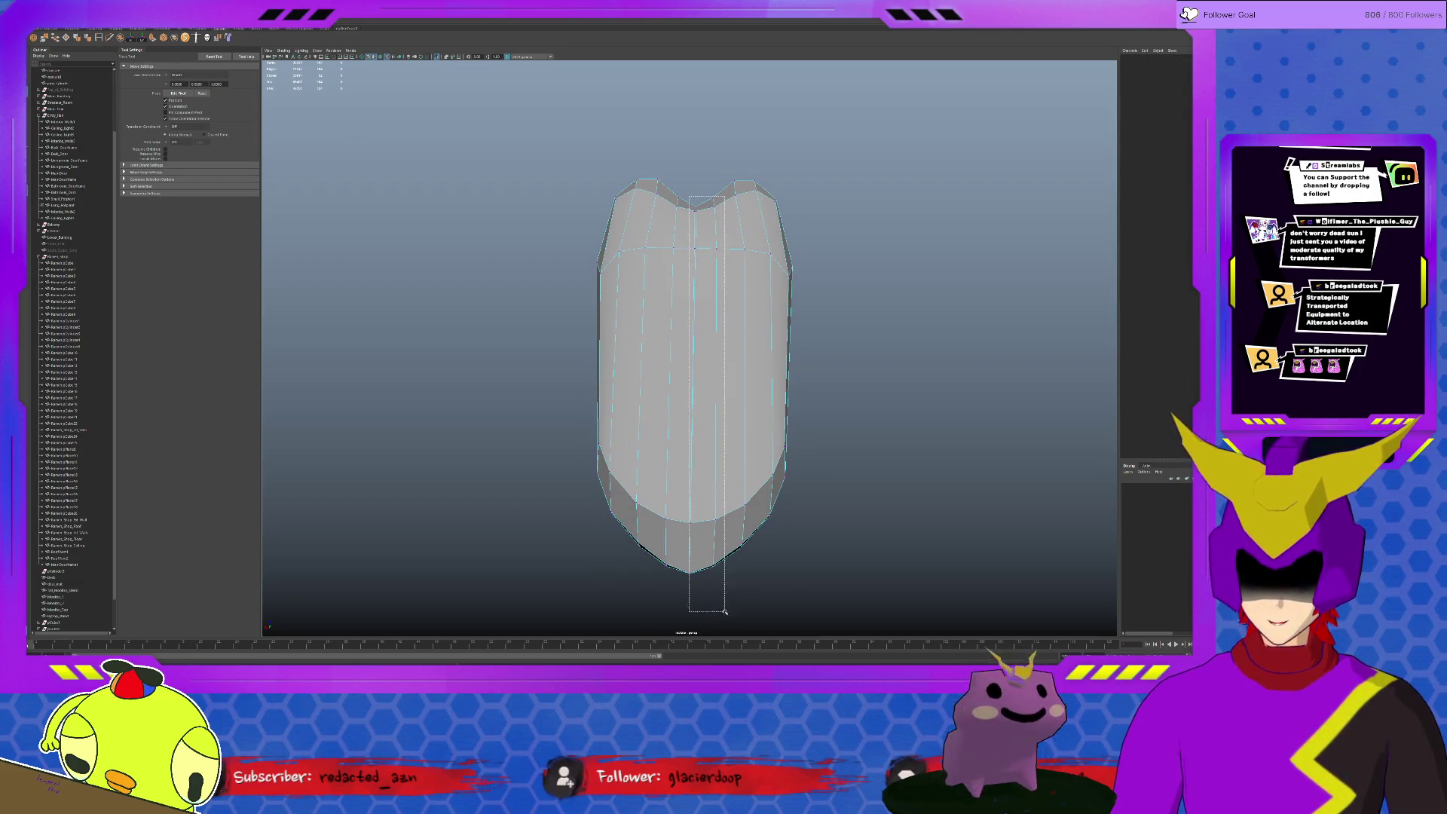
{"action": "left_click_drag", "start_coordinate": [712, 624], "coordinate": [711, 624]}
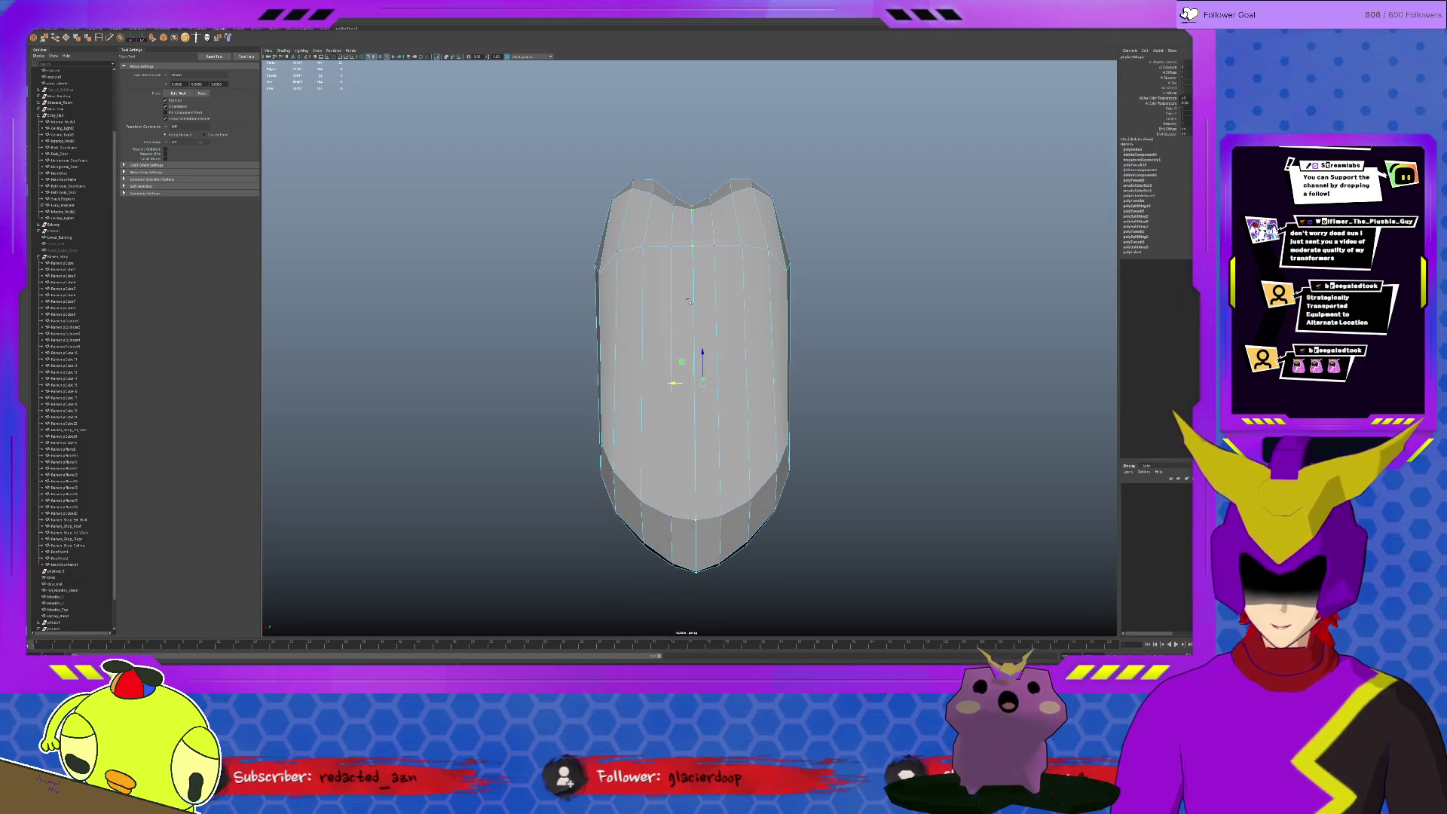
{"action": "left_click_drag", "start_coordinate": [730, 546], "coordinate": [724, 472], "text": "alt"}
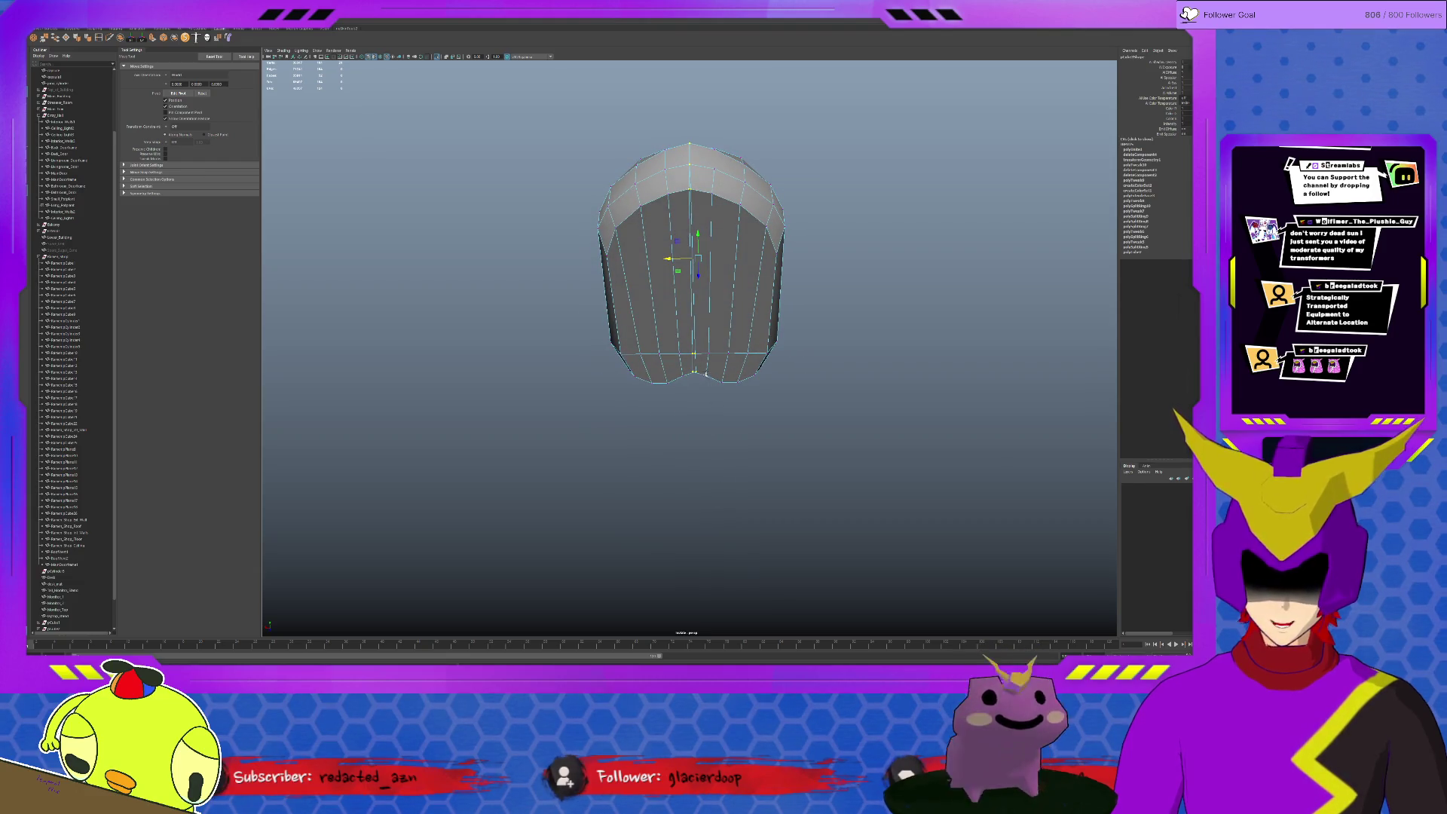
{"action": "mouse_move", "coordinate": [727, 404]}
{"action": "left_mouse_down", "text": "alt"}
{"action": "mouse_move", "coordinate": [724, 418]}
{"action": "mouse_move", "coordinate": [668, 424]}
{"action": "left_mouse_up", "text": "alt"}
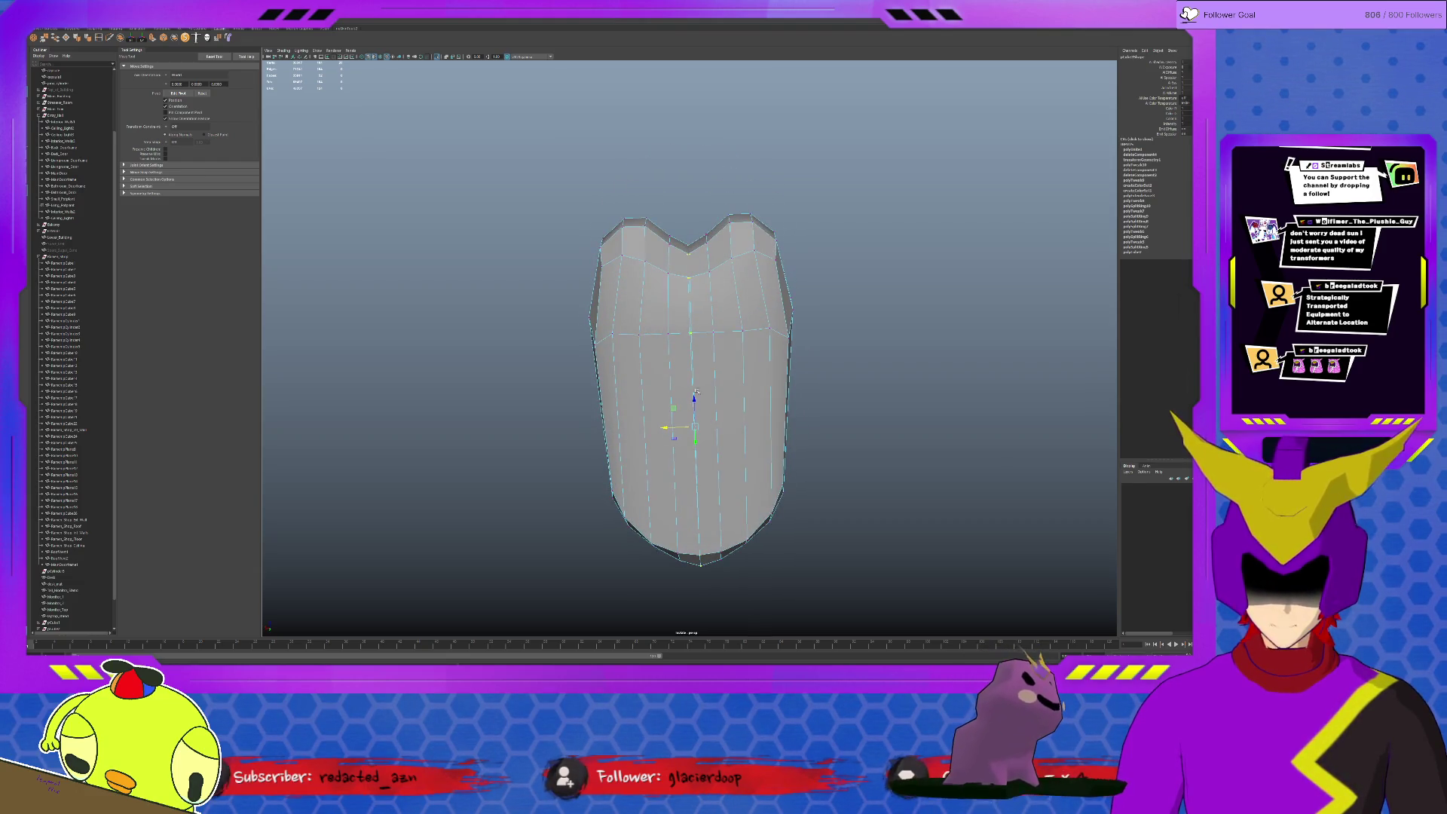
{"action": "key", "text": "r"}
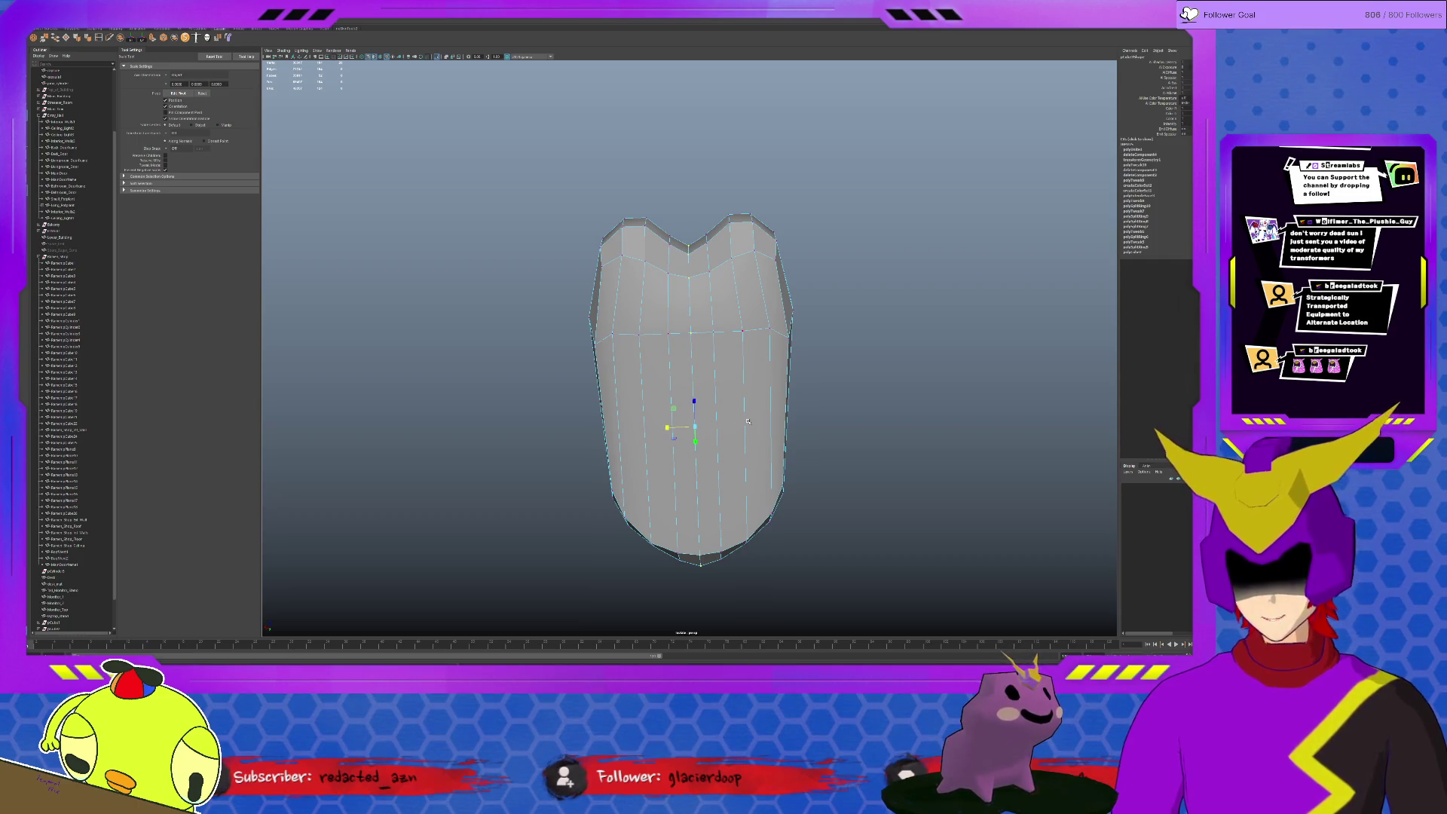
{"action": "left_click", "coordinate": [45, 39]}
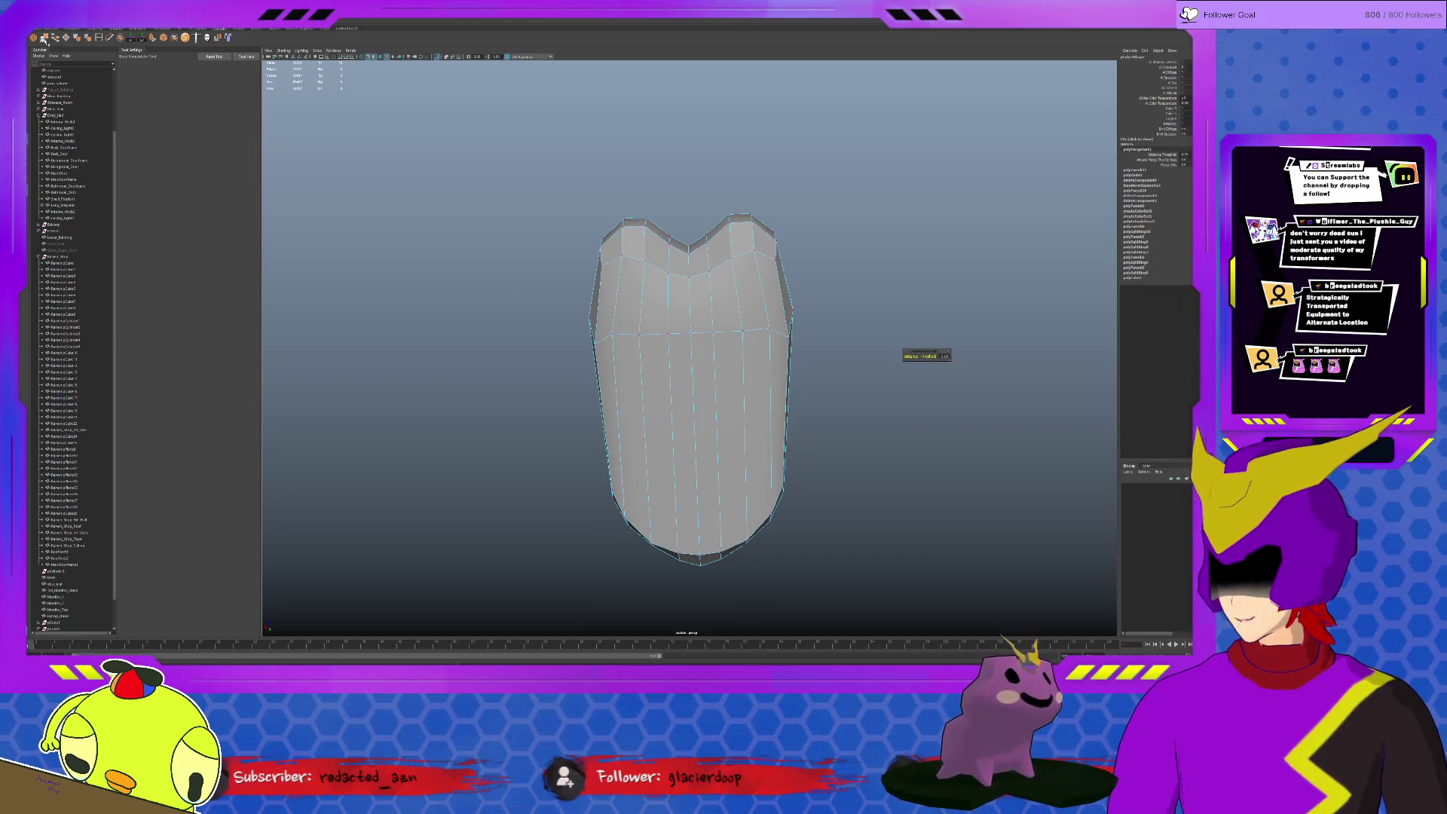
{"action": "left_click_drag", "start_coordinate": [631, 195], "coordinate": [683, 217], "text": "alt"}
{"action": "key", "text": "w"}
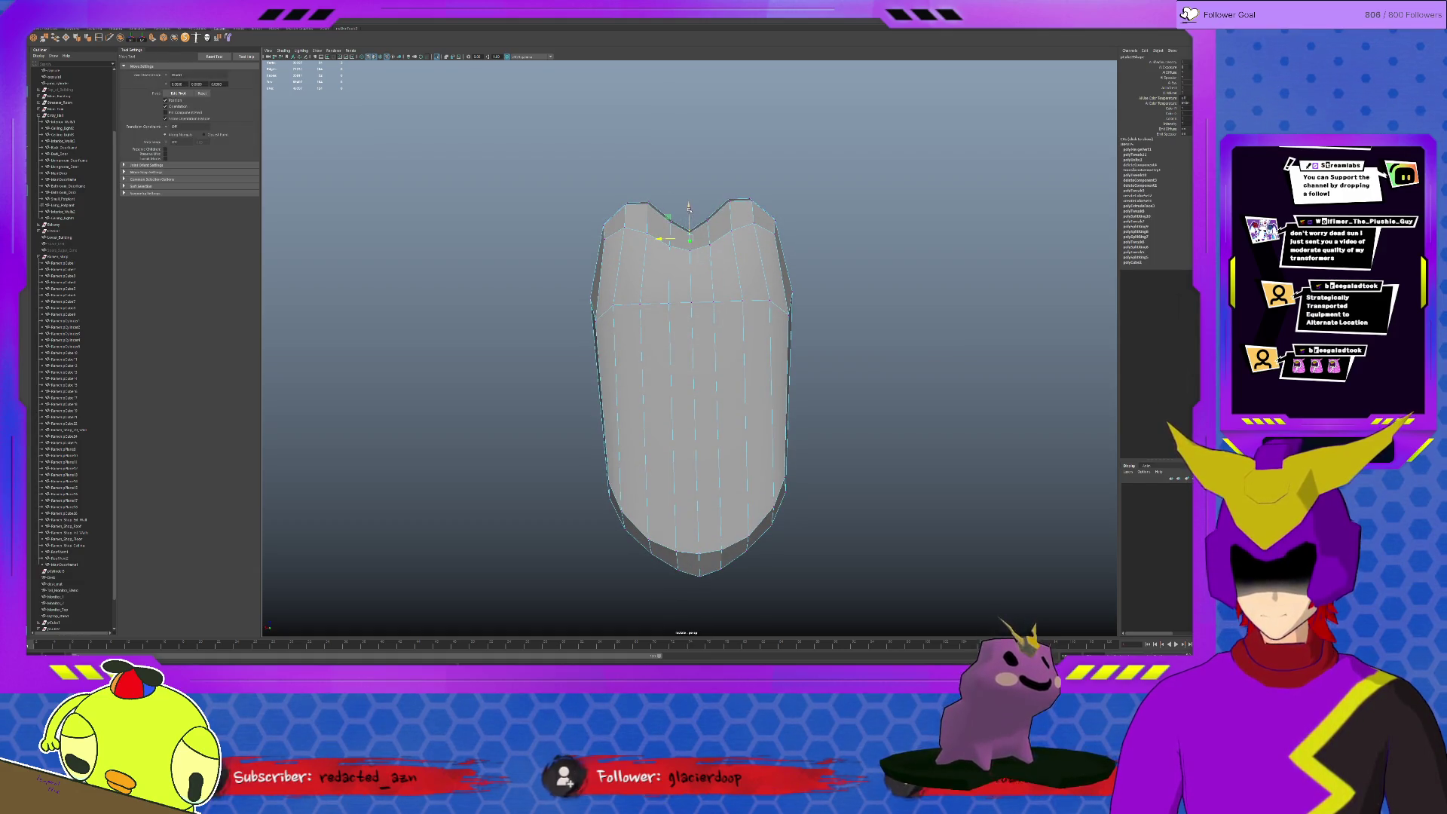
{"action": "mouse_move", "coordinate": [692, 212]}
{"action": "left_mouse_down", "text": "alt"}
{"action": "mouse_move", "coordinate": [741, 282]}
{"action": "mouse_move", "coordinate": [656, 328]}
{"action": "left_mouse_up", "text": "alt"}
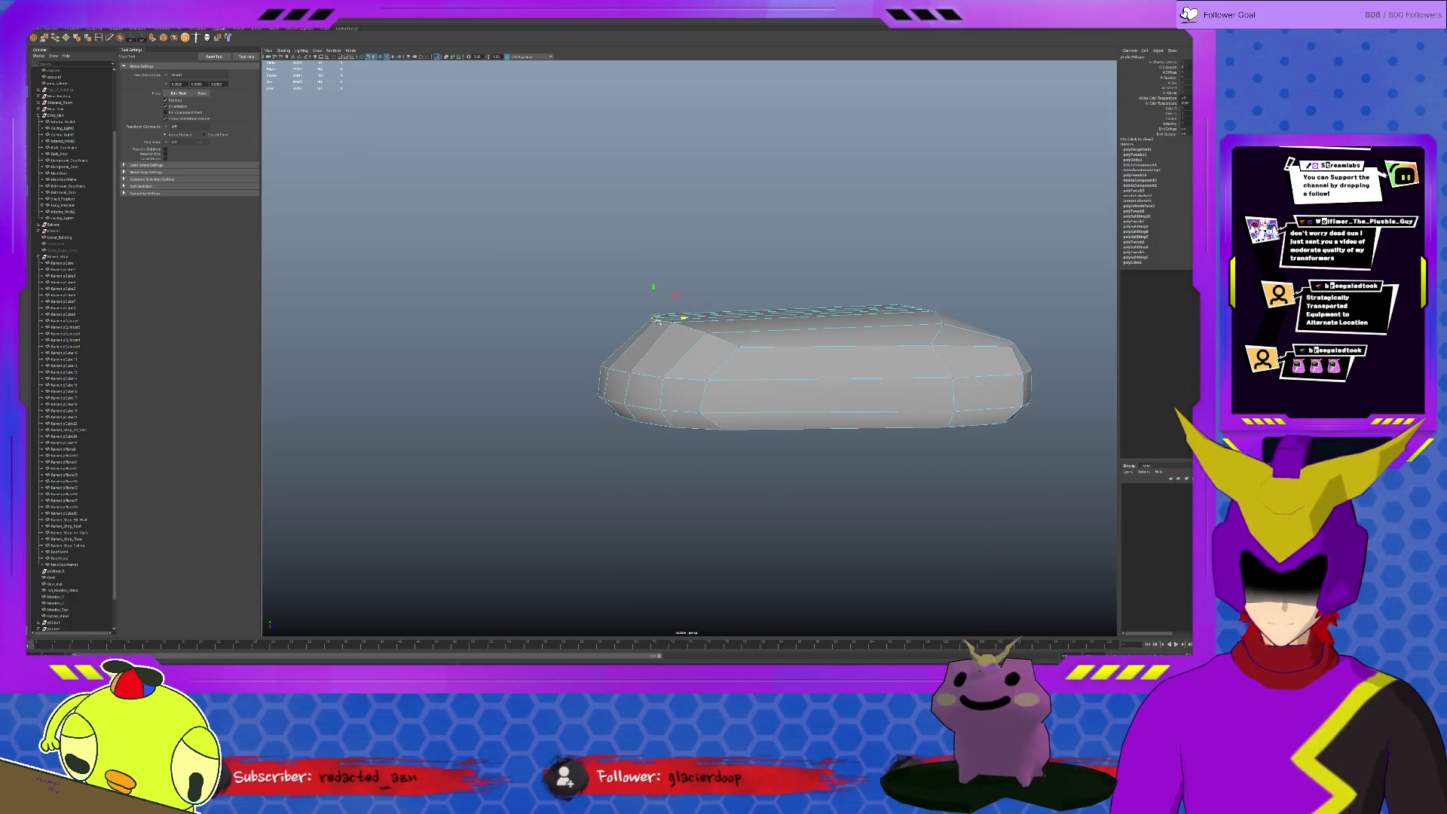
Raise the top edge loop of the body using soft selection falloff
{"action": "left_click", "coordinate": [656, 327]}
{"action": "key", "text": "b"}
{"action": "left_click_drag", "start_coordinate": [681, 299], "coordinate": [658, 315], "text": "alt"}
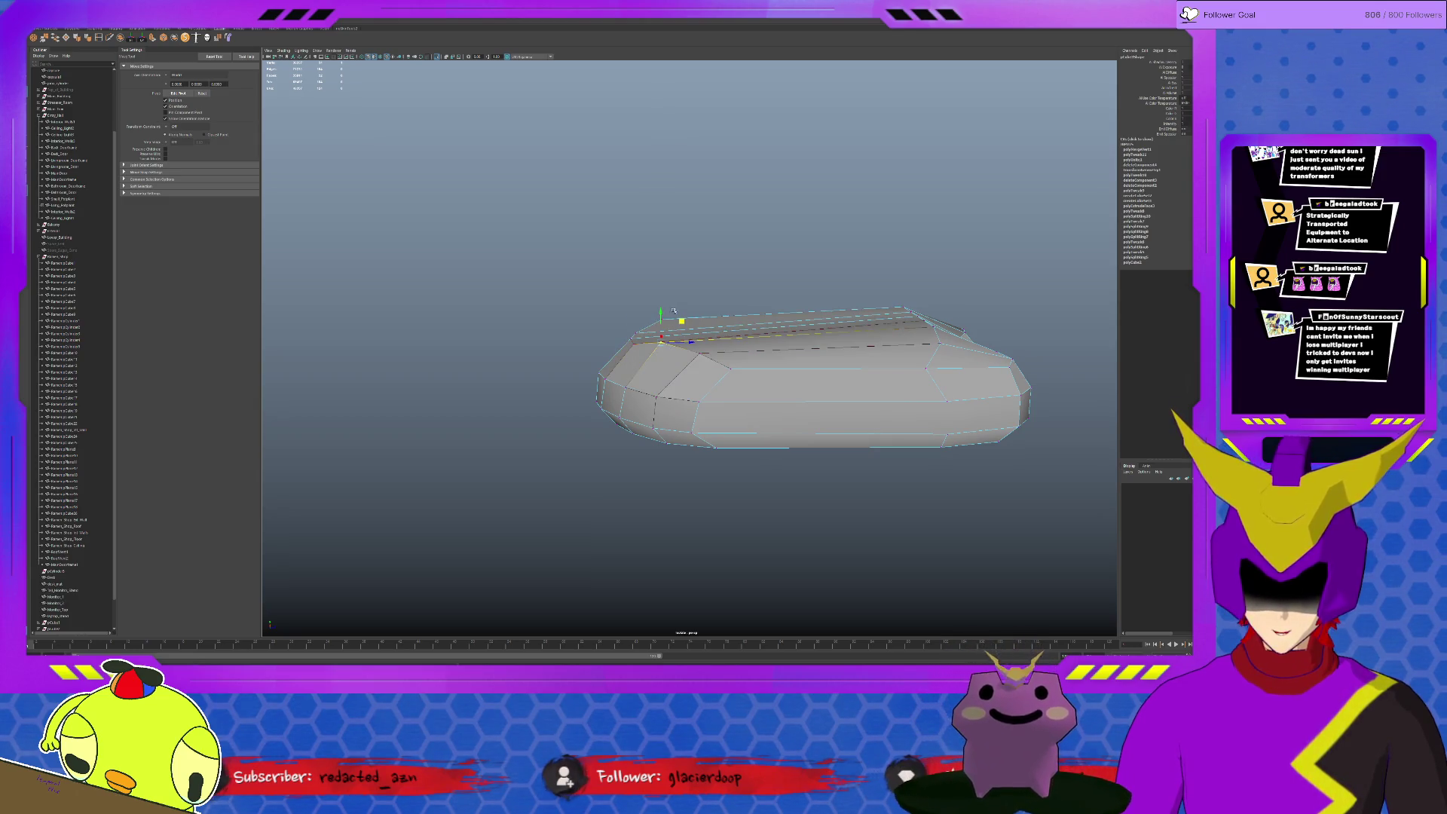
{"action": "left_click_drag", "start_coordinate": [661, 301], "coordinate": [661, 308]}
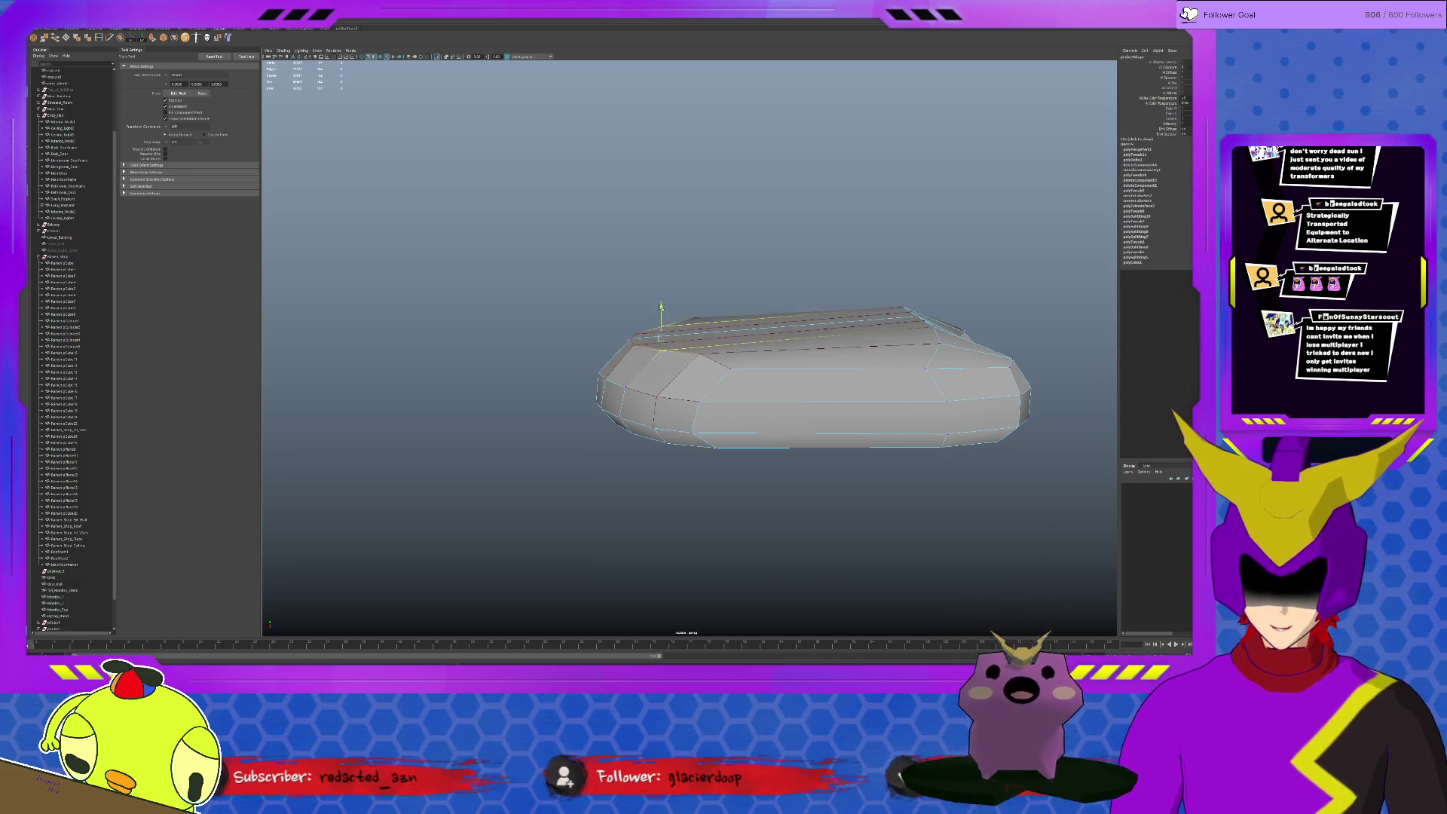
Insert two new edge loops around the mouse body
{"action": "left_click", "coordinate": [700, 362]}
{"action": "left_click", "coordinate": [709, 317]}
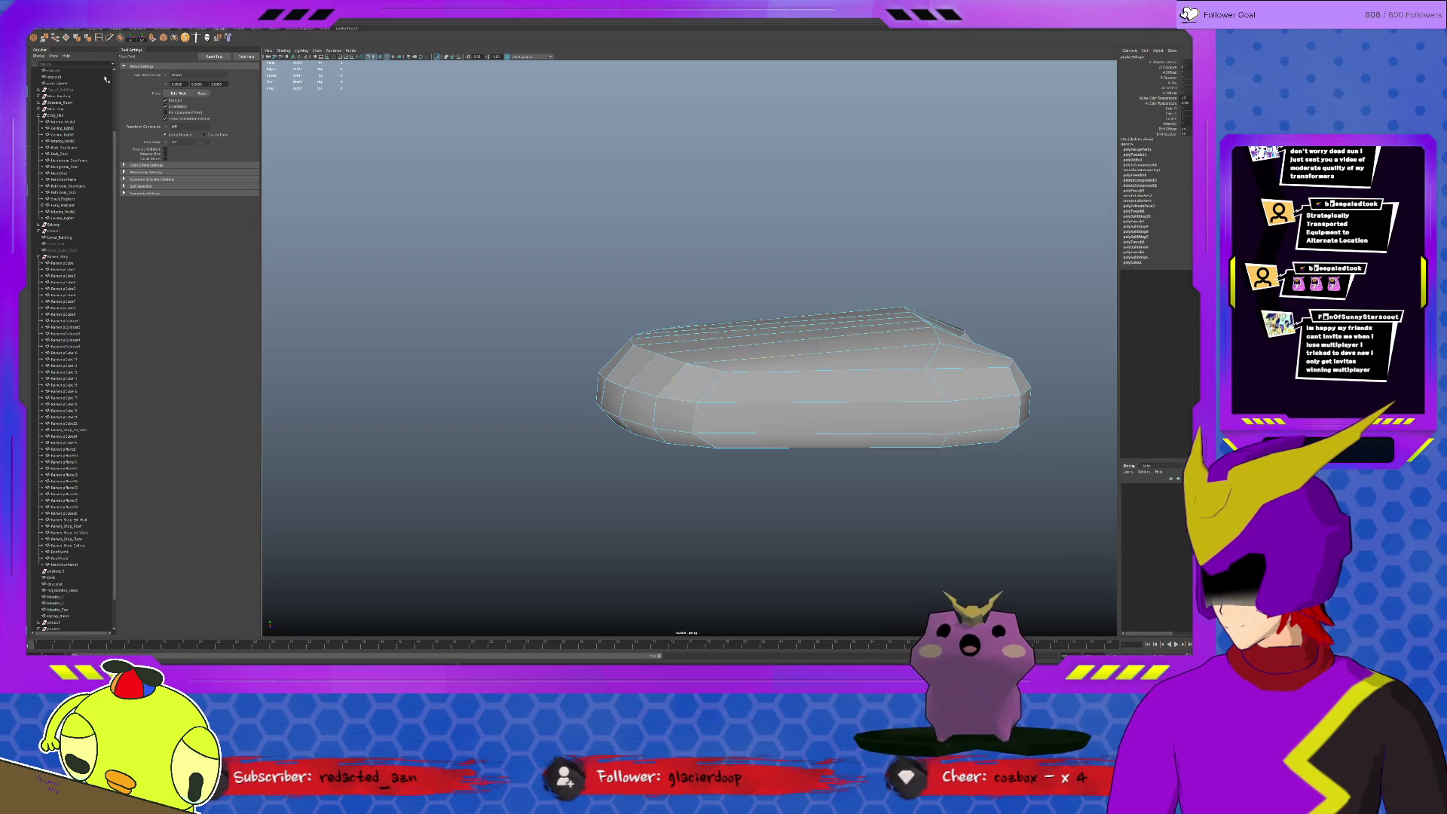
{"action": "key", "text": "ctrl+e"}
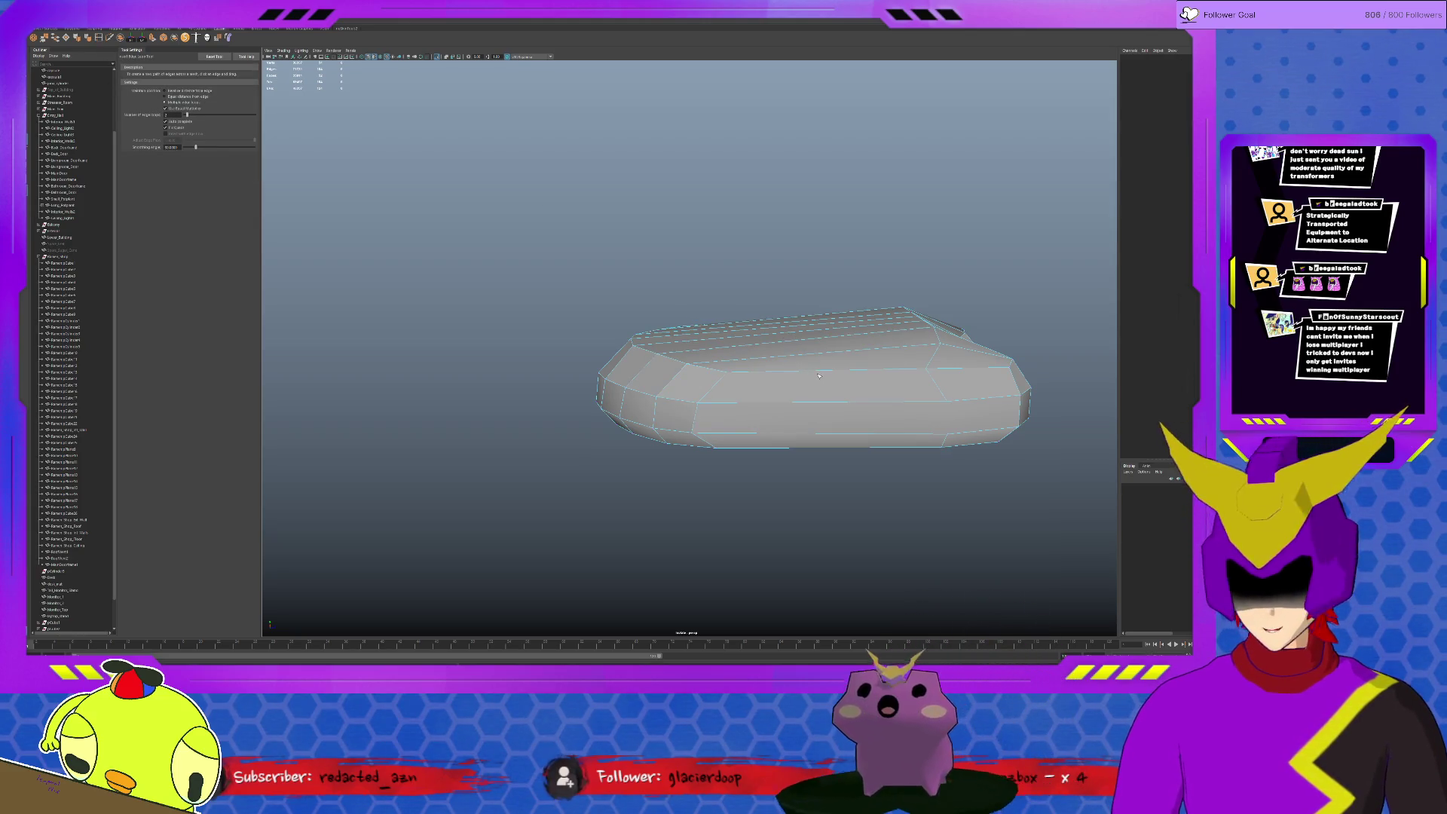
{"action": "left_click", "coordinate": [819, 371]}
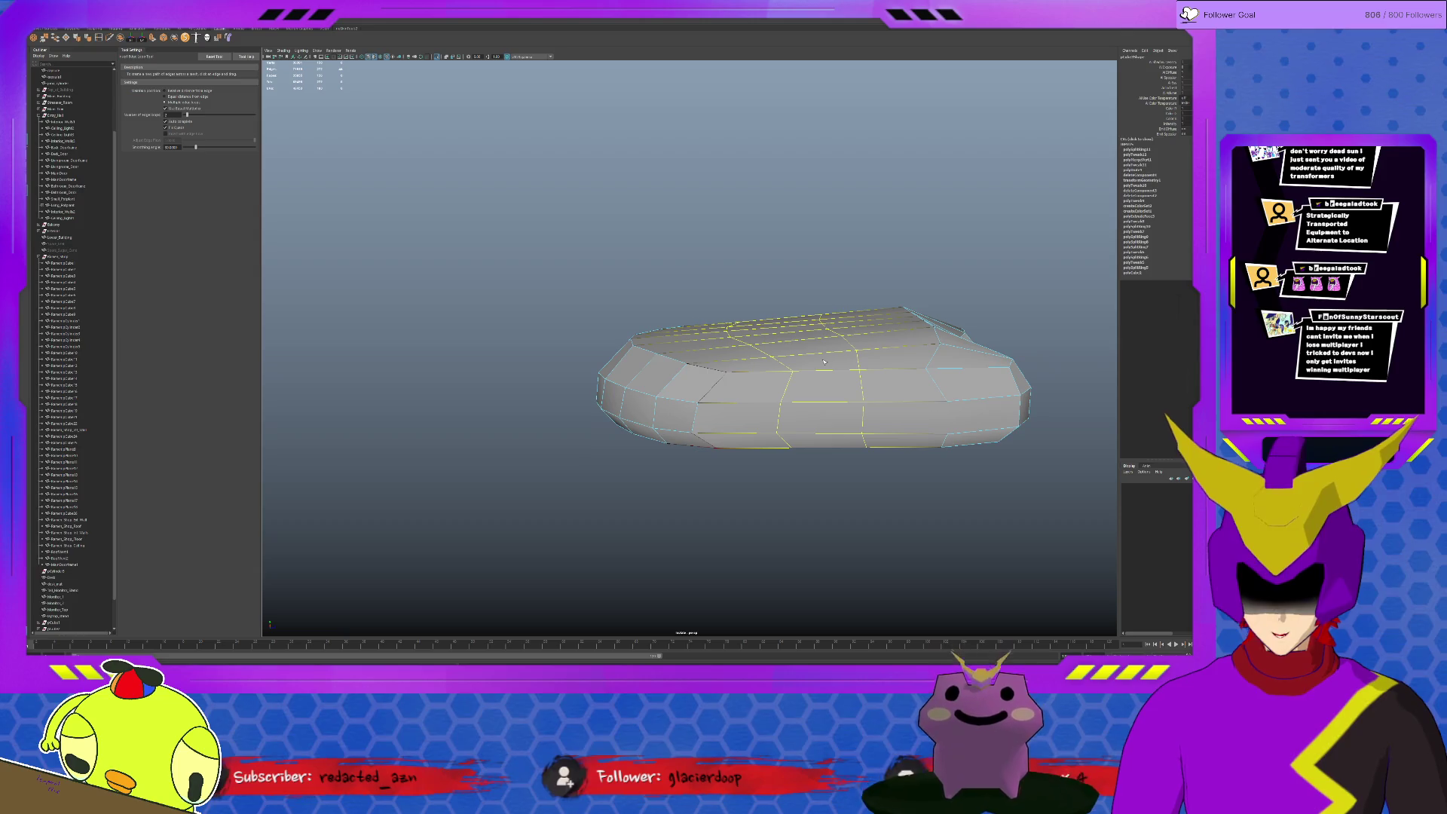
{"action": "left_click", "coordinate": [771, 361]}
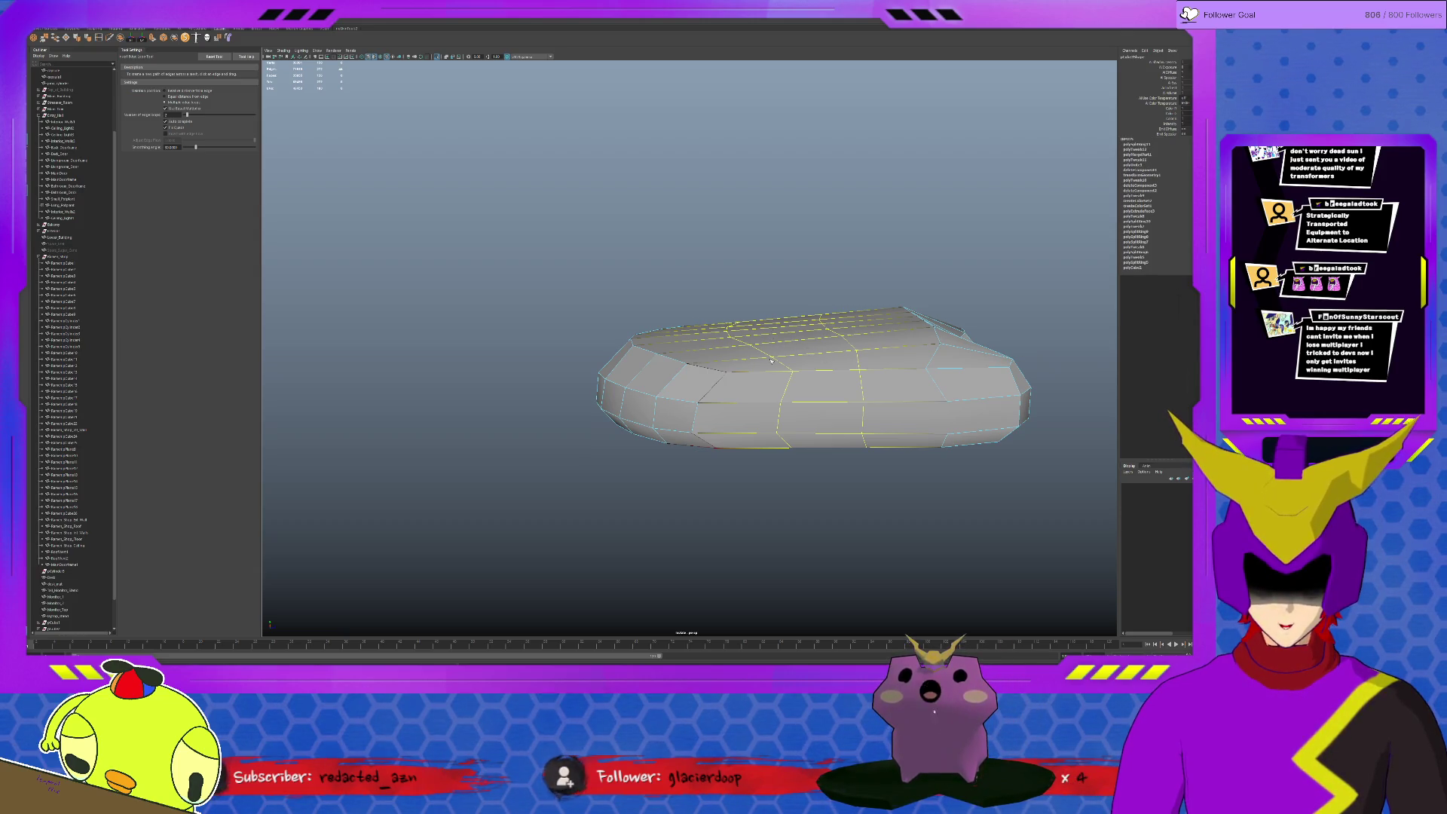
{"action": "key", "text": "q"}
Select another edge loop on the top and view it from above
{"action": "left_click_drag", "start_coordinate": [741, 333], "coordinate": [766, 337], "text": "alt"}
{"action": "key", "text": "w"}
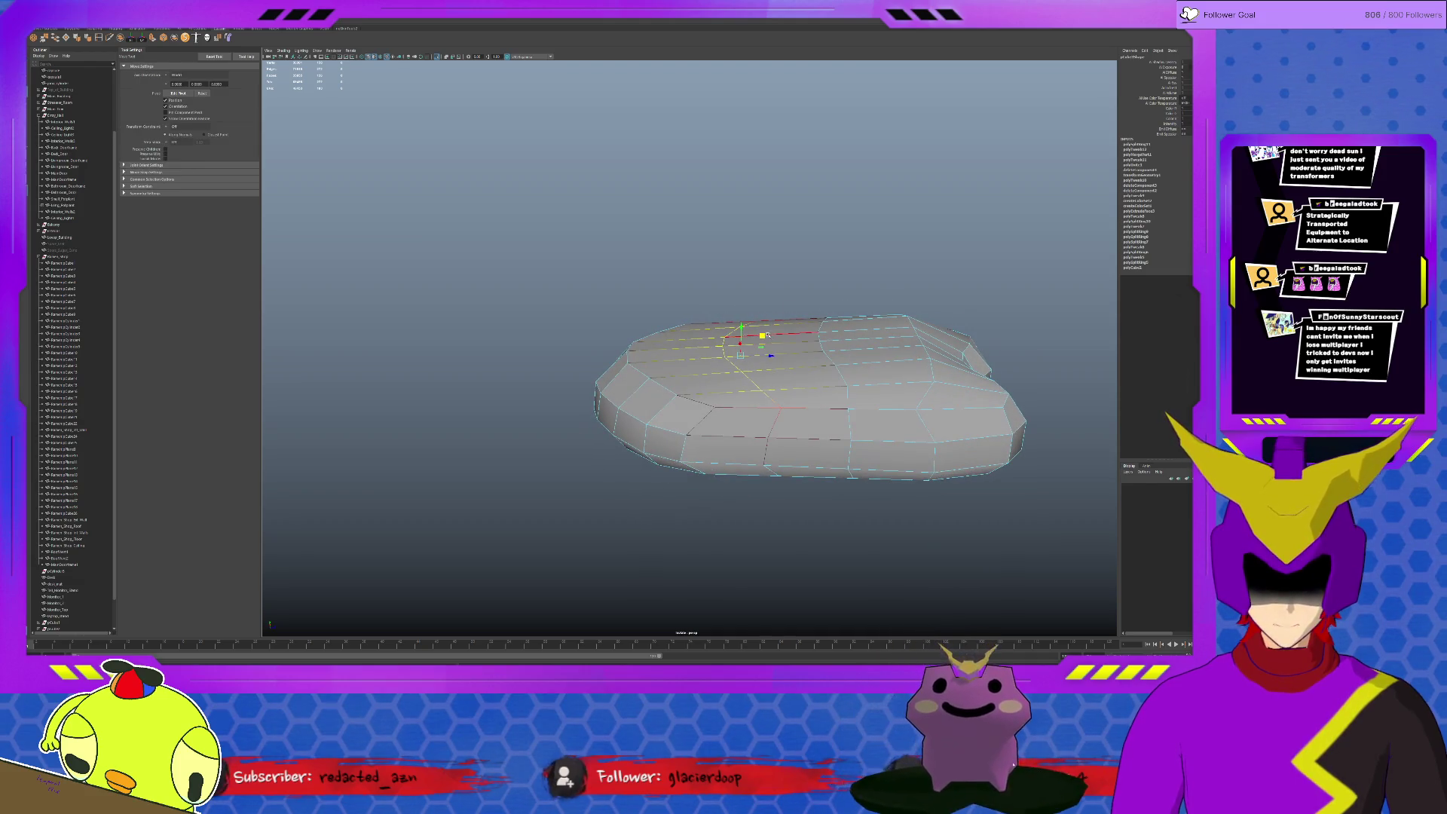
{"action": "double_click", "coordinate": [758, 333]}
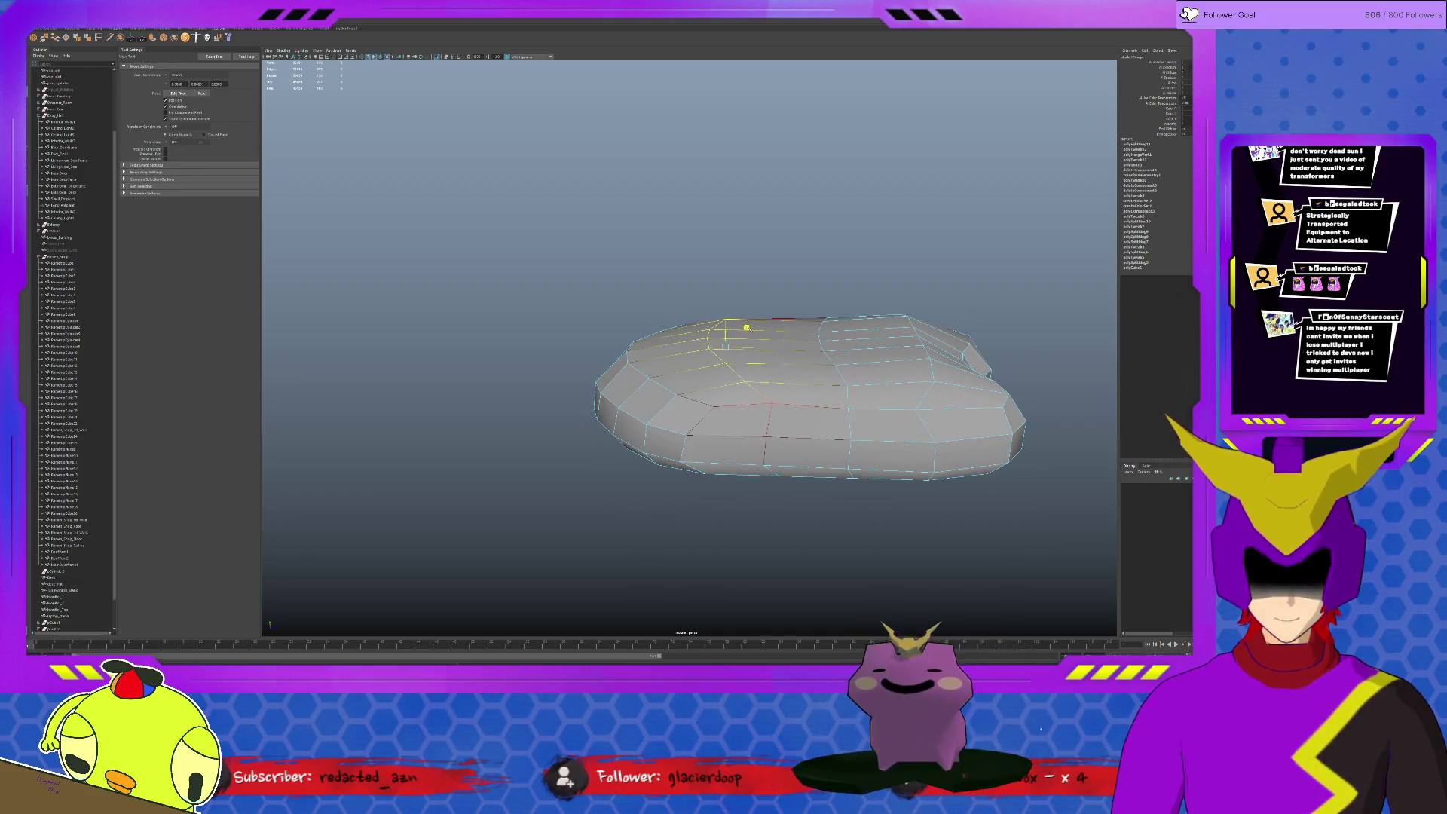
{"action": "left_click_drag", "start_coordinate": [827, 357], "coordinate": [828, 289], "text": "alt"}
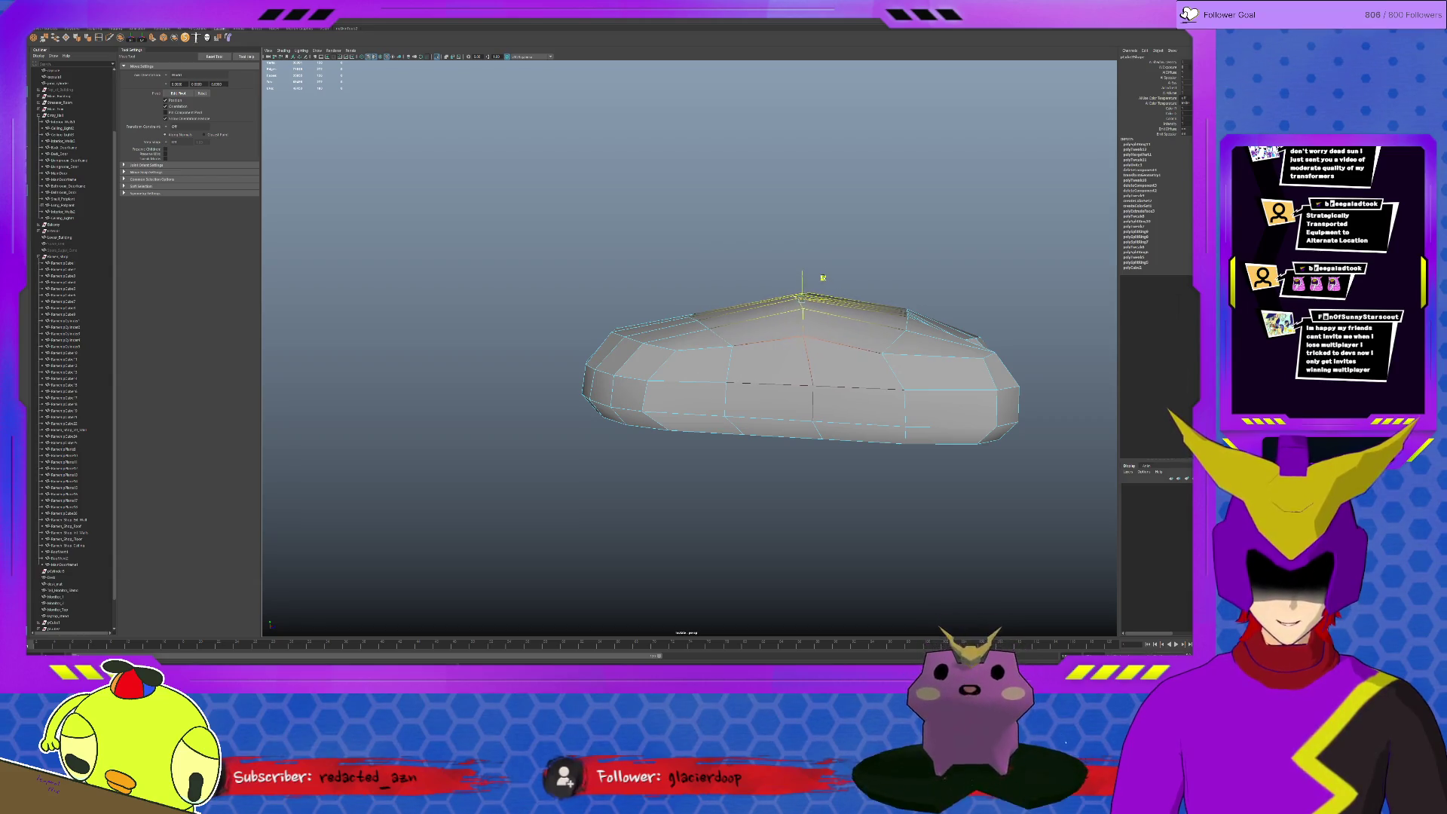
{"action": "key", "text": "r"}
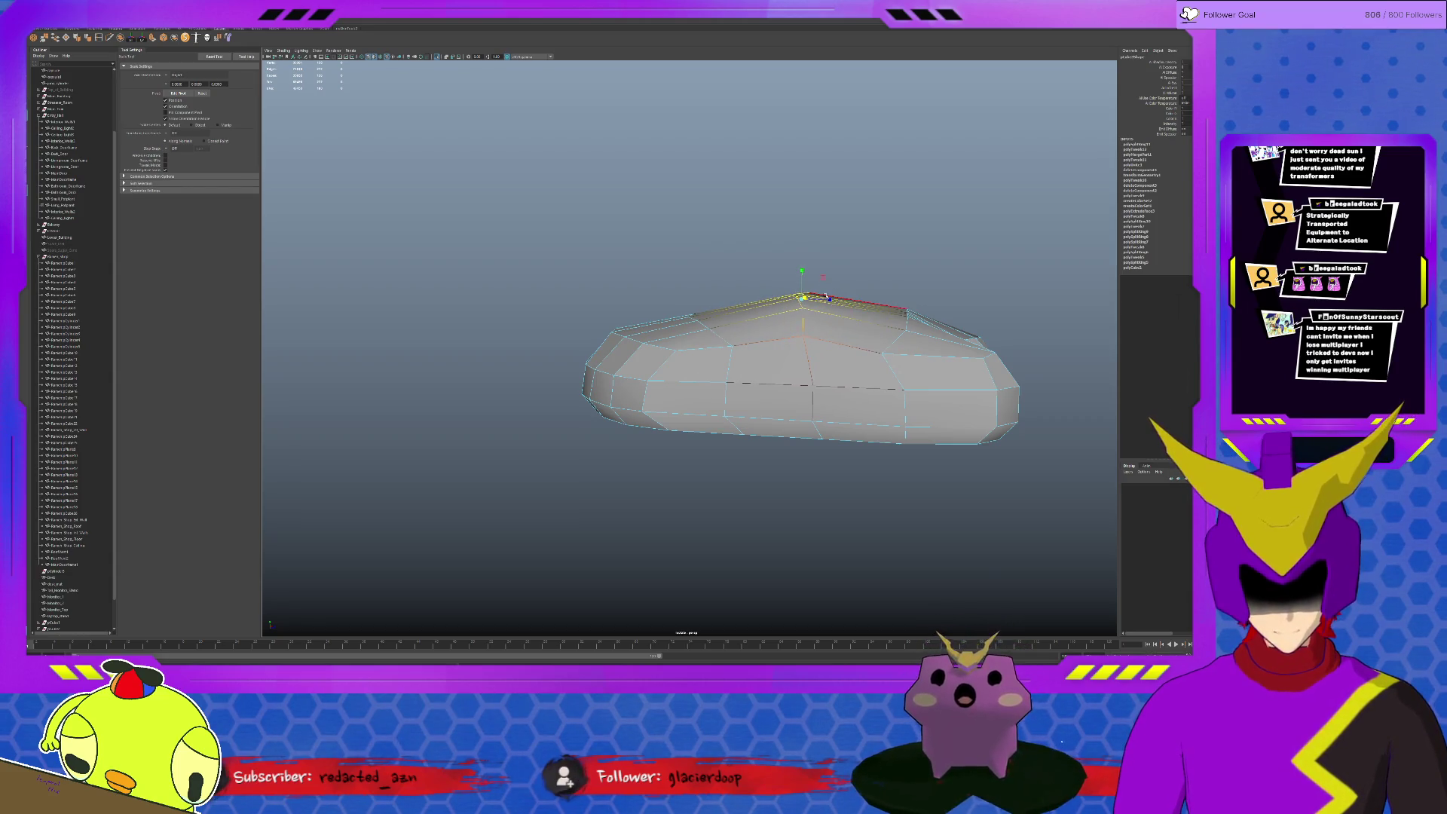
{"action": "mouse_move", "coordinate": [825, 311]}
{"action": "left_mouse_down", "text": "alt"}
{"action": "mouse_move", "coordinate": [846, 386]}
{"action": "mouse_move", "coordinate": [817, 371]}
{"action": "left_mouse_up", "text": "alt"}
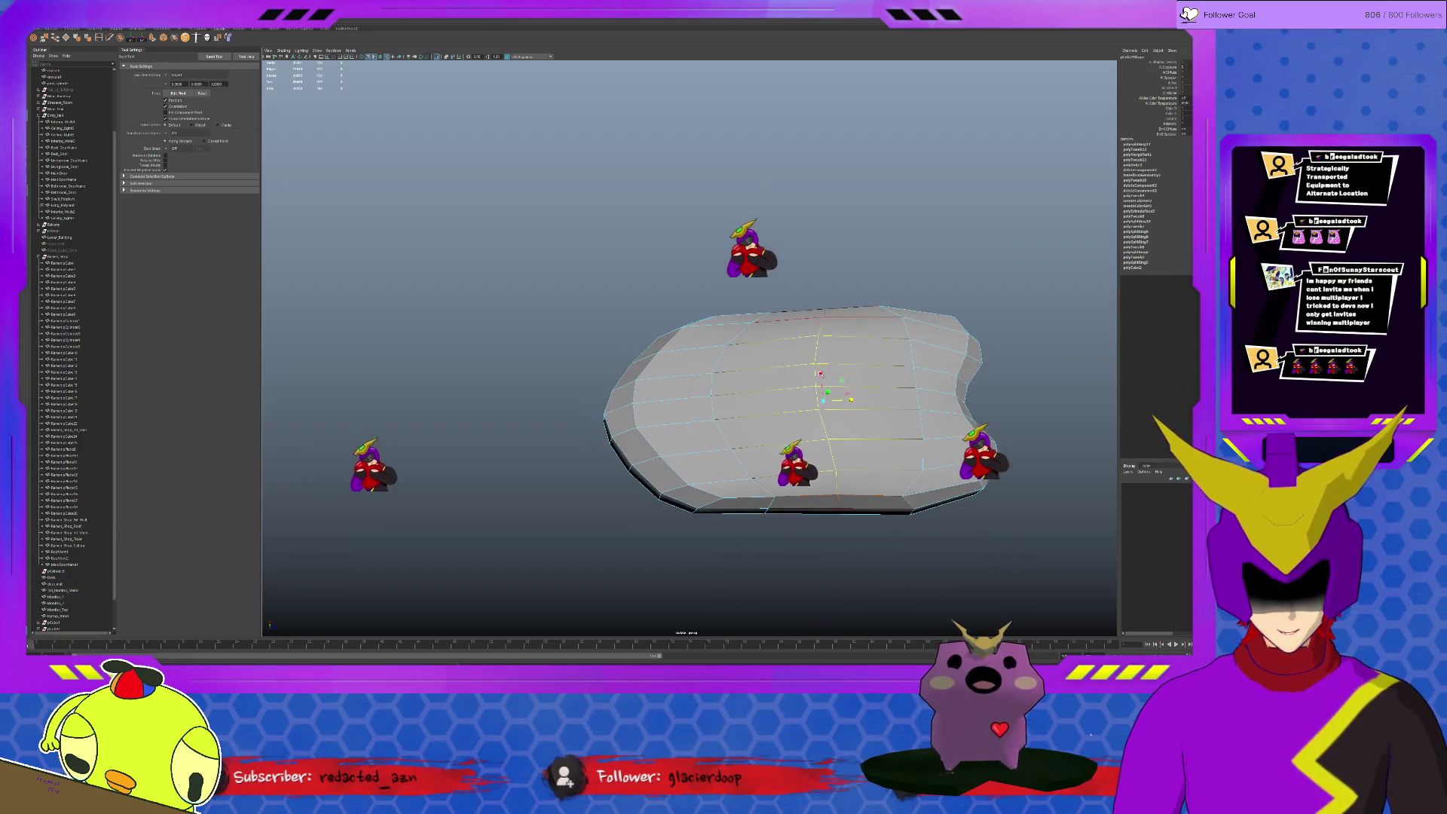
Select edges across the top of the body and lower them to flatten it
{"action": "double_click", "coordinate": [737, 462]}
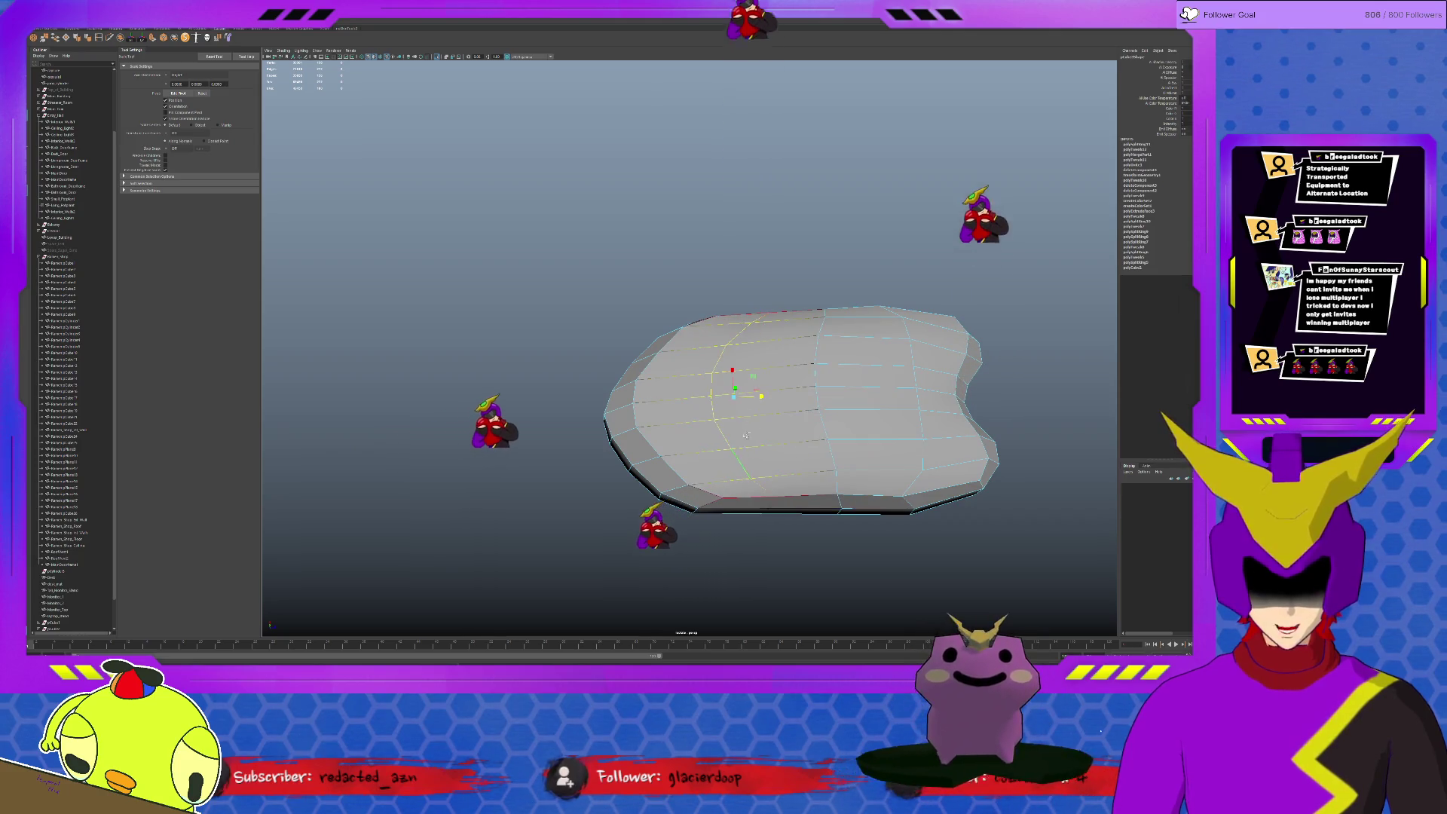
{"action": "mouse_move", "coordinate": [748, 395]}
{"action": "left_mouse_down", "text": "alt"}
{"action": "mouse_move", "coordinate": [740, 296]}
{"action": "mouse_move", "coordinate": [769, 321]}
{"action": "mouse_move", "coordinate": [818, 318]}
{"action": "left_mouse_up", "text": "alt"}
{"action": "key", "text": "w"}
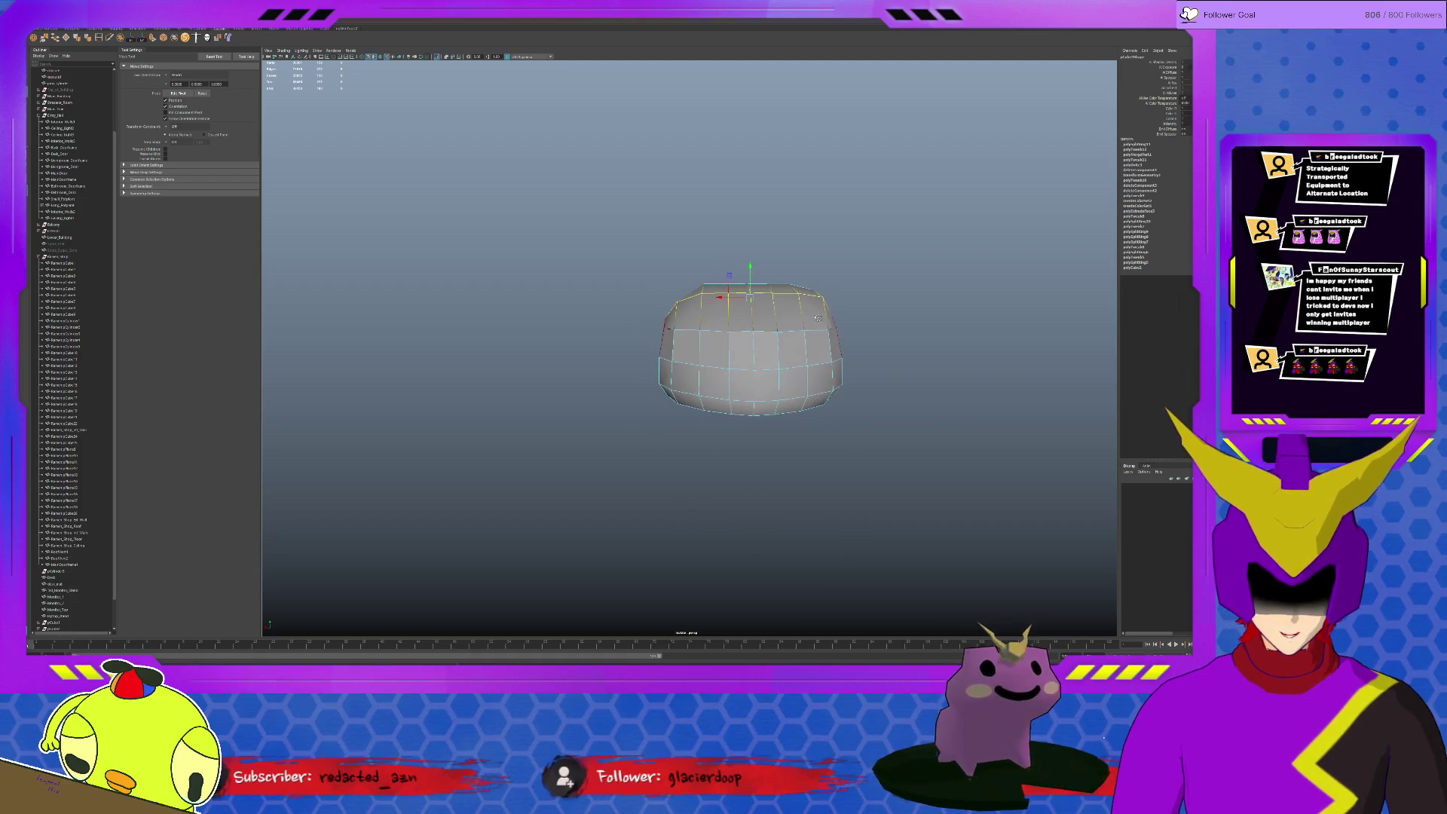
{"action": "left_click", "coordinate": [676, 303]}
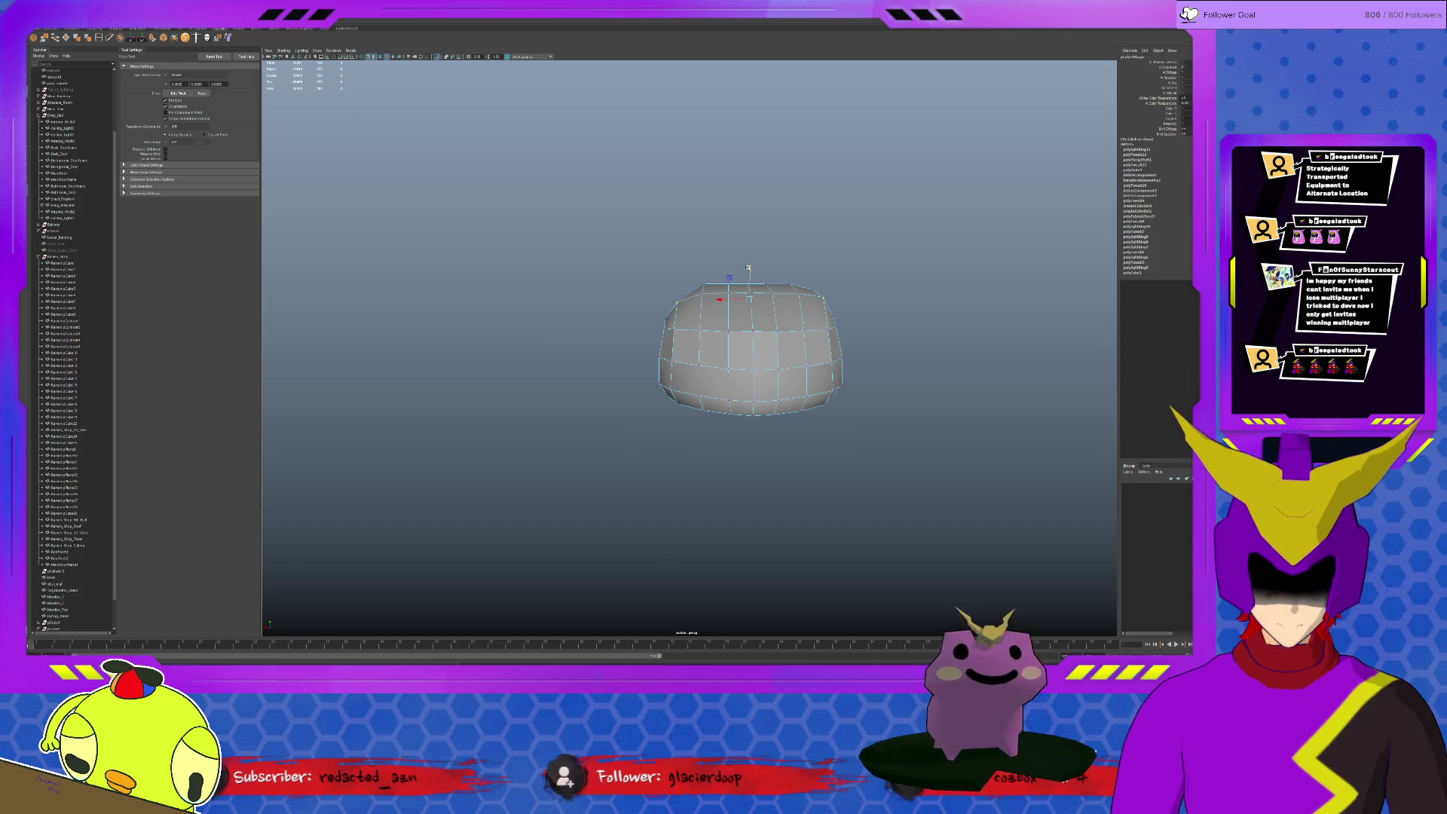
{"action": "left_click_drag", "start_coordinate": [749, 272], "coordinate": [745, 284], "text": "alt"}
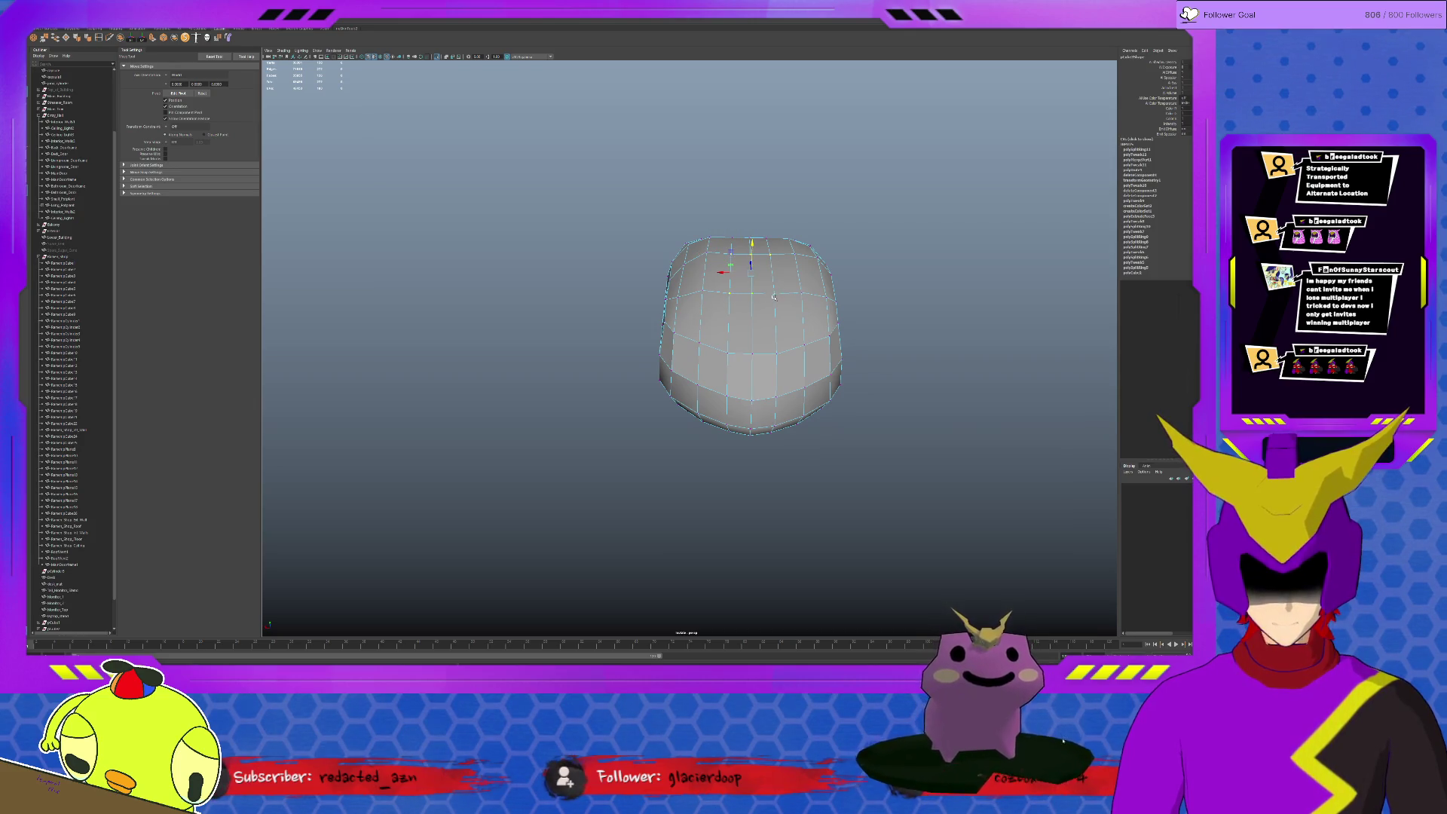
{"action": "left_click", "coordinate": [752, 261]}
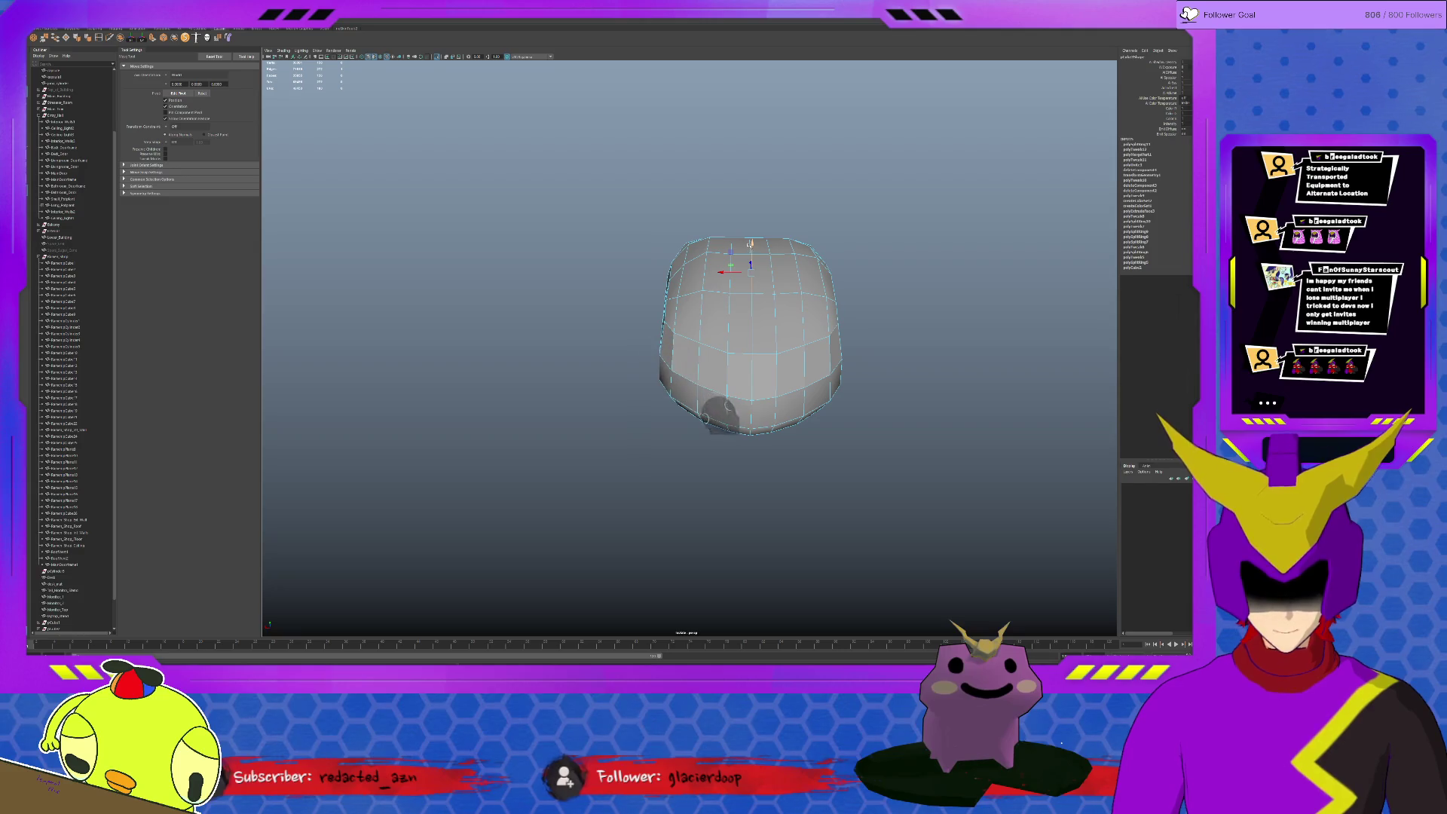
{"action": "left_click", "coordinate": [766, 245]}
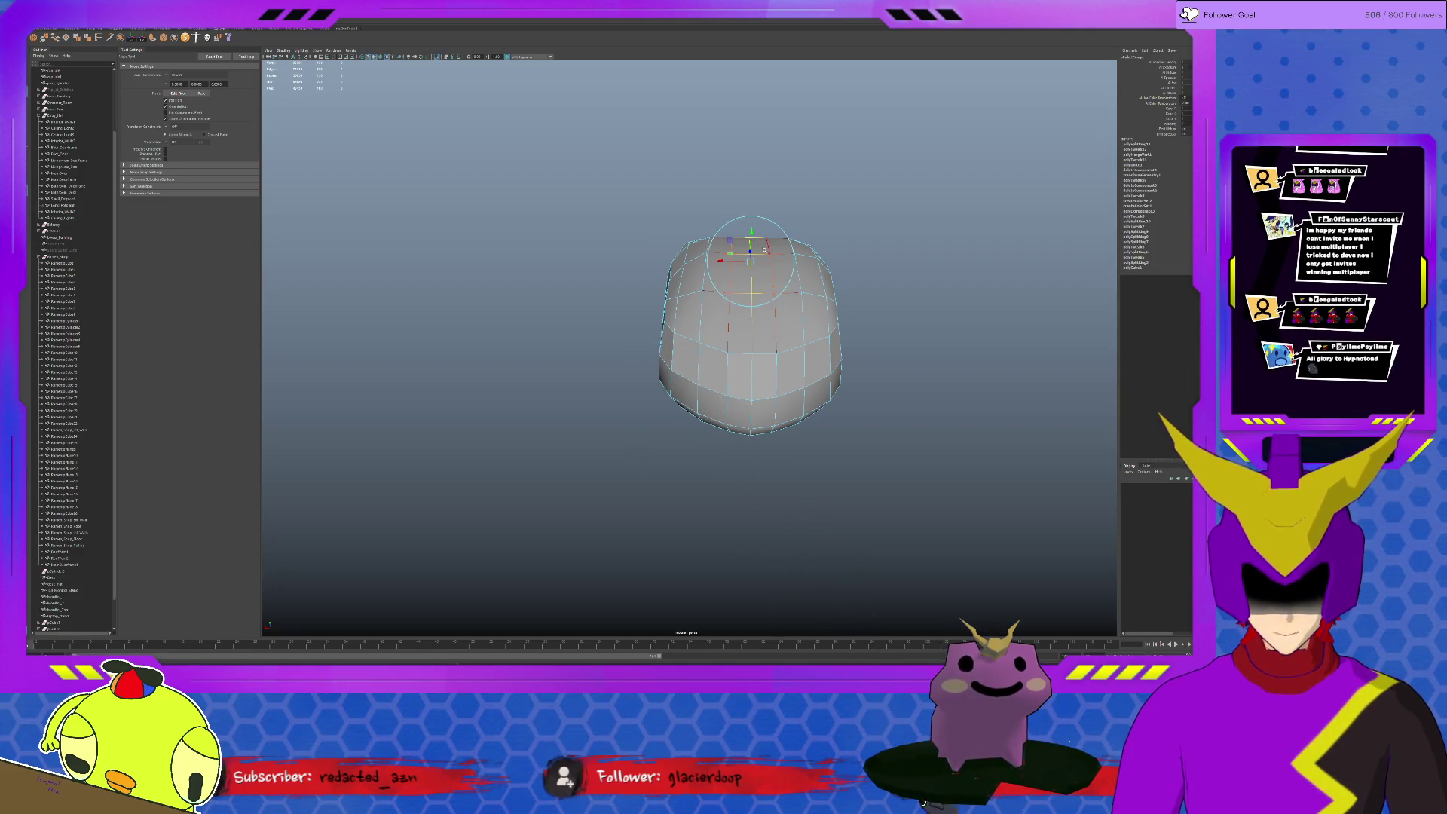
{"action": "left_click_drag", "start_coordinate": [747, 229], "coordinate": [747, 243]}
Orbit and zoom in to inspect the flattened body from a low side view
{"action": "left_click_drag", "start_coordinate": [722, 294], "coordinate": [784, 289], "text": "alt"}
{"action": "mouse_move", "coordinate": [774, 343]}
{"action": "left_mouse_down", "text": "alt"}
{"action": "mouse_move", "coordinate": [747, 373]}
{"action": "mouse_move", "coordinate": [763, 366]}
{"action": "left_mouse_up", "text": "alt"}
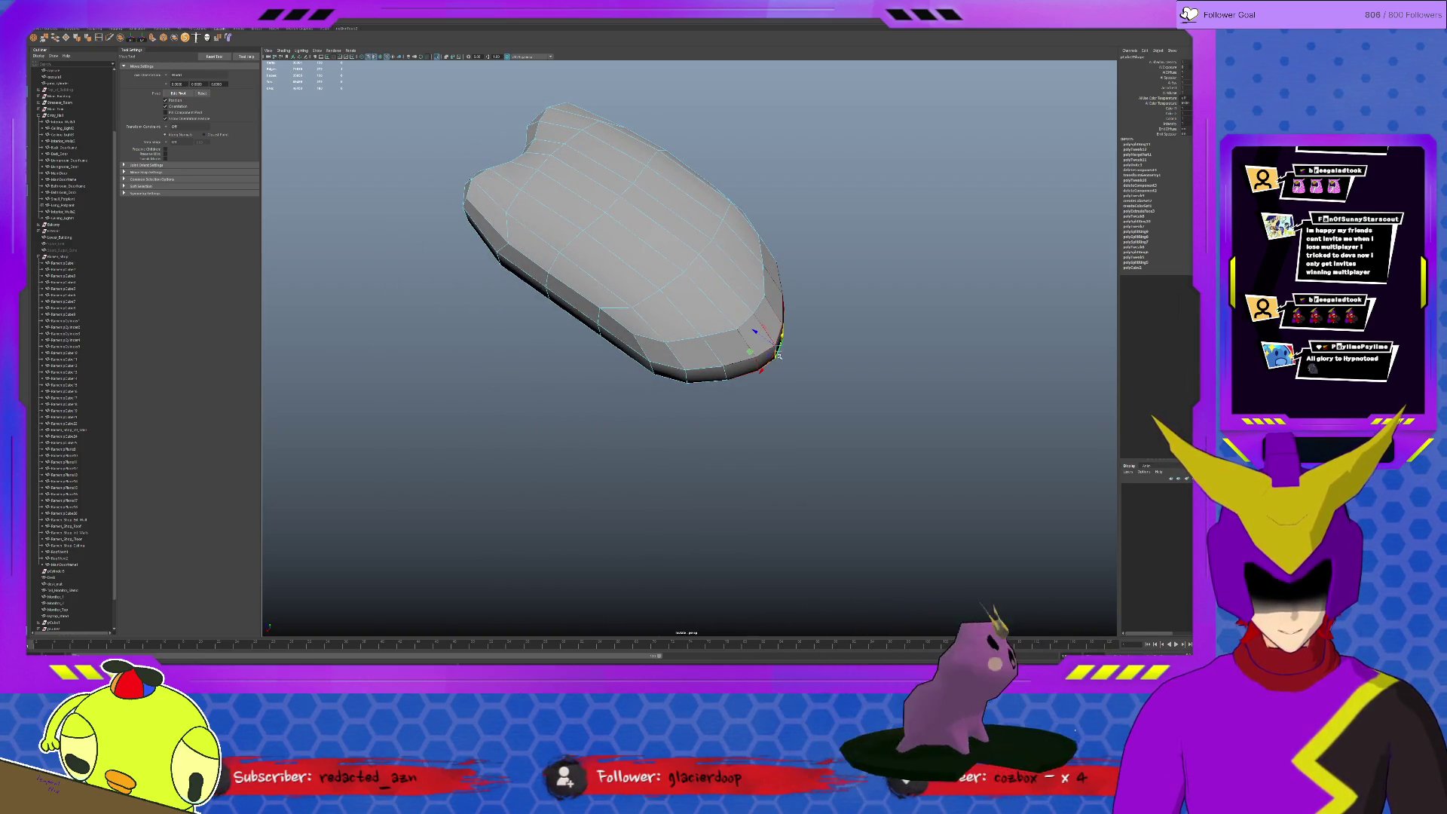
{"action": "key", "text": "q"}
{"action": "key", "text": "w"}
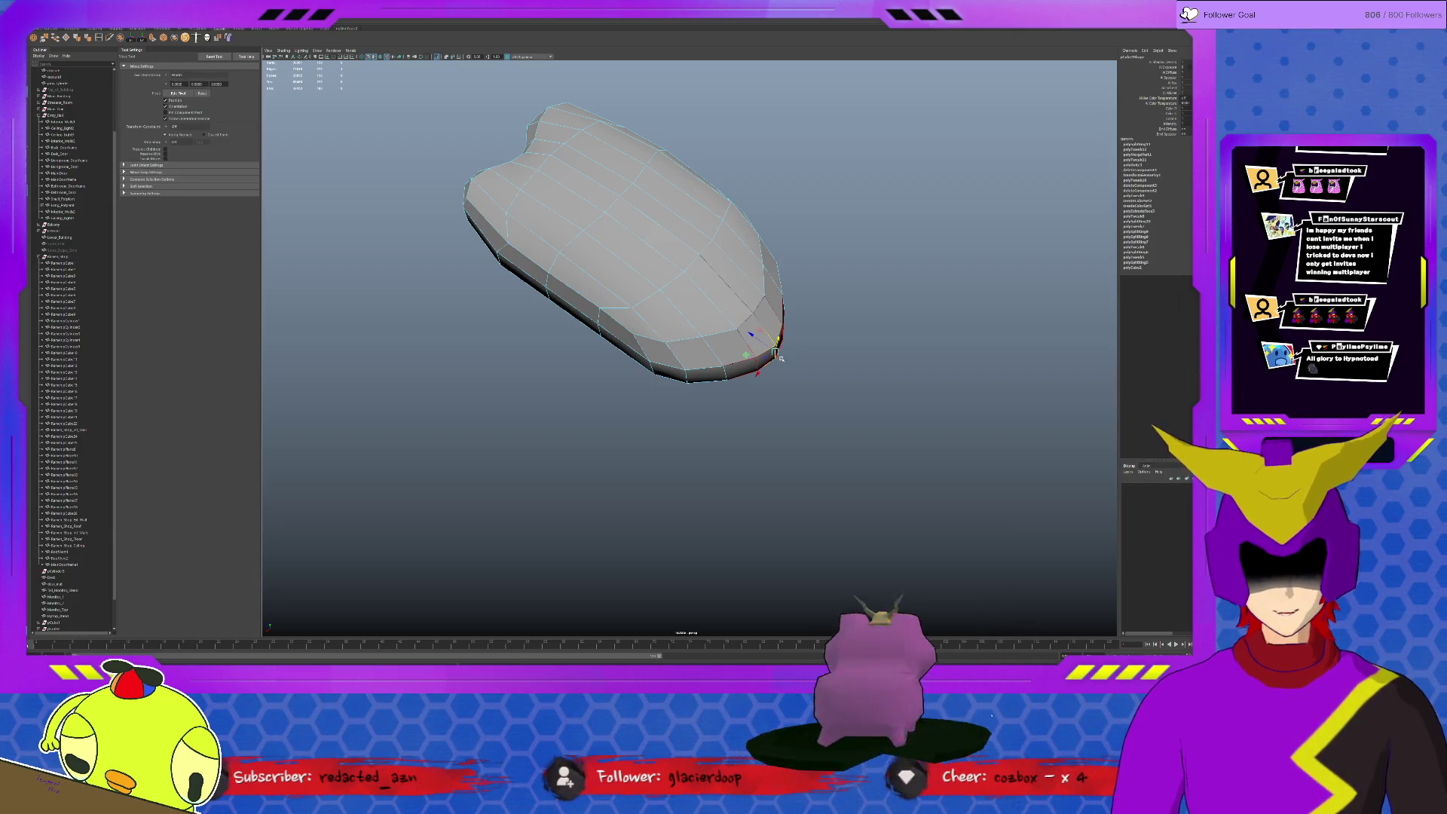
{"action": "mouse_move", "coordinate": [749, 334]}
{"action": "left_mouse_down", "text": "alt"}
{"action": "mouse_move", "coordinate": [774, 301]}
{"action": "mouse_move", "coordinate": [761, 316]}
{"action": "mouse_move", "coordinate": [660, 301]}
{"action": "mouse_move", "coordinate": [715, 262]}
{"action": "mouse_move", "coordinate": [728, 354]}
{"action": "mouse_move", "coordinate": [798, 377]}
{"action": "mouse_move", "coordinate": [765, 347]}
{"action": "mouse_move", "coordinate": [698, 377]}
{"action": "left_mouse_up", "text": "alt"}
{"action": "scroll", "coordinate": [729, 350], "scroll_direction": "up", "scroll_amount": 2}
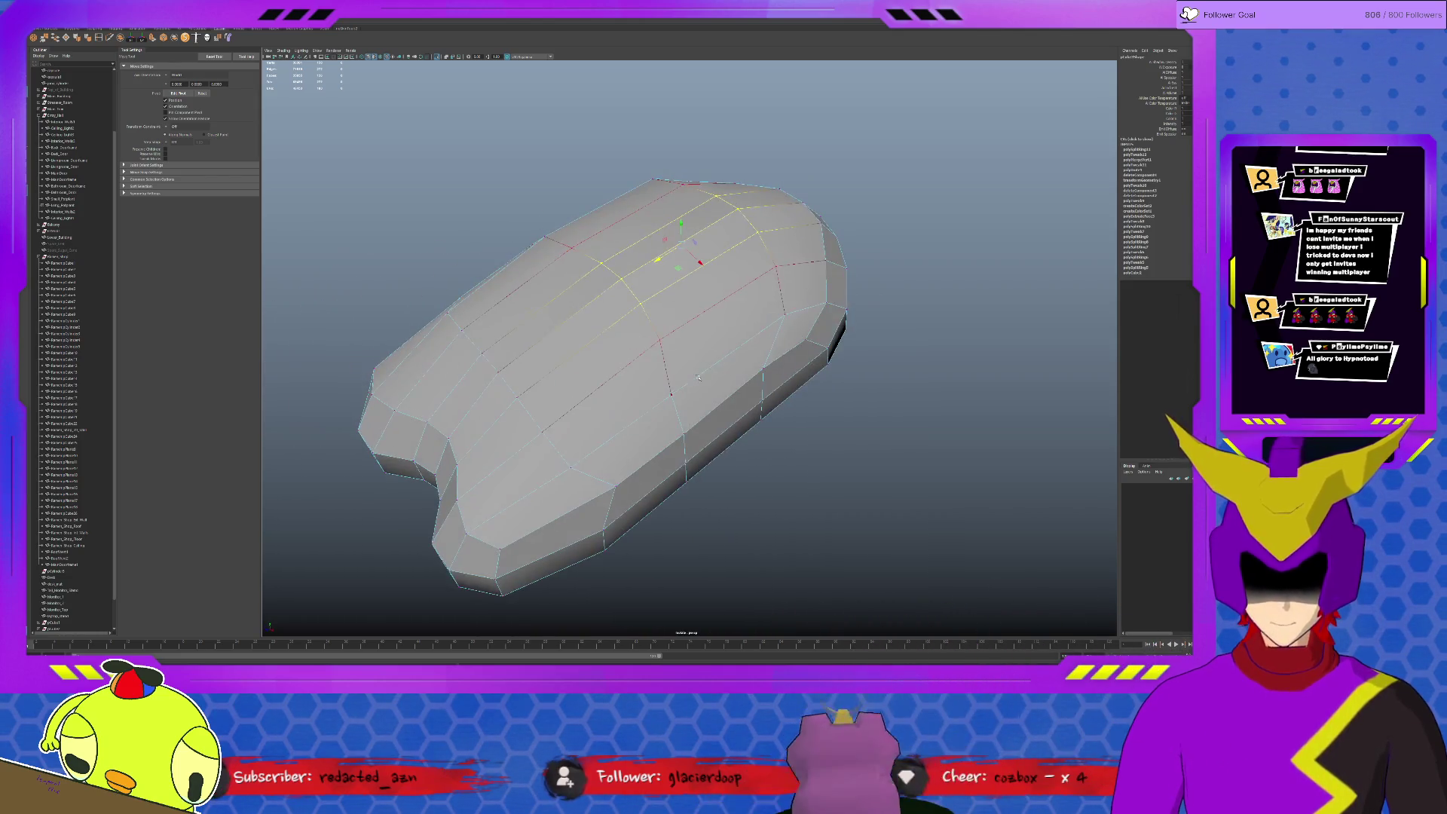
Preview the body as a smoothed surface, then return it to low-poly display
{"action": "key", "text": "3"}
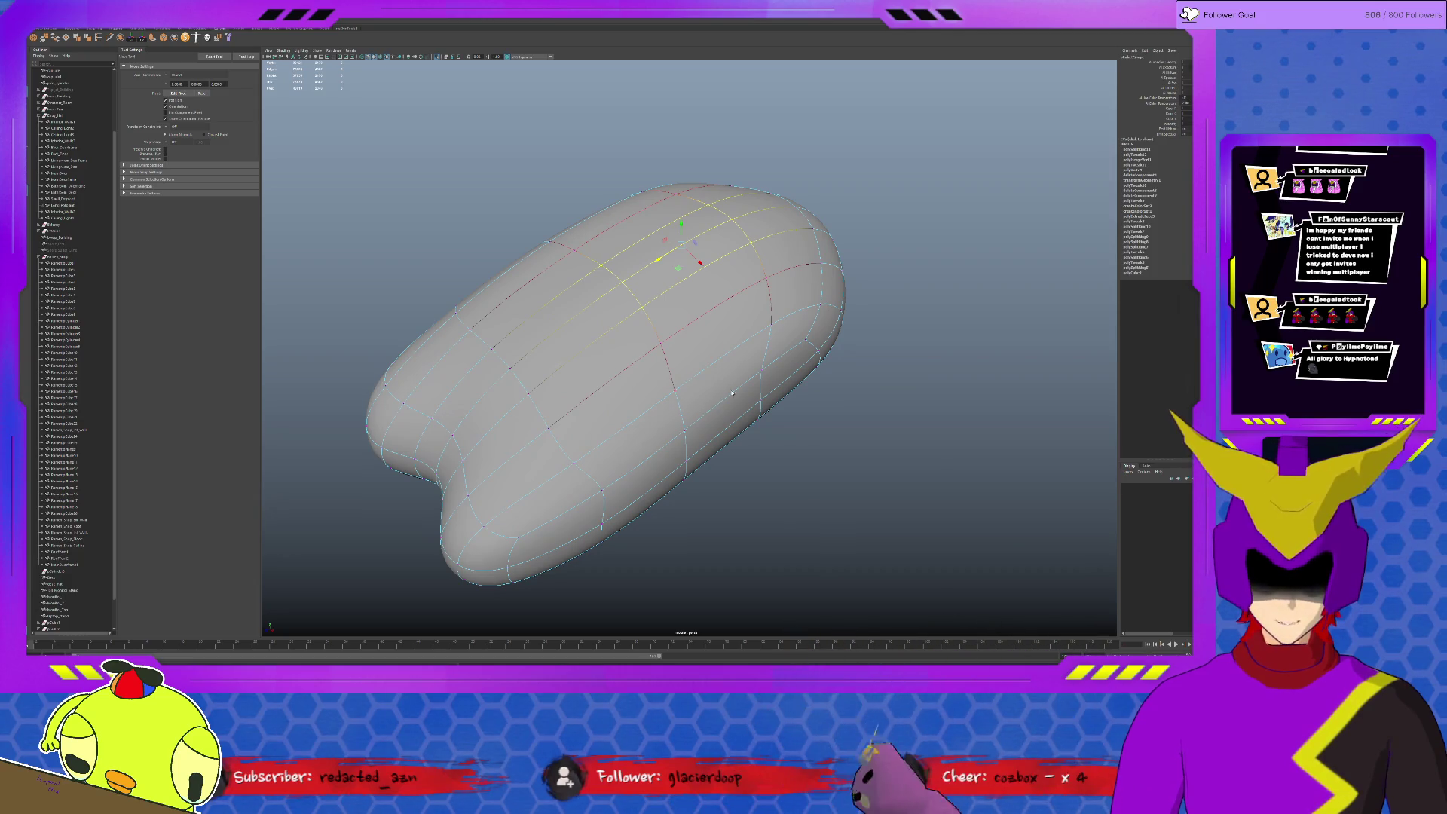
{"action": "left_click", "coordinate": [814, 422]}
{"action": "mouse_move", "coordinate": [815, 422]}
{"action": "left_mouse_down", "text": "alt"}
{"action": "mouse_move", "coordinate": [753, 376]}
{"action": "mouse_move", "coordinate": [717, 389]}
{"action": "mouse_move", "coordinate": [695, 376]}
{"action": "left_mouse_up", "text": "alt"}
{"action": "left_click", "coordinate": [753, 376]}
{"action": "key", "text": "1"}
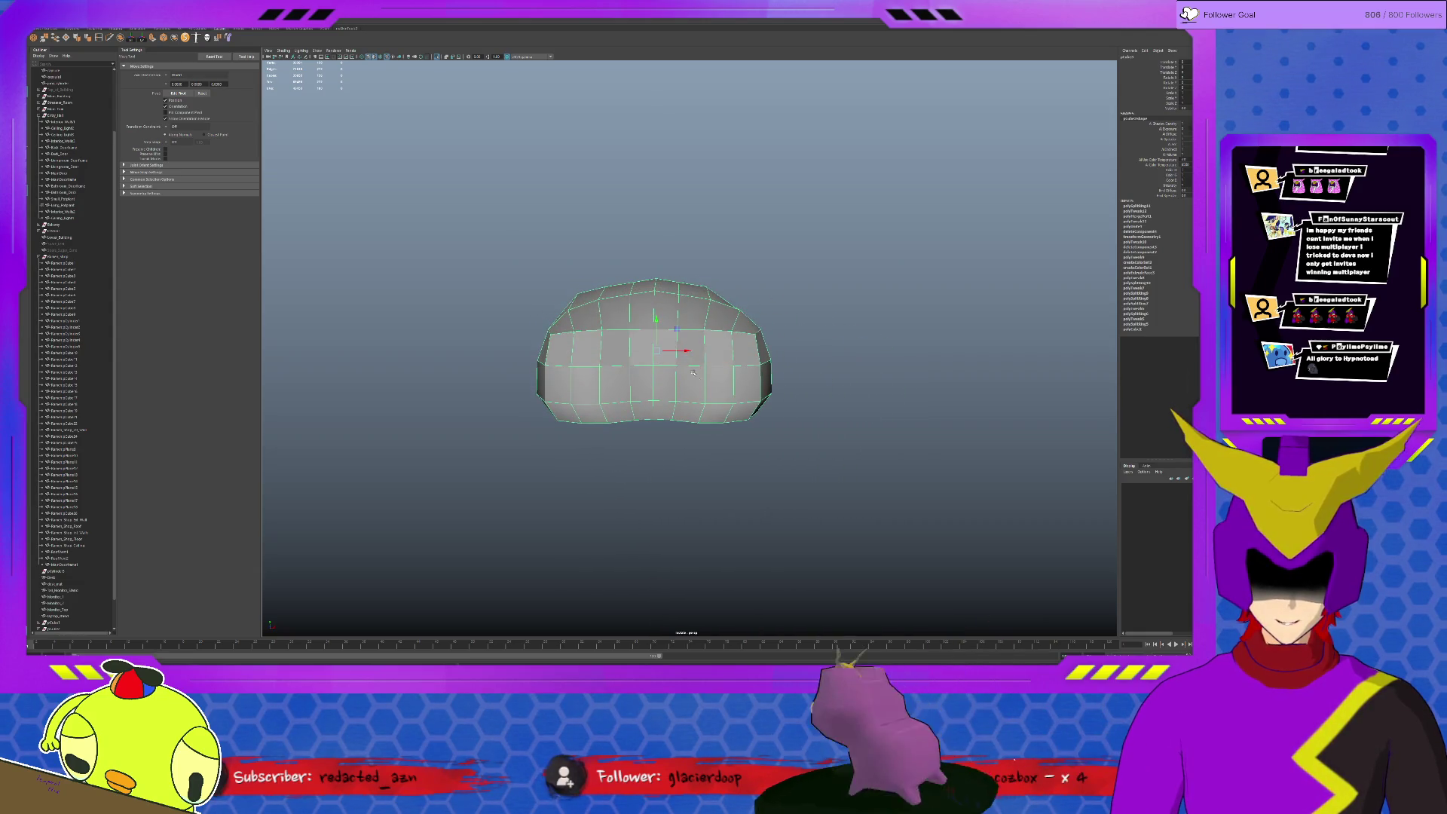
Select the top edge loop, raise it slightly, and orbit around the domed body
{"action": "key", "text": "F10"}
{"action": "double_click", "coordinate": [637, 289]}
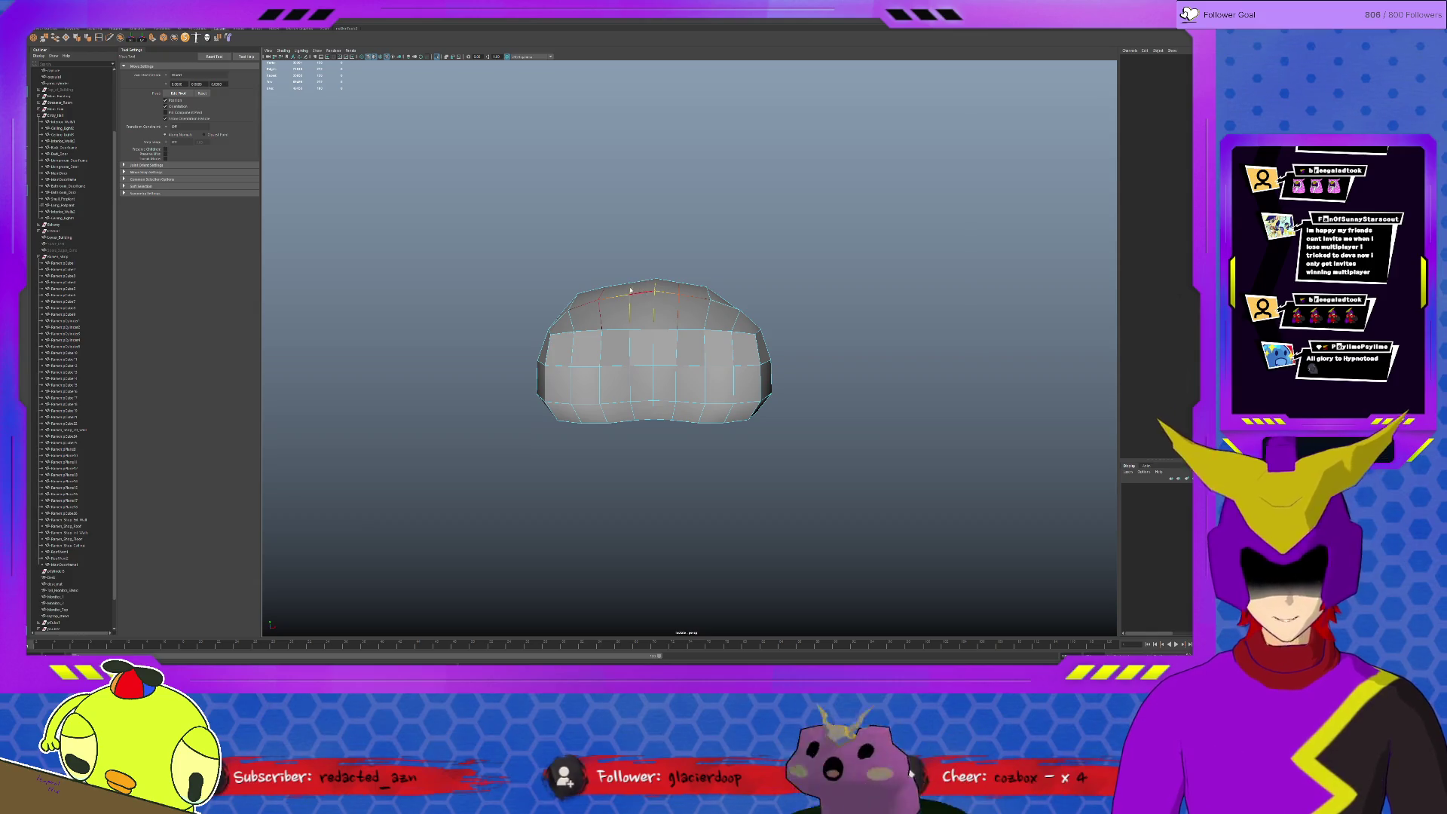
{"action": "double_click", "coordinate": [631, 290]}
{"action": "left_click_drag", "start_coordinate": [656, 250], "coordinate": [655, 248]}
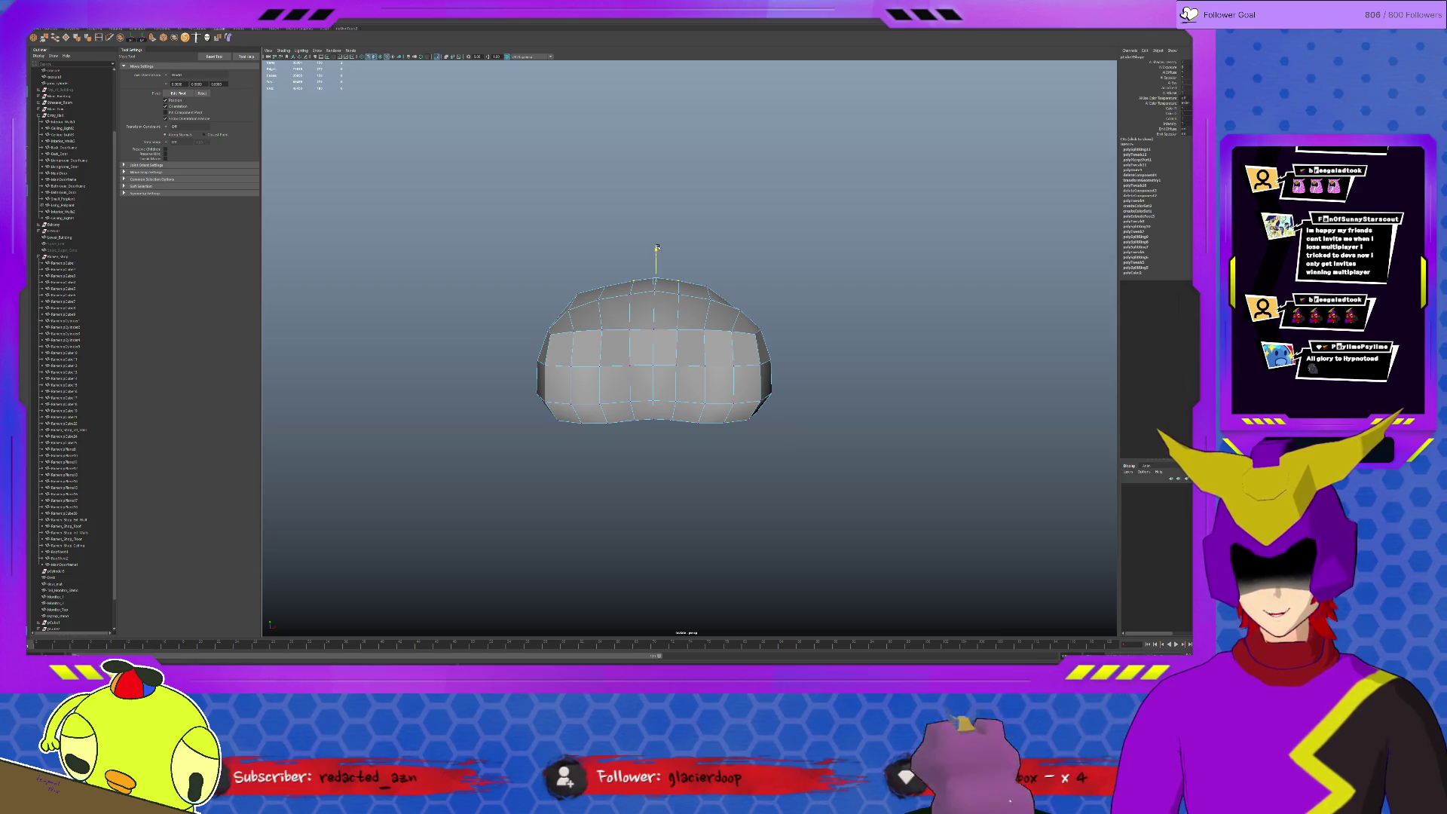
{"action": "left_click_drag", "start_coordinate": [632, 300], "coordinate": [615, 307], "text": "alt"}
{"action": "left_click", "coordinate": [736, 313]}
{"action": "left_click_drag", "start_coordinate": [735, 314], "coordinate": [737, 285], "text": "alt"}
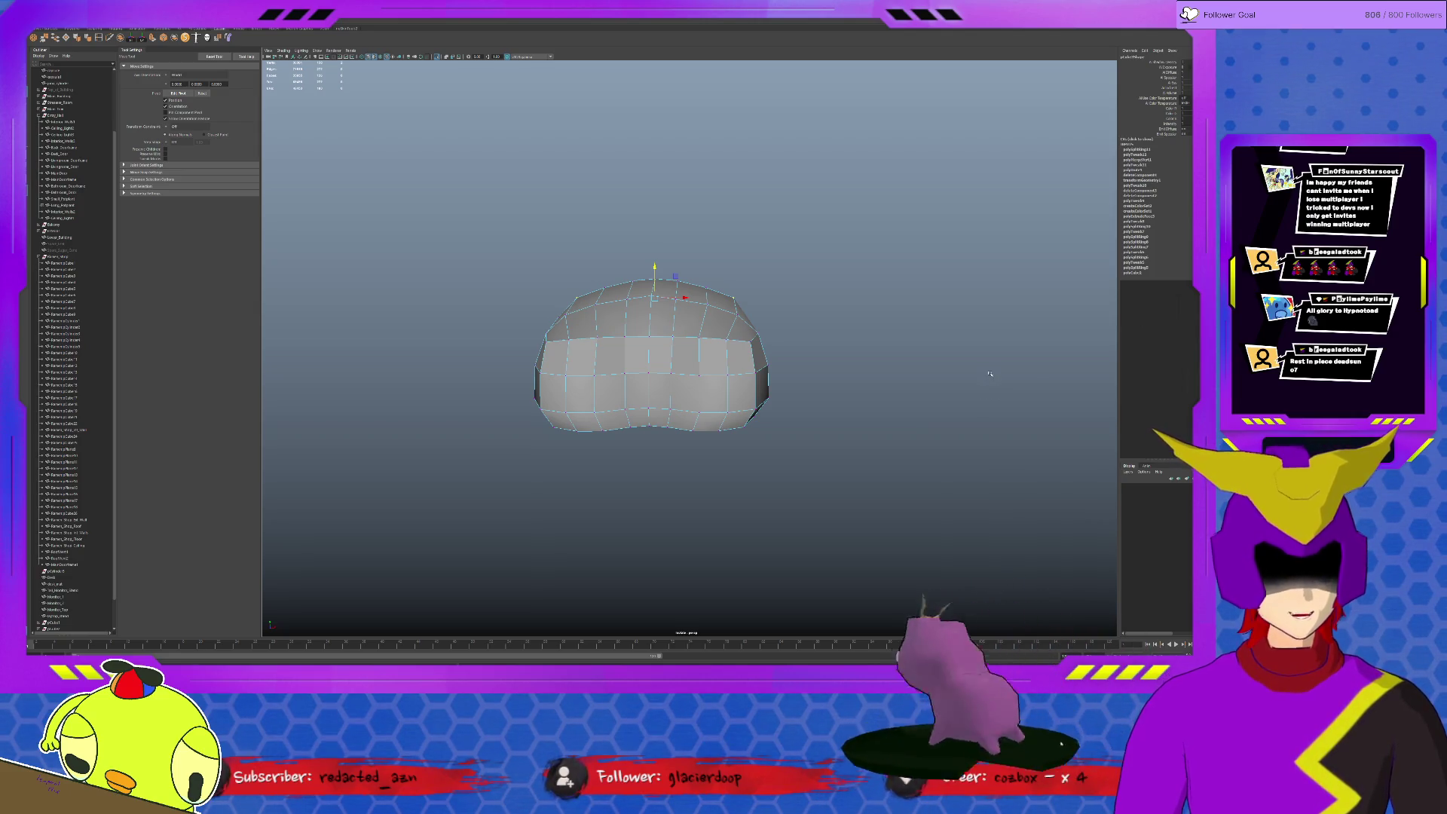
{"action": "mouse_move", "coordinate": [709, 341]}
{"action": "left_mouse_down", "text": "alt"}
{"action": "mouse_move", "coordinate": [731, 309]}
{"action": "mouse_move", "coordinate": [784, 294]}
{"action": "mouse_move", "coordinate": [845, 358]}
{"action": "mouse_move", "coordinate": [603, 362]}
{"action": "mouse_move", "coordinate": [346, 468]}
{"action": "left_mouse_up", "text": "alt"}
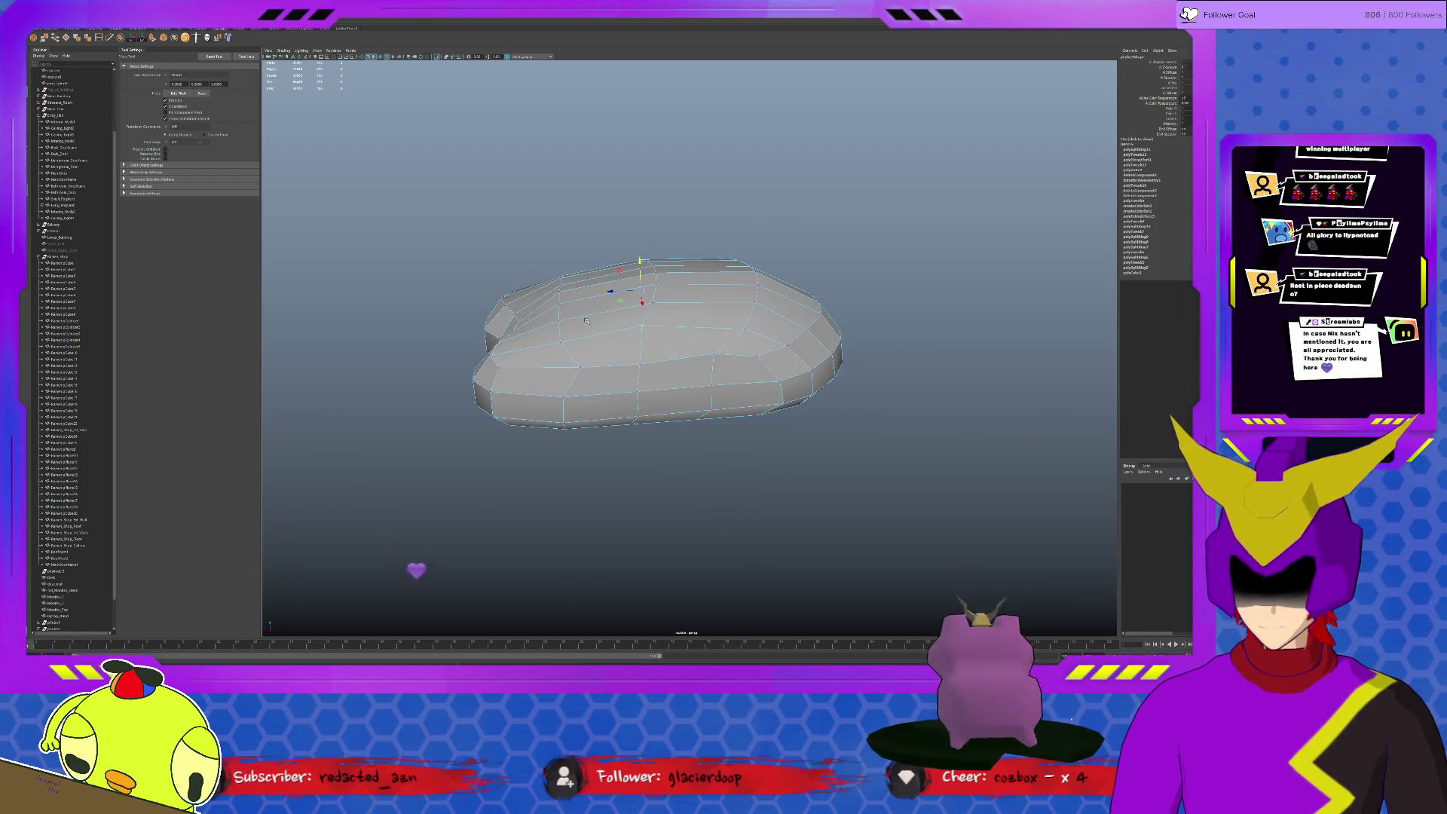
{"action": "mouse_move", "coordinate": [584, 386]}
{"action": "left_mouse_down", "text": "alt"}
{"action": "mouse_move", "coordinate": [759, 392]}
{"action": "mouse_move", "coordinate": [818, 386]}
{"action": "mouse_move", "coordinate": [822, 374]}
{"action": "left_mouse_up", "text": "alt"}
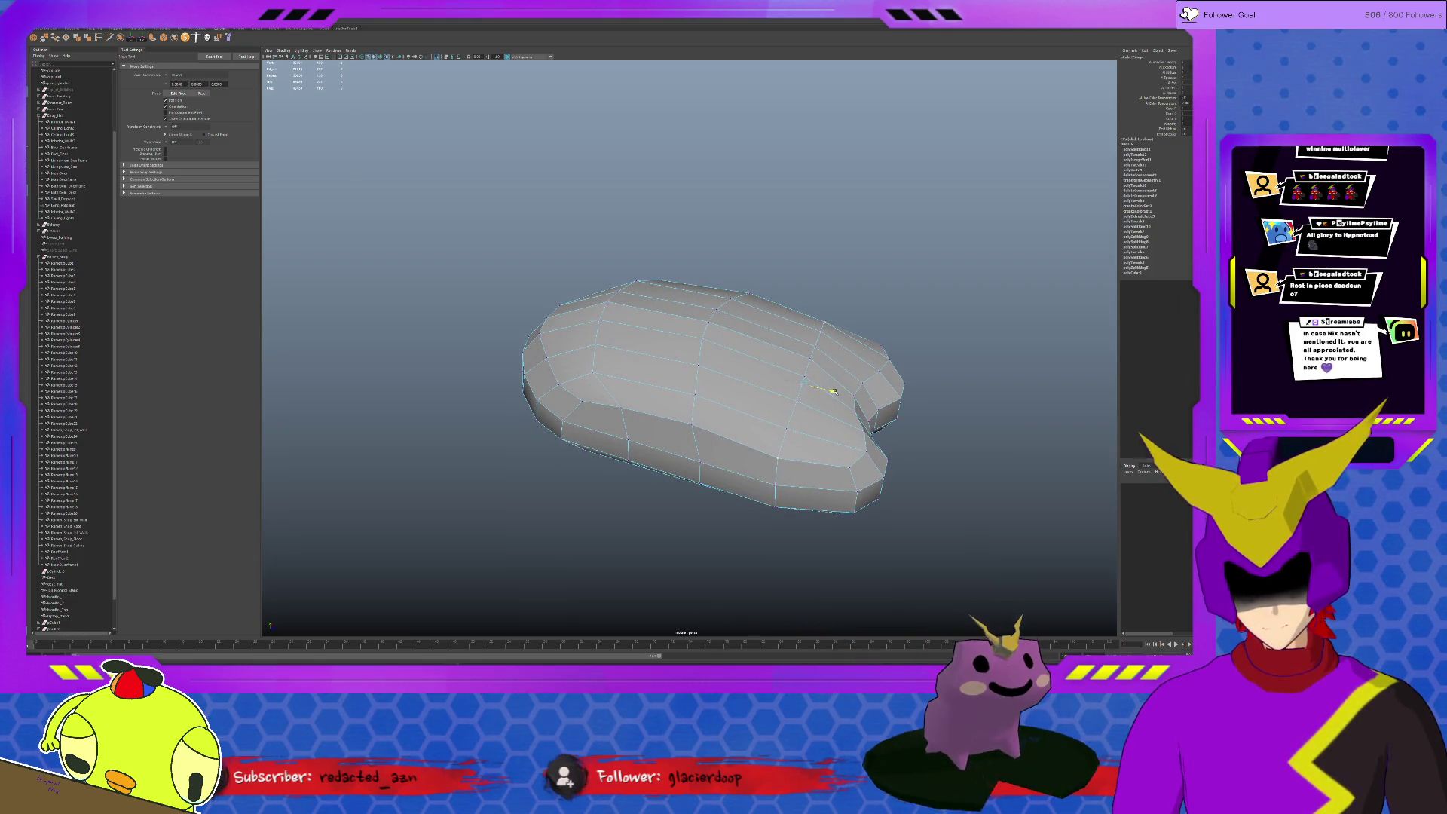
{"action": "left_click_drag", "start_coordinate": [679, 410], "coordinate": [625, 426], "text": "alt"}
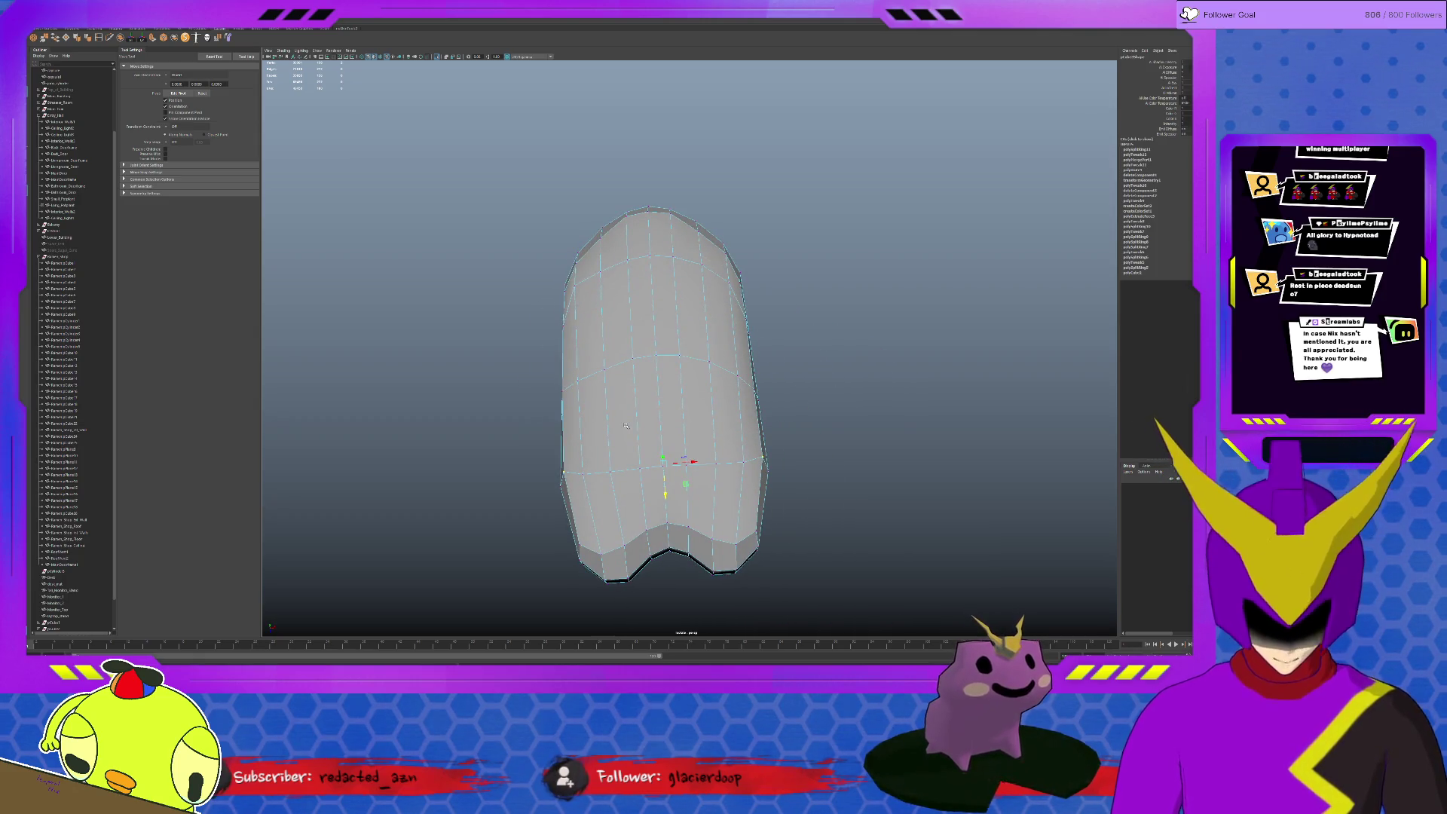
Soft-select the faces at the rounded end and scale them in to narrow it
{"action": "mouse_move", "coordinate": [625, 425]}
{"action": "left_mouse_down", "text": "alt"}
{"action": "mouse_move", "coordinate": [566, 418]}
{"action": "mouse_move", "coordinate": [580, 407]}
{"action": "left_mouse_up", "text": "alt"}
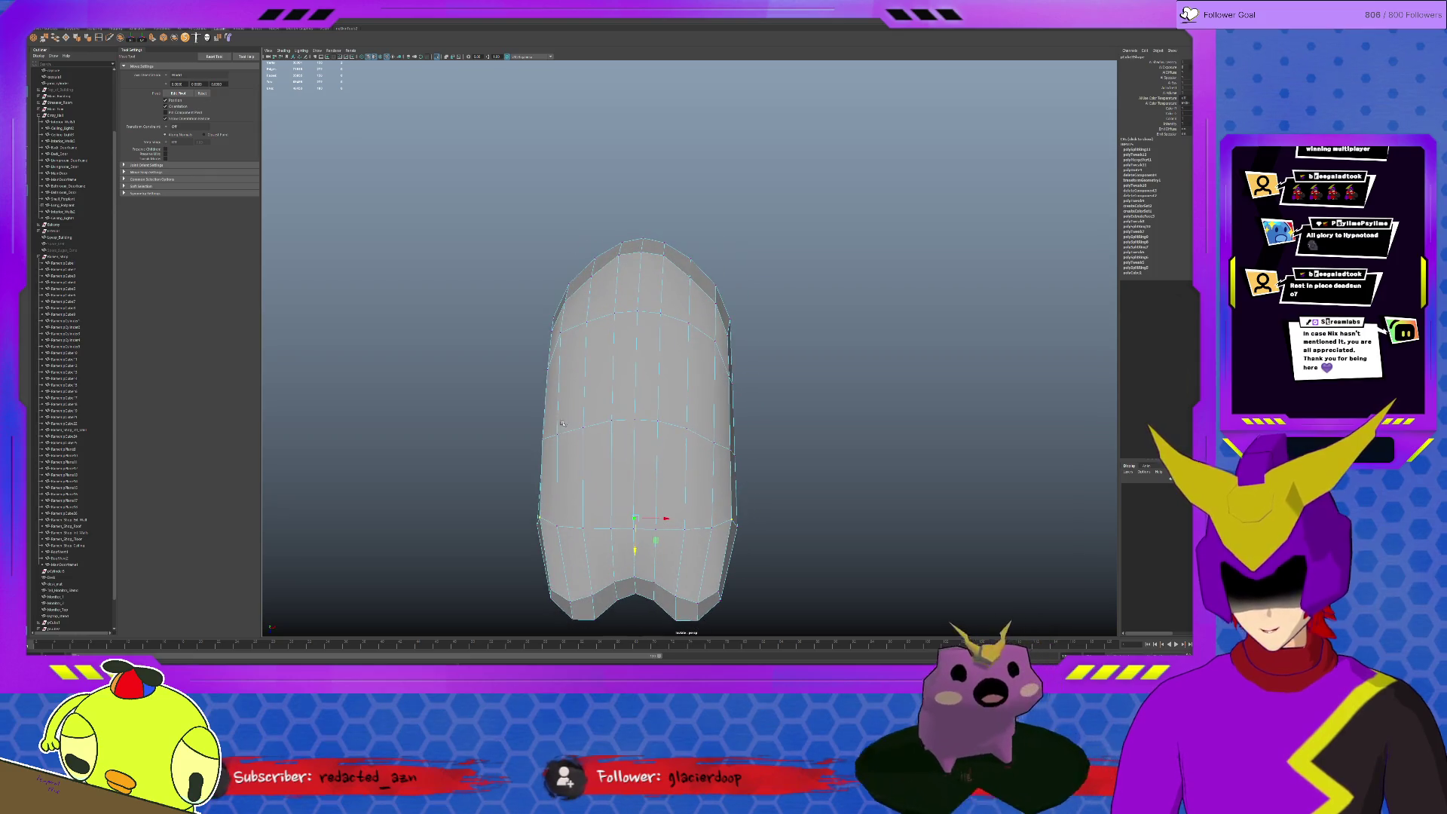
{"action": "left_click", "coordinate": [572, 256]}
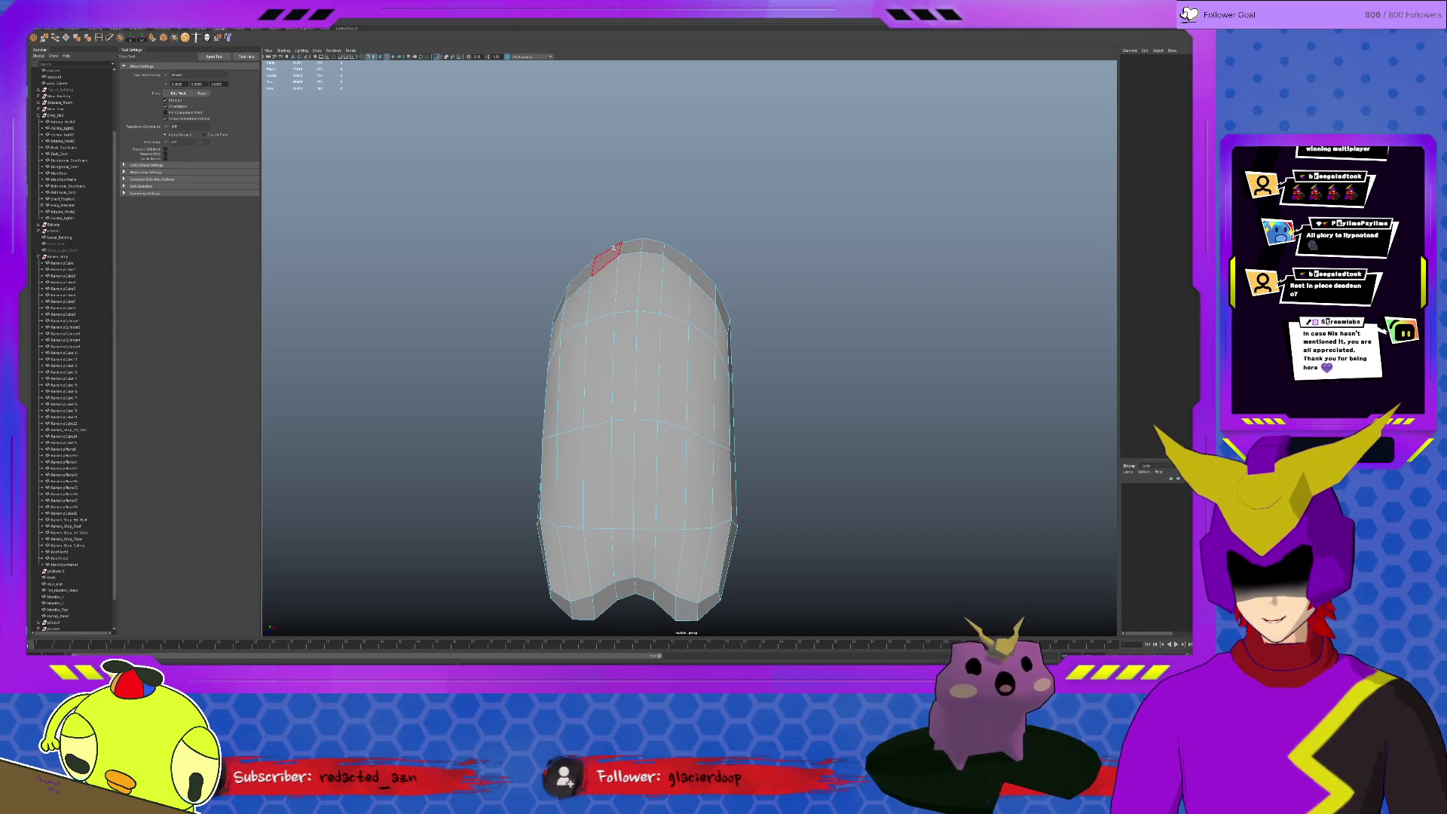
{"action": "mouse_move", "coordinate": [478, 203]}
{"action": "left_mouse_down"}
{"action": "mouse_move", "coordinate": [637, 264]}
{"action": "mouse_move", "coordinate": [792, 296]}
{"action": "mouse_move", "coordinate": [740, 310]}
{"action": "mouse_move", "coordinate": [794, 332]}
{"action": "mouse_move", "coordinate": [609, 371]}
{"action": "mouse_move", "coordinate": [633, 331]}
{"action": "mouse_move", "coordinate": [709, 365]}
{"action": "left_mouse_up"}
{"action": "left_click", "coordinate": [715, 369], "text": "shift"}
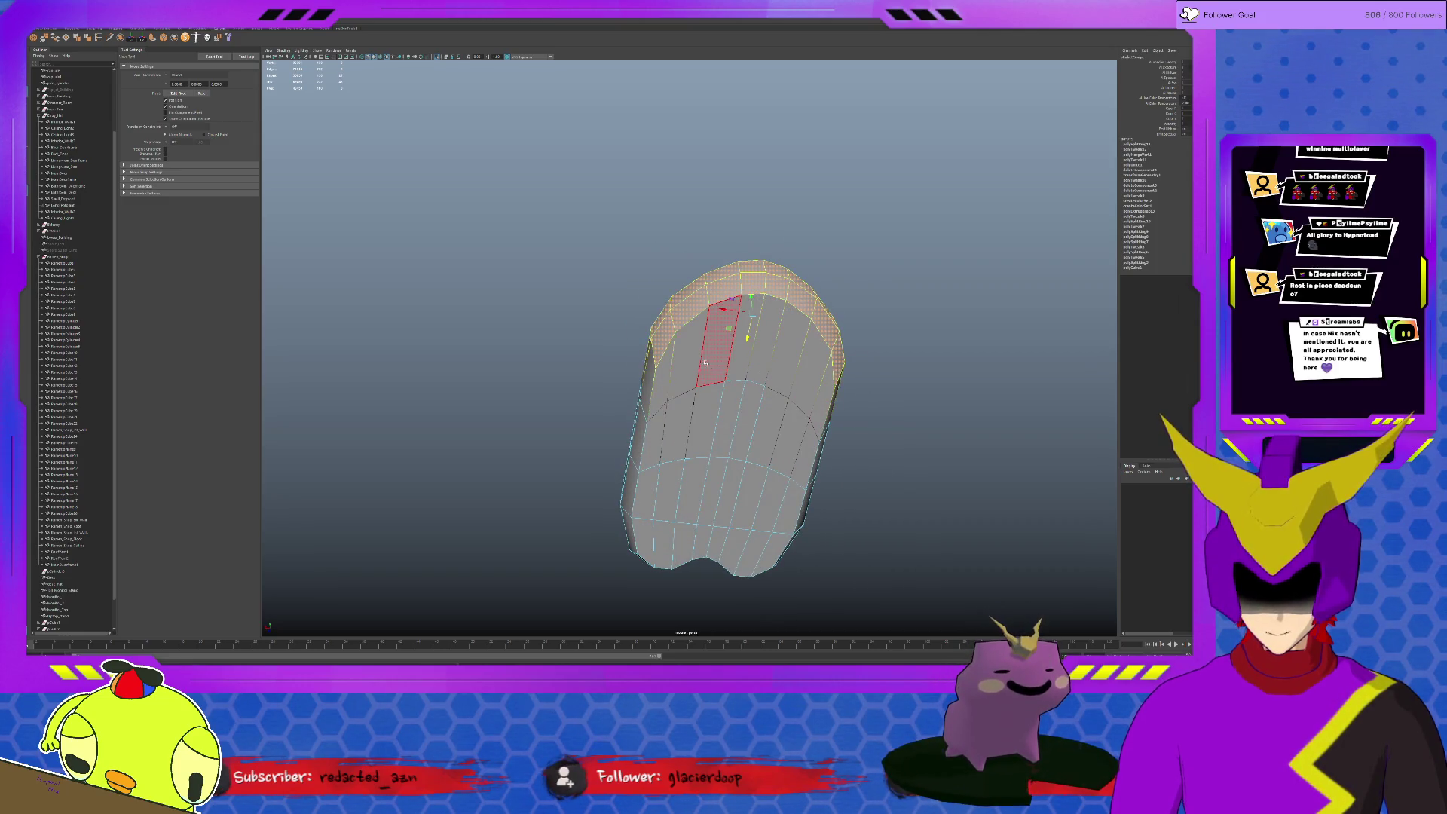
{"action": "left_click_drag", "start_coordinate": [713, 369], "coordinate": [709, 403], "text": "alt"}
{"action": "key", "text": "r"}
{"action": "middle_click_drag", "start_coordinate": [711, 411], "coordinate": [717, 420]}
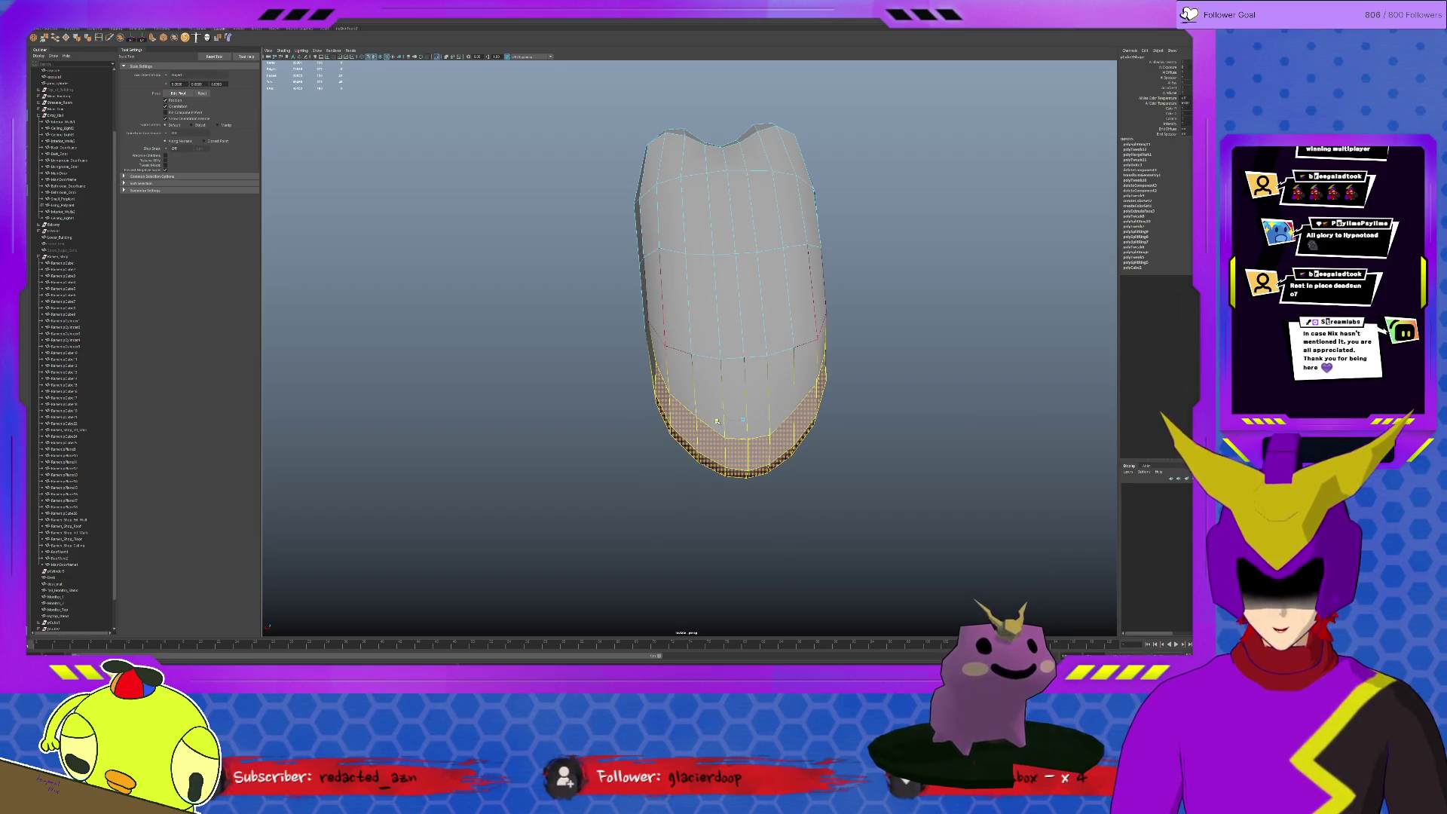
Scale two middle edge loops outward to widen the flanks
{"action": "left_click_drag", "start_coordinate": [701, 399], "coordinate": [697, 408], "text": "alt"}
{"action": "key", "text": "F10"}
{"action": "double_click", "coordinate": [680, 356]}
{"action": "middle_click_drag", "start_coordinate": [711, 338], "coordinate": [710, 338]}
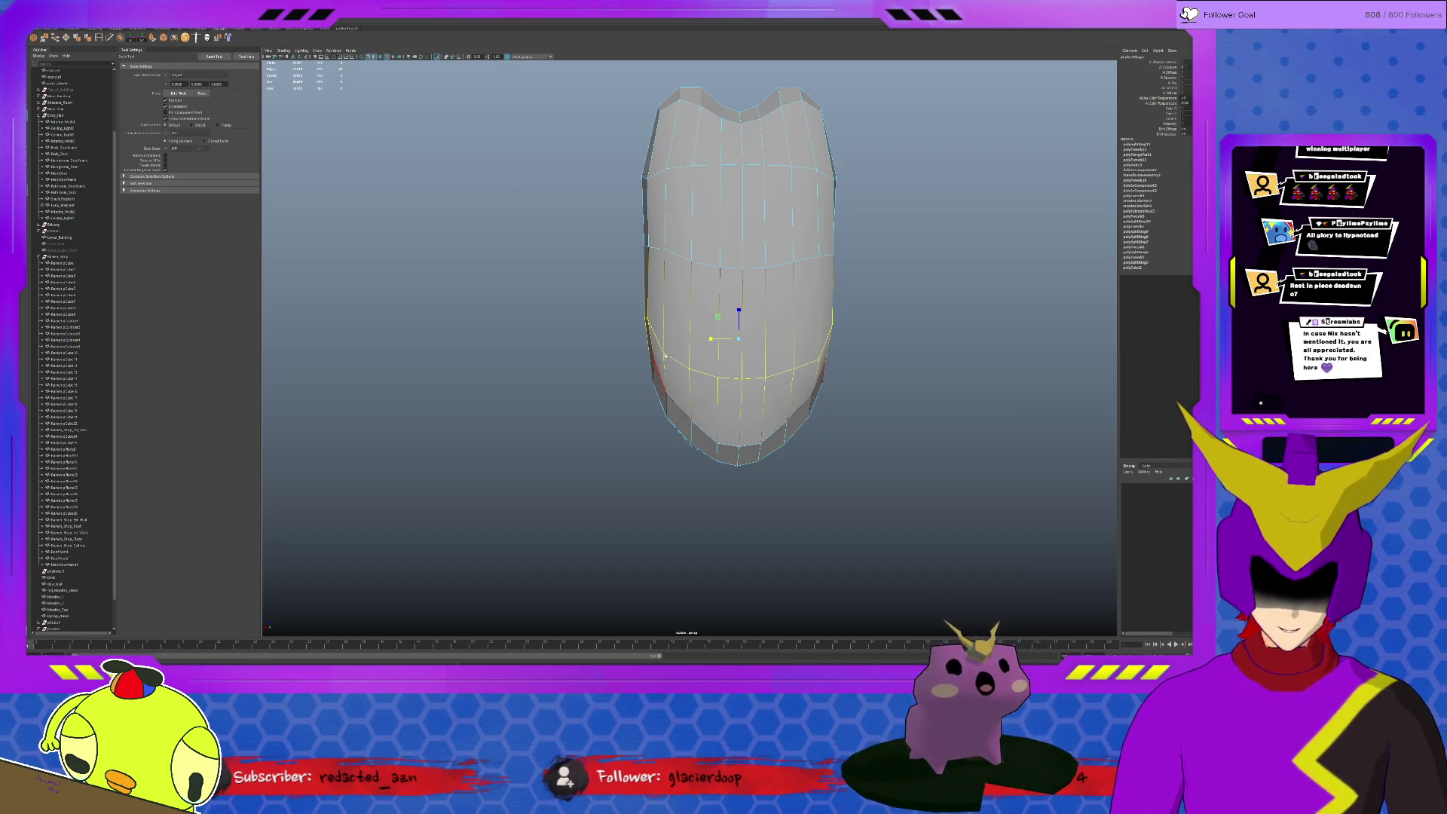
{"action": "double_click", "coordinate": [720, 262]}
{"action": "middle_click_drag", "start_coordinate": [710, 255], "coordinate": [711, 255]}
Return to object mode and review the reshaped body from several angles
{"action": "left_click_drag", "start_coordinate": [792, 357], "coordinate": [778, 300], "text": "alt"}
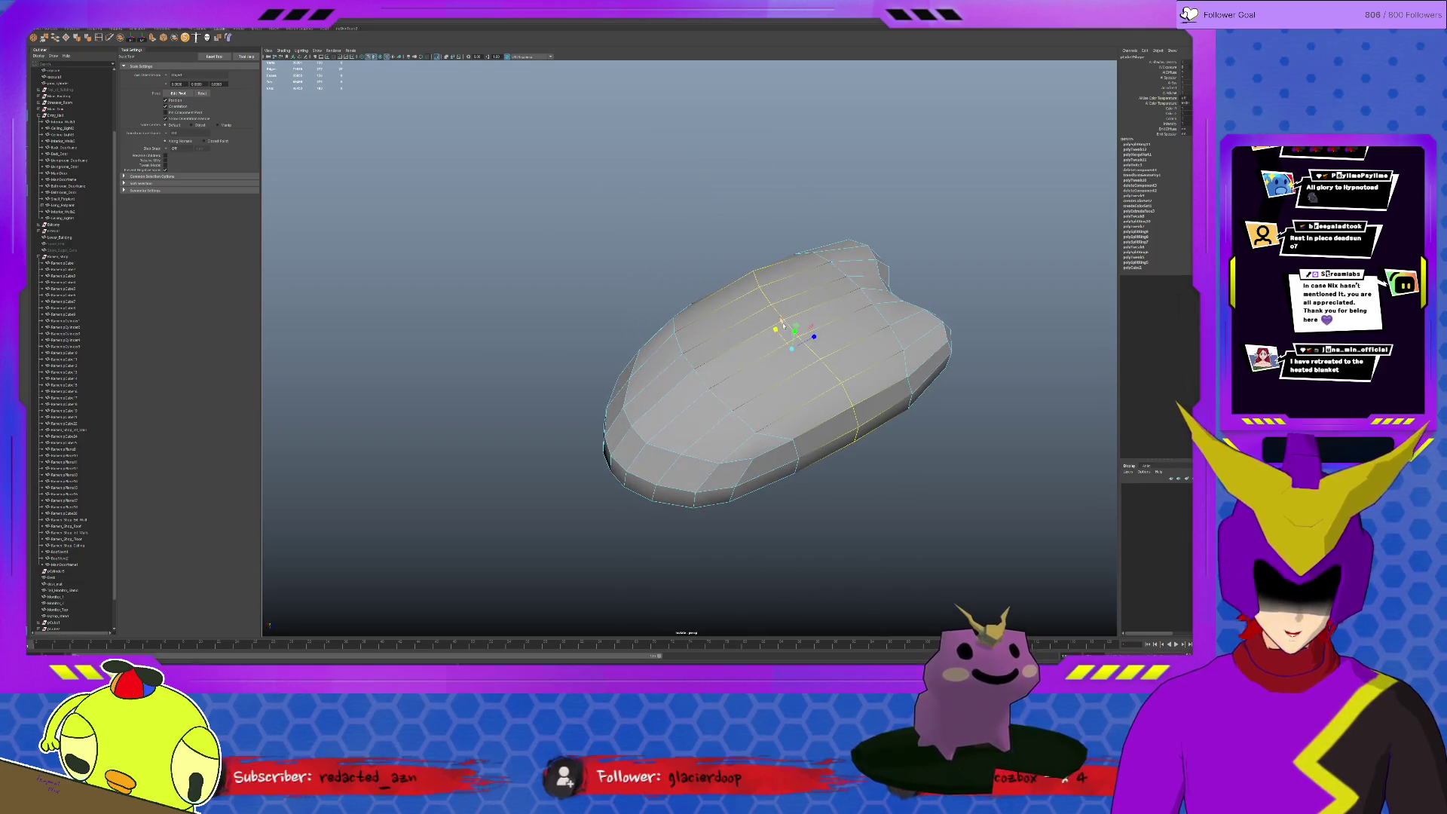
{"action": "key", "text": "F8"}
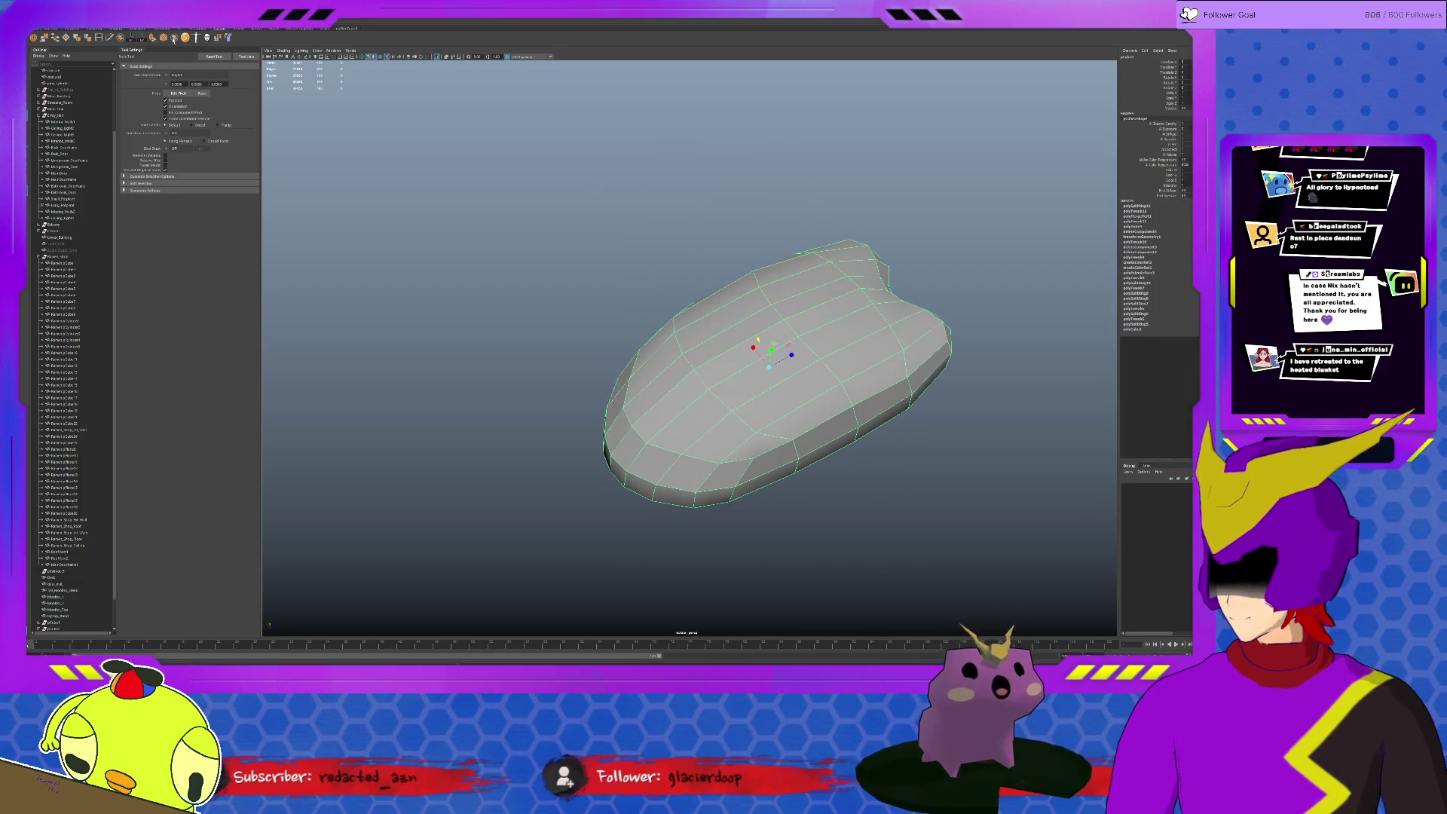
{"action": "left_click", "coordinate": [92, 39]}
{"action": "mouse_move", "coordinate": [784, 354]}
{"action": "left_mouse_down", "text": "alt"}
{"action": "mouse_move", "coordinate": [794, 405]}
{"action": "mouse_move", "coordinate": [656, 378]}
{"action": "mouse_move", "coordinate": [671, 390]}
{"action": "left_mouse_up", "text": "alt"}
{"action": "mouse_move", "coordinate": [796, 404]}
{"action": "left_mouse_down", "text": "alt"}
{"action": "mouse_move", "coordinate": [790, 421]}
{"action": "mouse_move", "coordinate": [721, 419]}
{"action": "mouse_move", "coordinate": [726, 402]}
{"action": "mouse_move", "coordinate": [653, 318]}
{"action": "mouse_move", "coordinate": [597, 305]}
{"action": "mouse_move", "coordinate": [625, 320]}
{"action": "left_mouse_up", "text": "alt"}
{"action": "key", "text": "w"}
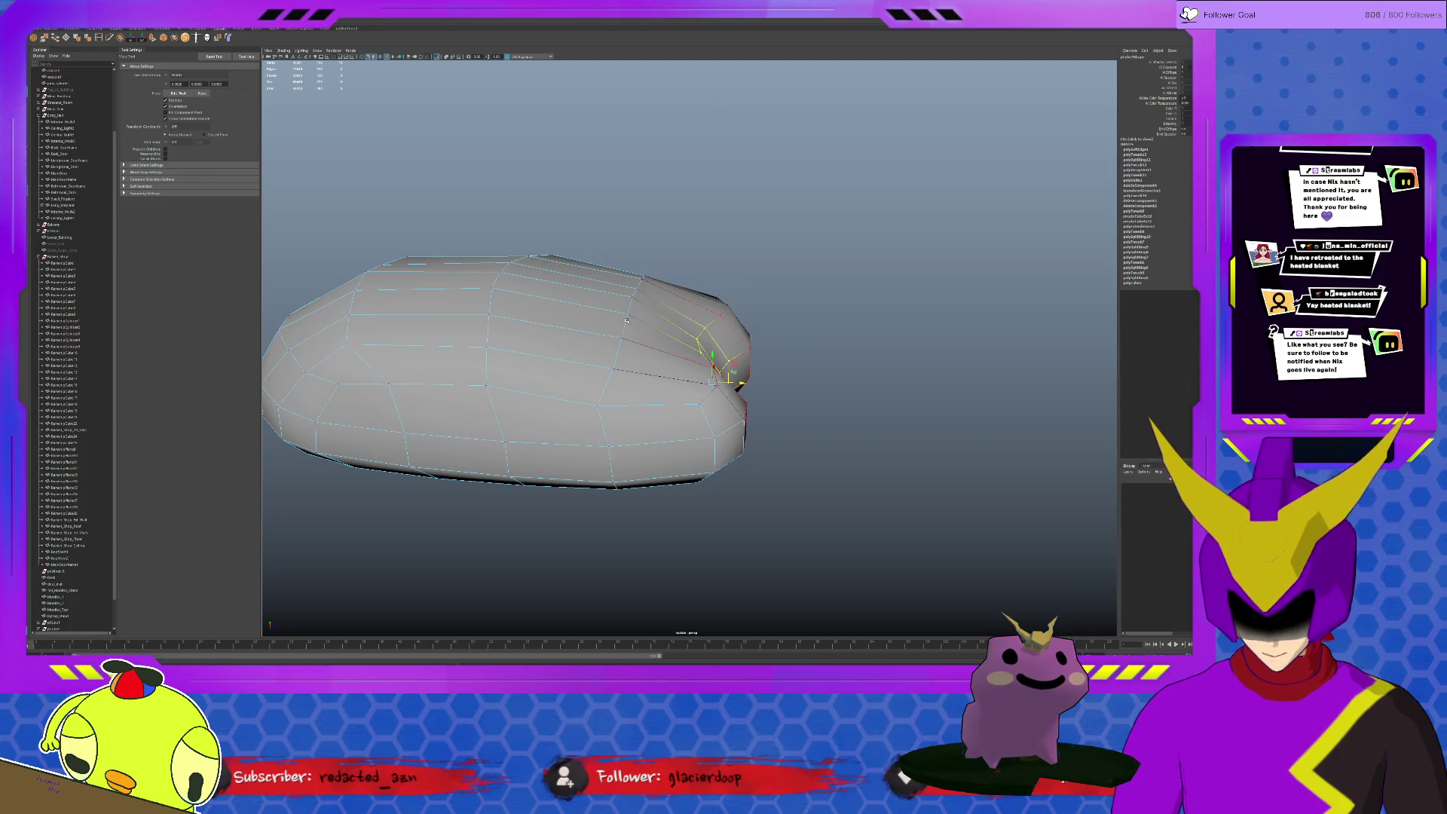
{"action": "left_click", "coordinate": [865, 401]}
Exit isolate select to show the full room and select the mouse
{"action": "mouse_move", "coordinate": [865, 400]}
{"action": "left_mouse_down", "text": "alt"}
{"action": "mouse_move", "coordinate": [840, 430]}
{"action": "mouse_move", "coordinate": [892, 432]}
{"action": "left_mouse_up", "text": "alt"}
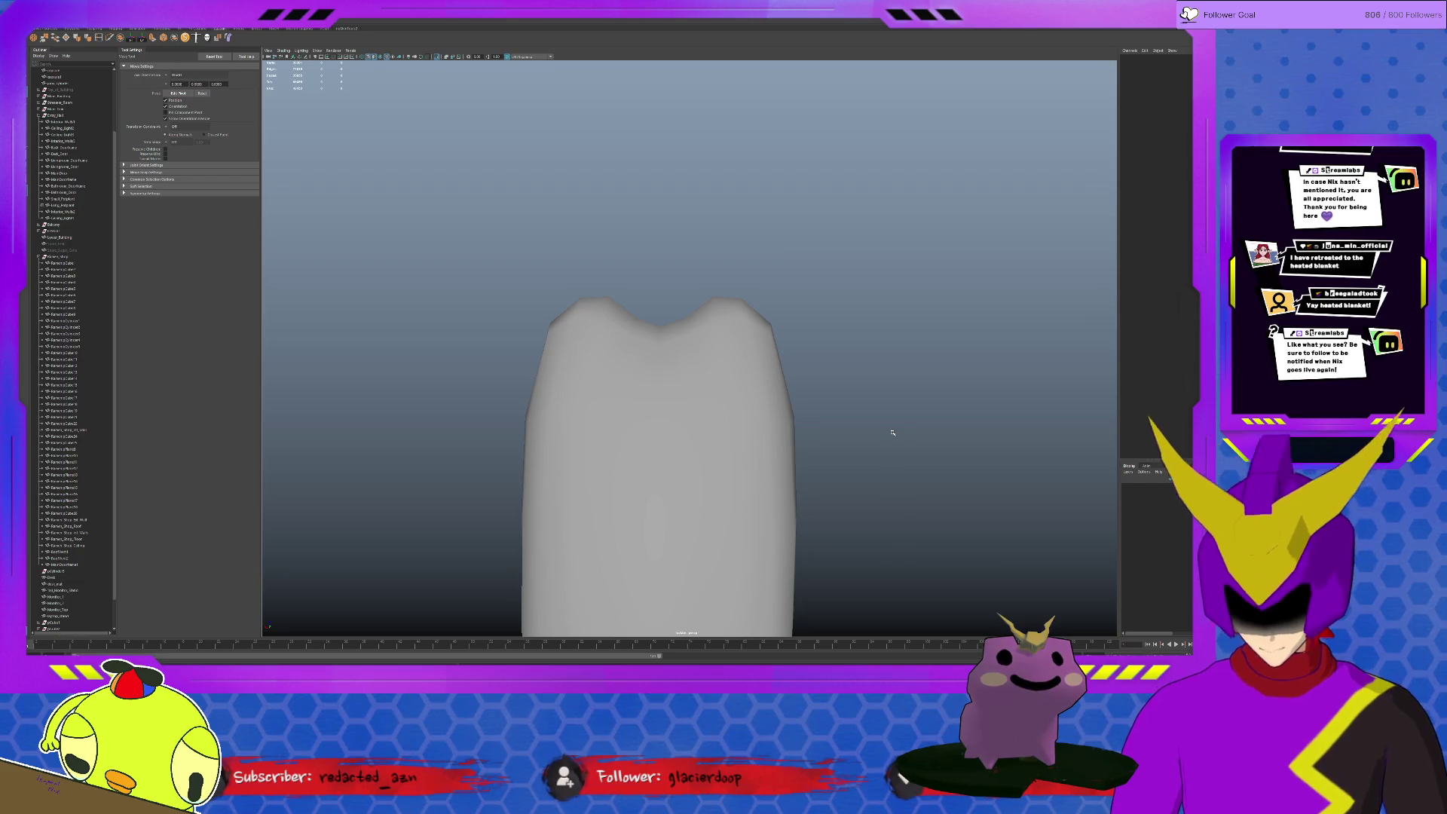
{"action": "scroll", "coordinate": [830, 446], "scroll_direction": "down", "scroll_amount": 3}
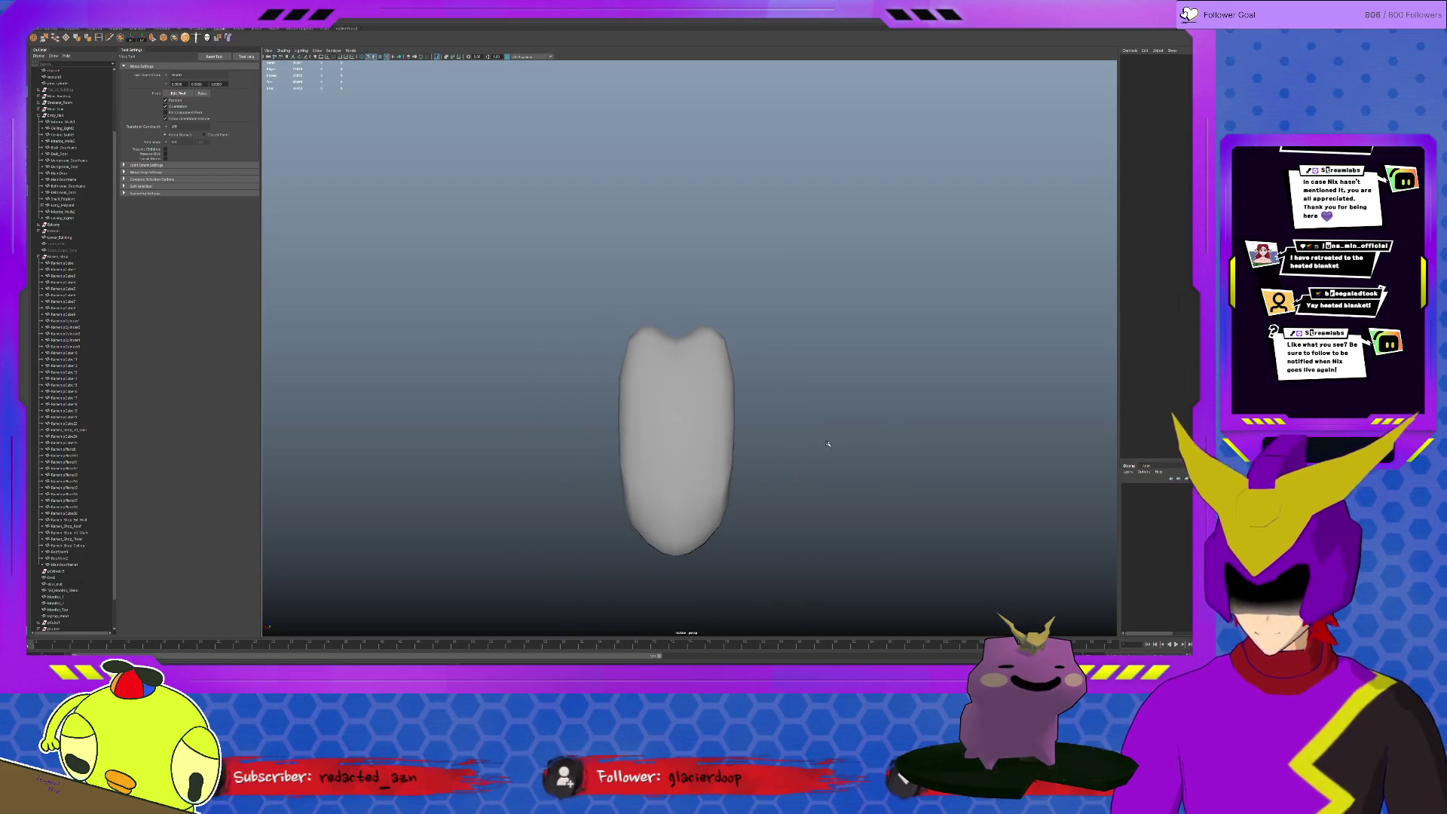
{"action": "key", "text": "ctrl+1"}
{"action": "left_click", "coordinate": [686, 431]}
{"action": "scroll", "coordinate": [686, 431], "scroll_direction": "down", "scroll_amount": 3}
{"action": "mouse_move", "coordinate": [686, 432]}
{"action": "left_mouse_down", "text": "alt"}
{"action": "mouse_move", "coordinate": [714, 358]}
{"action": "mouse_move", "coordinate": [737, 351]}
{"action": "mouse_move", "coordinate": [693, 431]}
{"action": "left_mouse_up", "text": "alt"}
Adjust the mouse pivot and move it across the desk onto the mousepad
{"action": "key", "text": "r"}
{"action": "key", "text": "d"}
{"action": "key", "text": "w"}
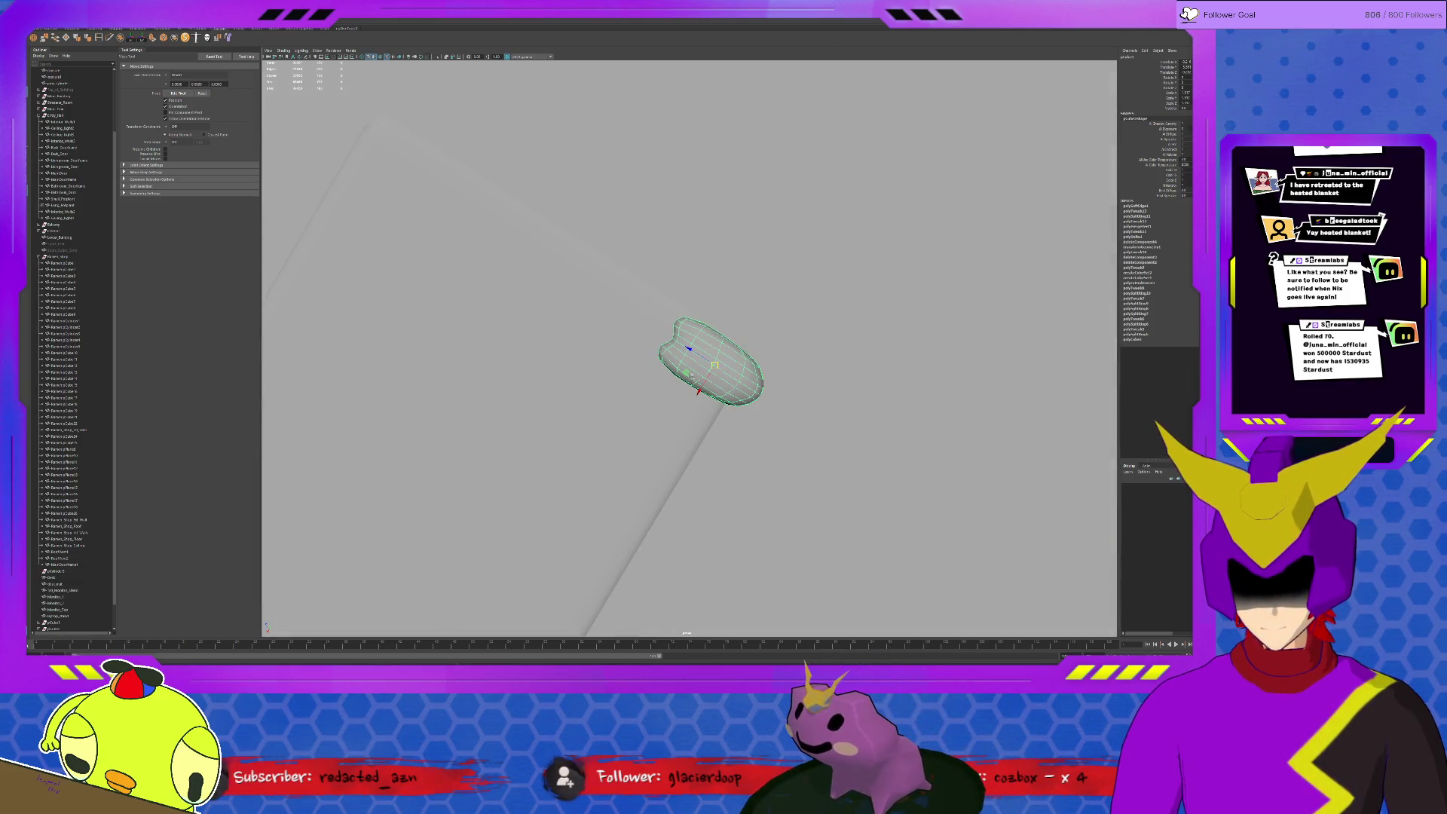
{"action": "mouse_move", "coordinate": [715, 366]}
{"action": "left_mouse_down"}
{"action": "mouse_move", "coordinate": [581, 353]}
{"action": "mouse_move", "coordinate": [600, 341]}
{"action": "left_mouse_up"}
{"action": "key", "text": "r"}
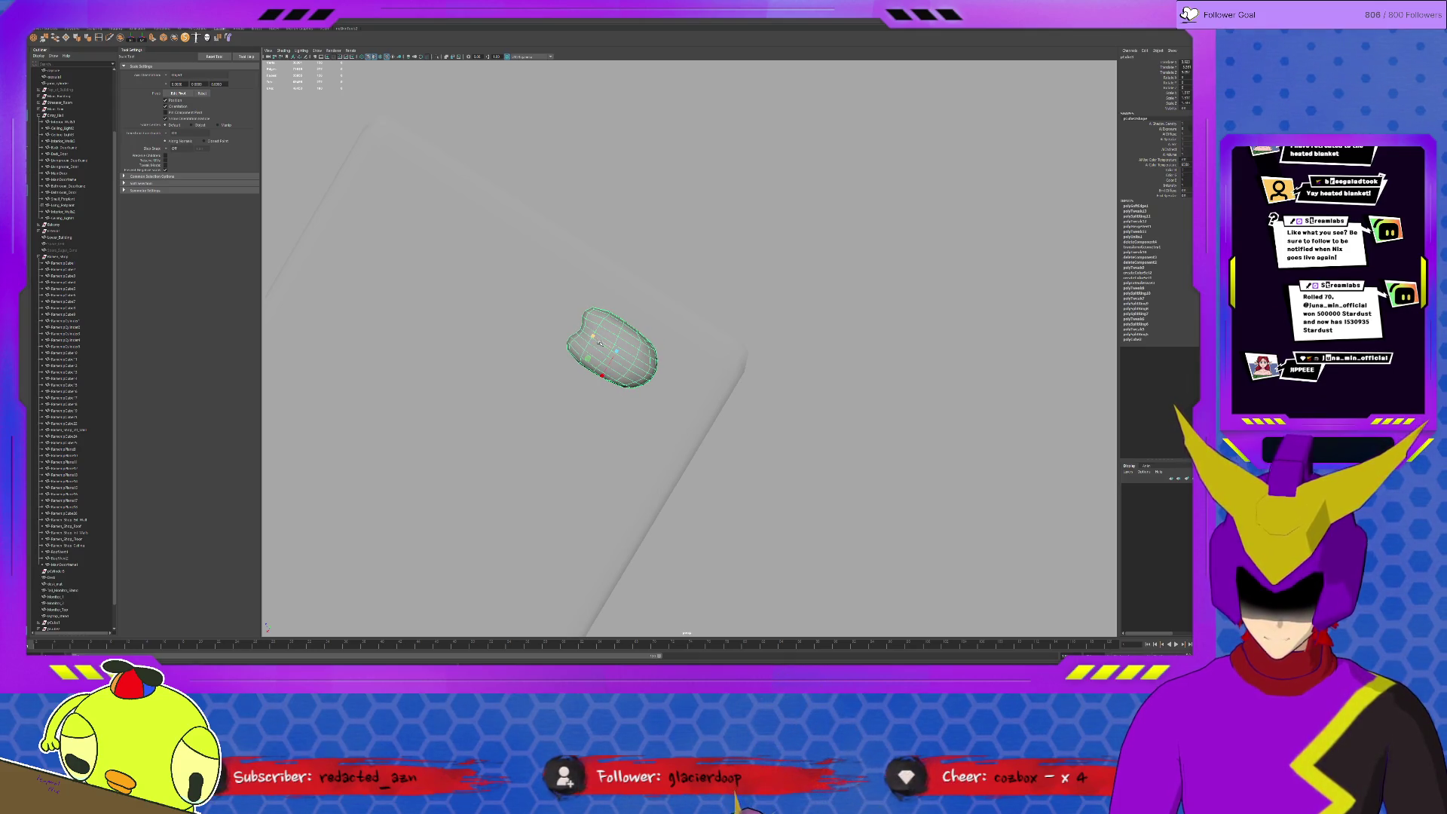
{"action": "left_click_drag", "start_coordinate": [614, 391], "coordinate": [610, 333], "text": "alt"}
{"action": "left_click_drag", "start_coordinate": [667, 391], "coordinate": [720, 405], "text": "alt"}
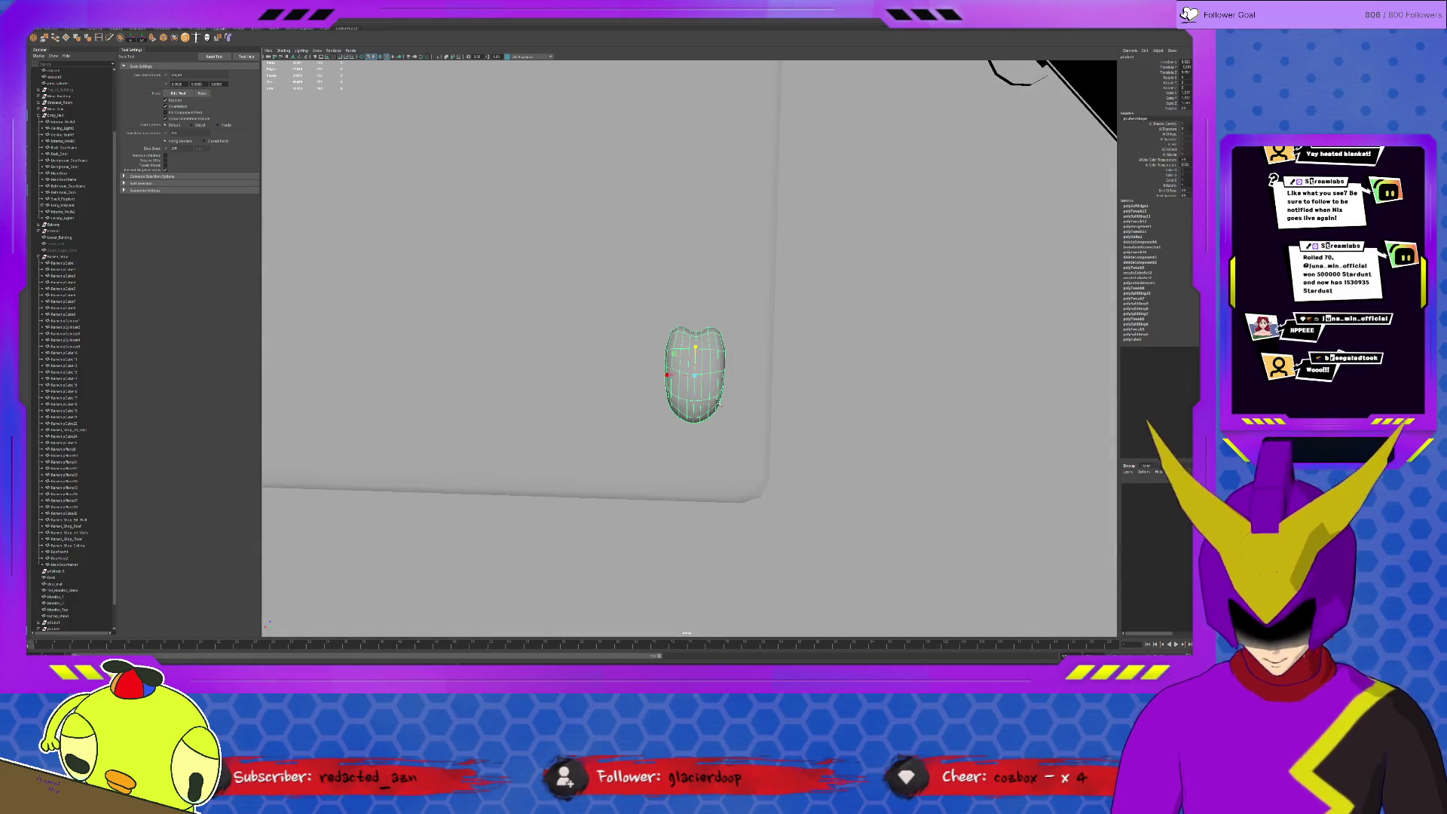
{"action": "mouse_move", "coordinate": [640, 452]}
{"action": "left_mouse_down", "text": "alt"}
{"action": "mouse_move", "coordinate": [697, 381]}
{"action": "mouse_move", "coordinate": [595, 399]}
{"action": "left_mouse_up", "text": "alt"}
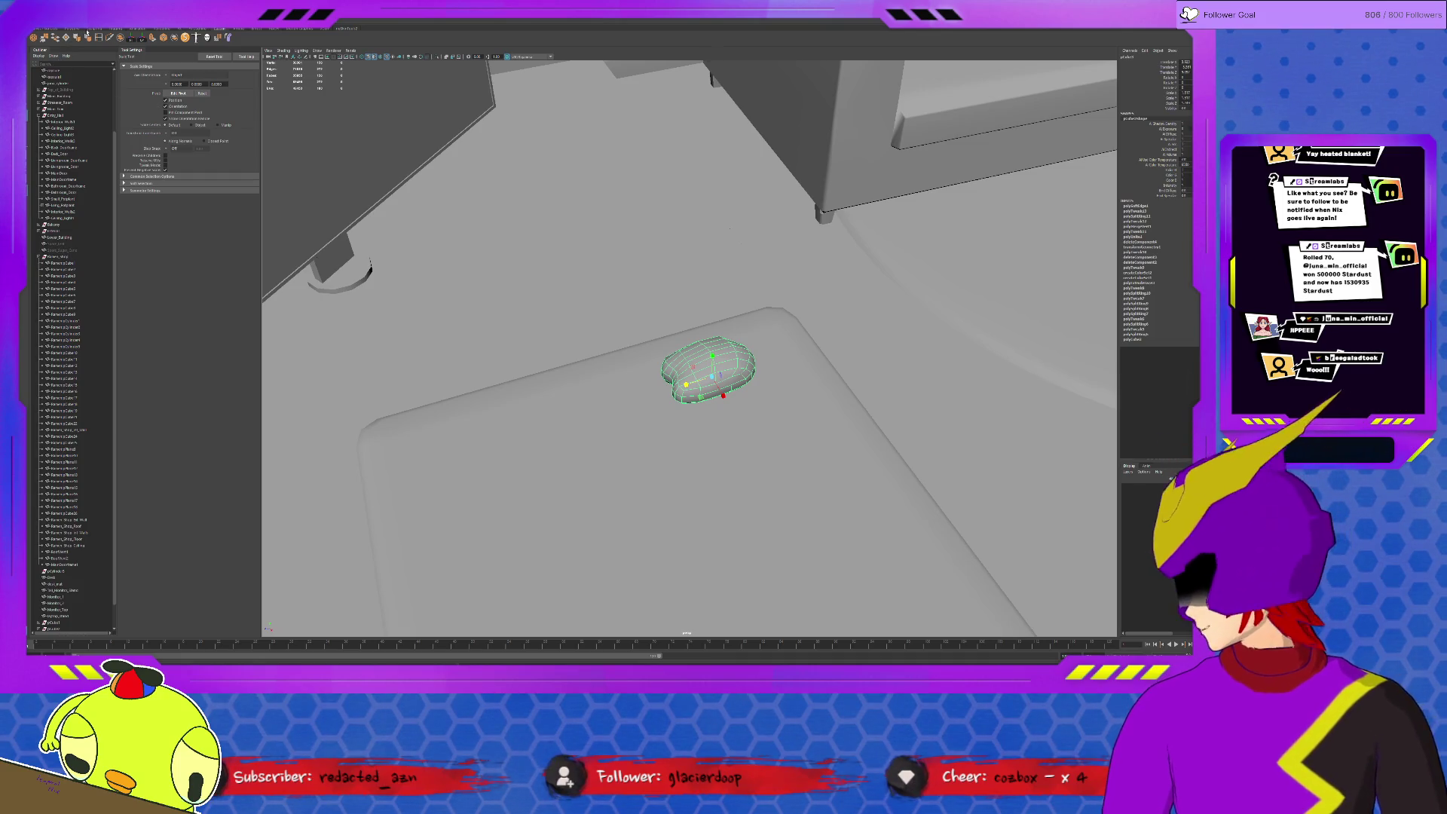
Switch tool shelves, deselect the mouse and orbit toward the couch
{"action": "left_click", "coordinate": [88, 29]}
{"action": "left_click", "coordinate": [78, 31]}
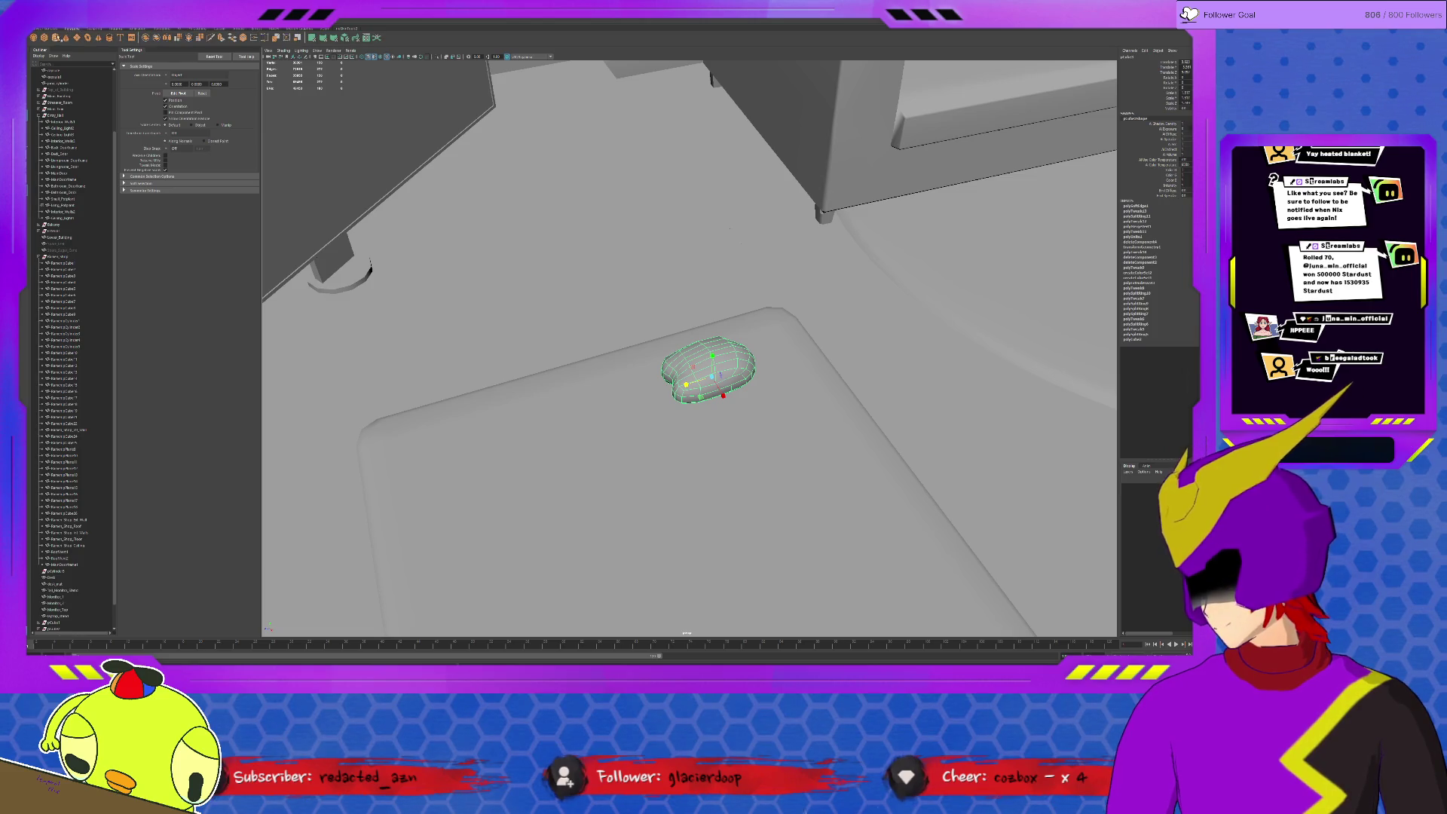
{"action": "left_click", "coordinate": [595, 179]}
{"action": "mouse_move", "coordinate": [595, 179]}
{"action": "left_mouse_down", "text": "alt"}
{"action": "mouse_move", "coordinate": [1007, 291]}
{"action": "mouse_move", "coordinate": [455, 352]}
{"action": "left_mouse_up", "text": "alt"}
{"action": "key", "text": "w"}
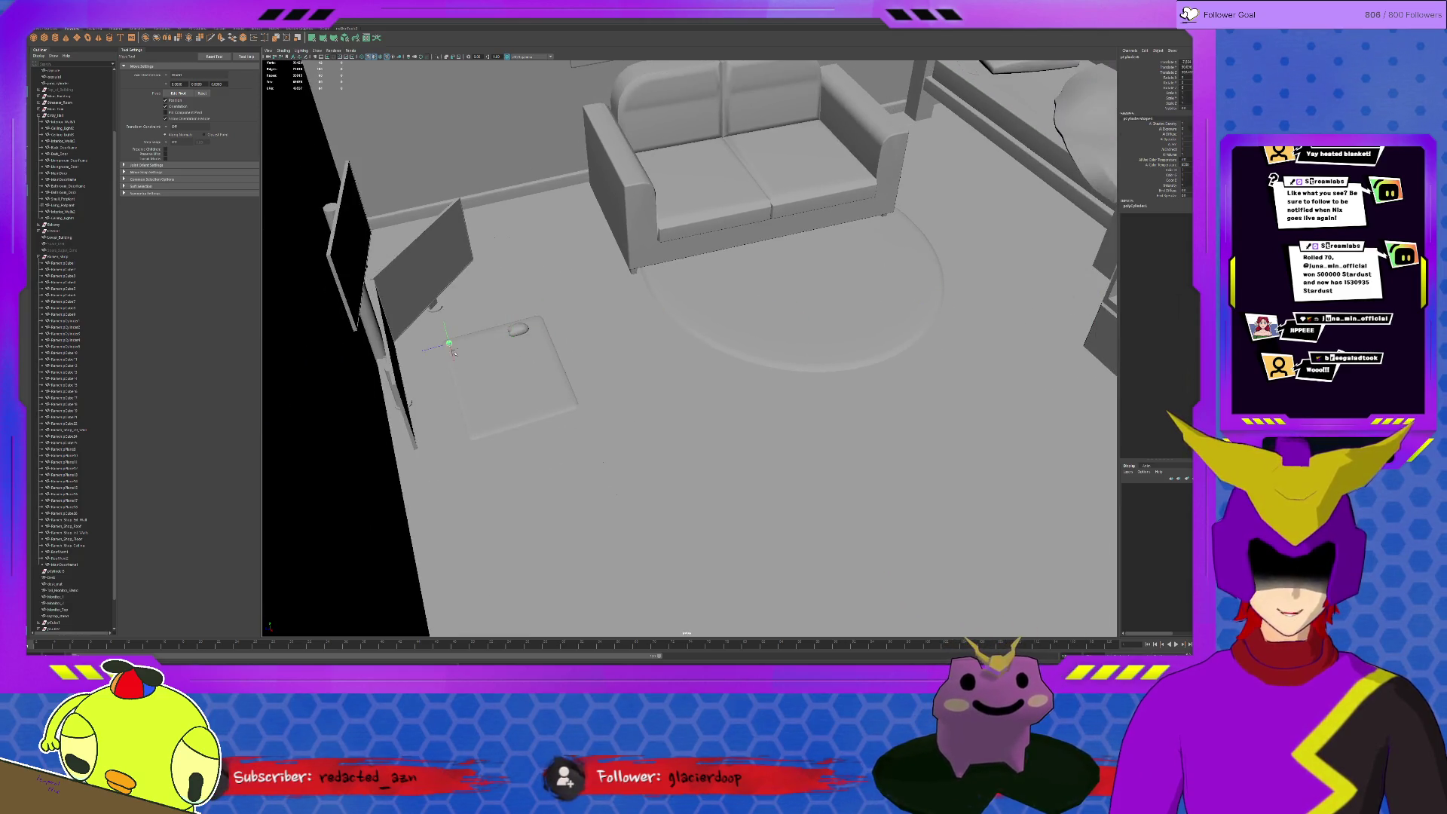
Frame the cylinder and reduce its sides to about 11
{"action": "key", "text": "f"}
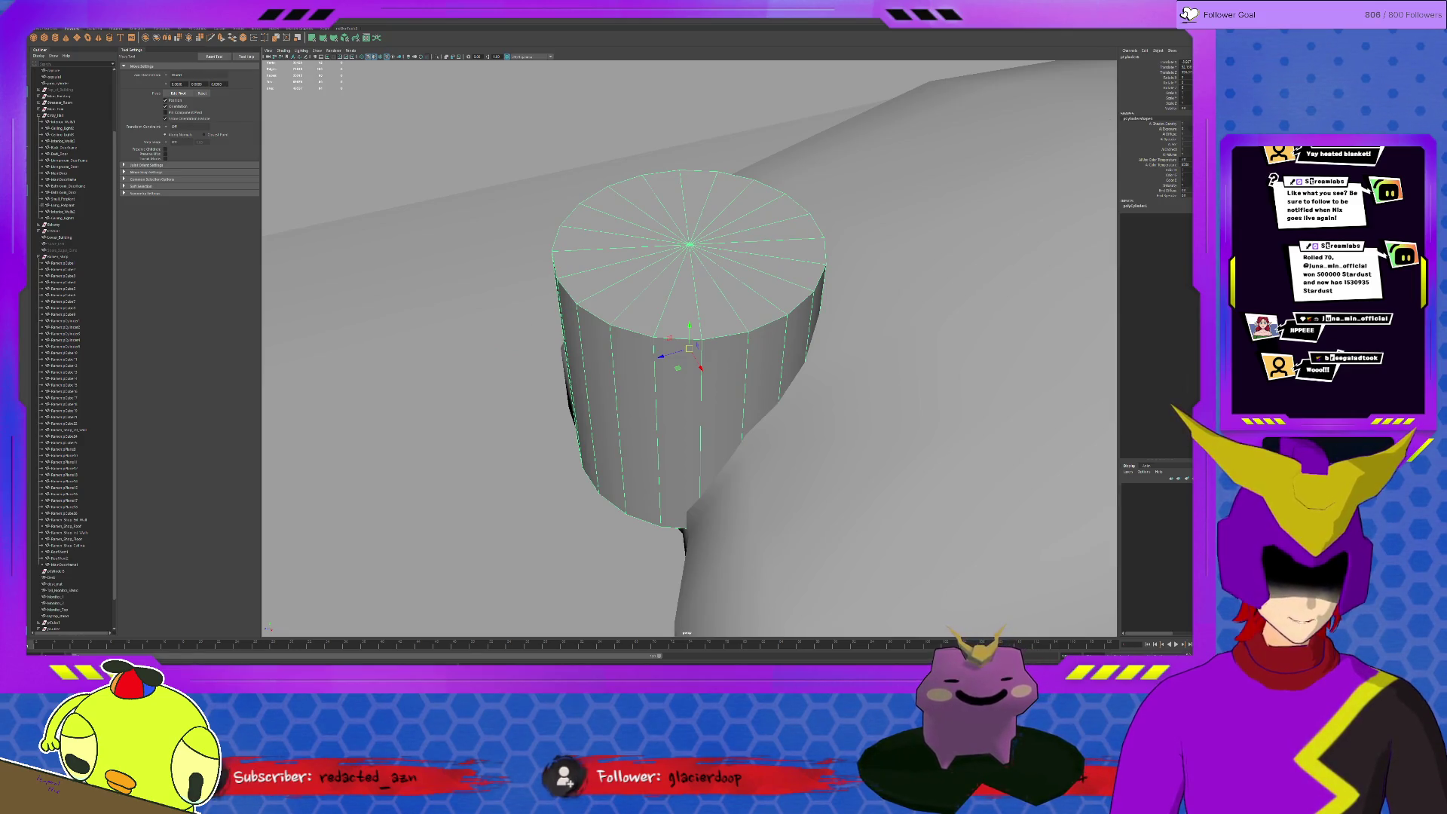
{"action": "key", "text": "ctrl+a"}
{"action": "left_click", "coordinate": [1138, 62]}
{"action": "left_click_drag", "start_coordinate": [1147, 121], "coordinate": [1139, 120]}
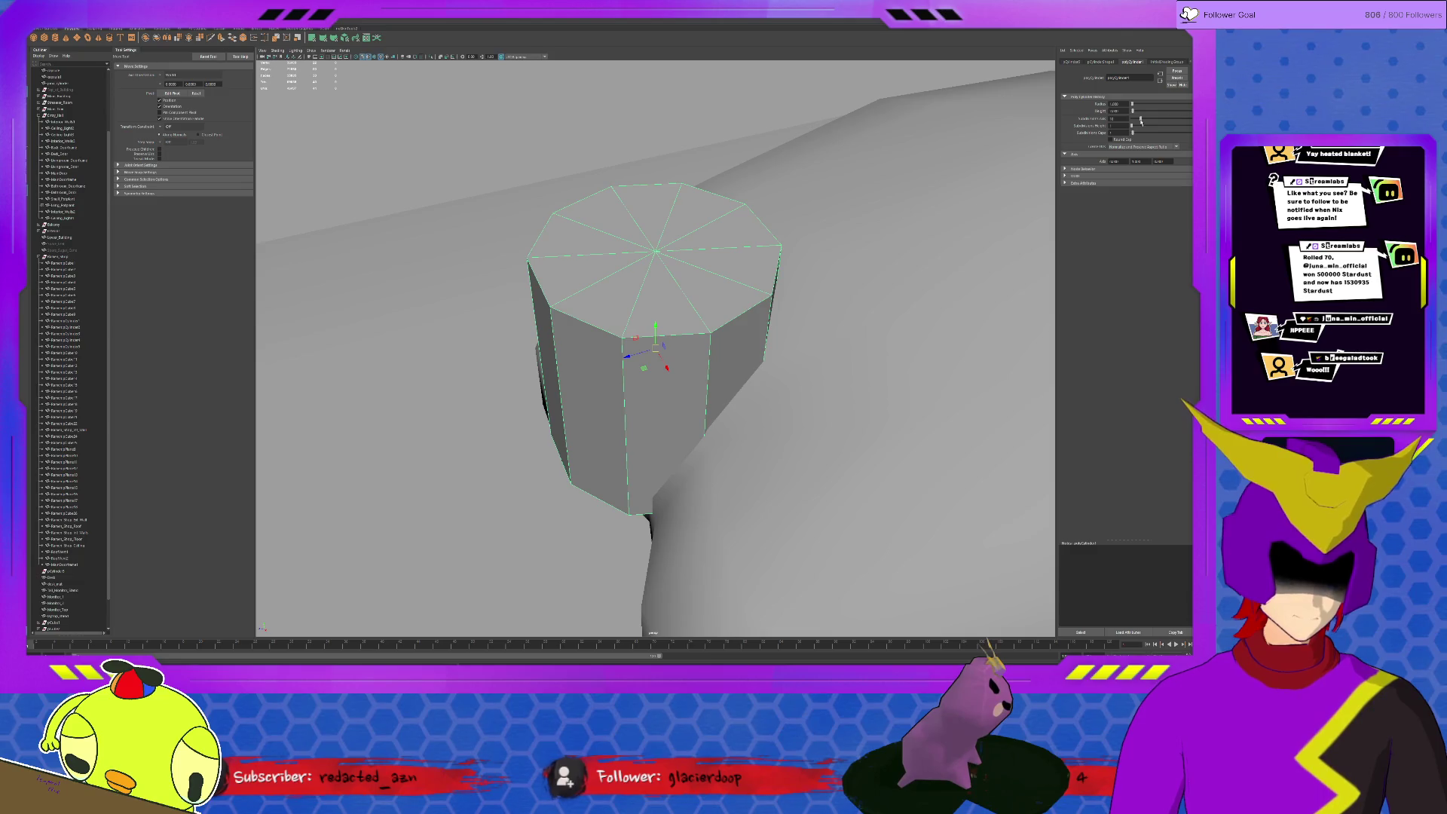
Remove the large background object, then tip the cylinder right and shorten it
{"action": "key", "text": "e"}
{"action": "left_click", "coordinate": [720, 250]}
{"action": "left_click", "coordinate": [562, 337]}
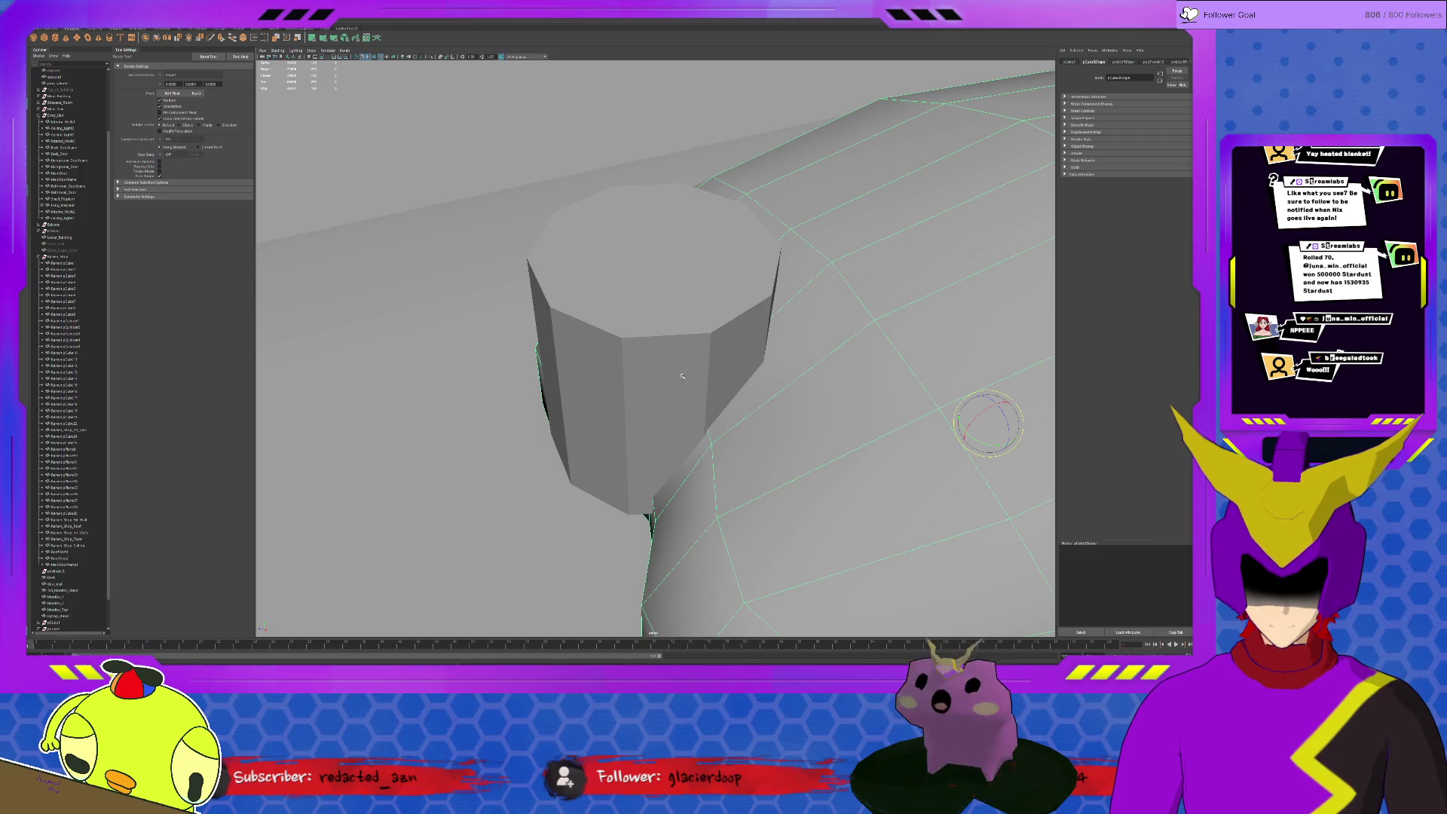
{"action": "key", "text": "Delete"}
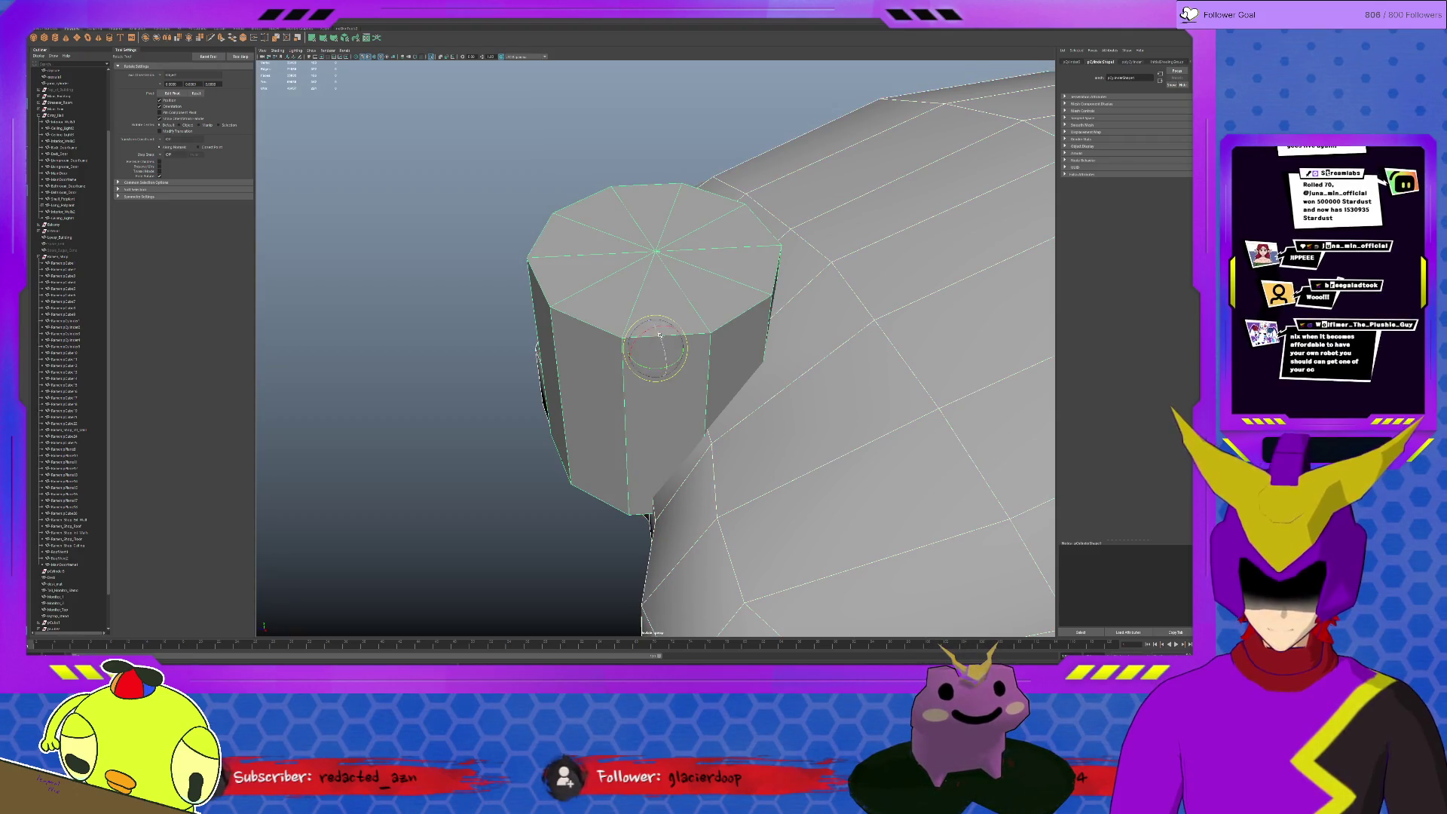
{"action": "left_click", "coordinate": [631, 334]}
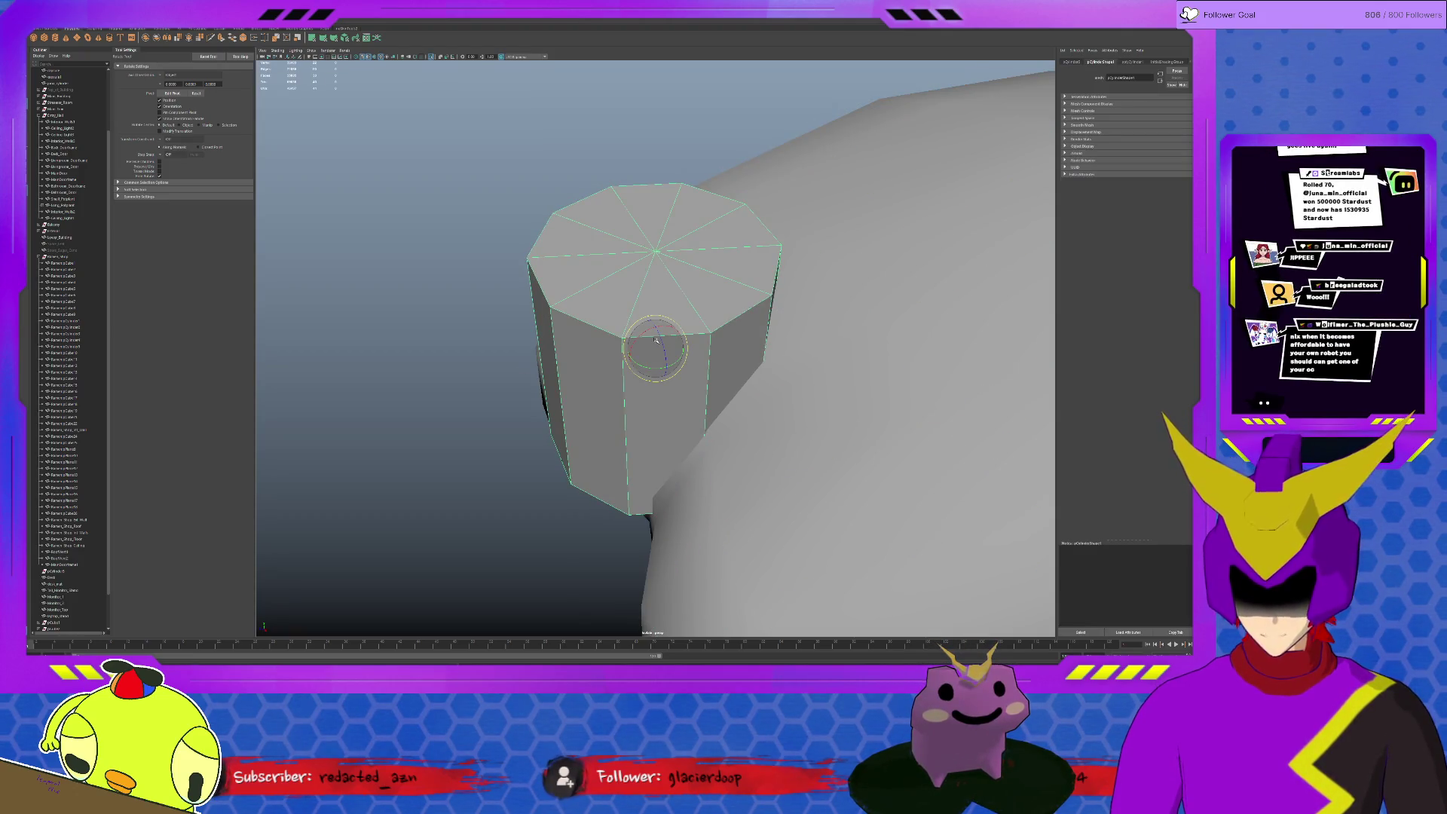
{"action": "mouse_move", "coordinate": [656, 341]}
{"action": "left_mouse_down"}
{"action": "mouse_move", "coordinate": [669, 375]}
{"action": "mouse_move", "coordinate": [655, 349]}
{"action": "mouse_move", "coordinate": [749, 383]}
{"action": "mouse_move", "coordinate": [606, 483]}
{"action": "mouse_move", "coordinate": [712, 452]}
{"action": "mouse_move", "coordinate": [686, 408]}
{"action": "mouse_move", "coordinate": [652, 400]}
{"action": "mouse_move", "coordinate": [737, 362]}
{"action": "mouse_move", "coordinate": [776, 370]}
{"action": "left_mouse_up"}
{"action": "key", "text": "r"}
{"action": "key", "text": "w"}
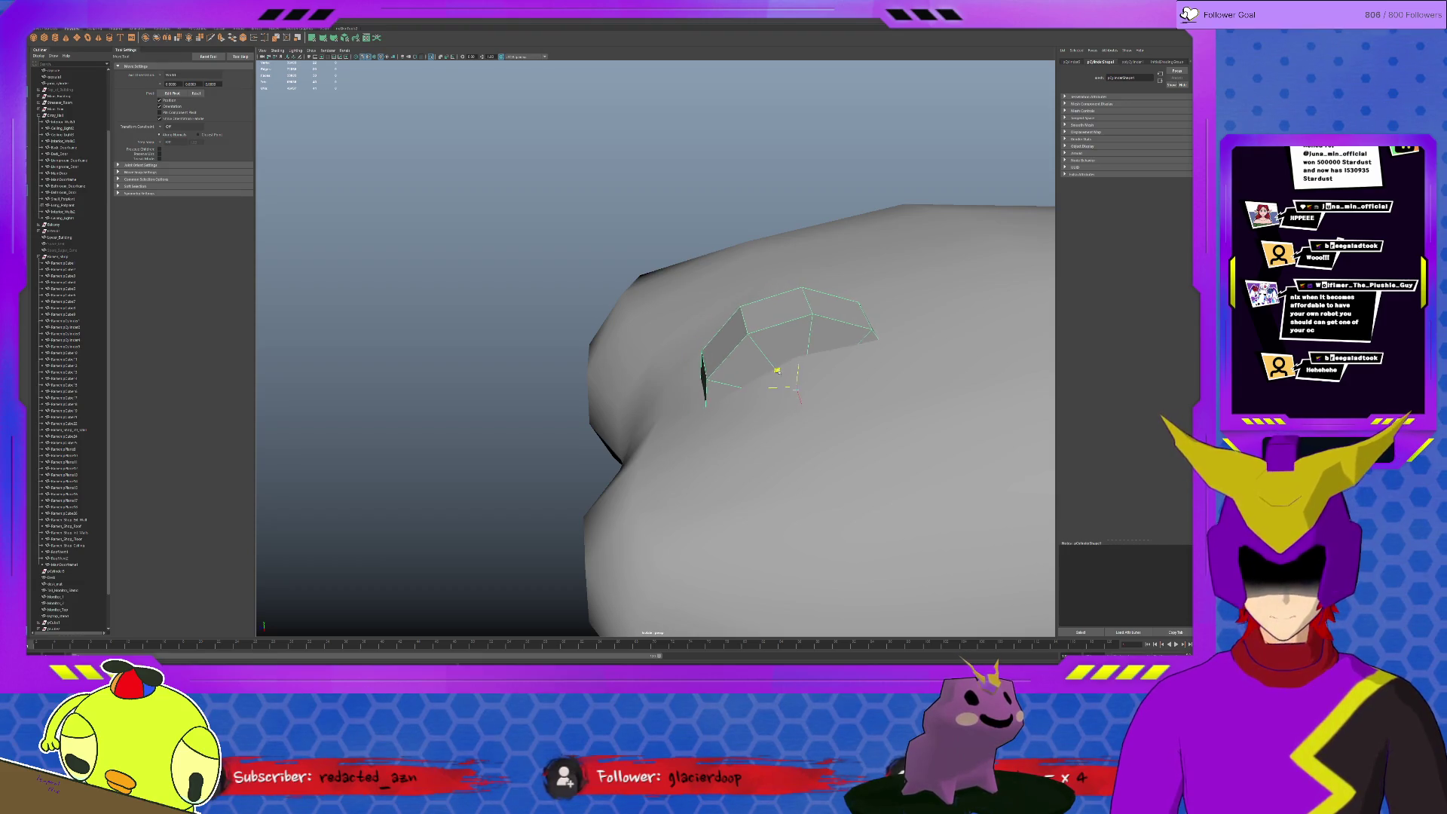
Rotate the short cylinder slightly and shift it up-left onto the mouse top
{"action": "key", "text": "e"}
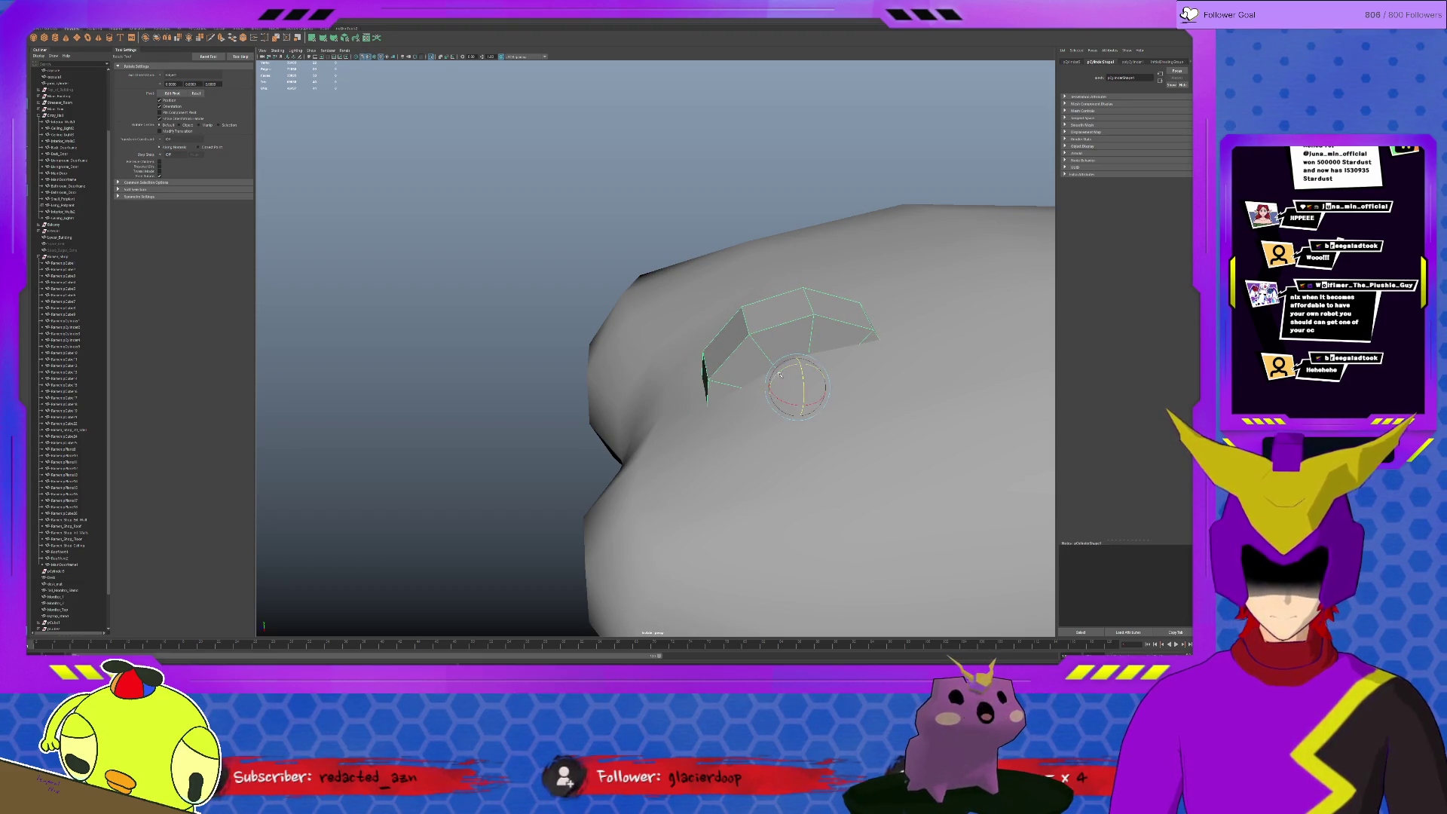
{"action": "left_click_drag", "start_coordinate": [780, 372], "coordinate": [786, 371]}
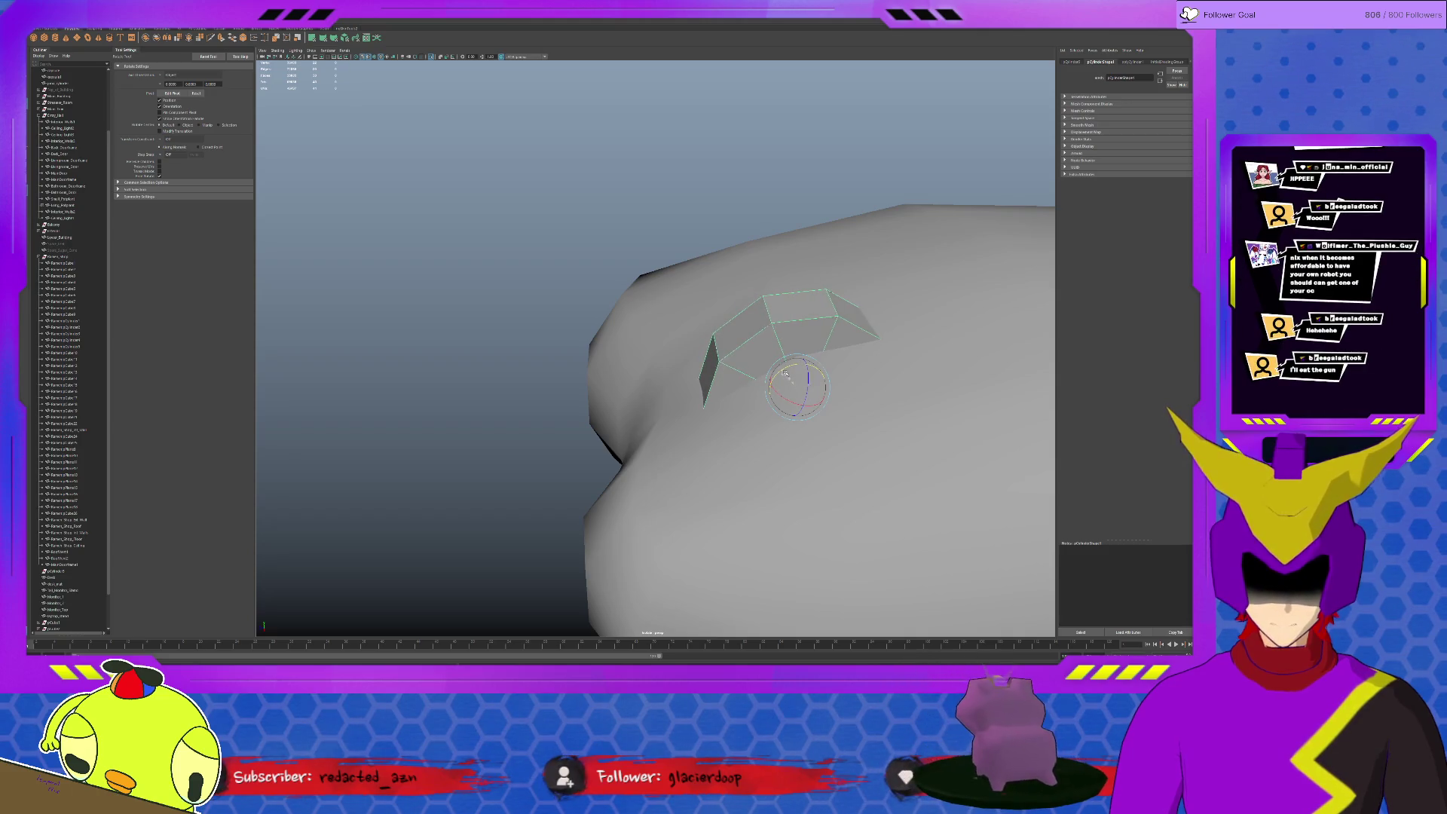
{"action": "key", "text": "w"}
{"action": "mouse_move", "coordinate": [779, 371]}
{"action": "left_mouse_down"}
{"action": "mouse_move", "coordinate": [803, 253]}
{"action": "mouse_move", "coordinate": [747, 243]}
{"action": "mouse_move", "coordinate": [681, 320]}
{"action": "mouse_move", "coordinate": [769, 360]}
{"action": "mouse_move", "coordinate": [769, 304]}
{"action": "mouse_move", "coordinate": [762, 326]}
{"action": "mouse_move", "coordinate": [778, 334]}
{"action": "mouse_move", "coordinate": [765, 344]}
{"action": "left_mouse_up"}
{"action": "key", "text": "e"}
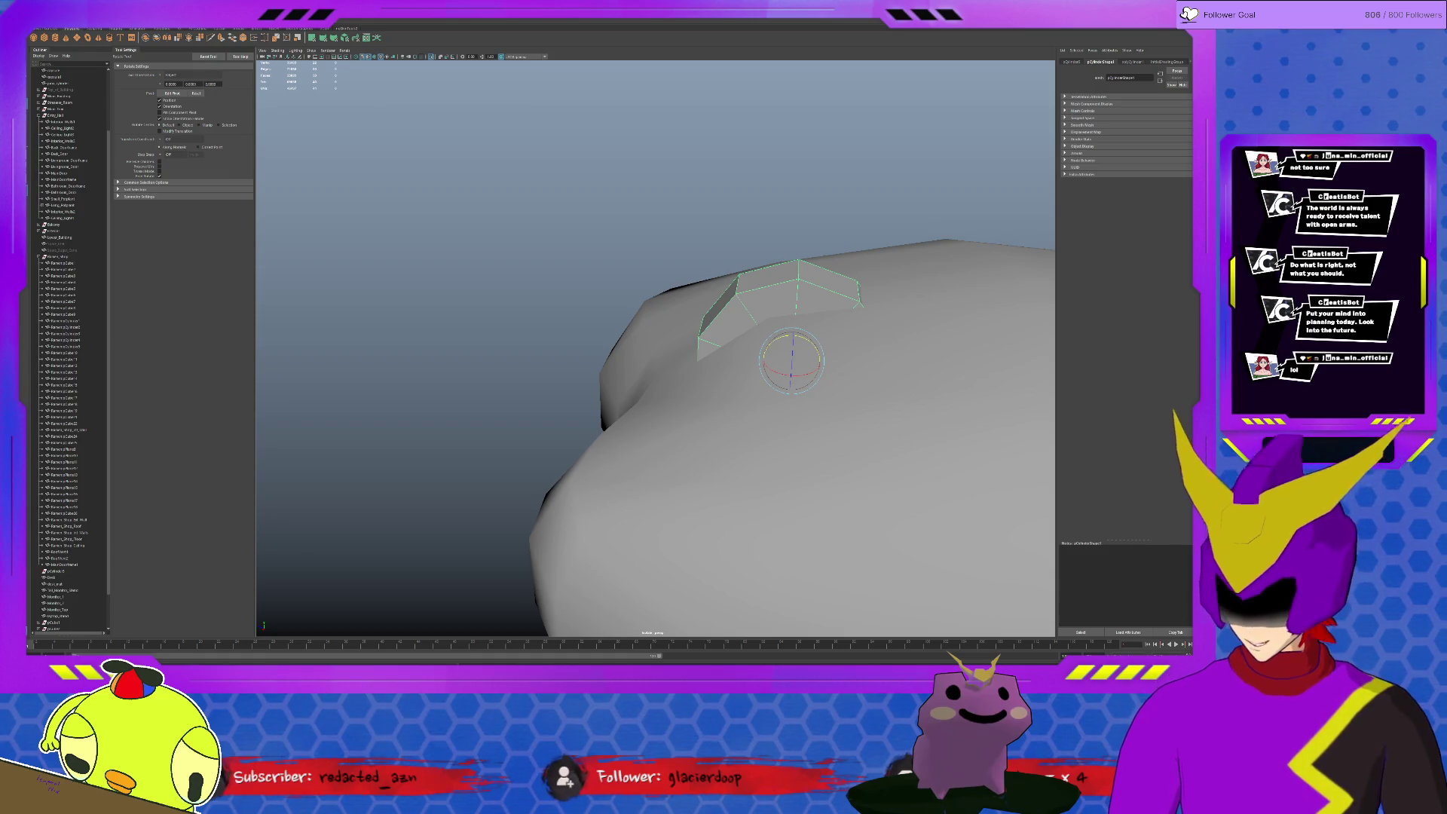
Insert an edge loop around the cutter piece and stretch it along one axis
{"action": "left_click_drag", "start_coordinate": [648, 527], "coordinate": [602, 565], "text": "alt"}
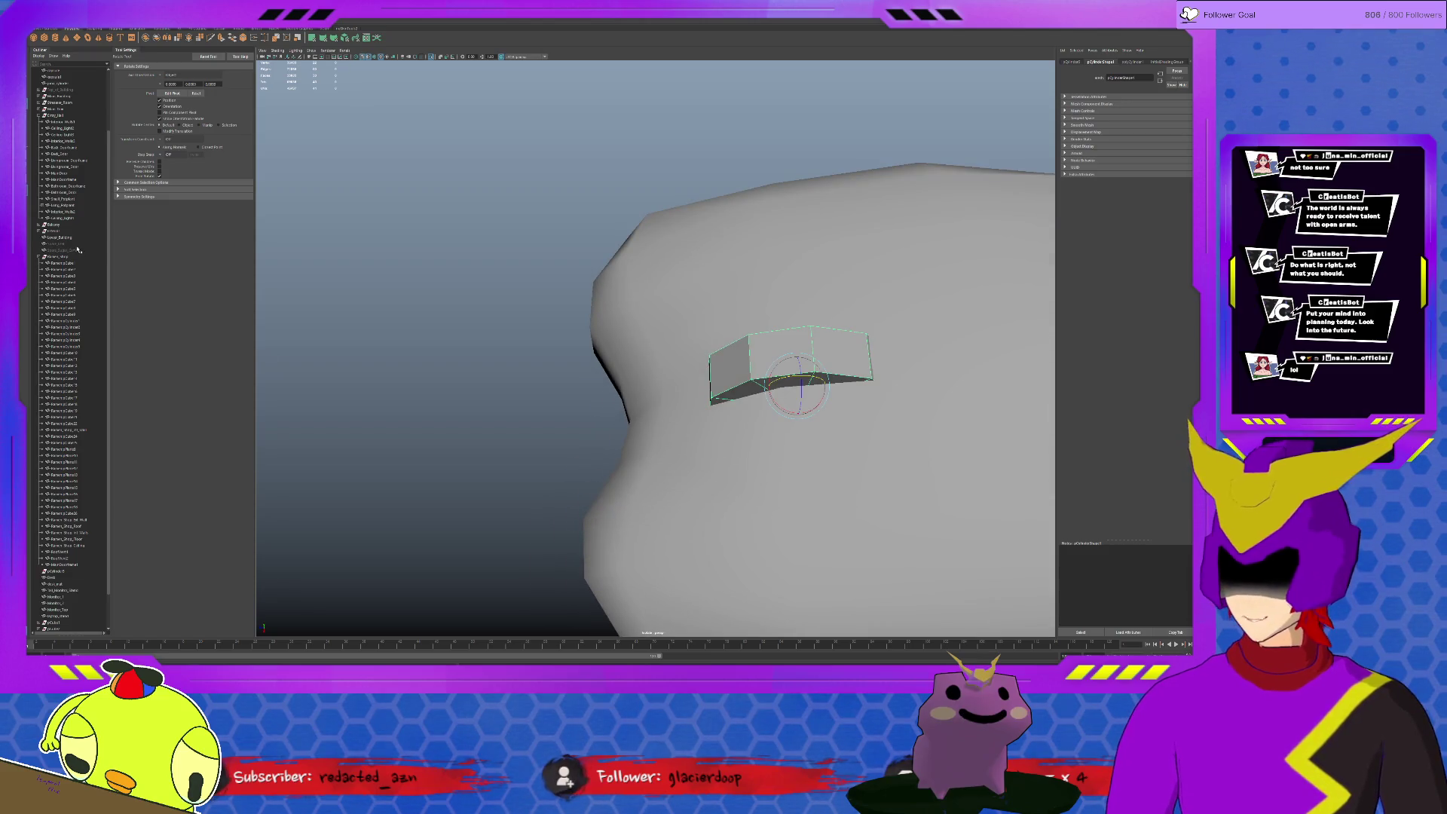
{"action": "left_click", "coordinate": [213, 28]}
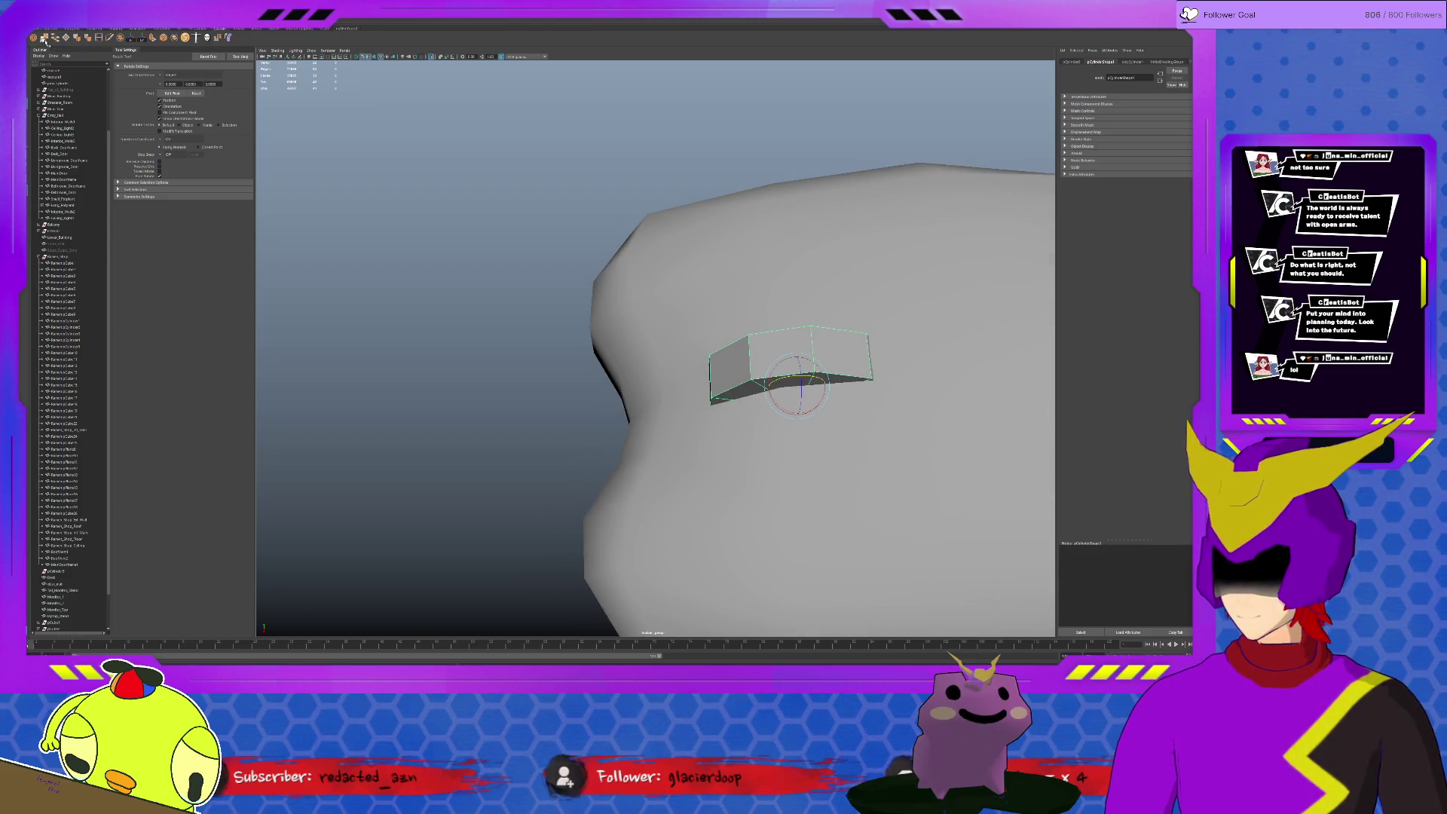
{"action": "left_click", "coordinate": [102, 43]}
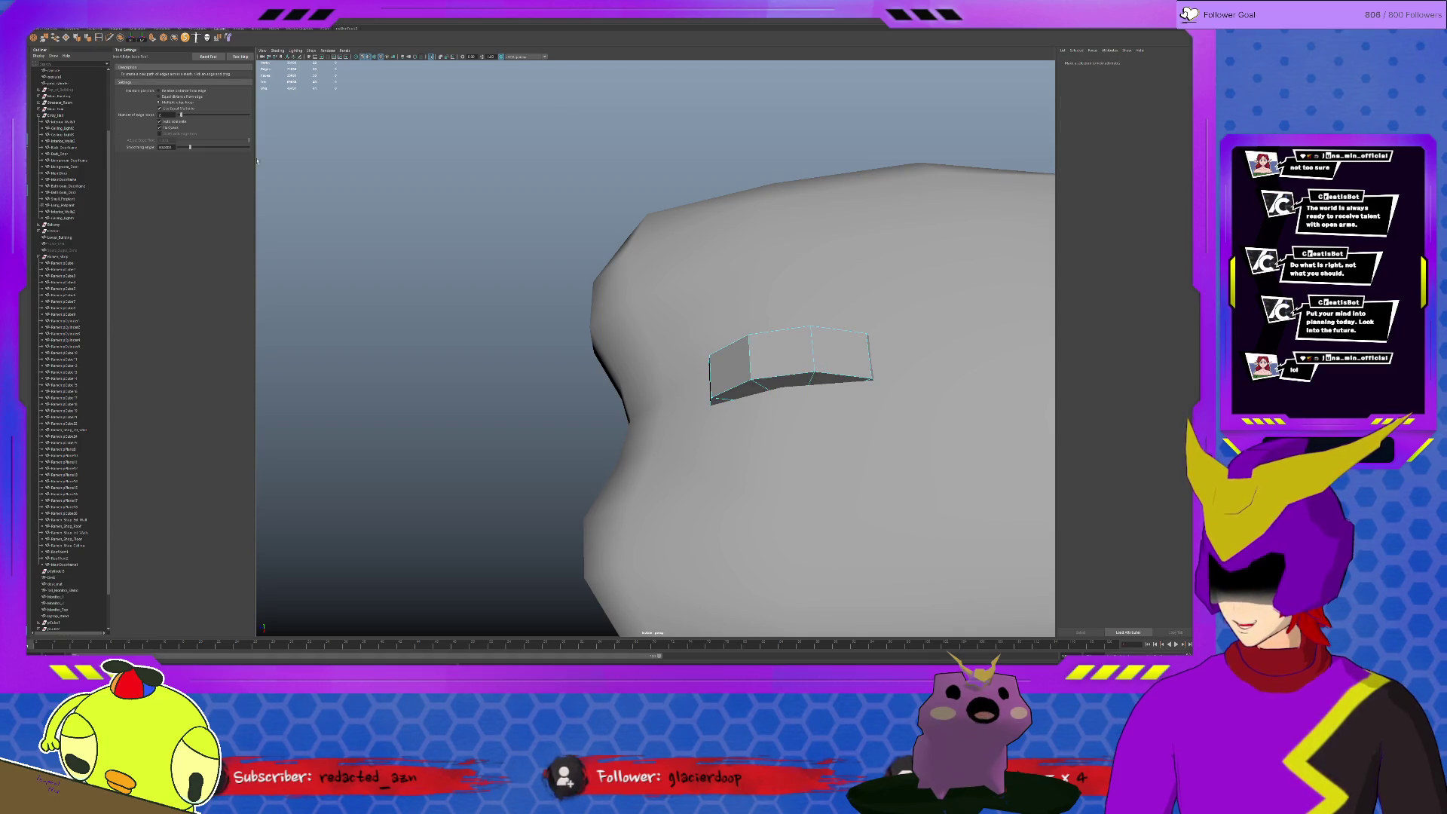
{"action": "left_click", "coordinate": [751, 357]}
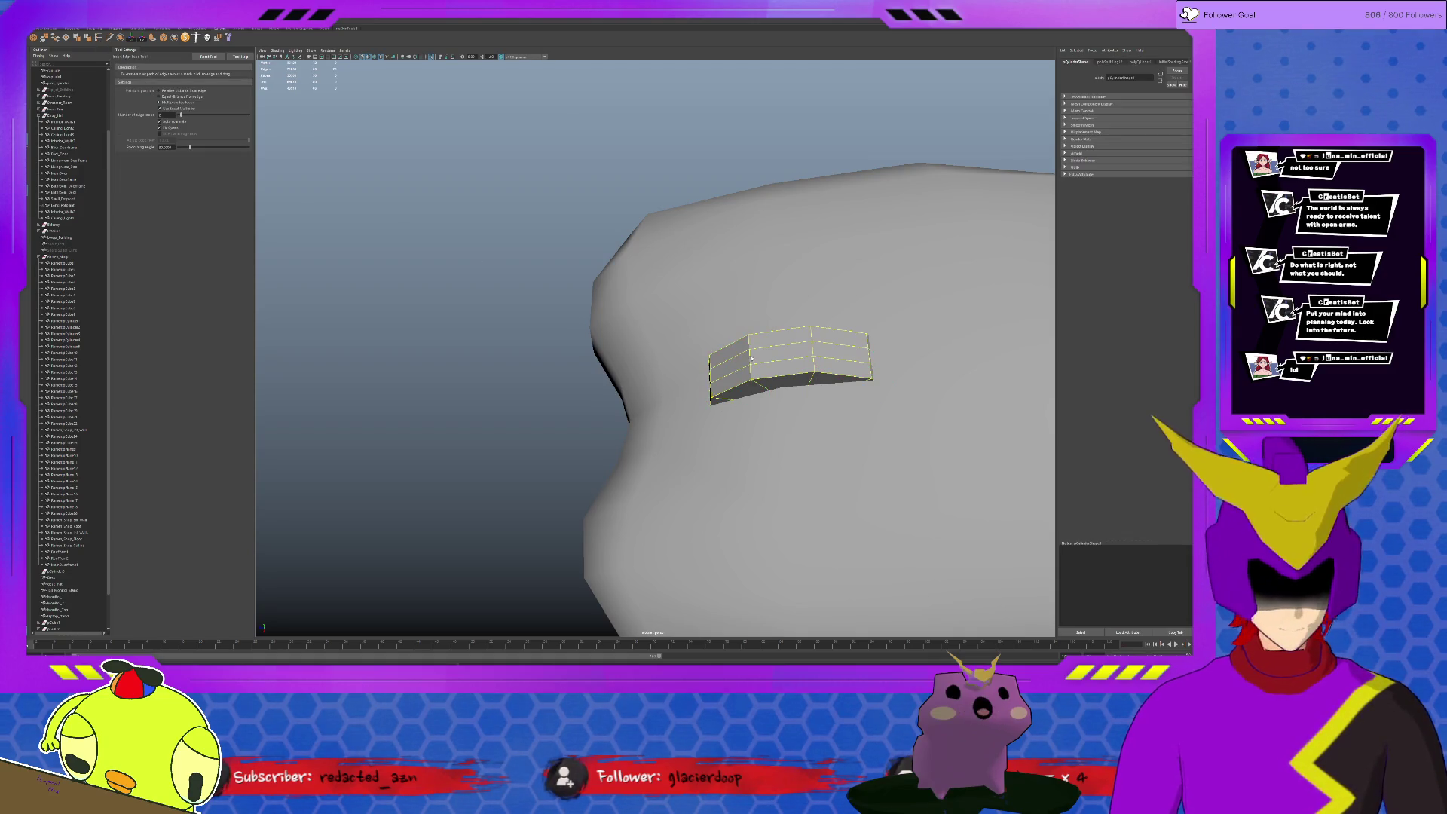
{"action": "key", "text": "r"}
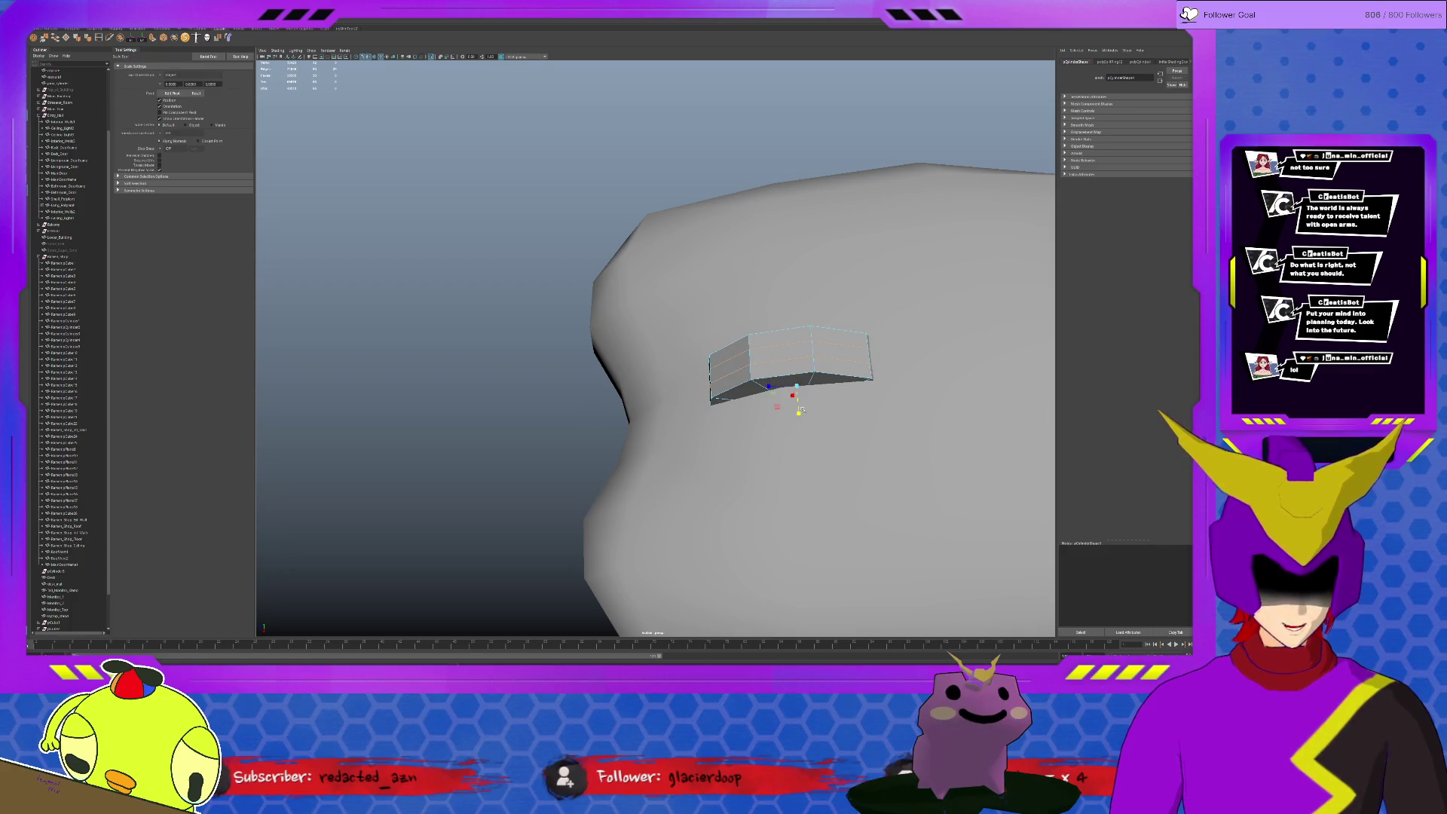
{"action": "left_click_drag", "start_coordinate": [798, 413], "coordinate": [796, 451]}
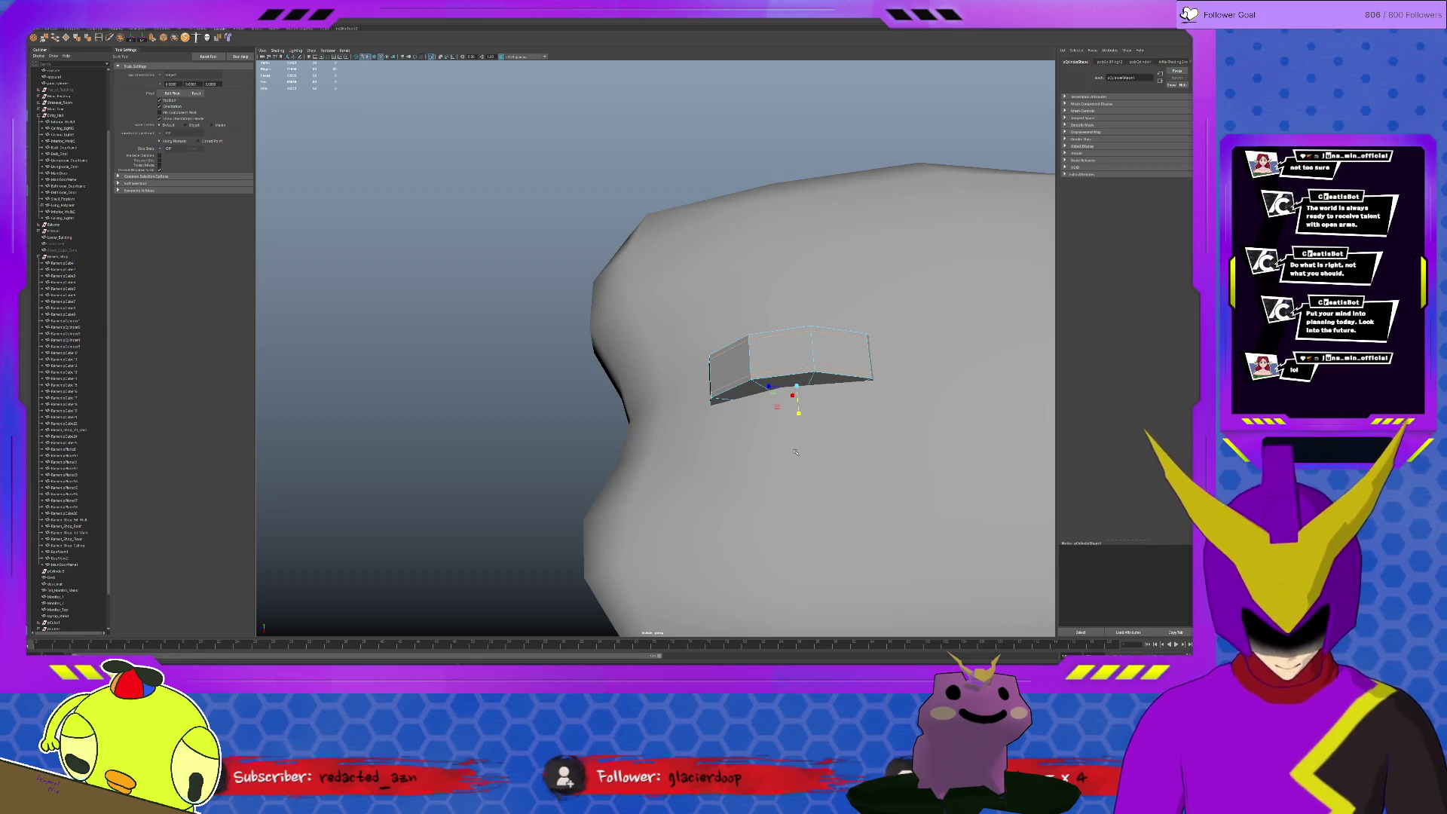
Extrude the cutter's two front faces, then clear the selection
{"action": "left_click", "coordinate": [777, 360]}
{"action": "left_click", "coordinate": [728, 371], "text": "shift"}
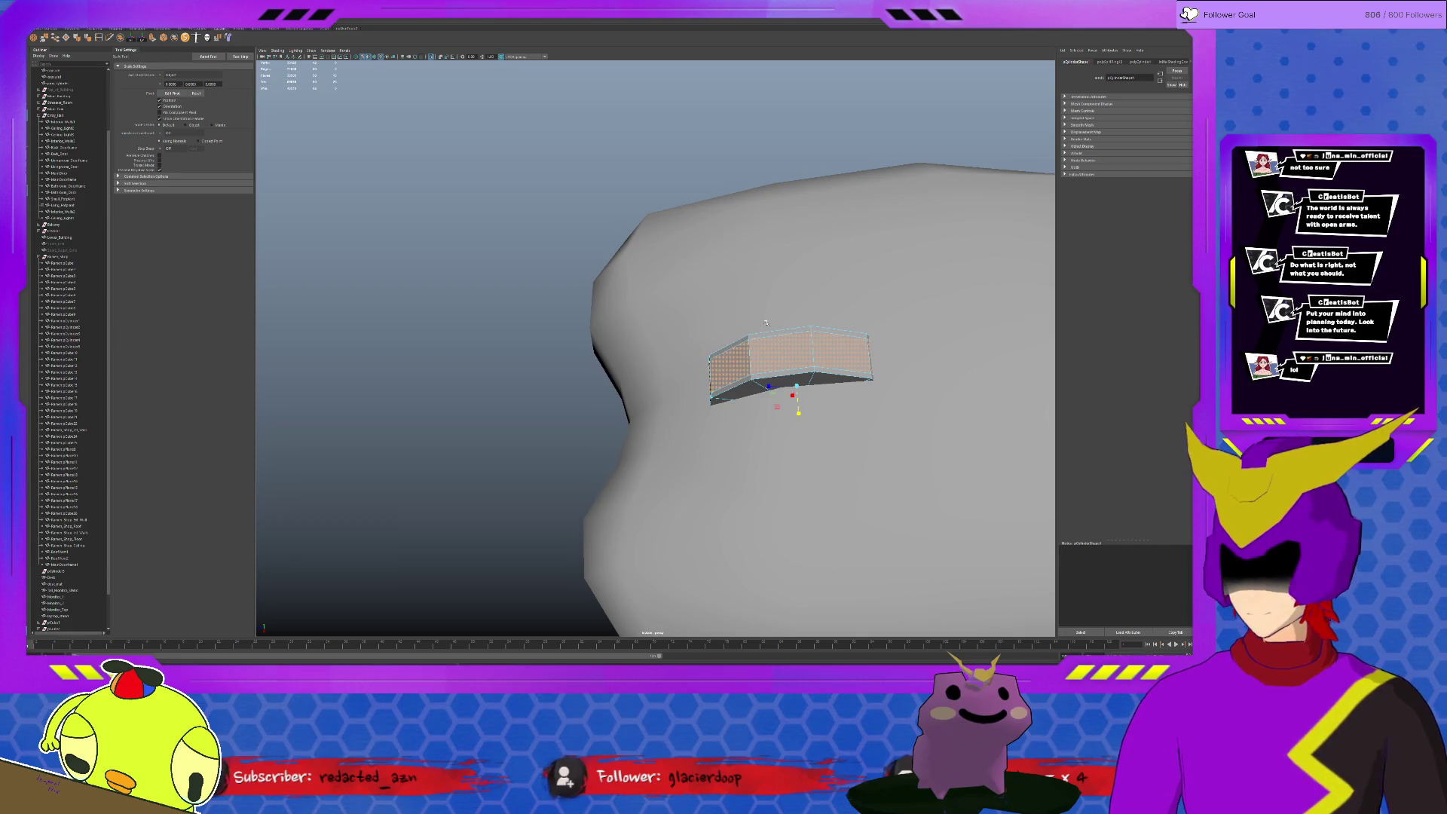
{"action": "double_click", "coordinate": [756, 337]}
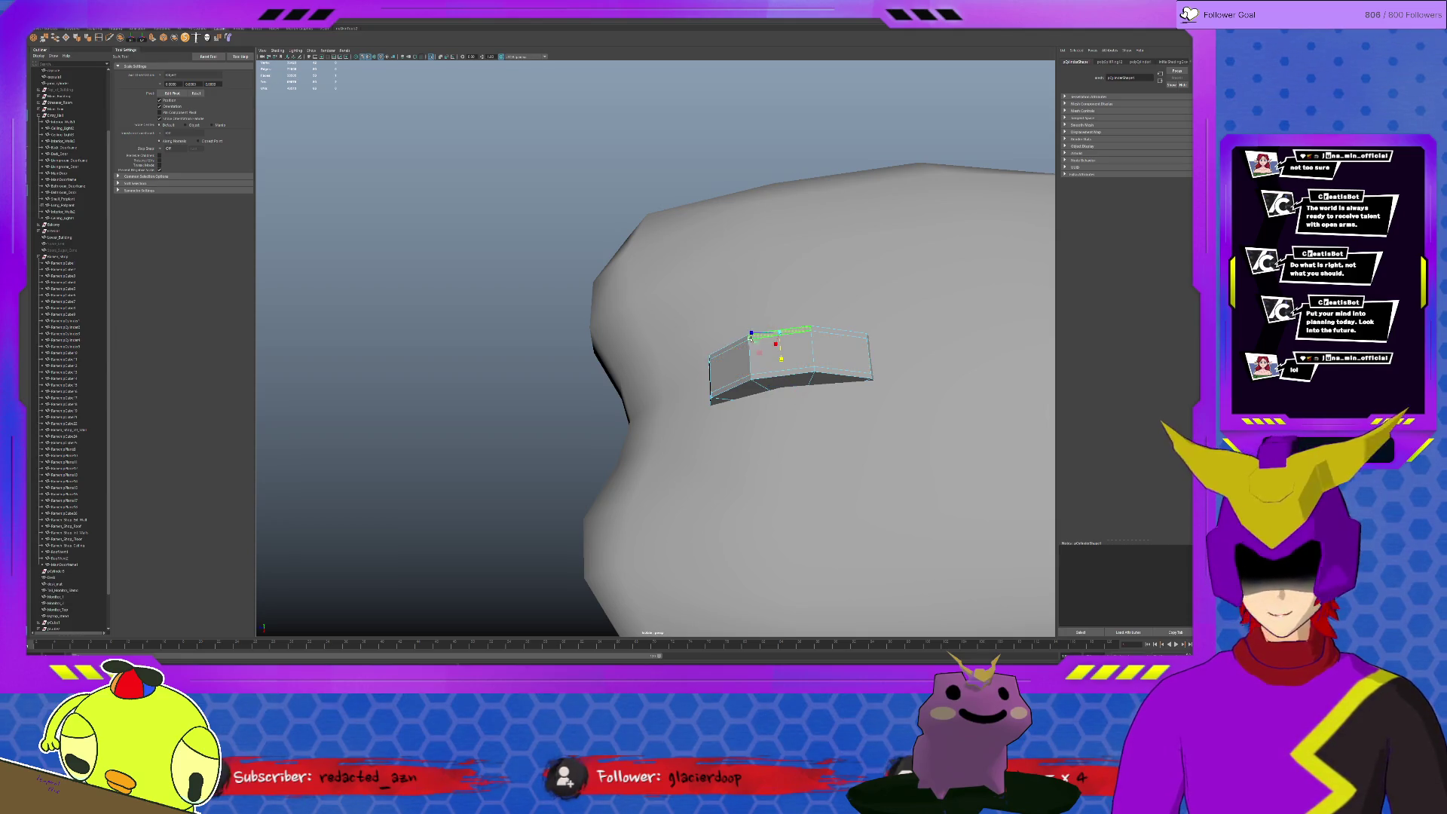
{"action": "left_click", "coordinate": [727, 373]}
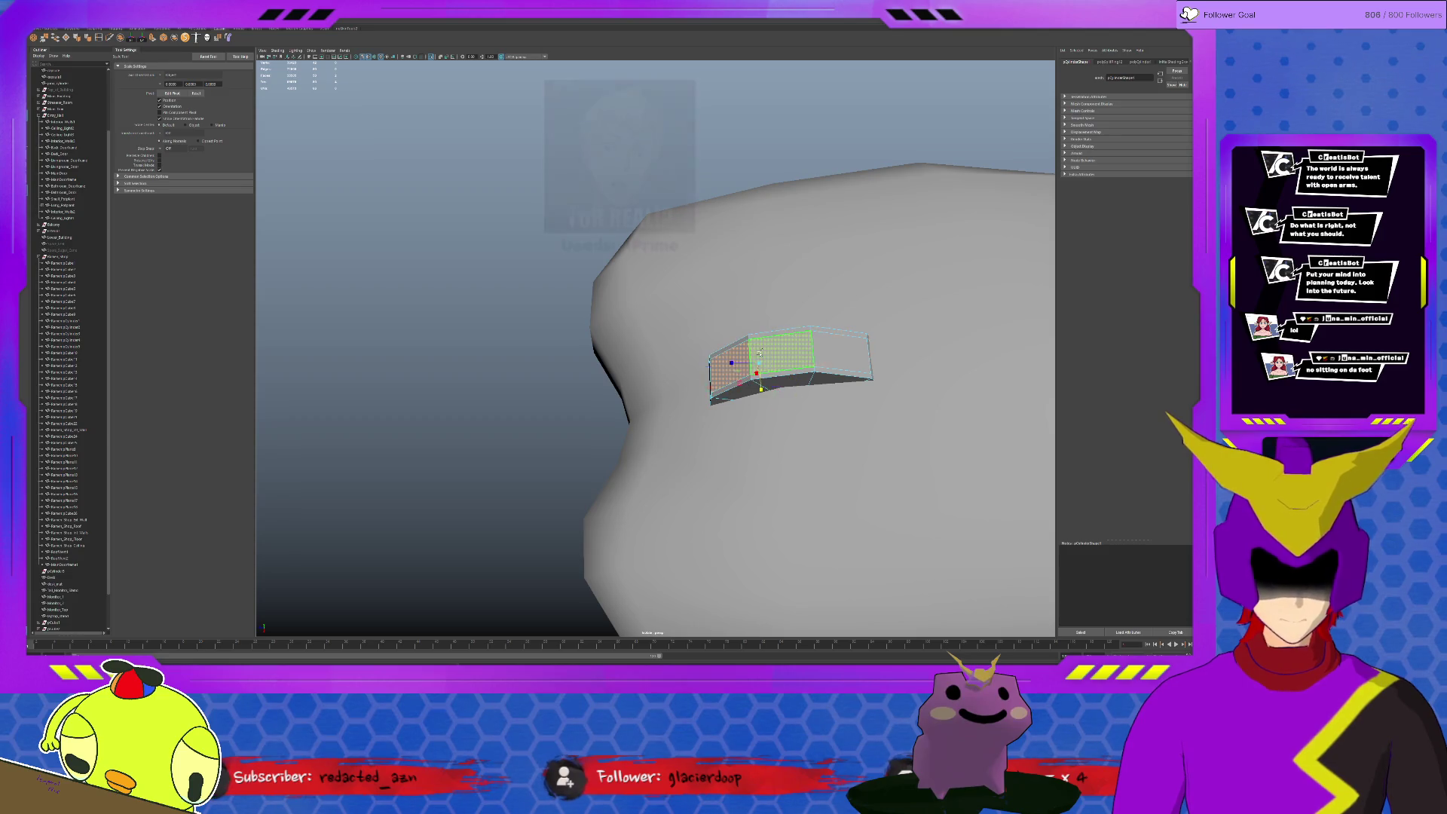
{"action": "left_click", "coordinate": [784, 352], "text": "shift"}
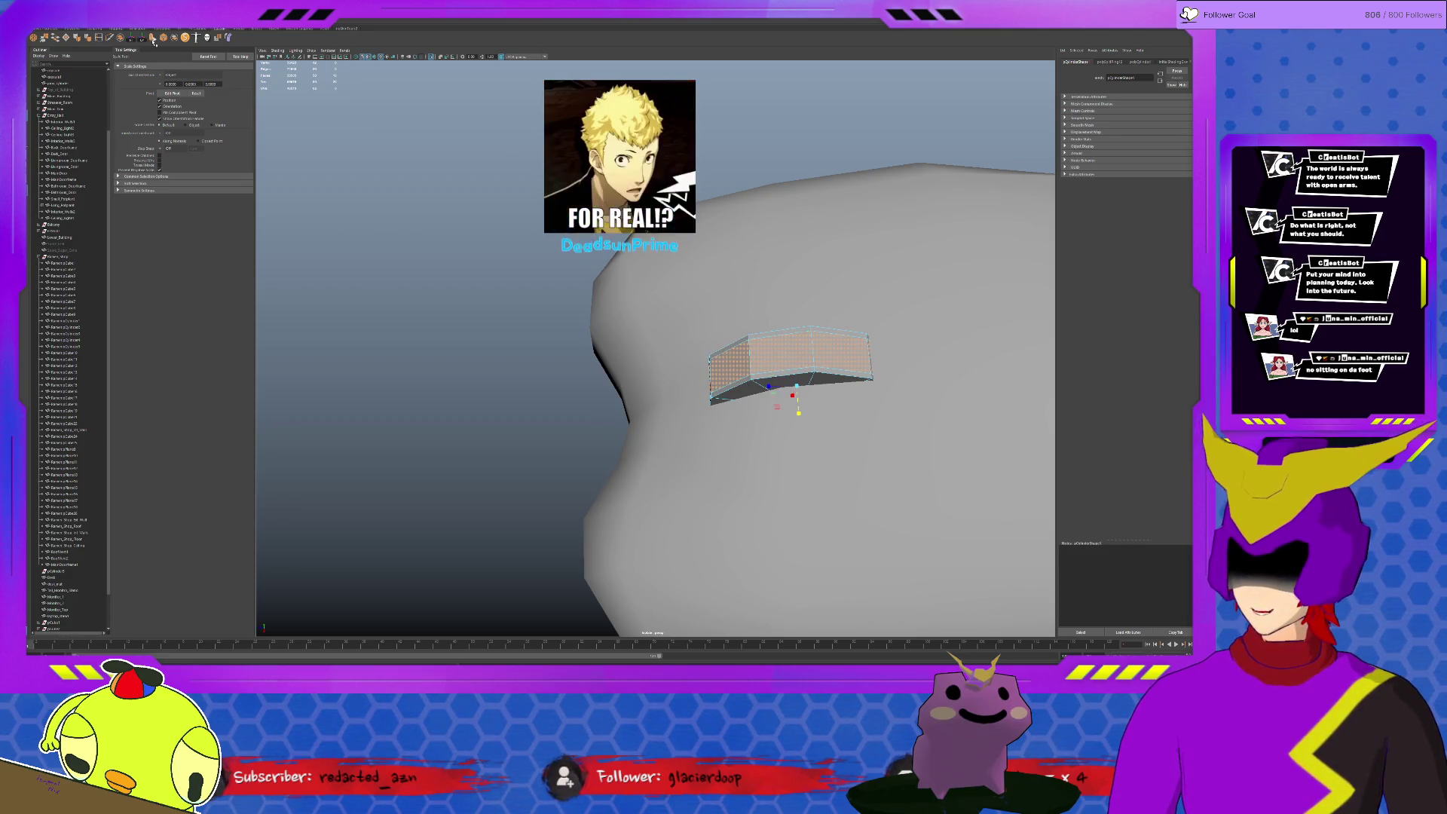
{"action": "key", "text": "ctrl+e"}
{"action": "left_click_drag", "start_coordinate": [807, 362], "coordinate": [807, 415], "text": "alt"}
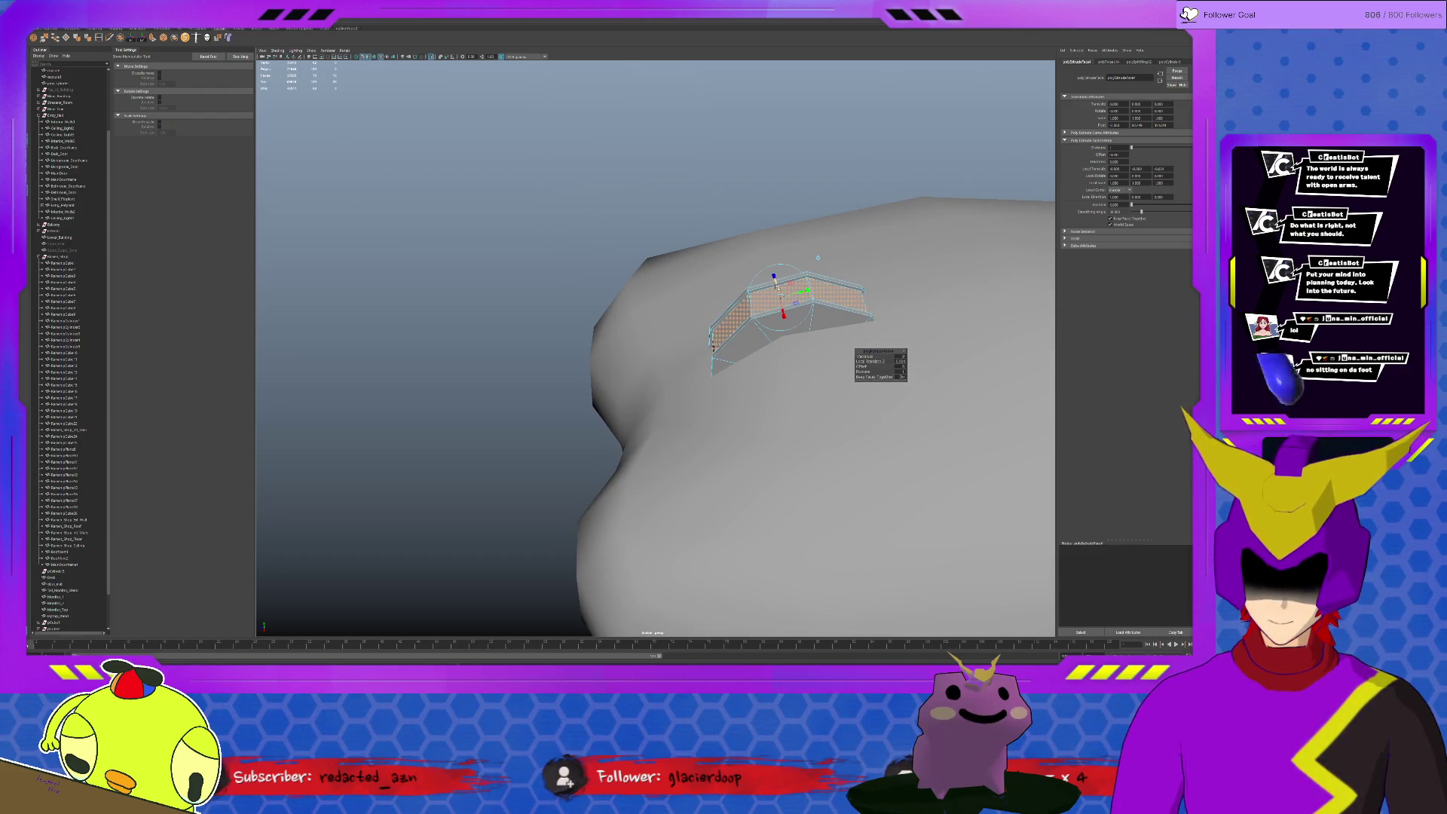
{"action": "key", "text": "q"}
{"action": "left_click", "coordinate": [435, 281]}
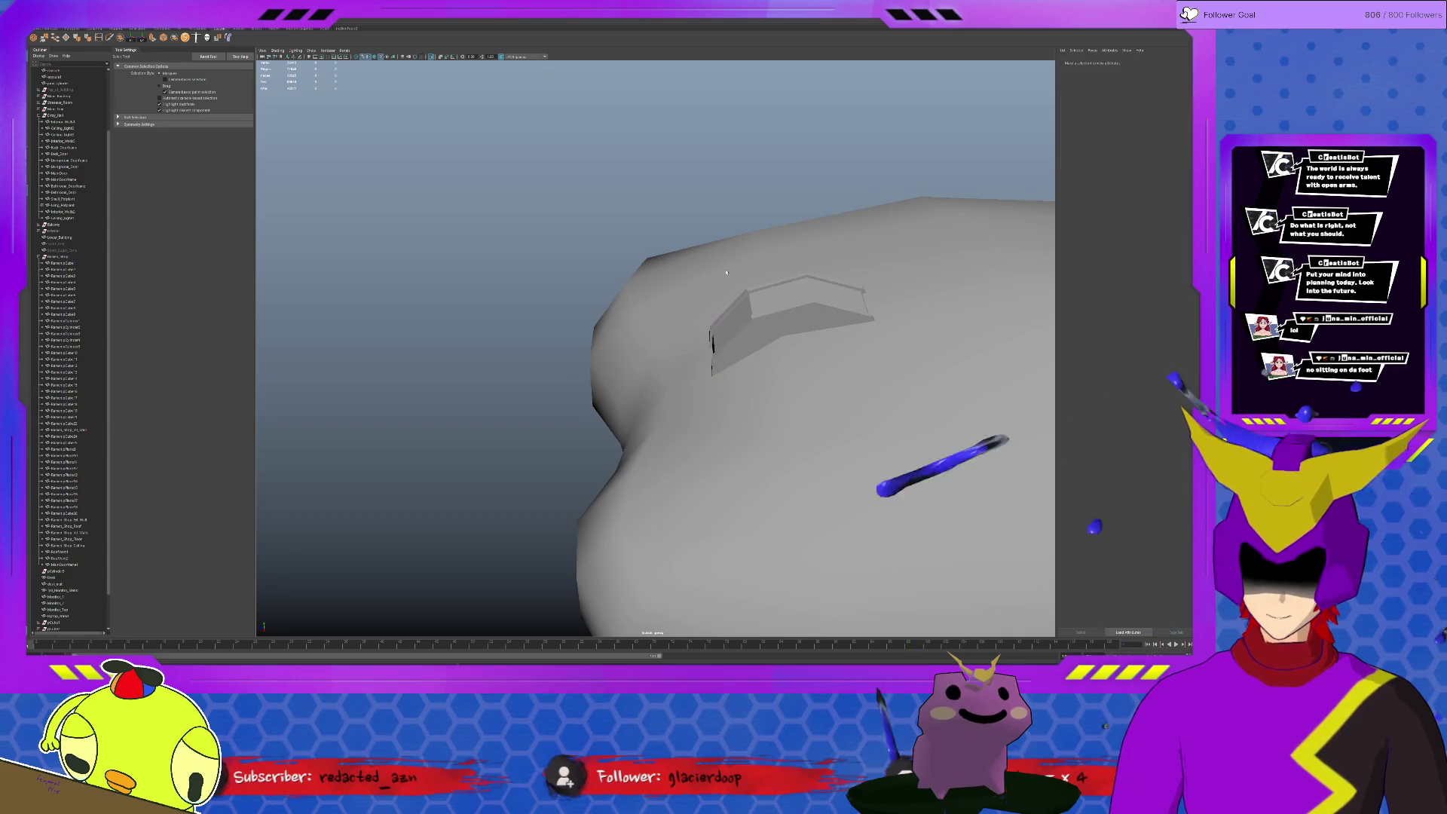
Isolate the cutter piece and scale its bottom edge
{"action": "left_click", "coordinate": [785, 308]}
{"action": "key", "text": "ctrl+1"}
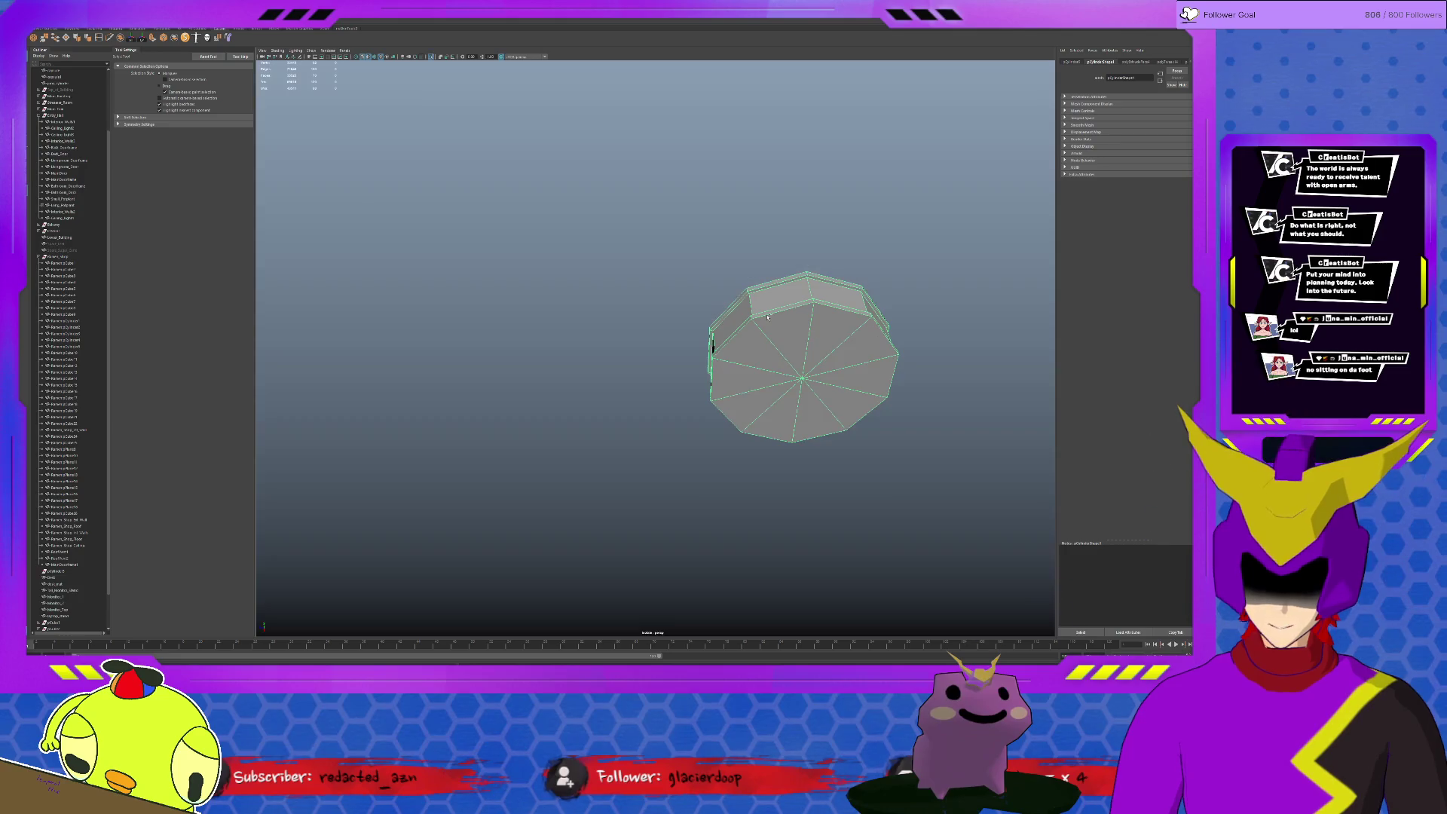
{"action": "right_click_drag", "start_coordinate": [768, 306], "coordinate": [768, 279]}
{"action": "left_click_drag", "start_coordinate": [768, 279], "coordinate": [822, 324], "text": "alt"}
{"action": "scroll", "coordinate": [839, 339], "scroll_direction": "up", "scroll_amount": 3}
{"action": "left_click", "coordinate": [838, 363]}
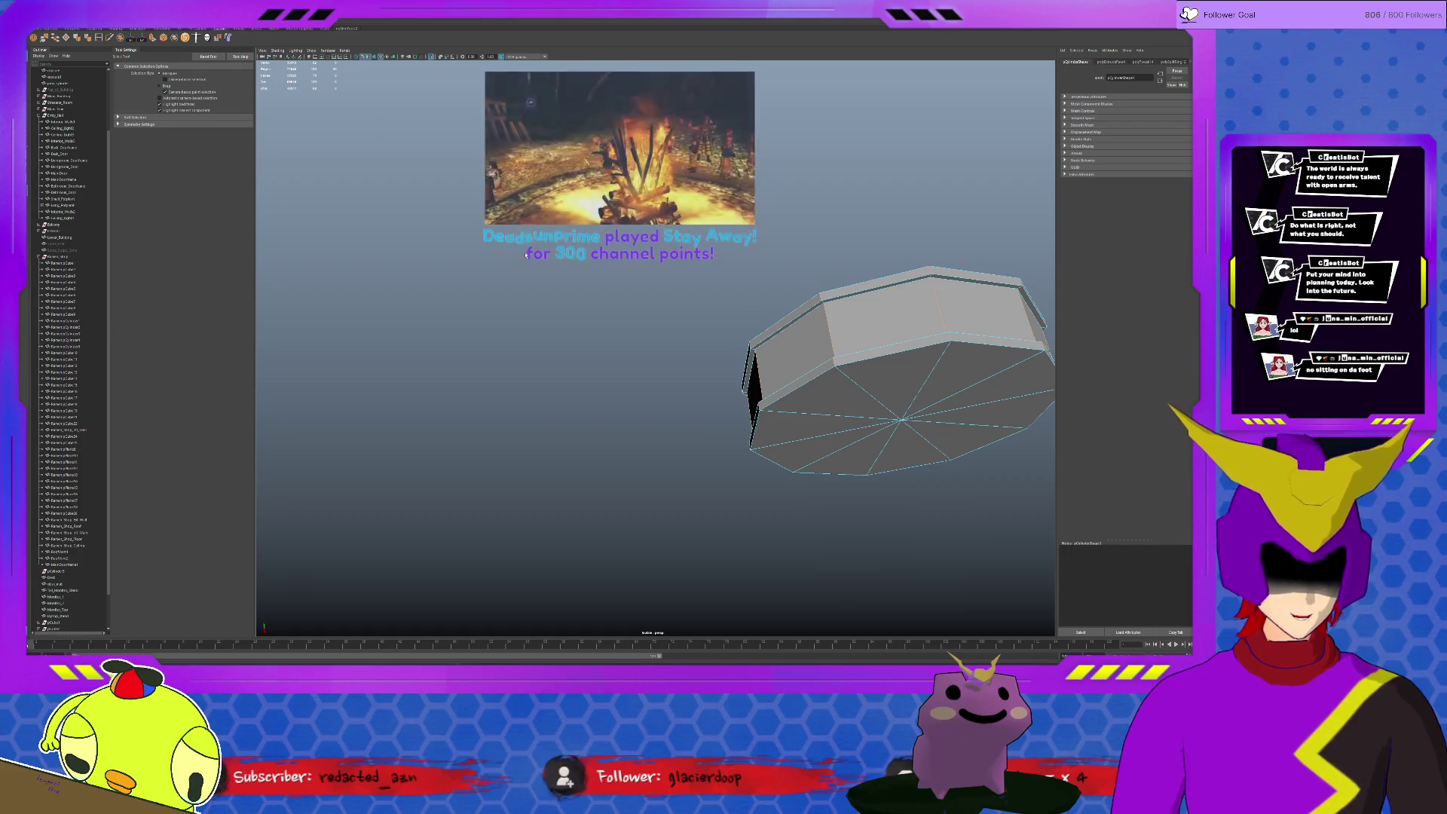
{"action": "left_click", "coordinate": [89, 39]}
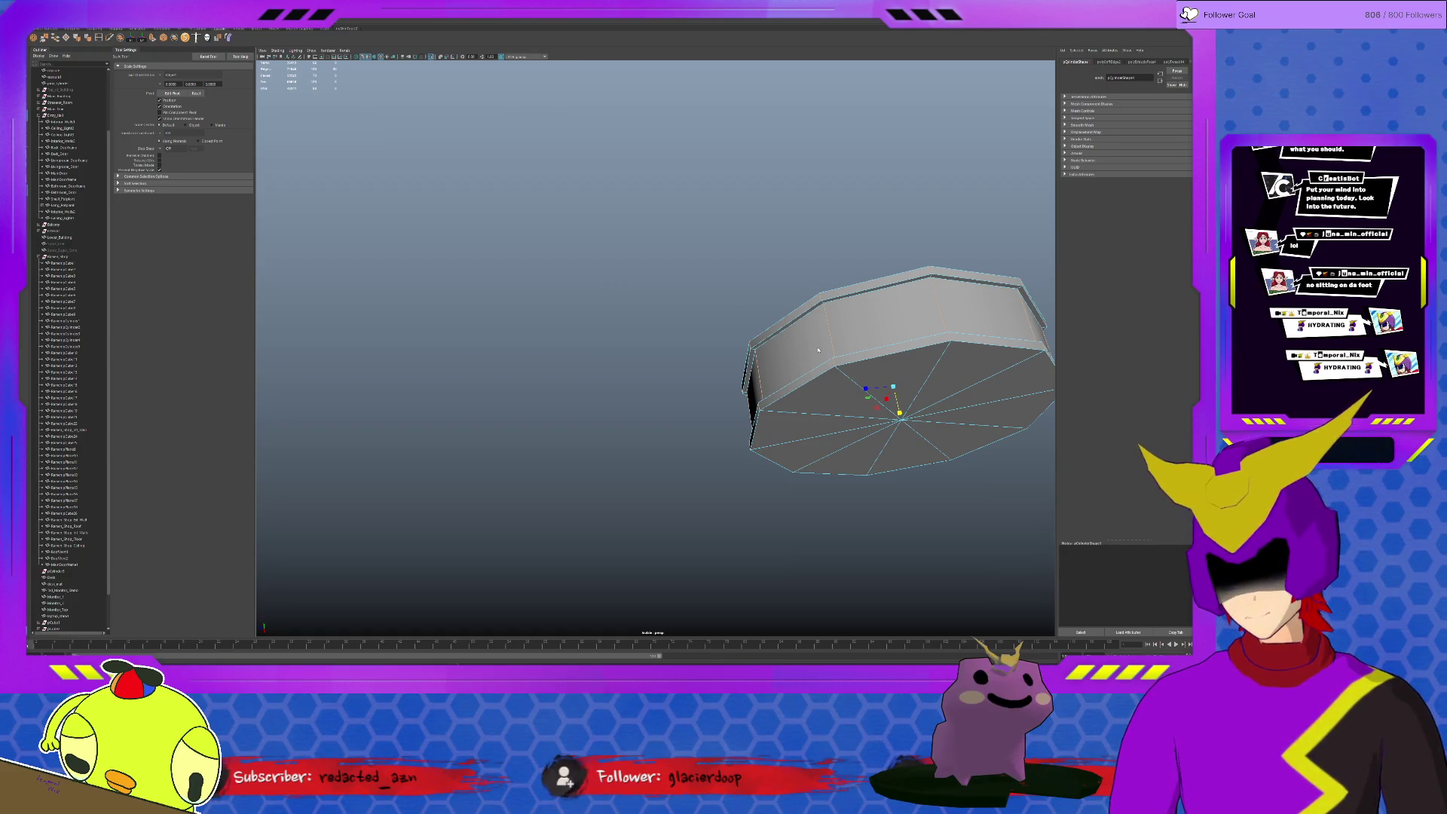
Select the mouse body mesh and rename it 'sole'
{"action": "scroll", "coordinate": [812, 321], "scroll_direction": "down", "scroll_amount": 10}
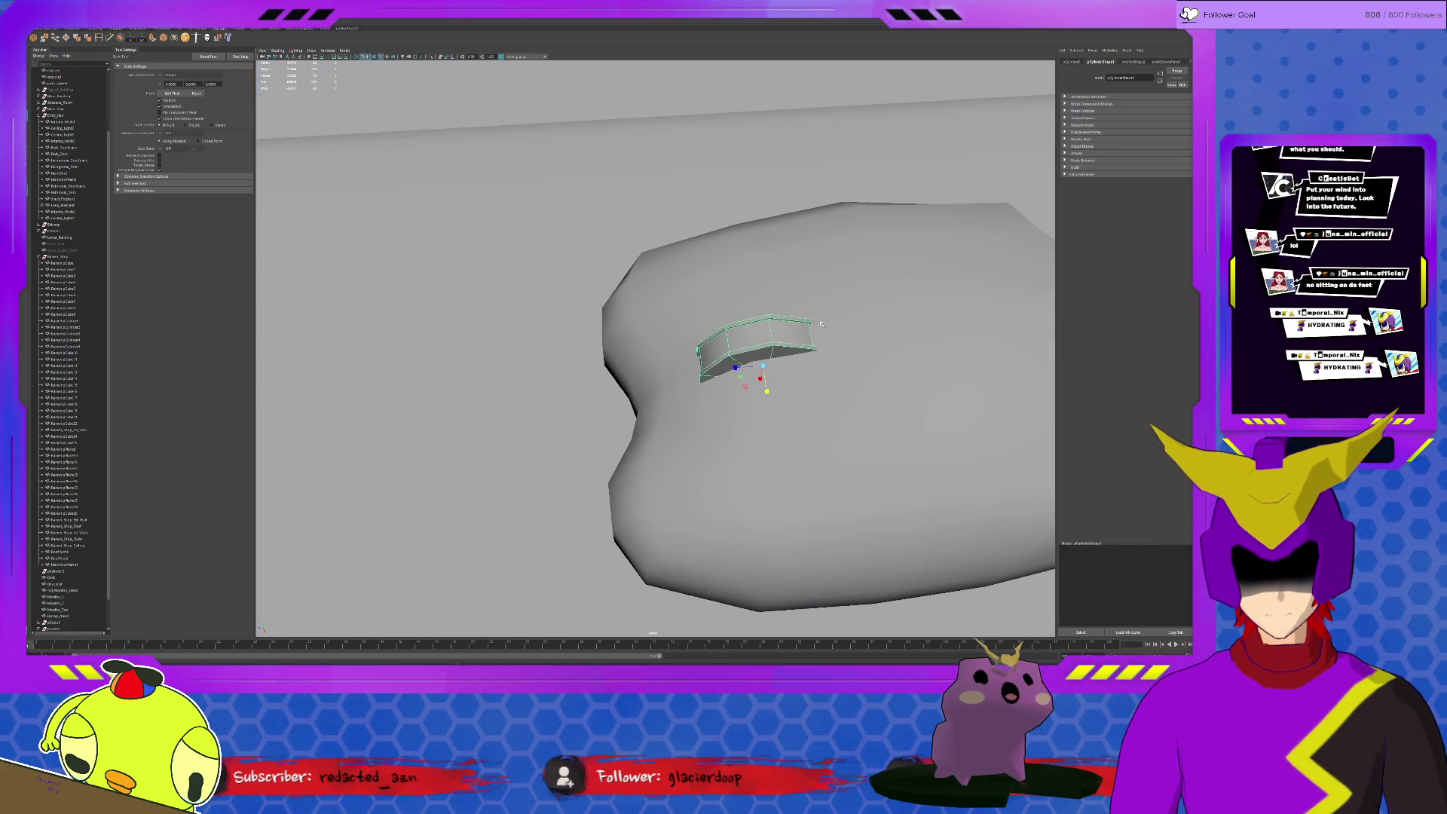
{"action": "left_click", "coordinate": [866, 416]}
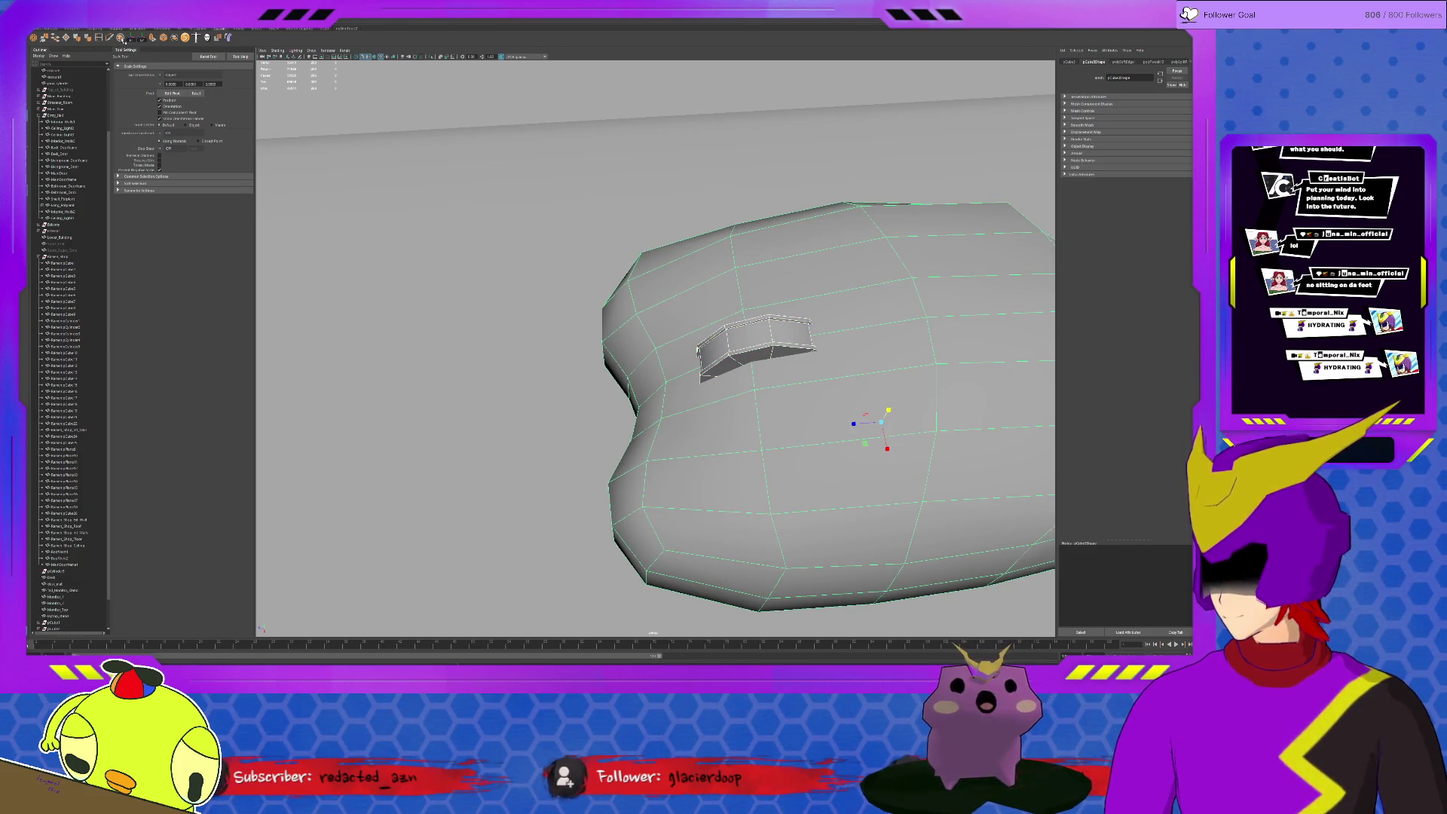
{"action": "left_click", "coordinate": [121, 38]}
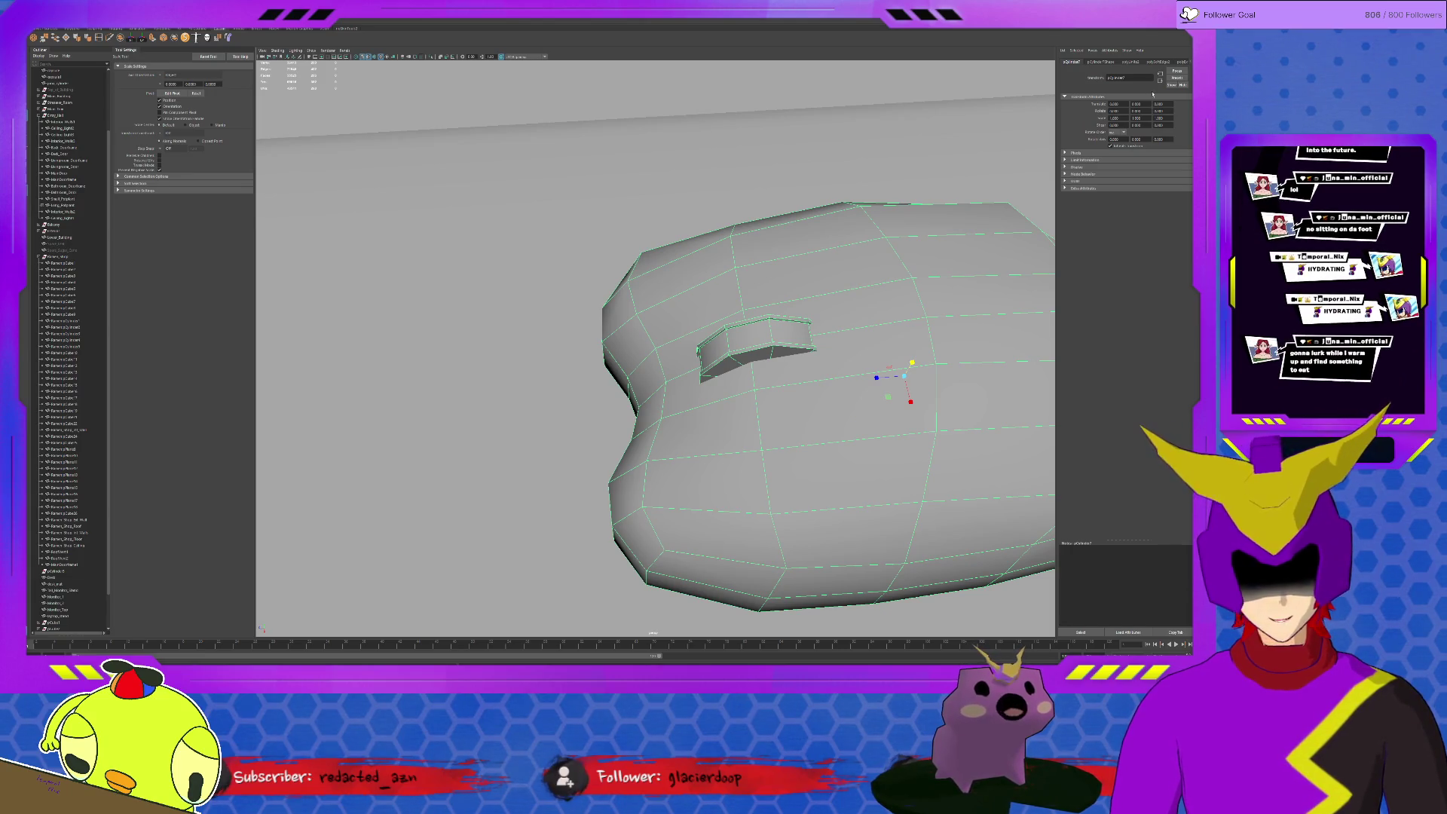
{"action": "double_click", "coordinate": [1132, 78]}
{"action": "type", "text": "sole"}
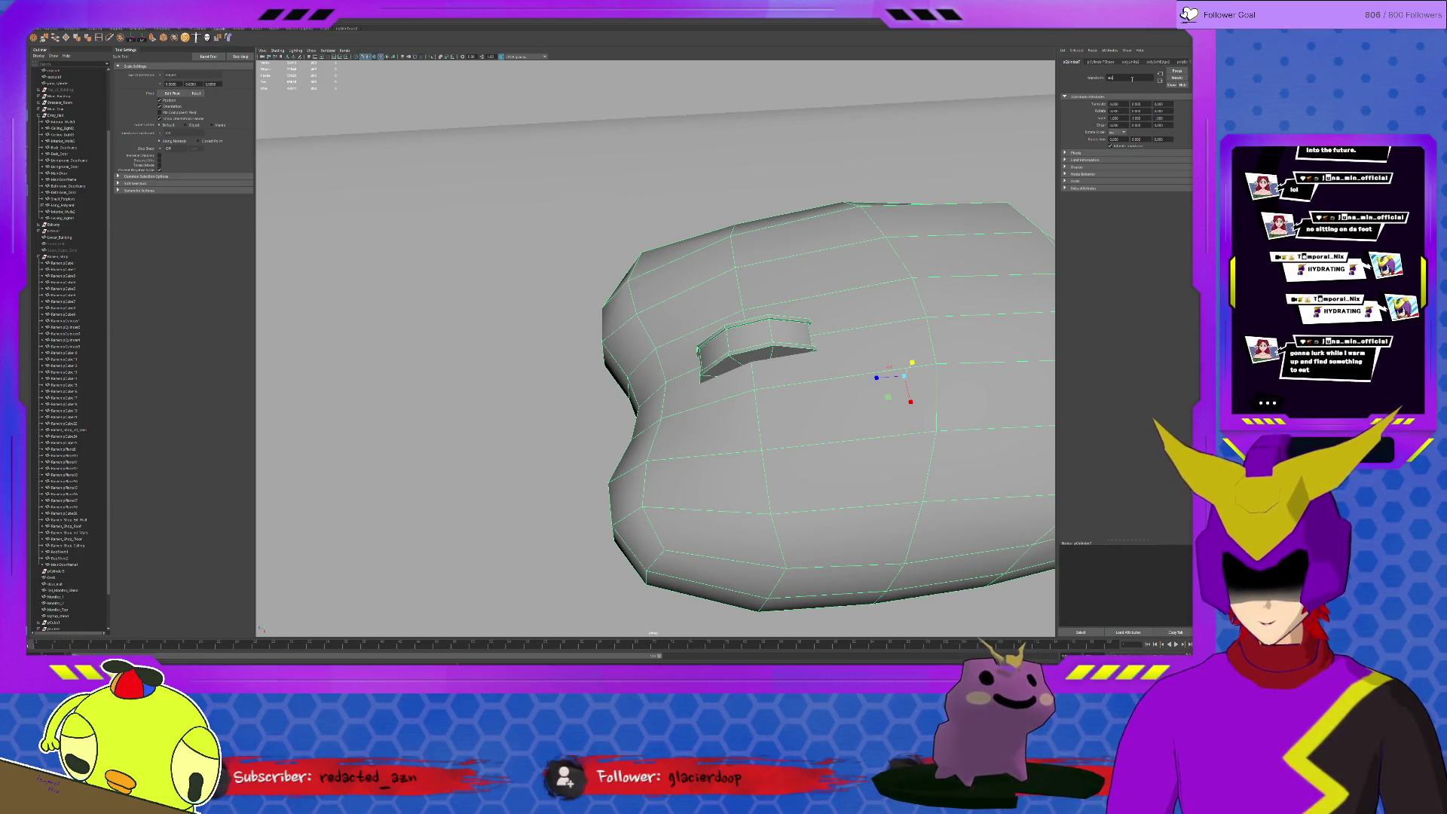
{"action": "key", "text": "Return"}
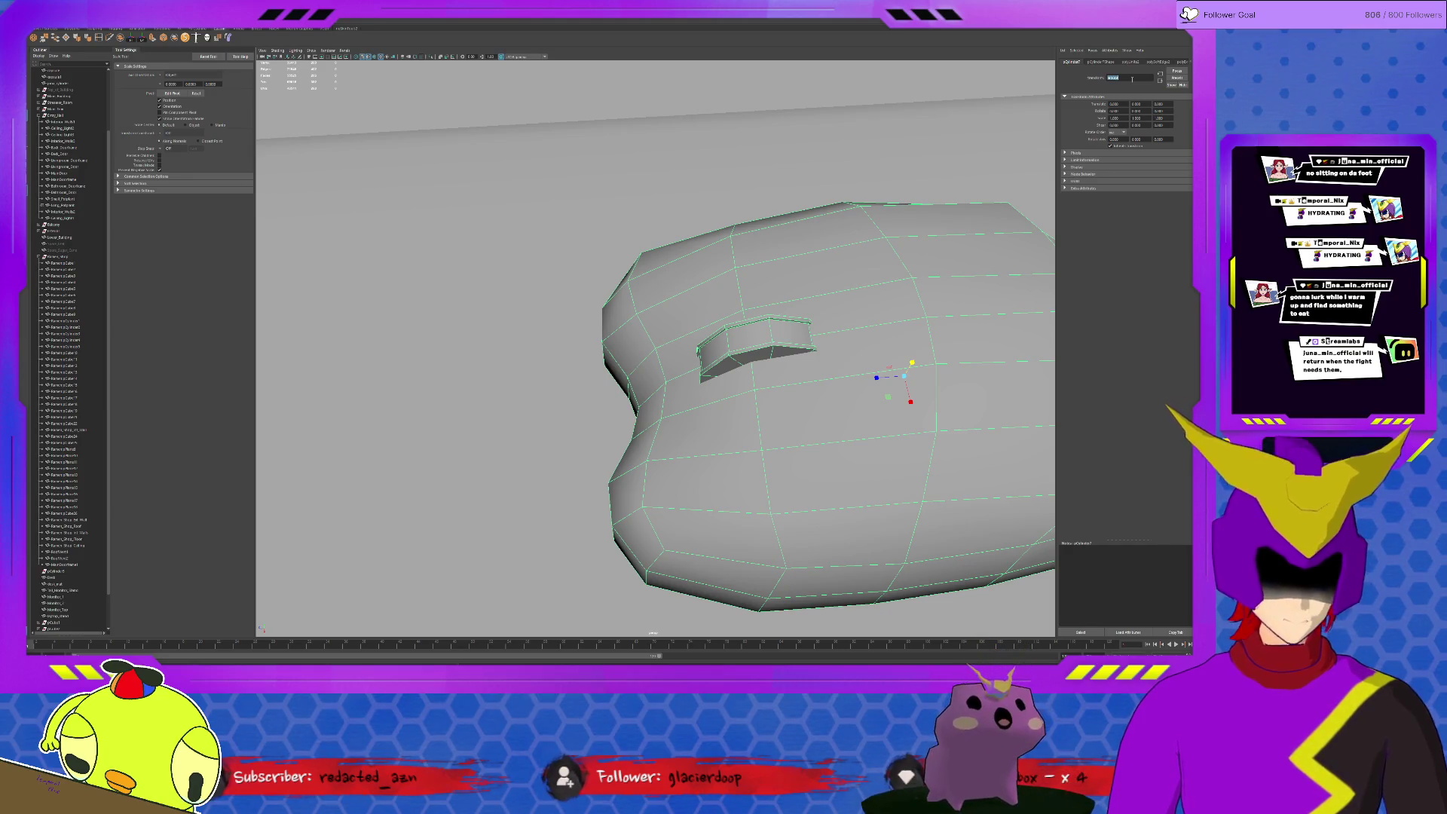